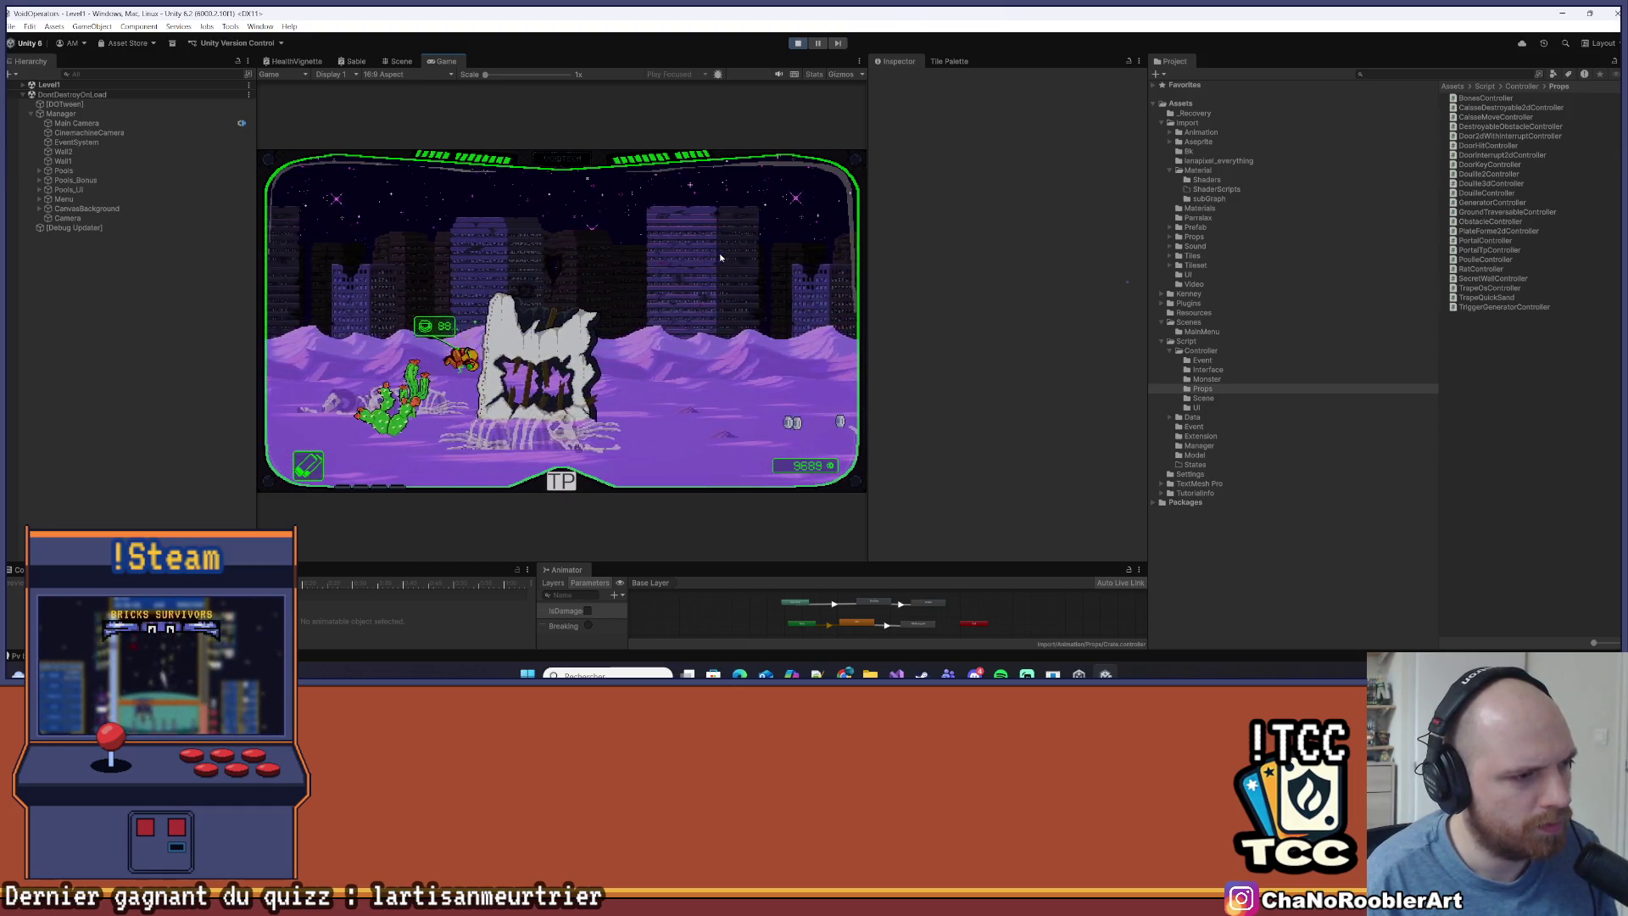
# Exit Play mode to return to editing the Level1 scene with its navigation mesh
pyautogui.click(798, 43)
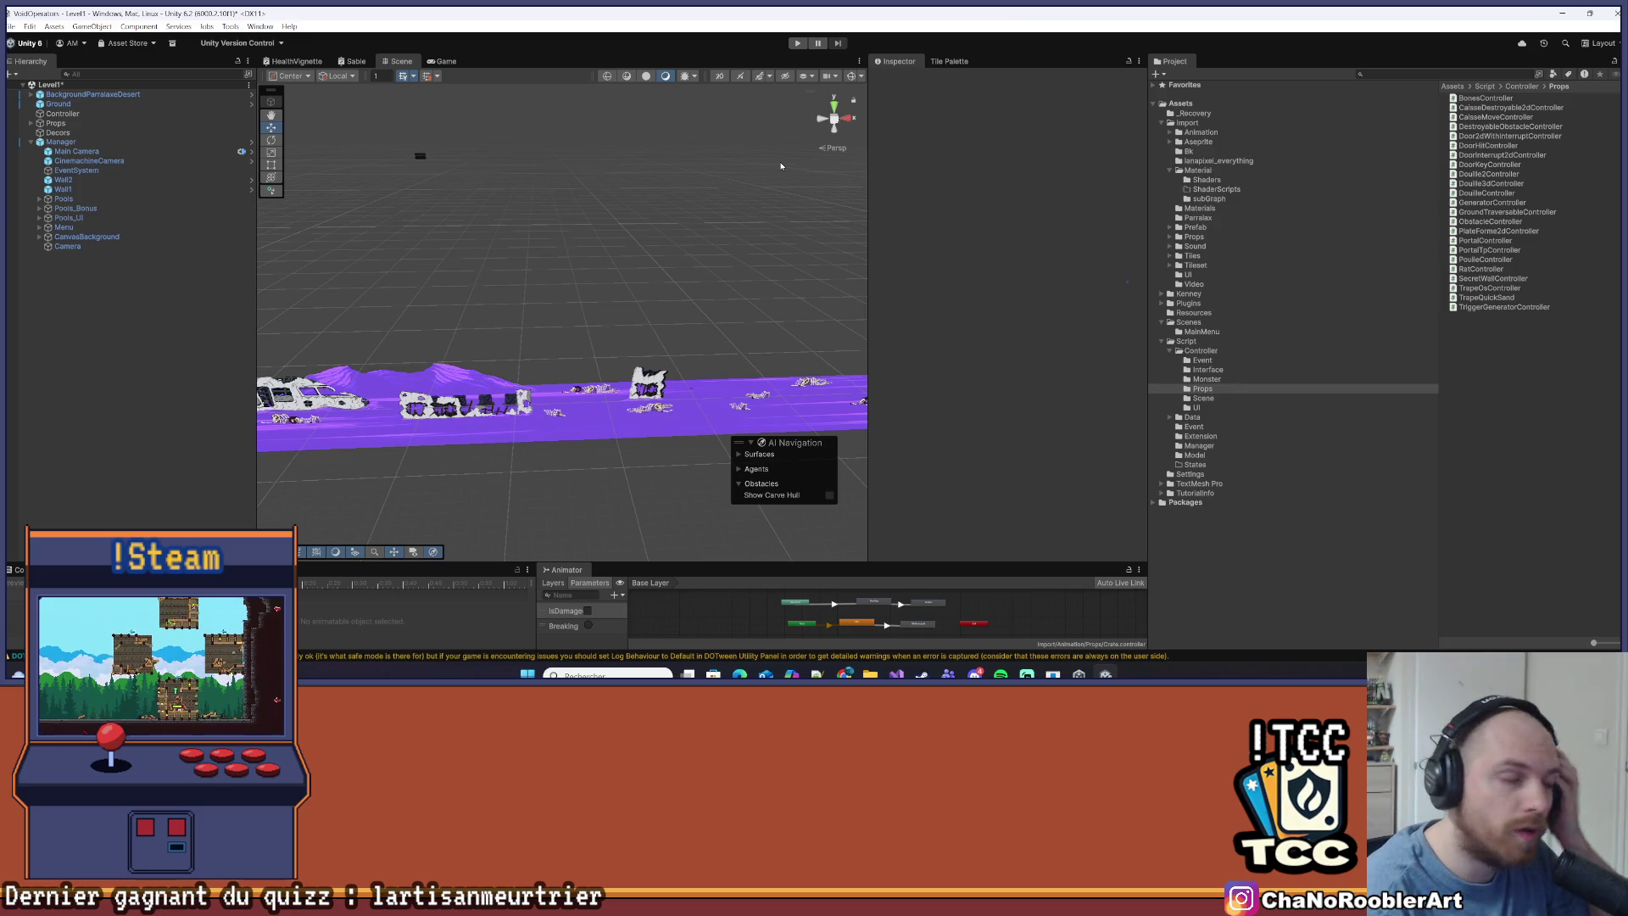
# Survey the crate stacks along the track and select a CaisseDestroyable crate in FightTuto
pyautogui.scroll(-3, 513, 313)
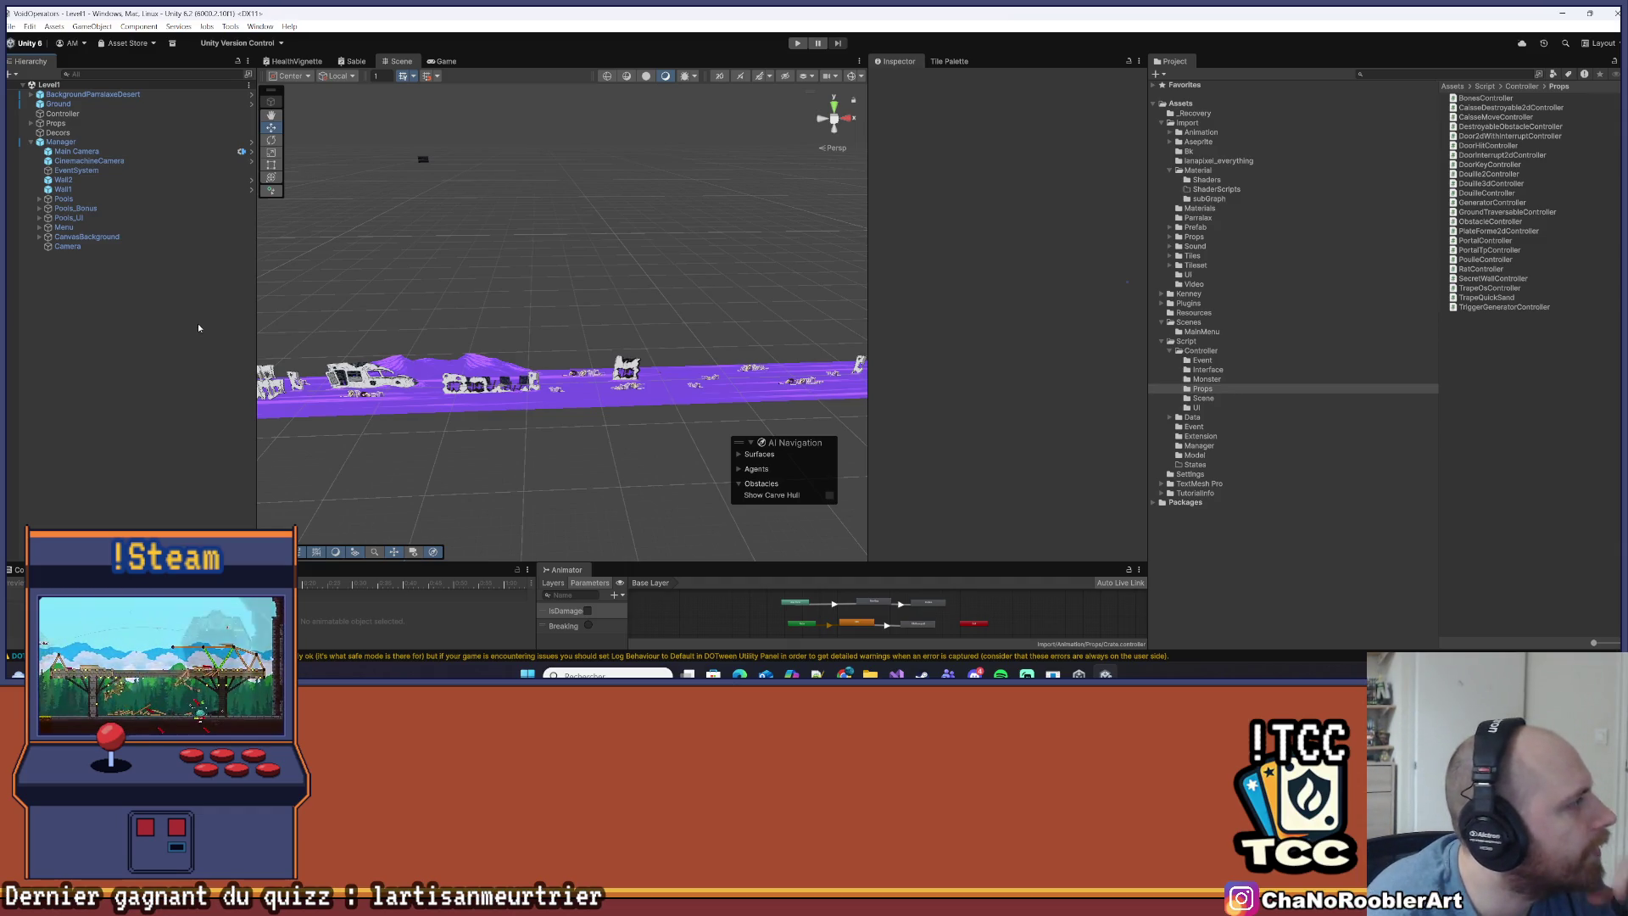
pyautogui.moveTo(526, 322); pyautogui.dragTo(399, 287)
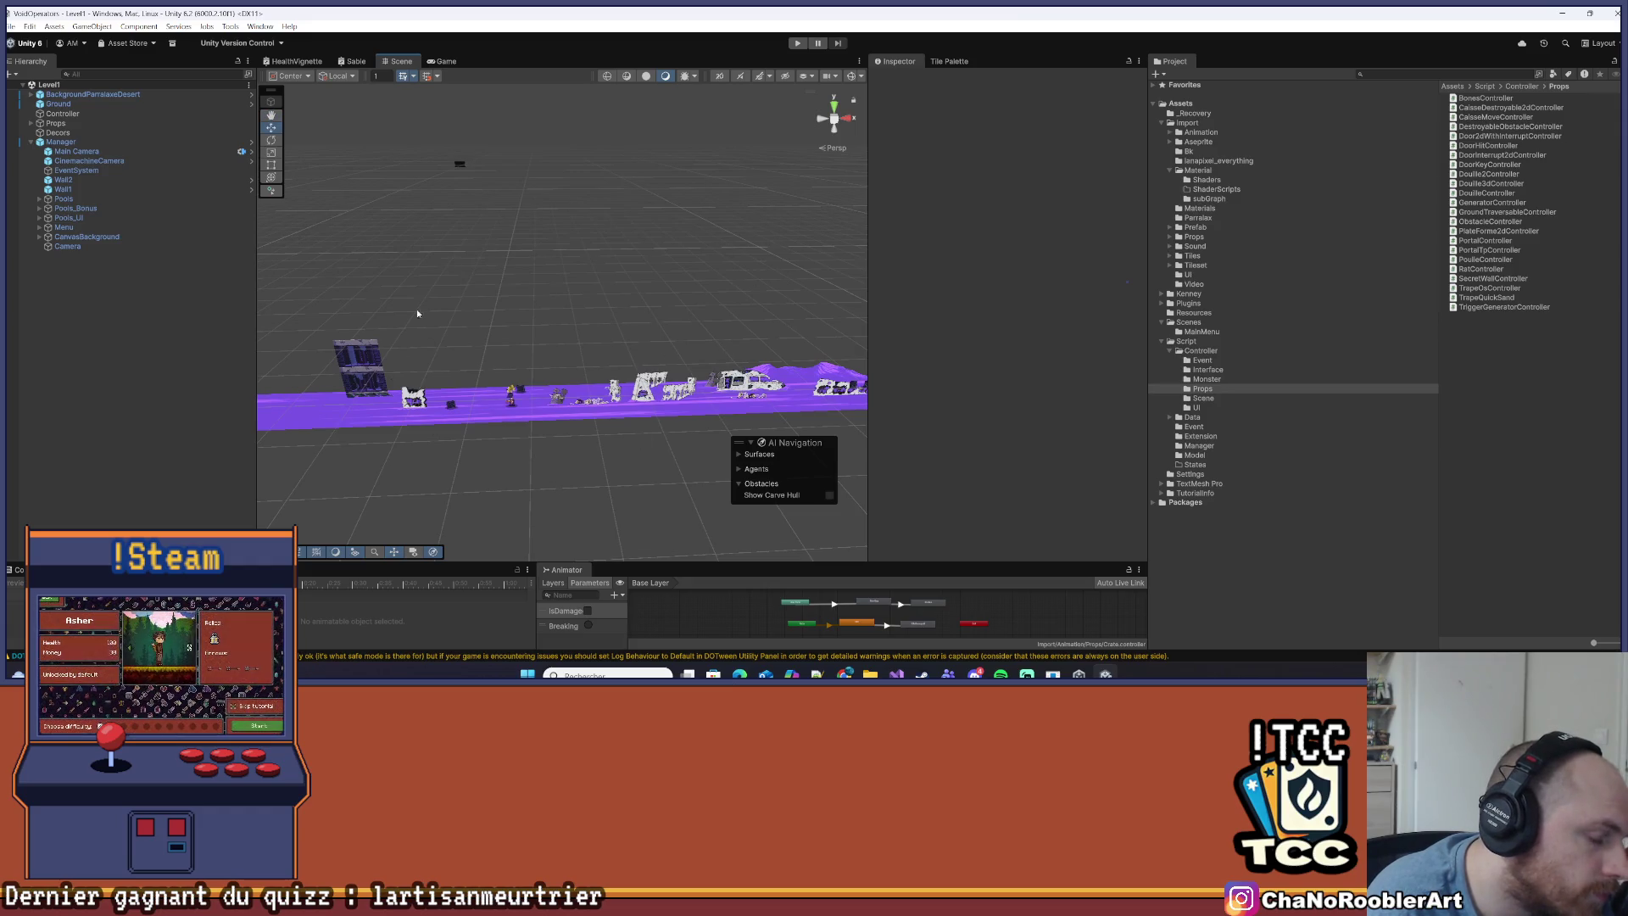
pyautogui.moveTo(460, 397); pyautogui.dragTo(458, 424)
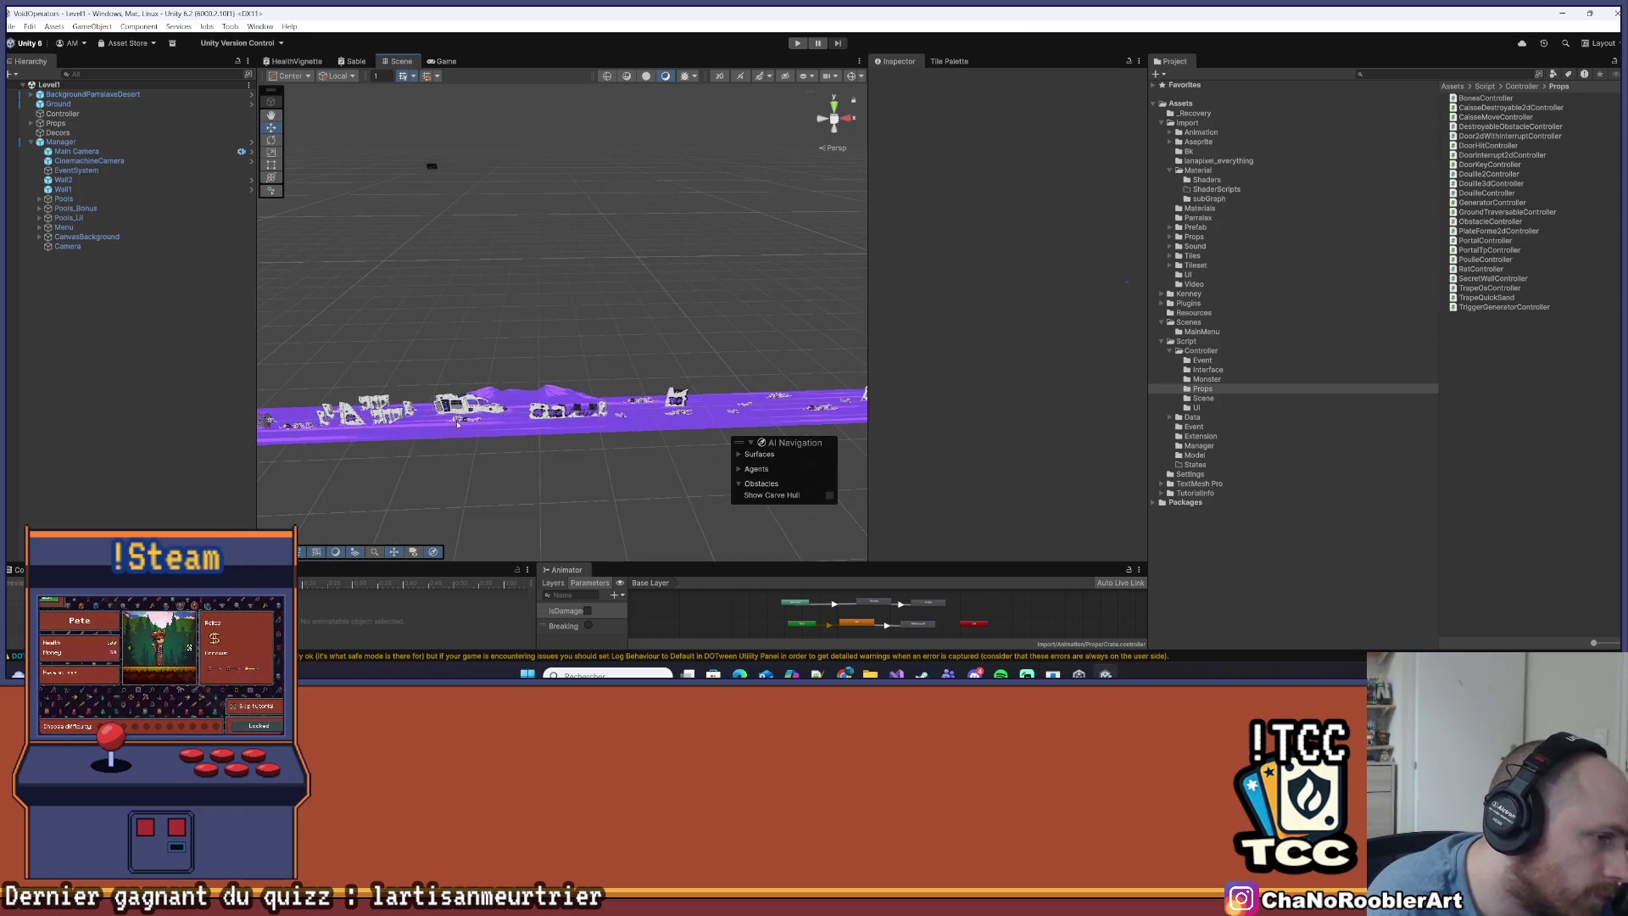
pyautogui.moveTo(551, 489); pyautogui.dragTo(714, 346)
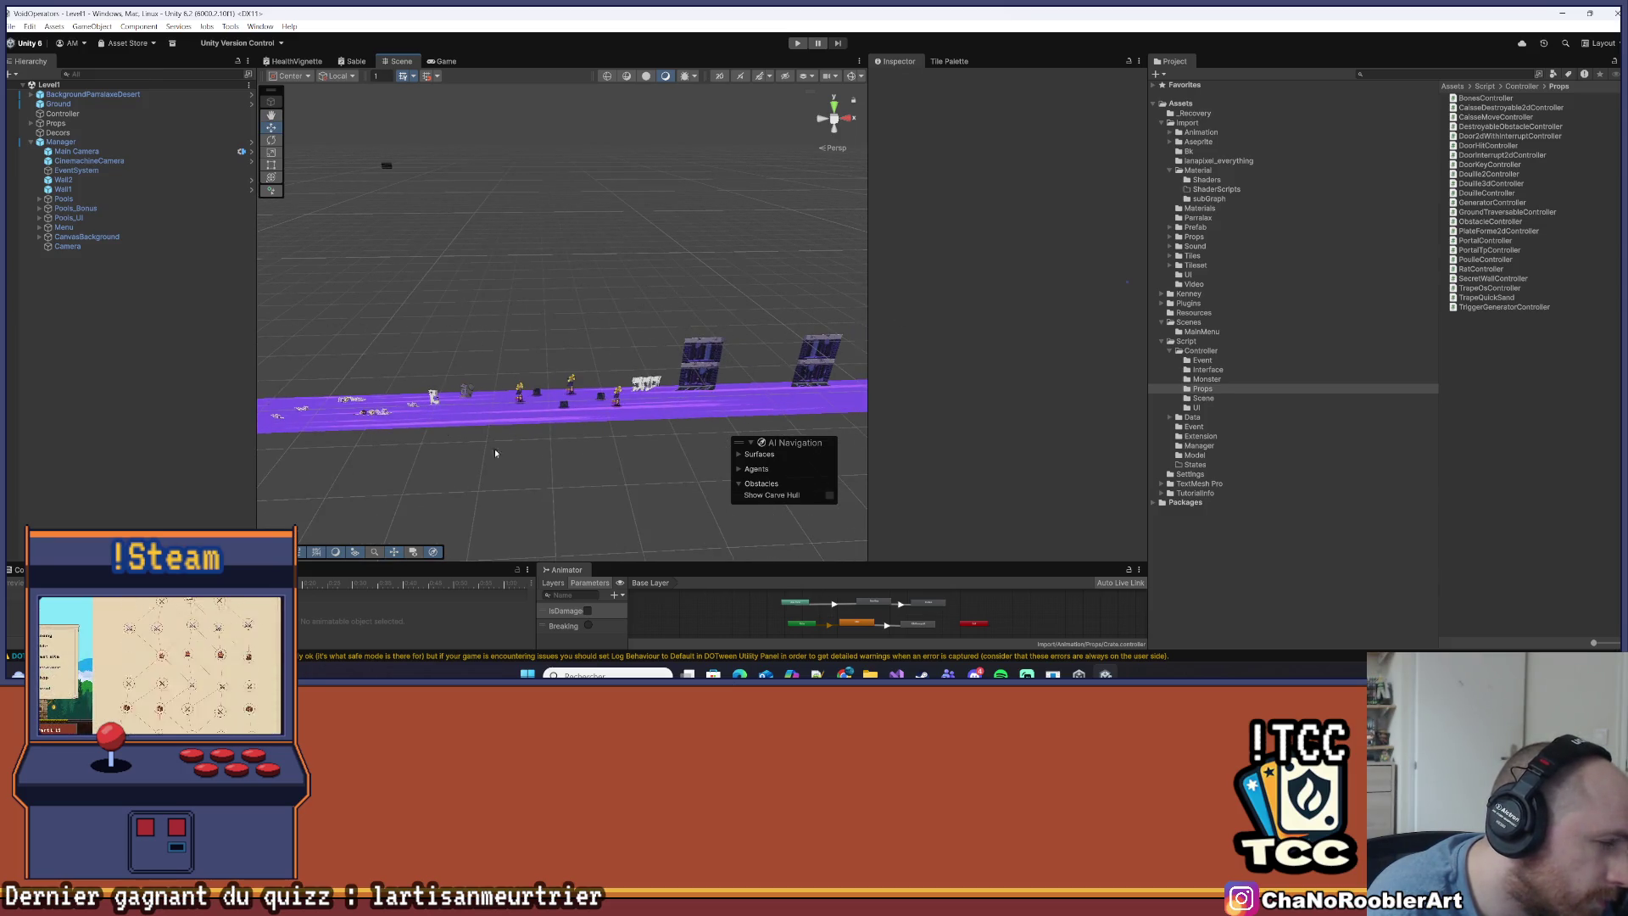
pyautogui.moveTo(515, 243)
pyautogui.mouseDown()
pyautogui.moveTo(553, 348)
pyautogui.moveTo(389, 384)
pyautogui.moveTo(708, 276)
pyautogui.moveTo(753, 309)
pyautogui.mouseUp()
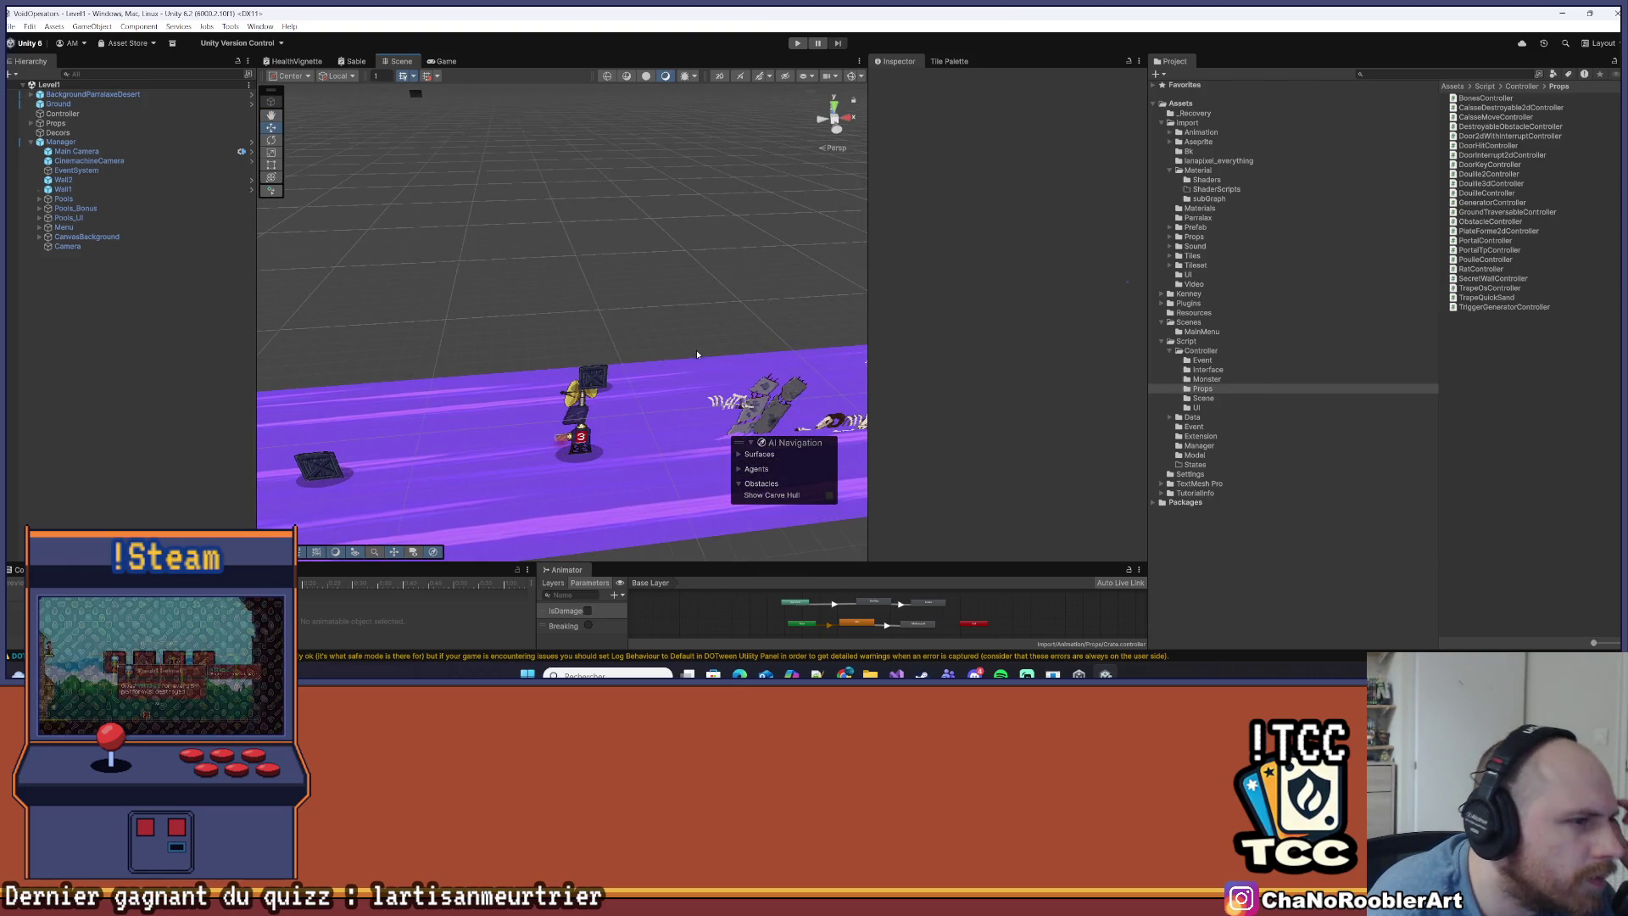
pyautogui.click(697, 354)
pyautogui.moveTo(697, 310); pyautogui.dragTo(608, 419)
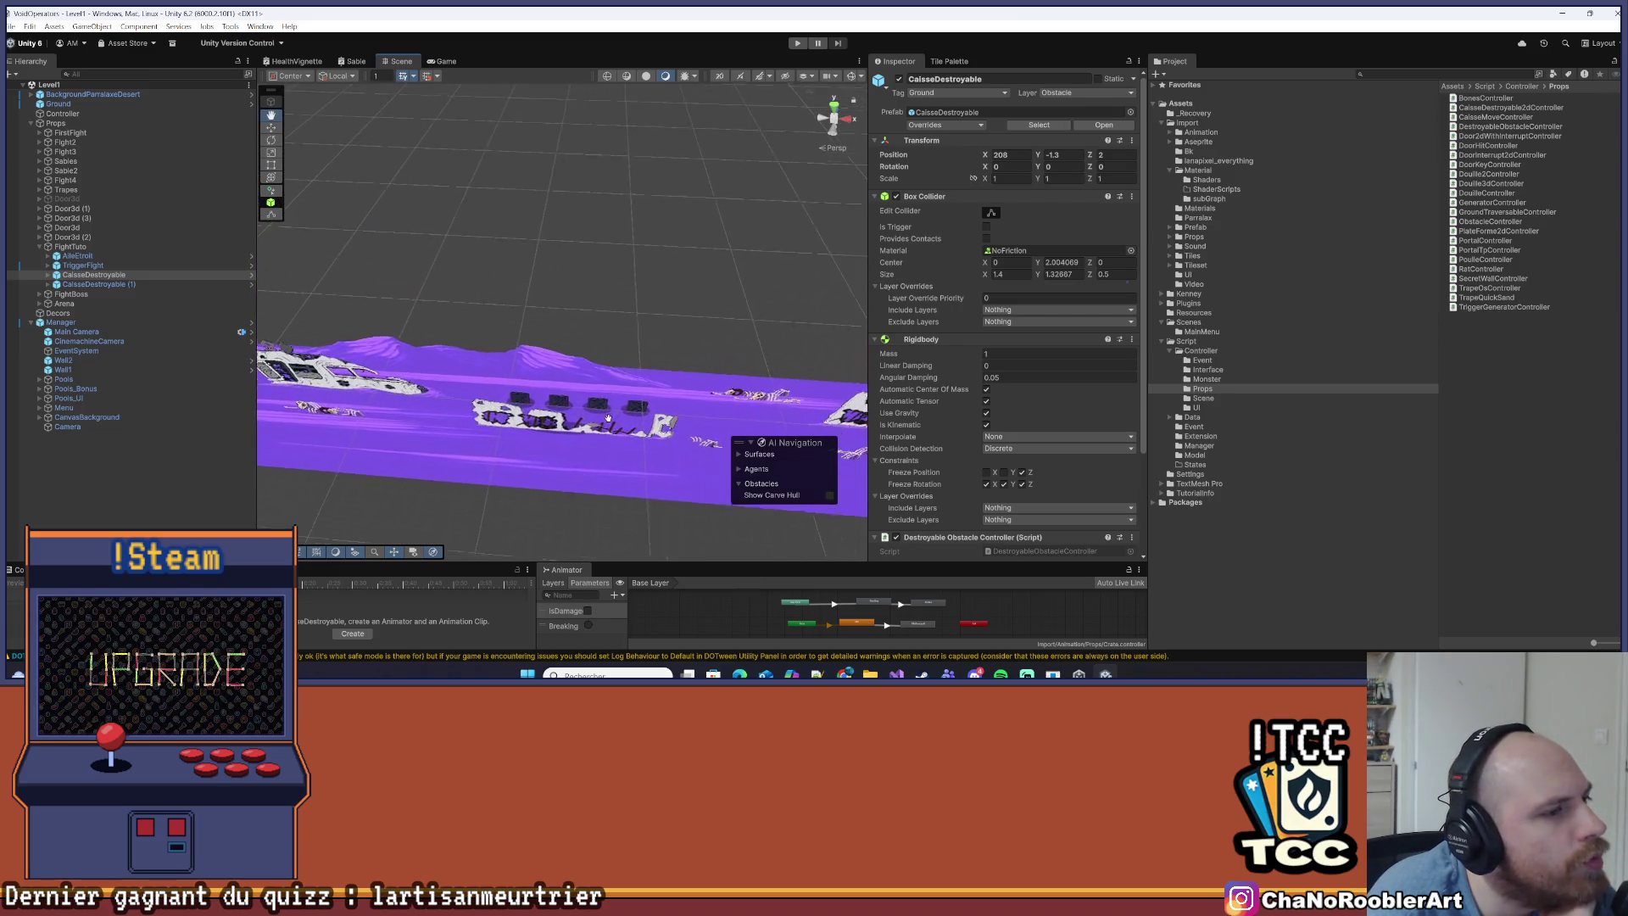
# Select the Caisse group and undo an accidental nudge along X
pyautogui.click(622, 414)
pyautogui.press('Left')
pyautogui.press('Left')
pyautogui.press('Left')
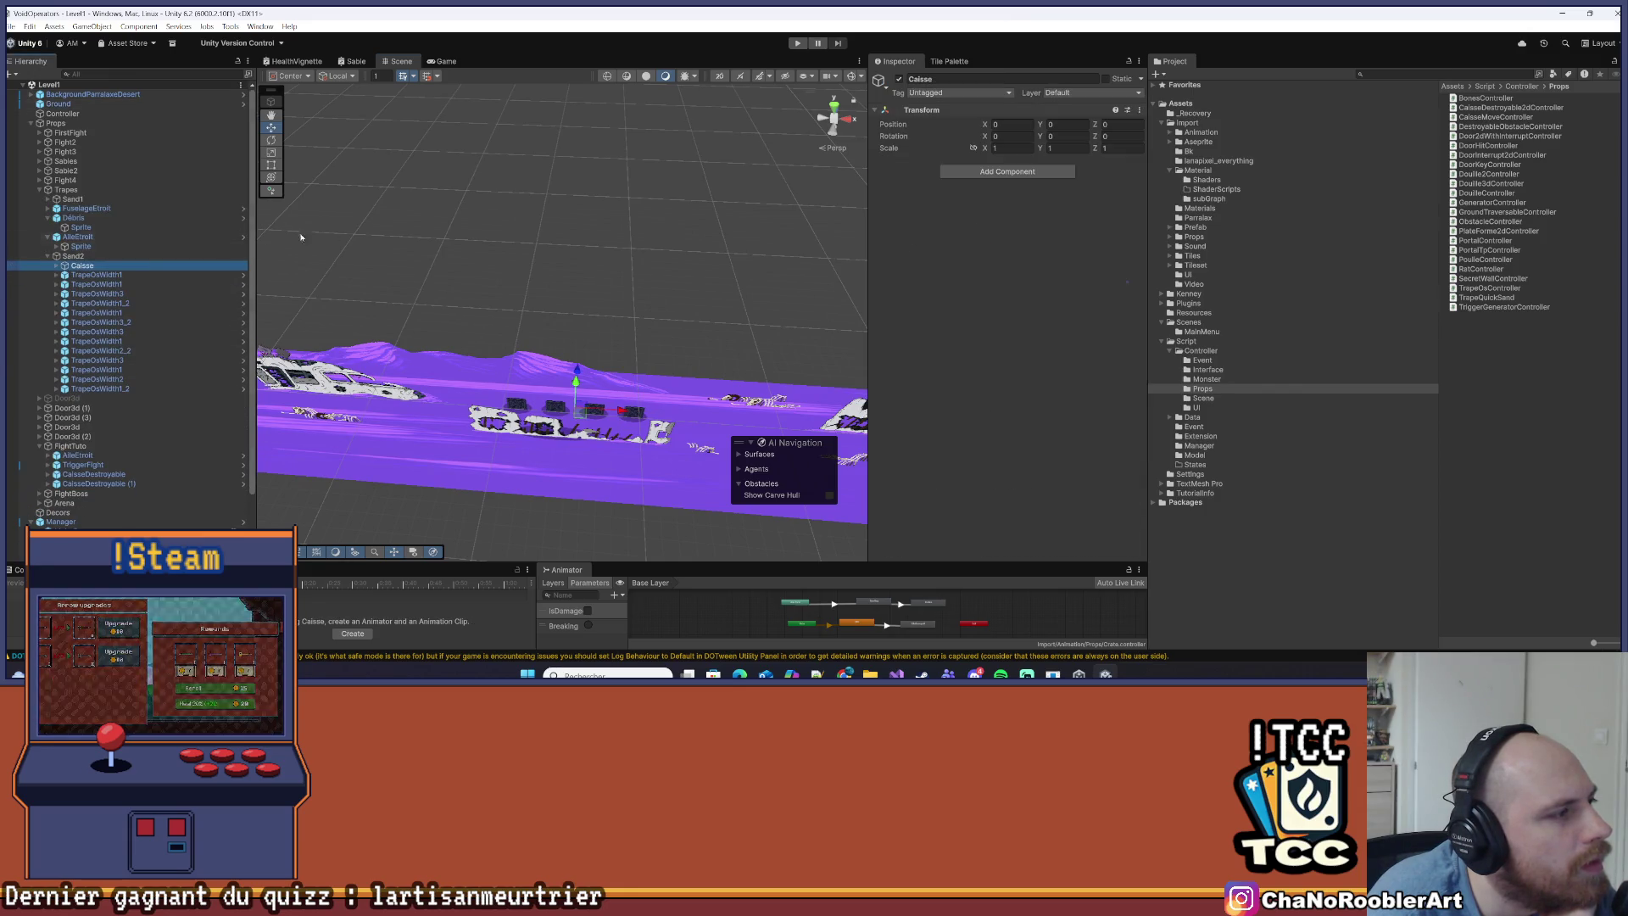
pyautogui.moveTo(628, 413); pyautogui.dragTo(618, 408)
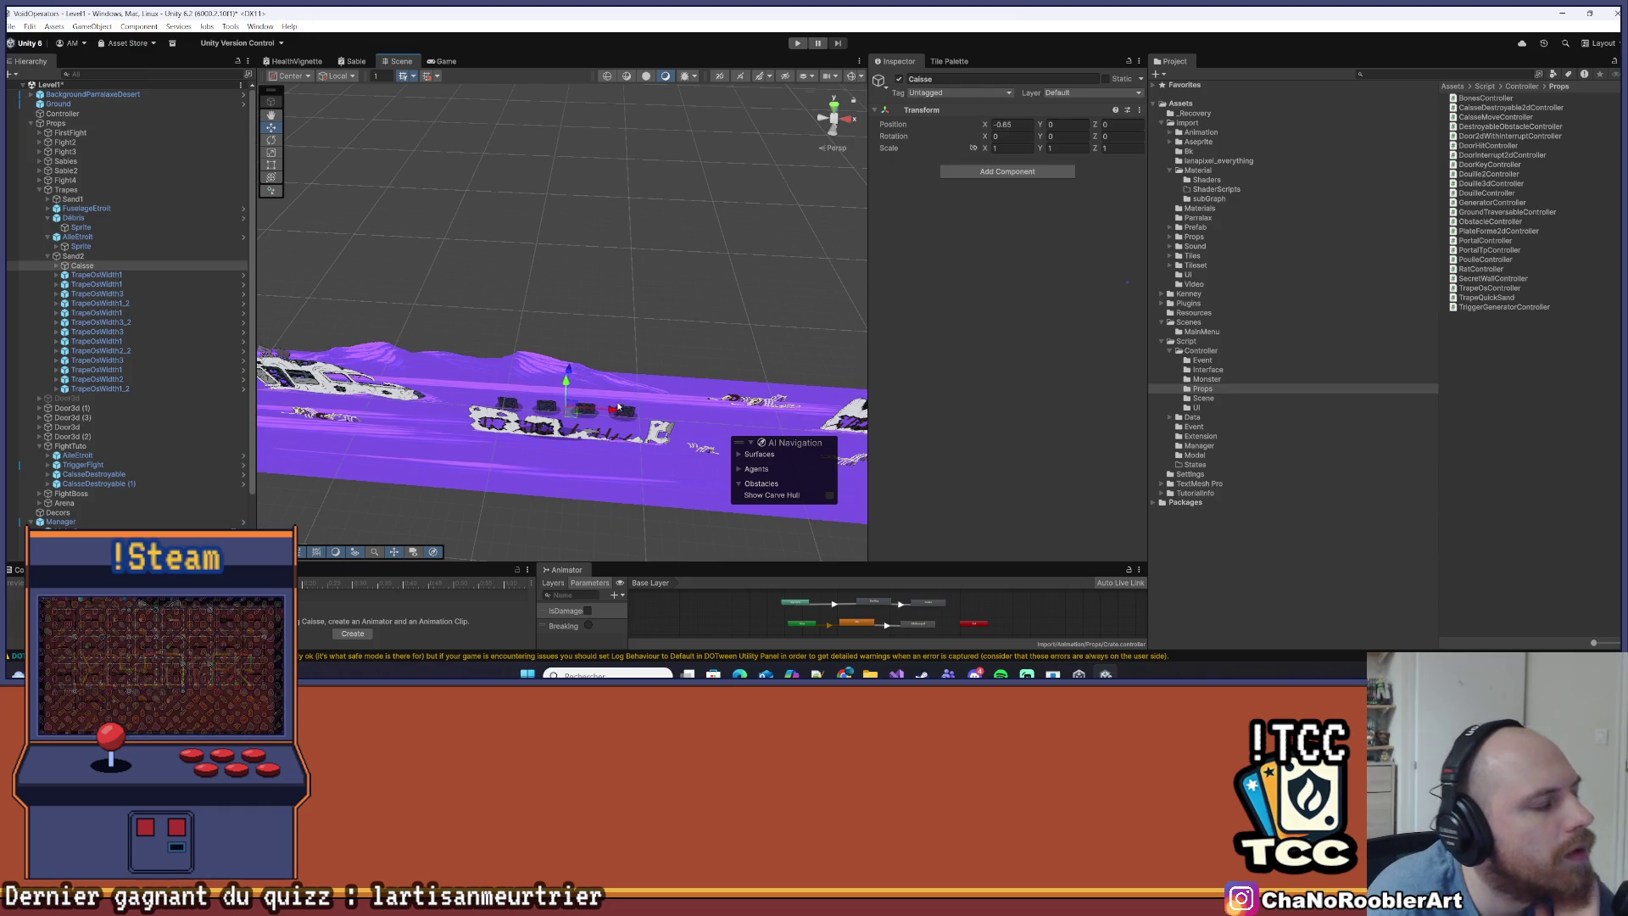
pyautogui.hotkey('ctrl', 'z')
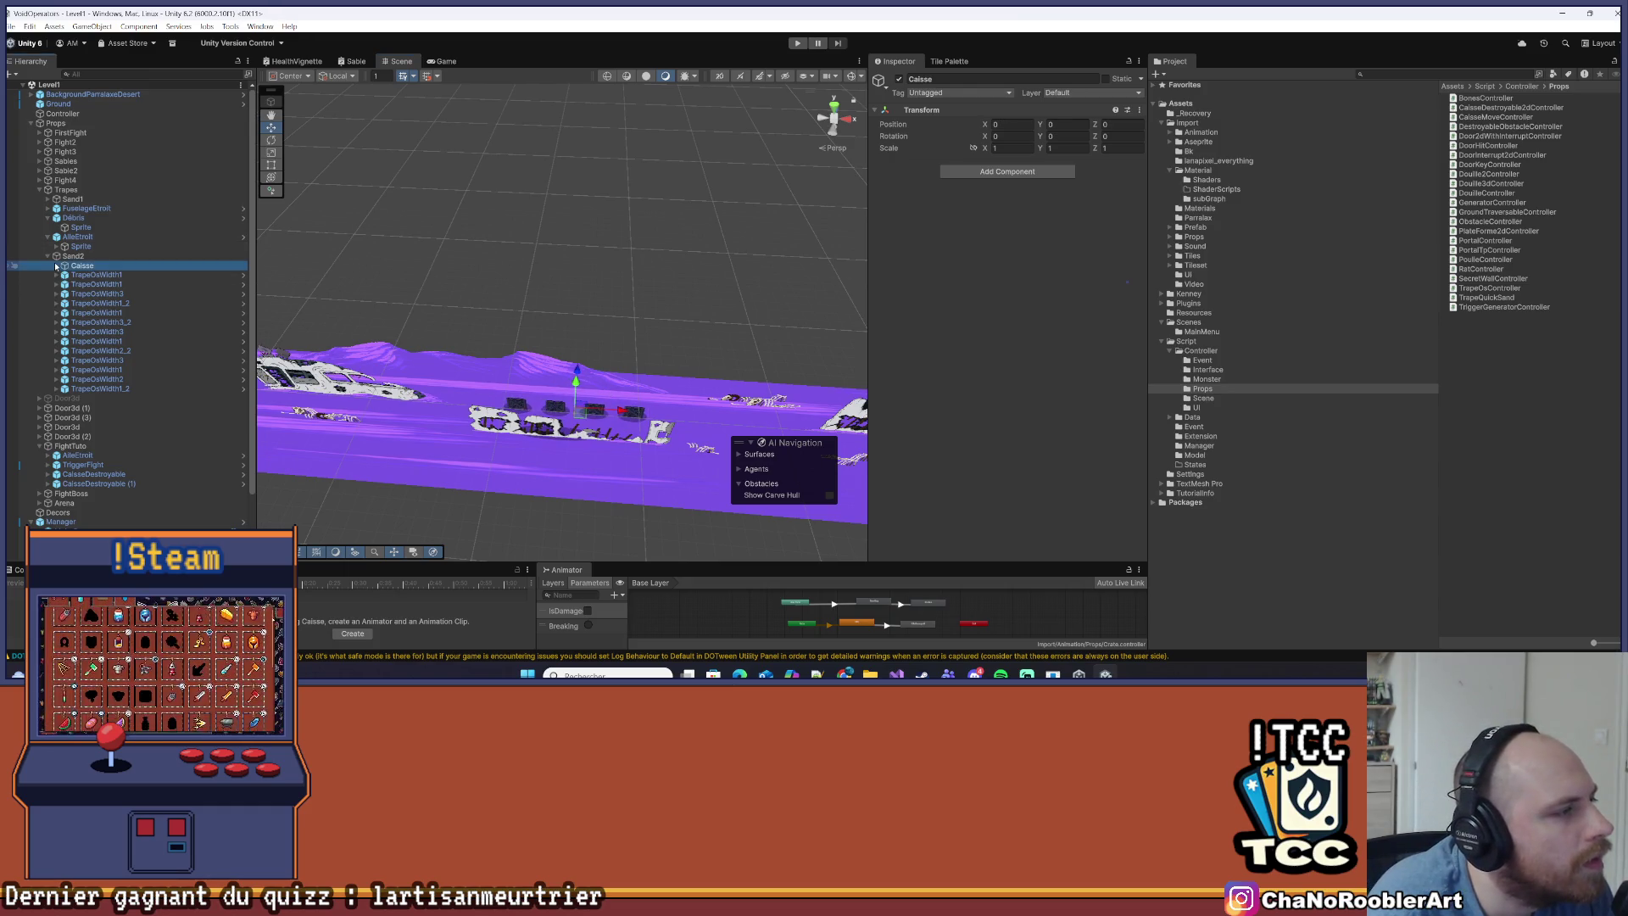
# Inspect crate CaisseDestroyable (12) and open the Assets/Import/Prefab folder
pyautogui.click(65, 266)
pyautogui.click(85, 275)
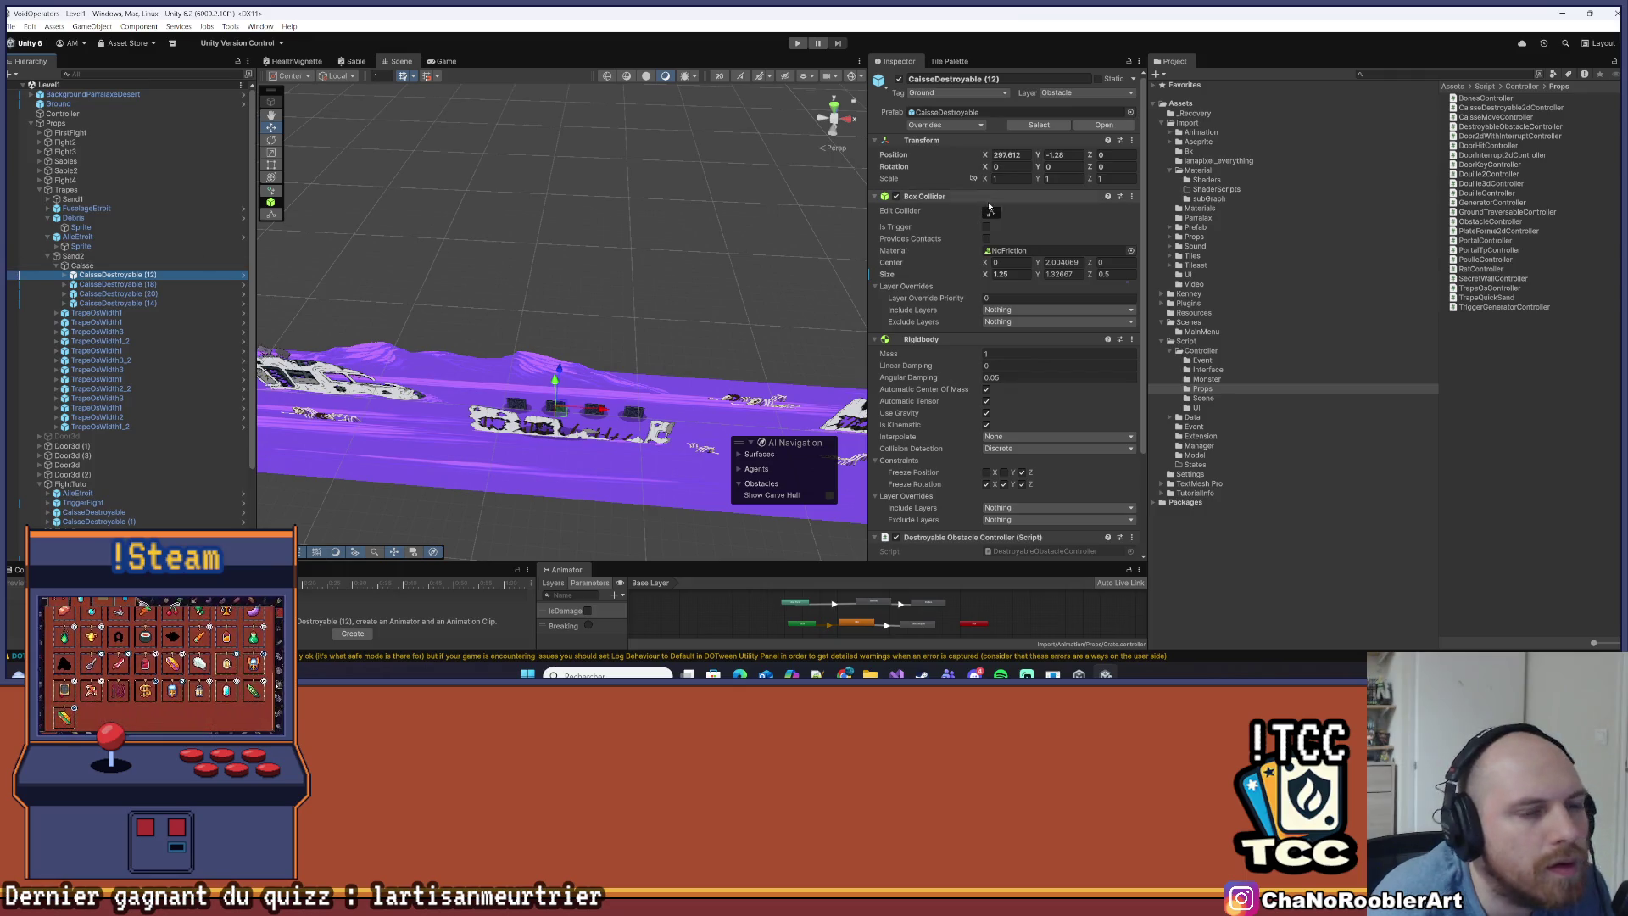
pyautogui.scroll(-3, 1074, 339)
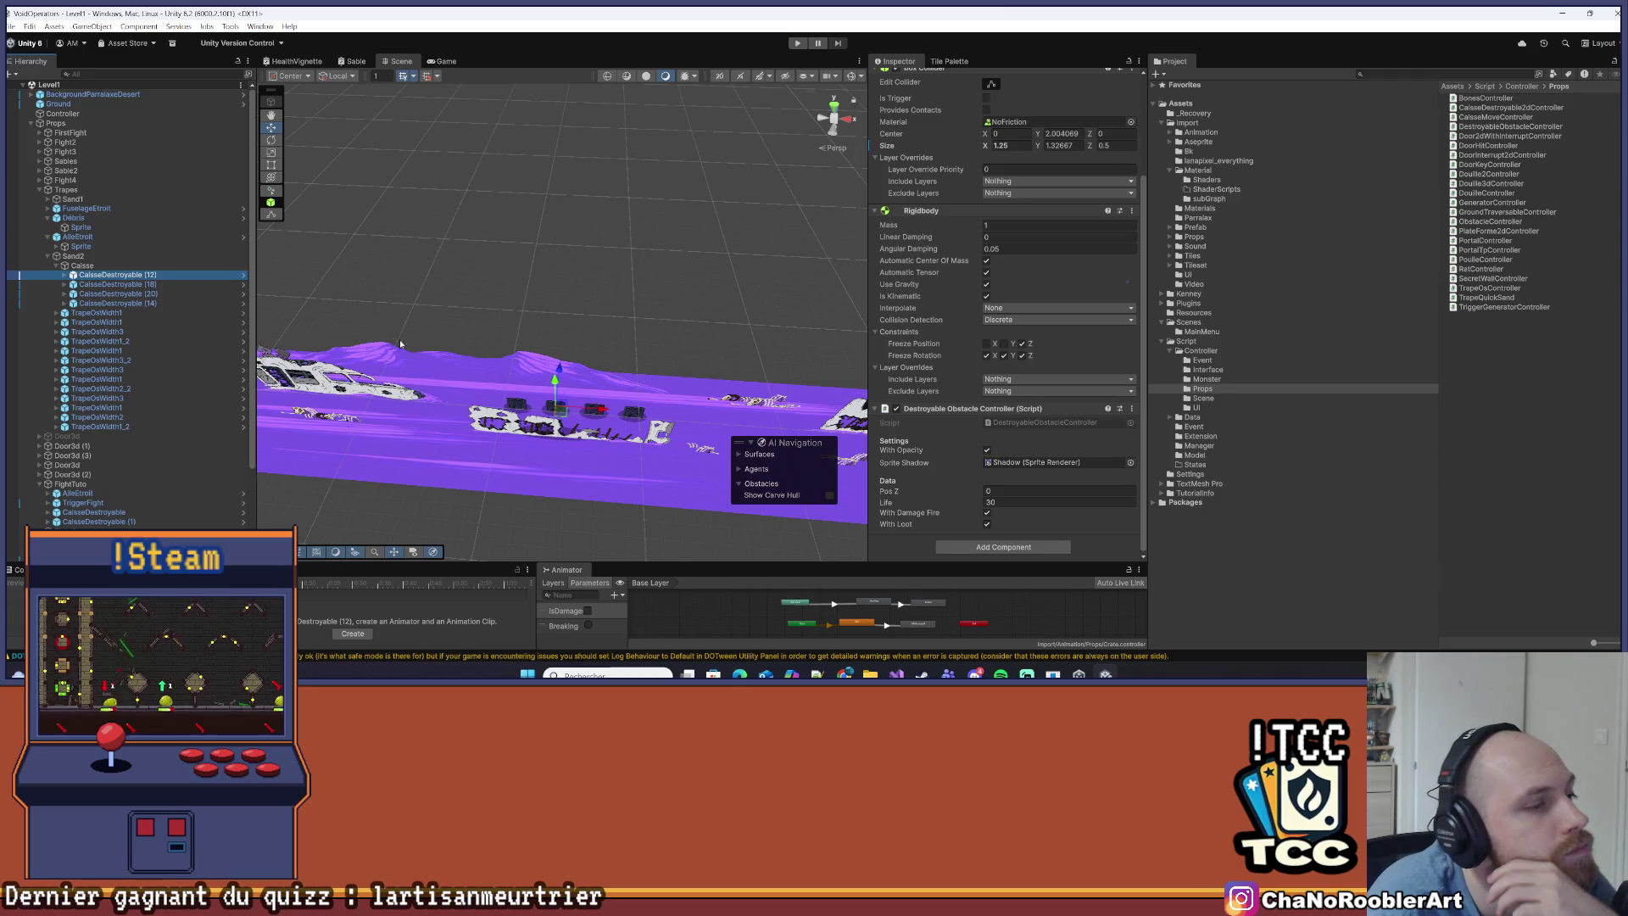
pyautogui.click(470, 380)
pyautogui.scroll(-1, 1064, 365)
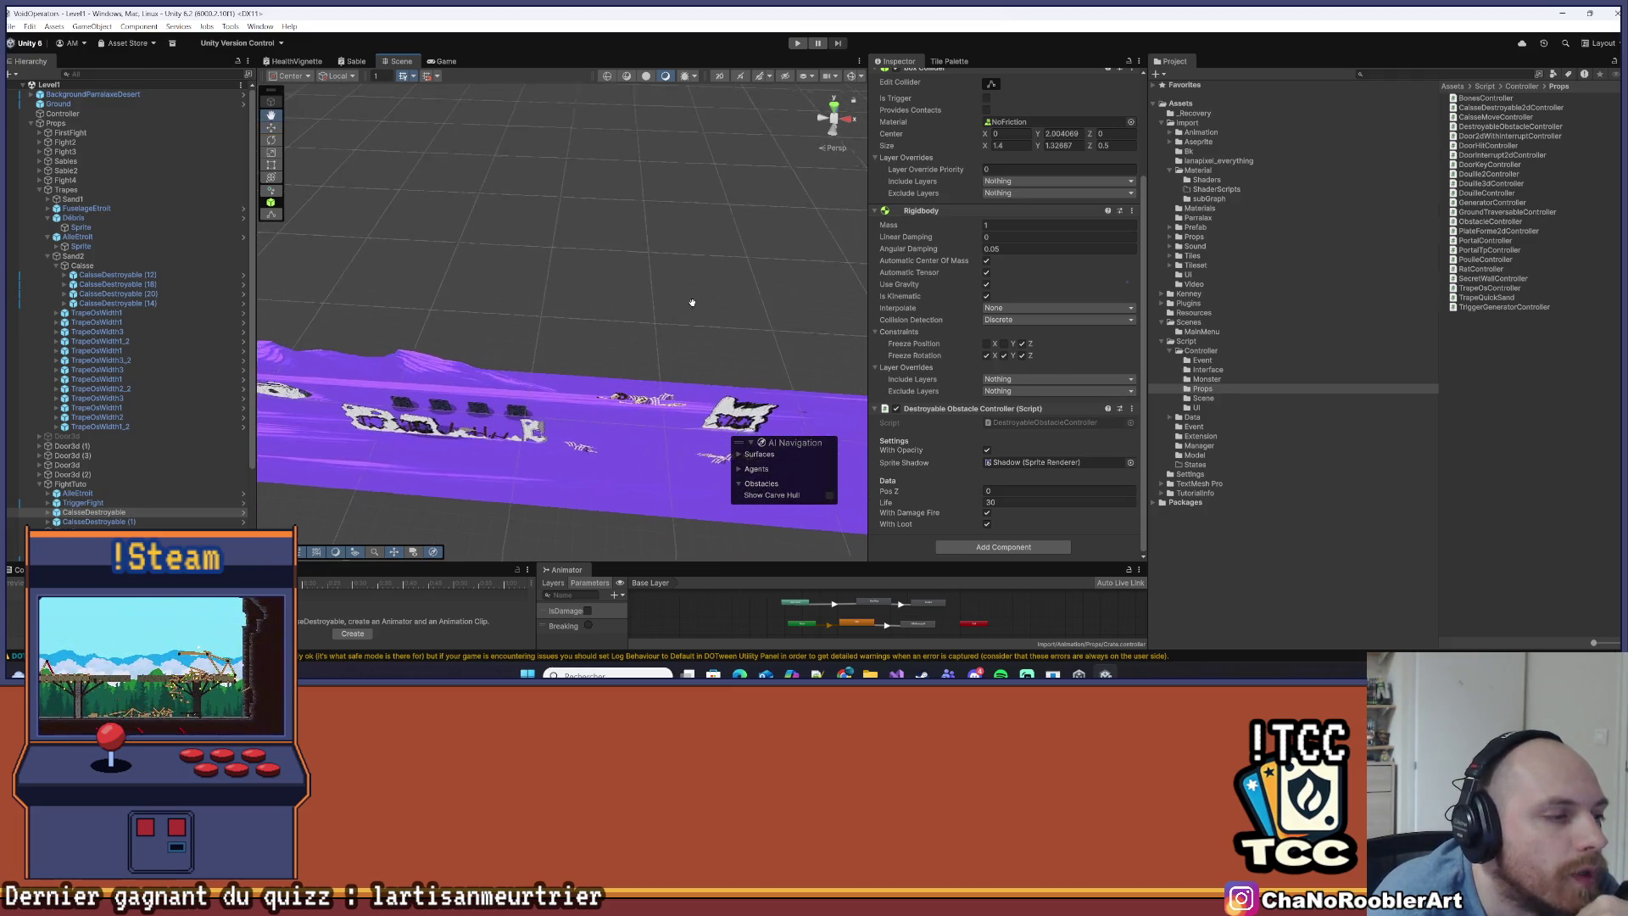
pyautogui.click(471, 390)
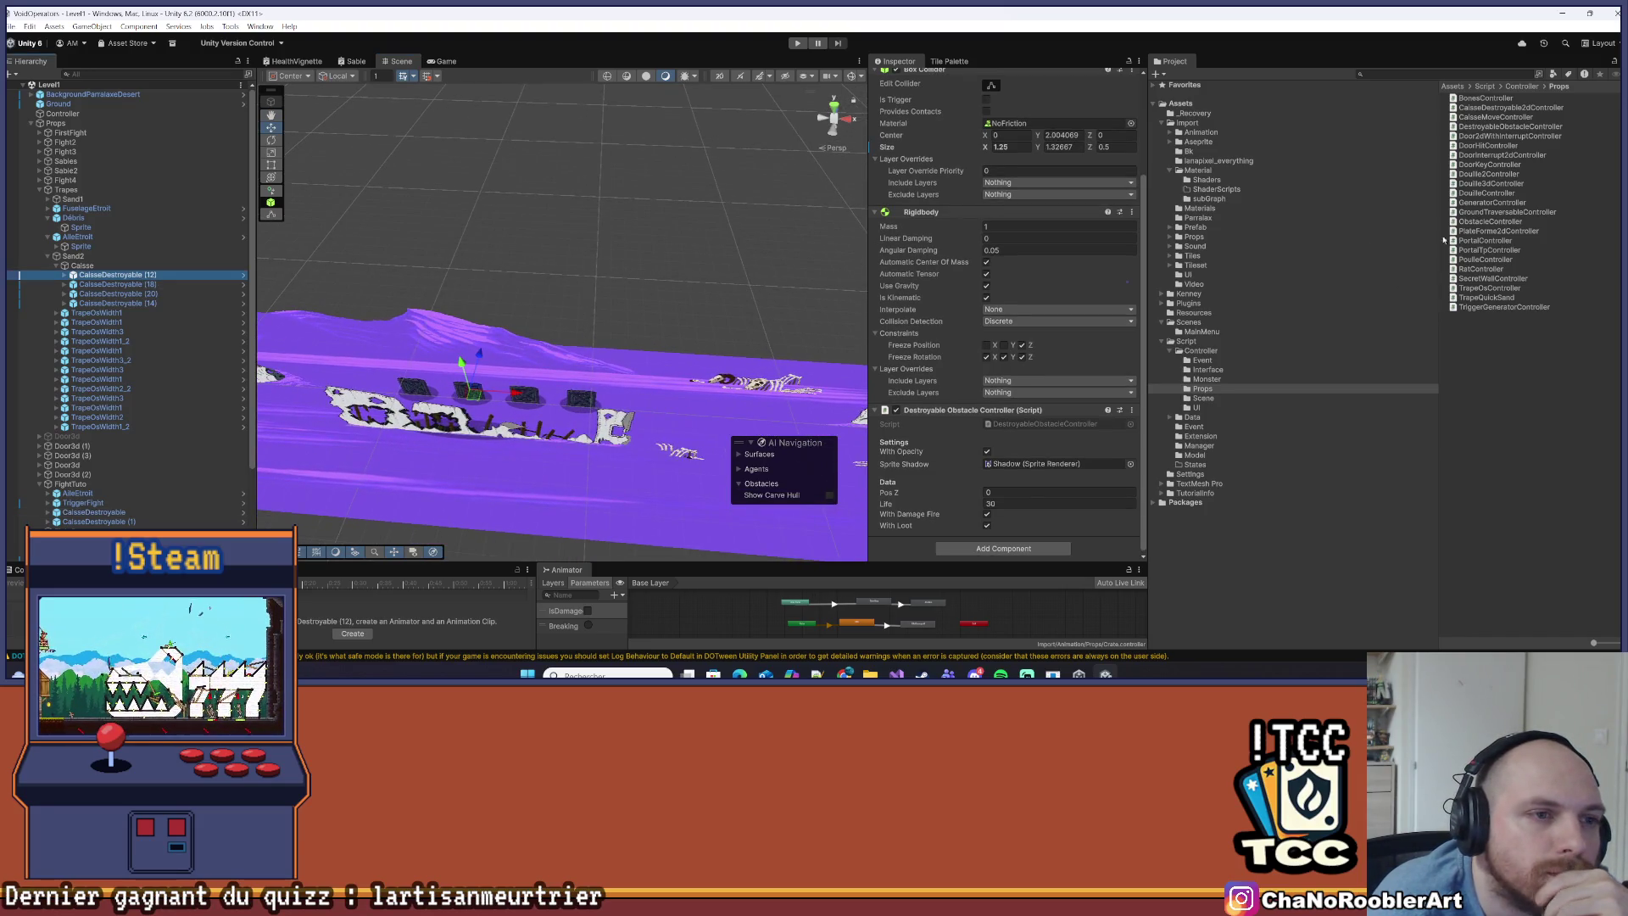
pyautogui.scroll(5, 1042, 339)
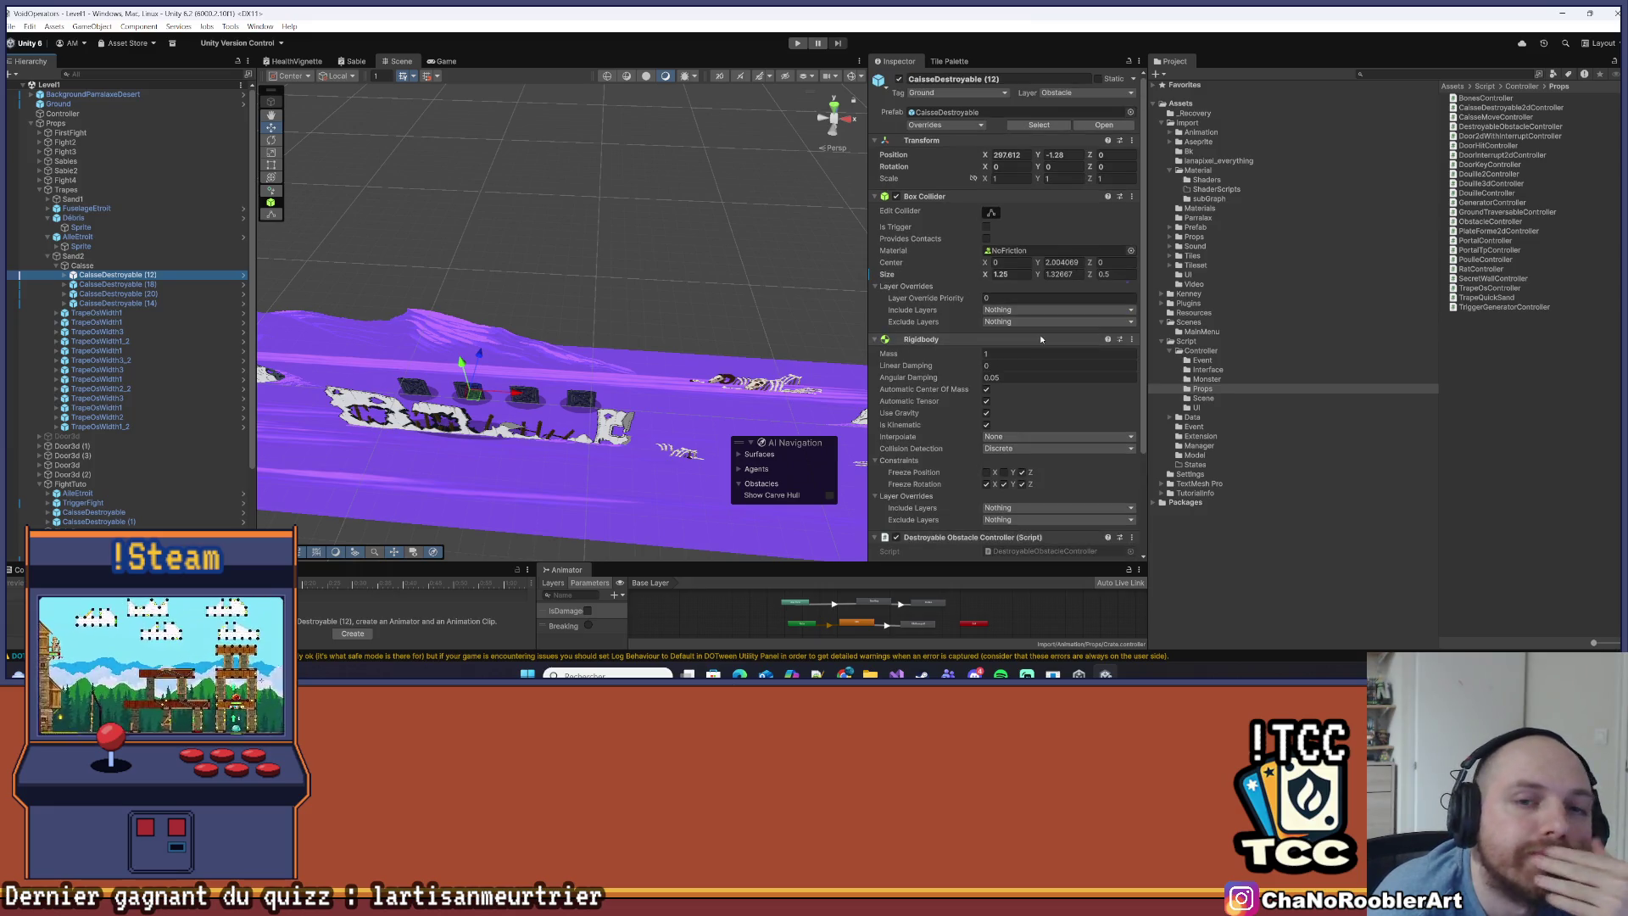
pyautogui.click(1209, 227)
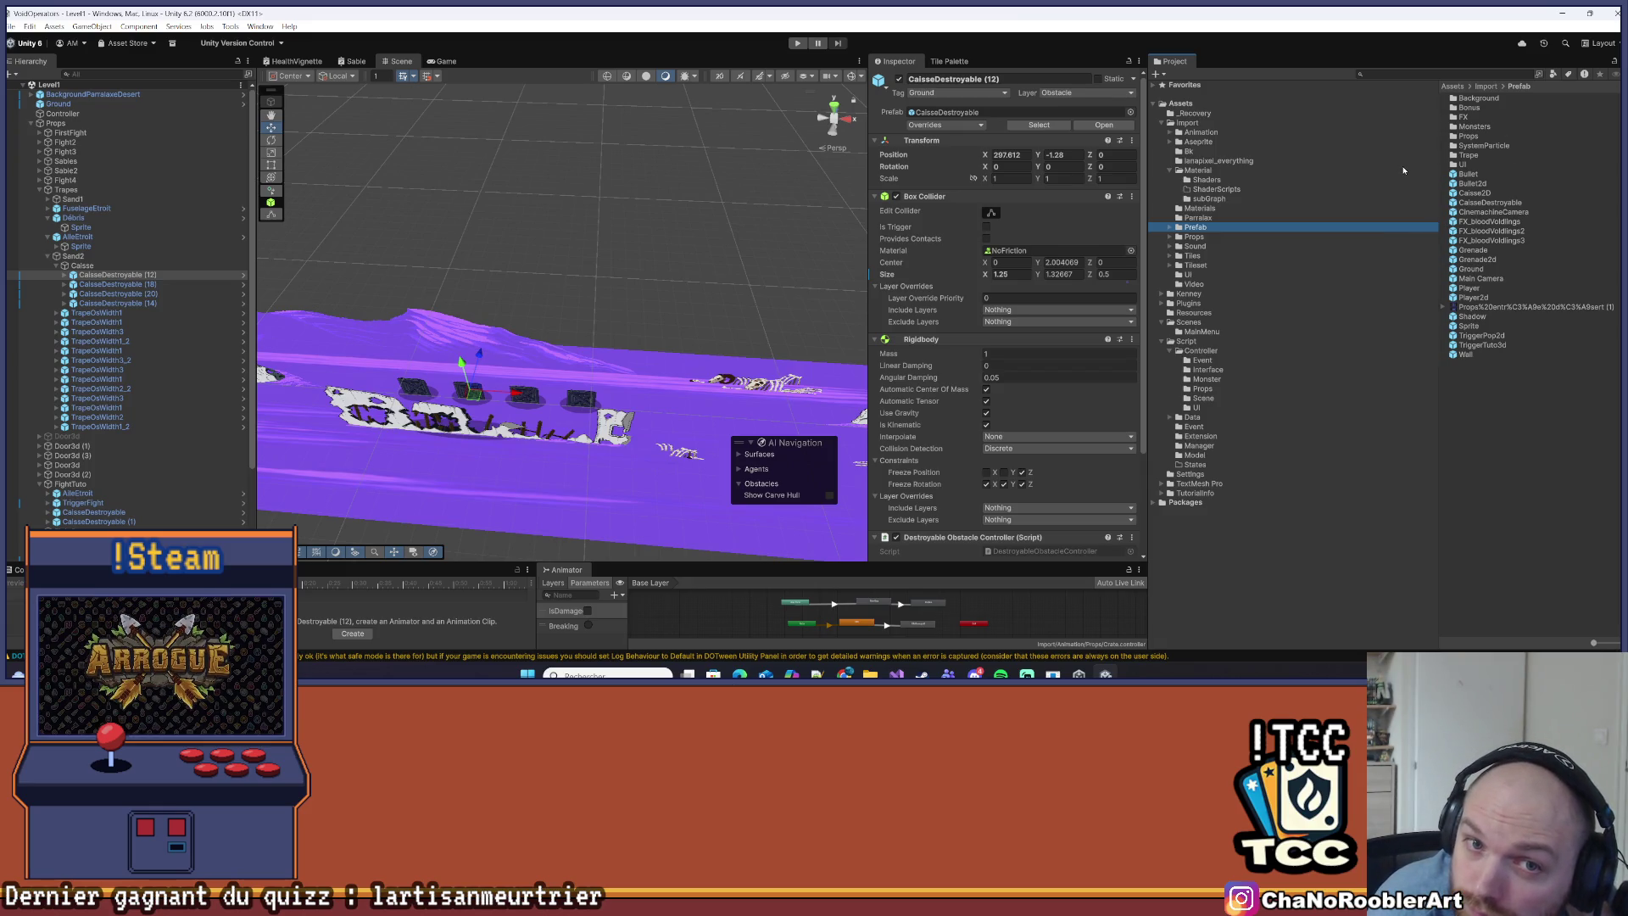
# Browse the Props prefab folders and locate the crate's CaisseDestroyable source prefab
pyautogui.doubleClick(1483, 136)
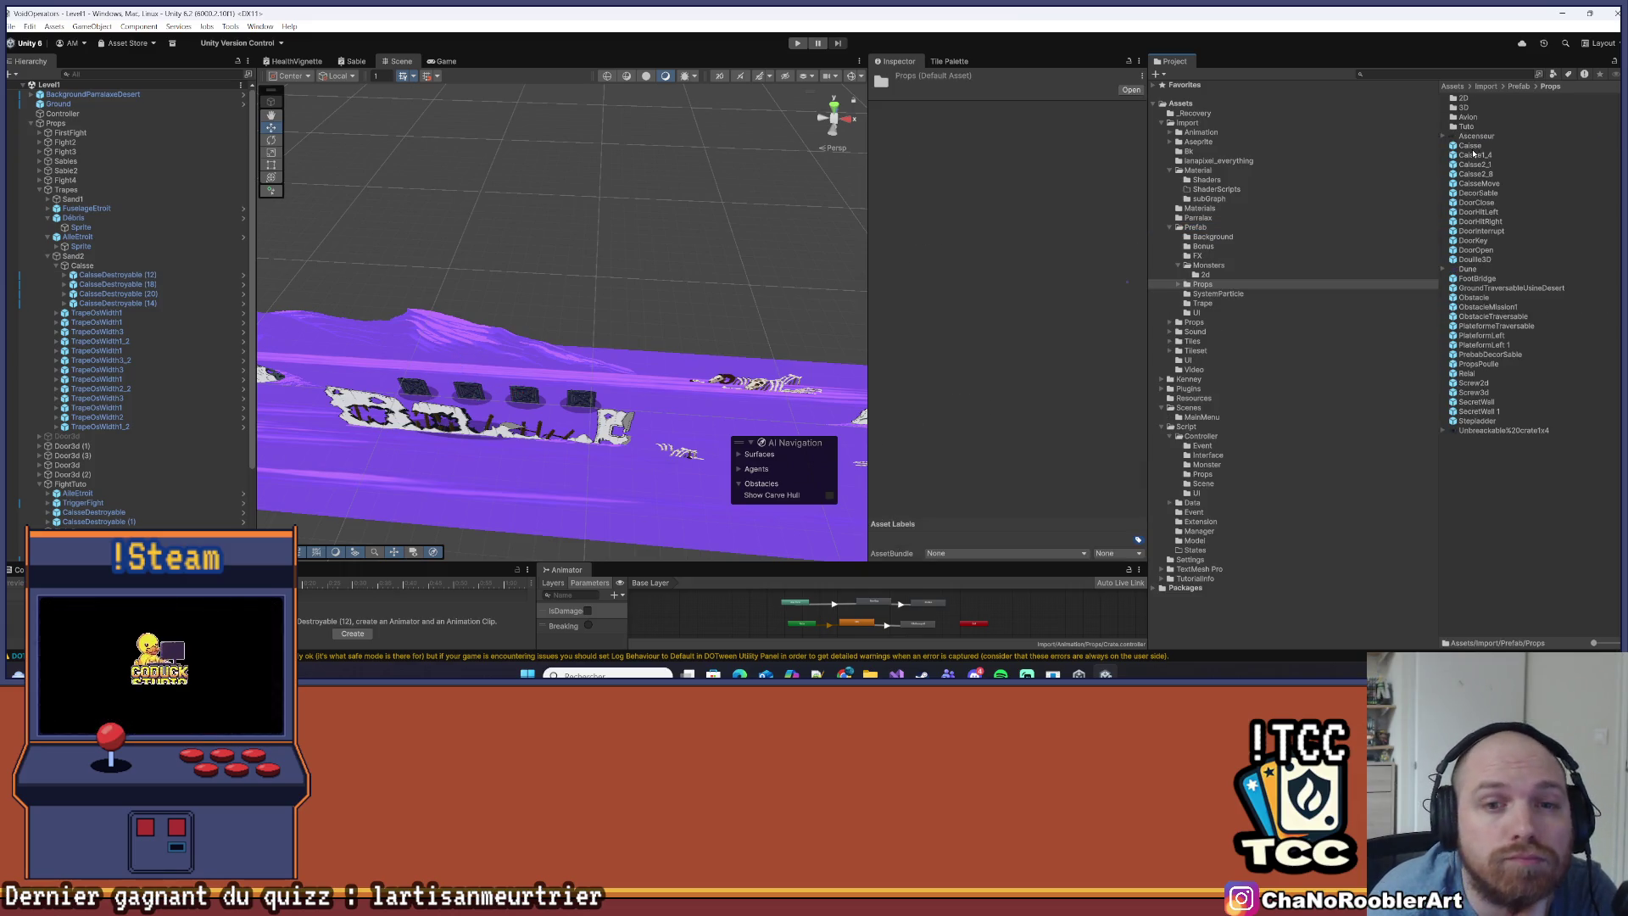
pyautogui.doubleClick(1485, 111)
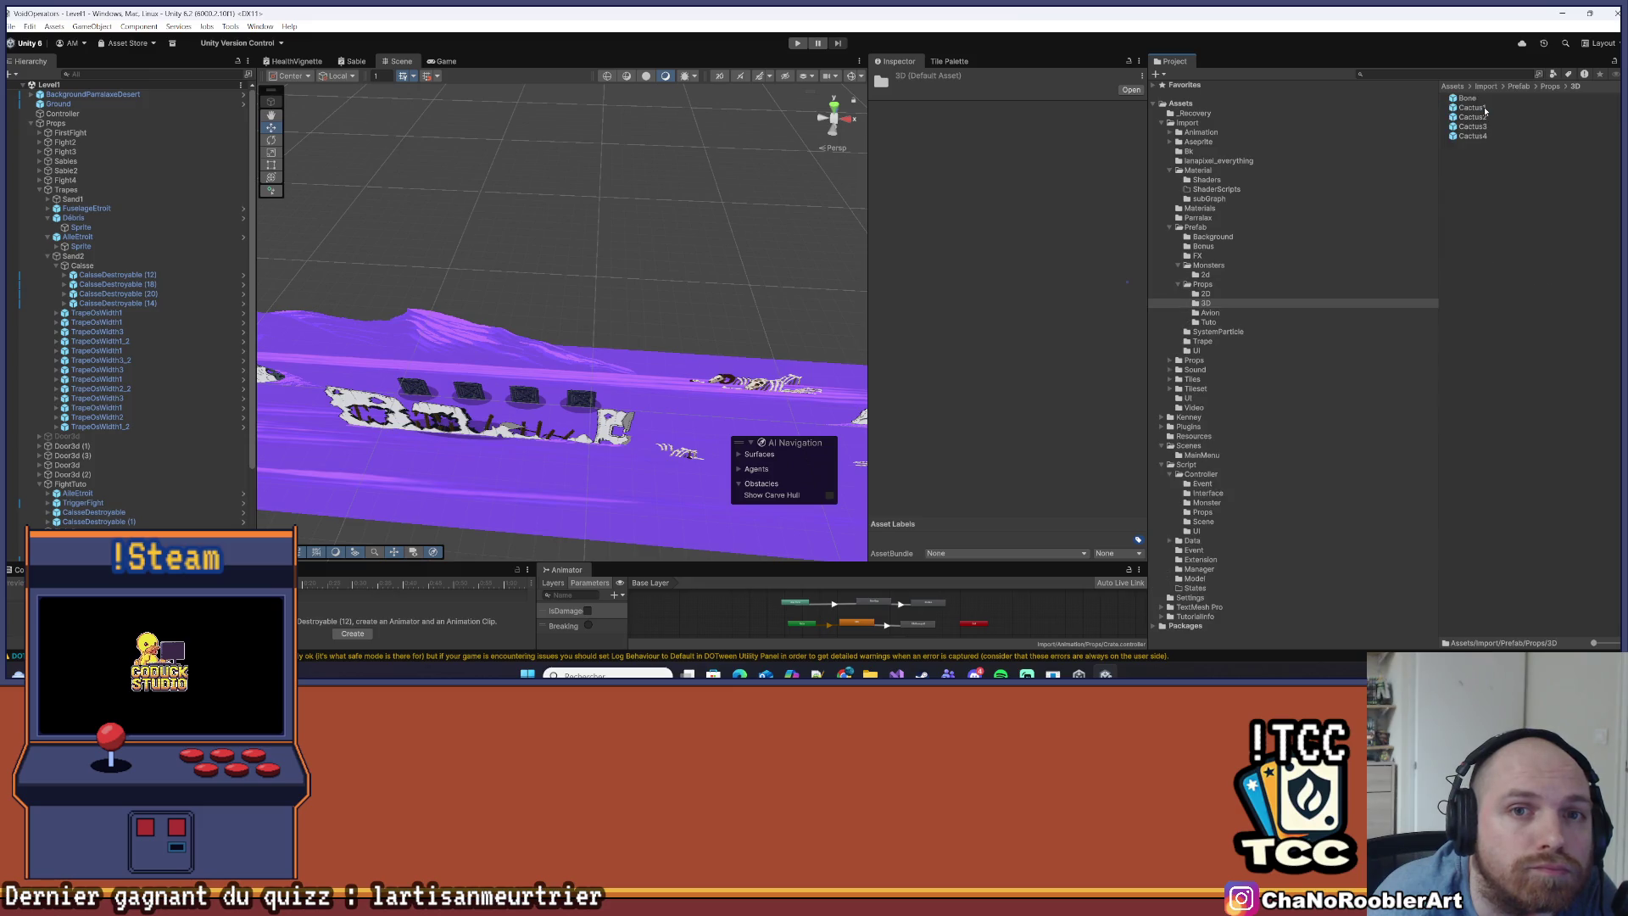
pyautogui.click(1551, 88)
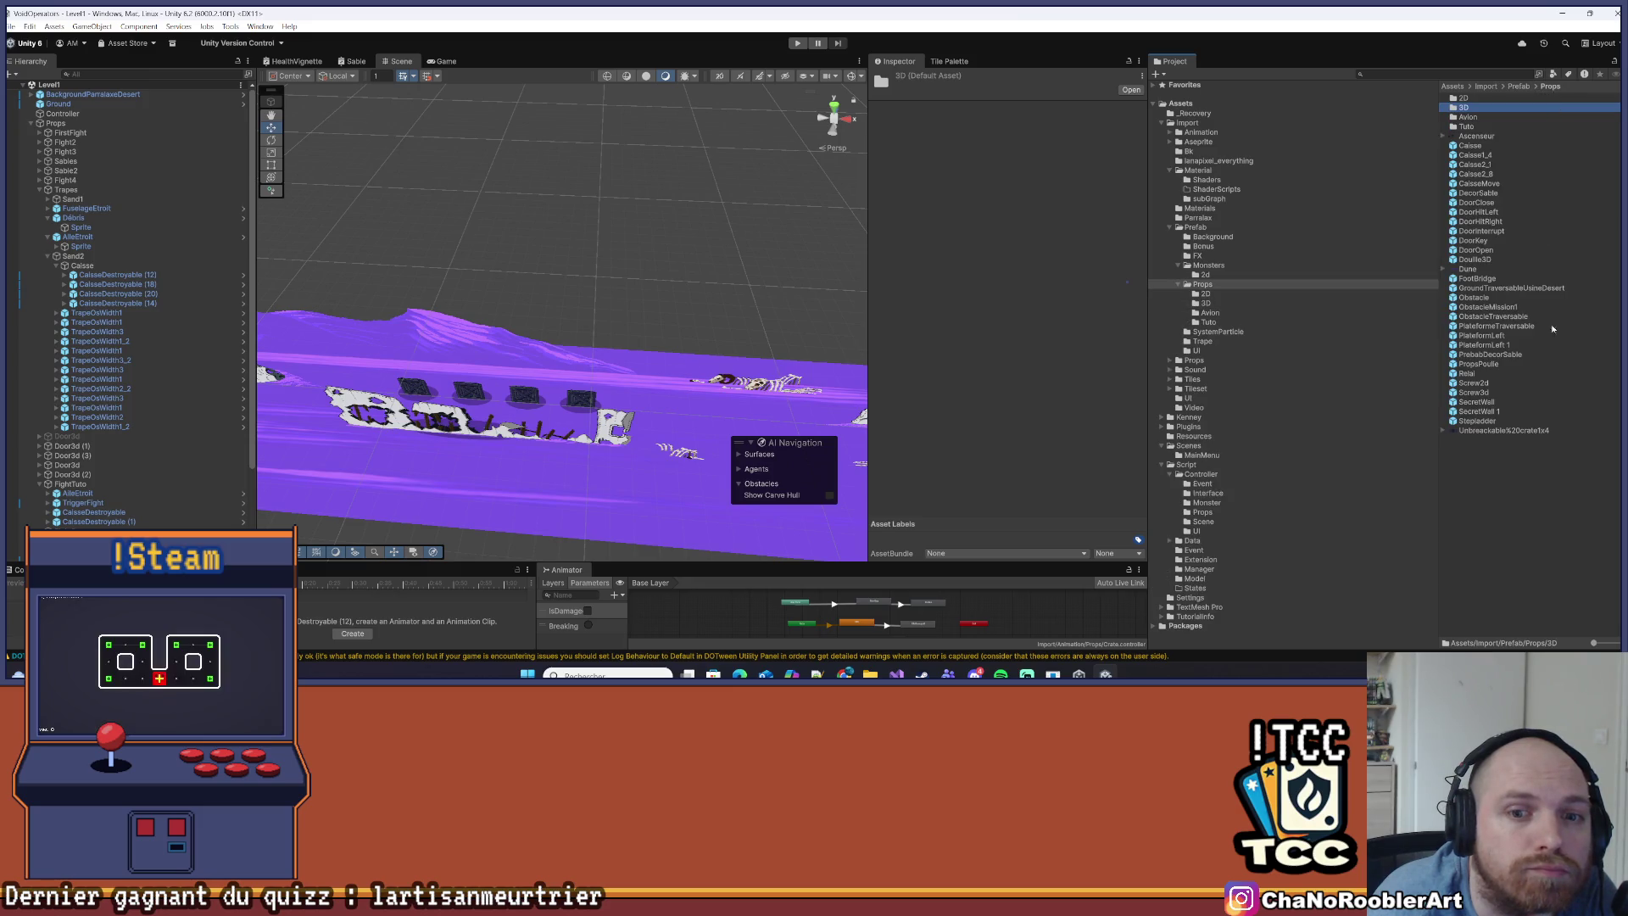
pyautogui.click(115, 284)
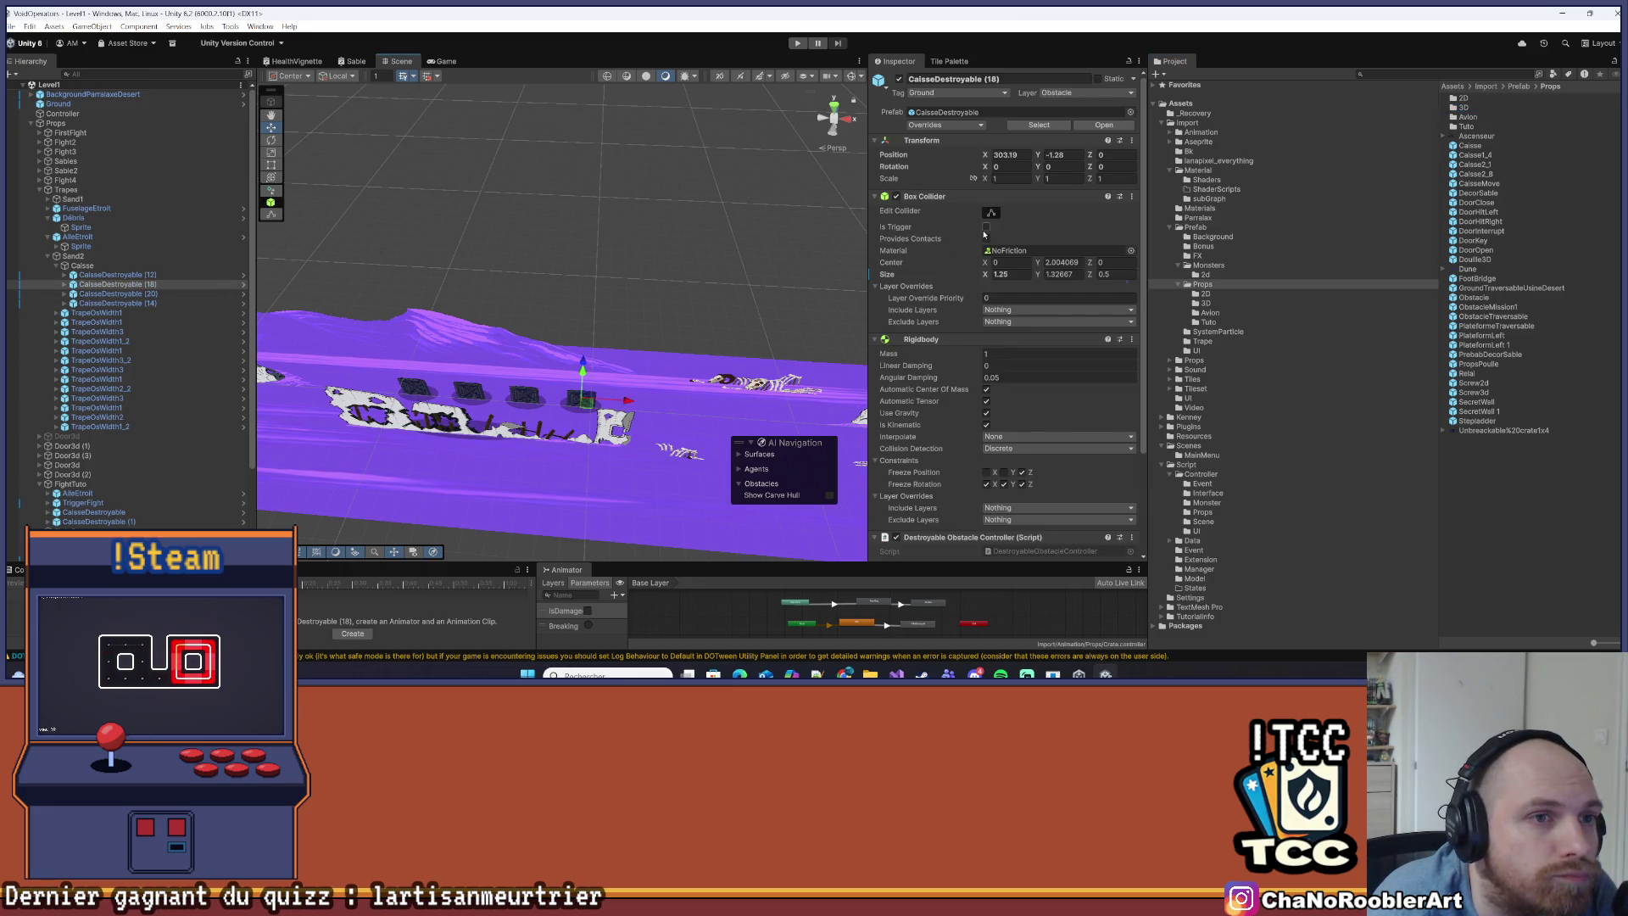
pyautogui.click(948, 112)
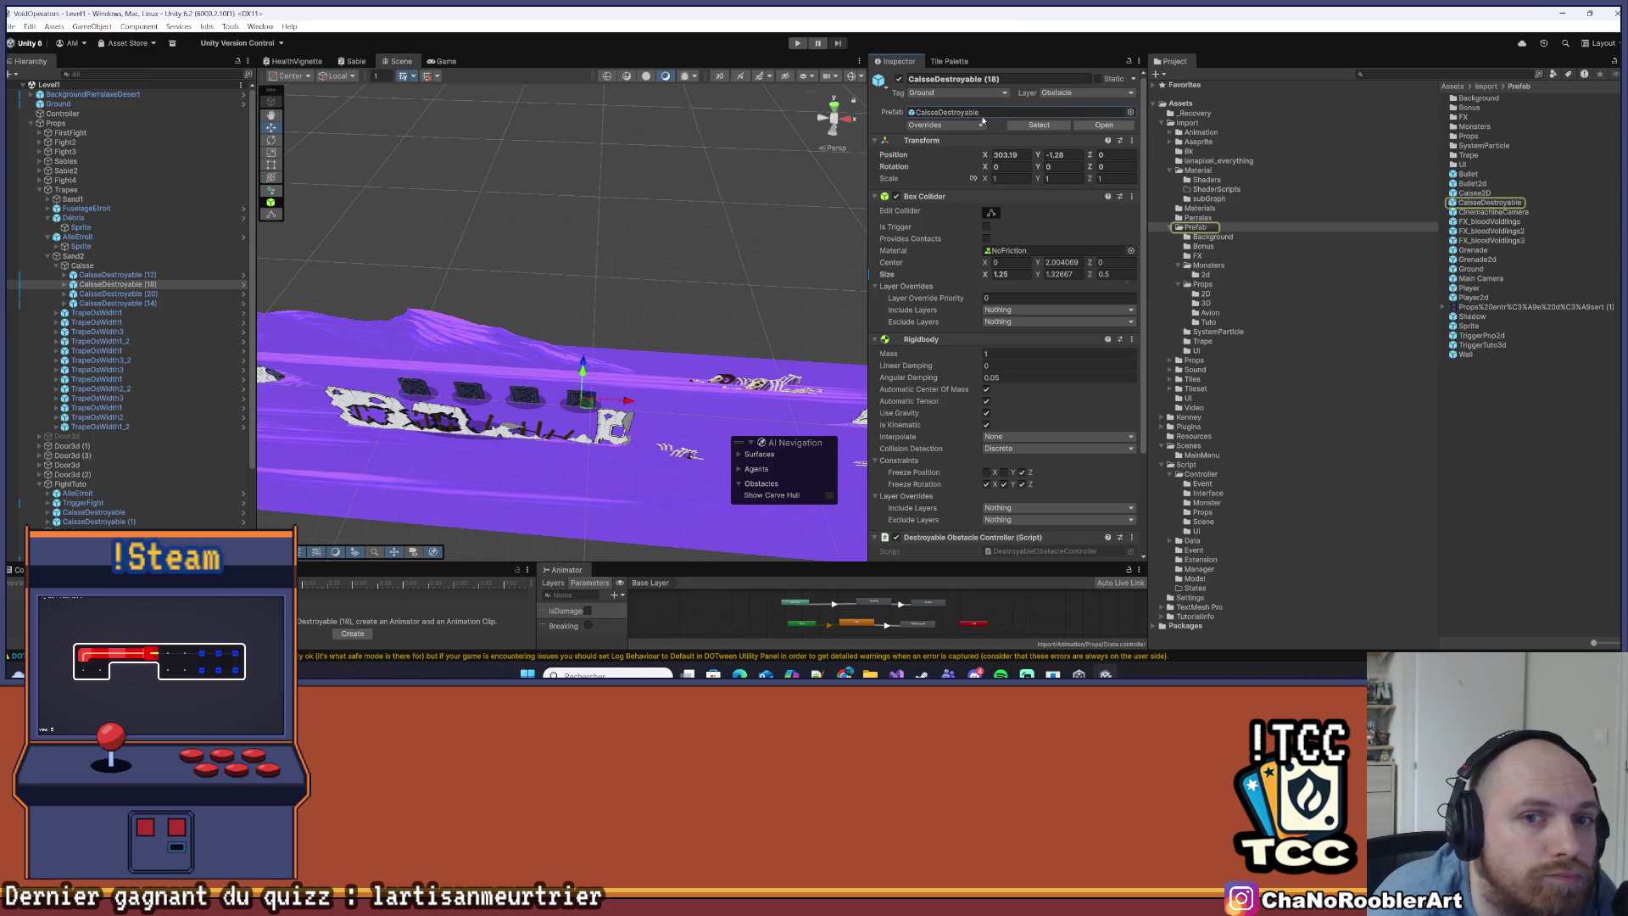
pyautogui.click(1495, 203)
# Delete crate CaisseDestroyable (12) from the Caisse group
pyautogui.moveTo(819, 247); pyautogui.dragTo(650, 327)
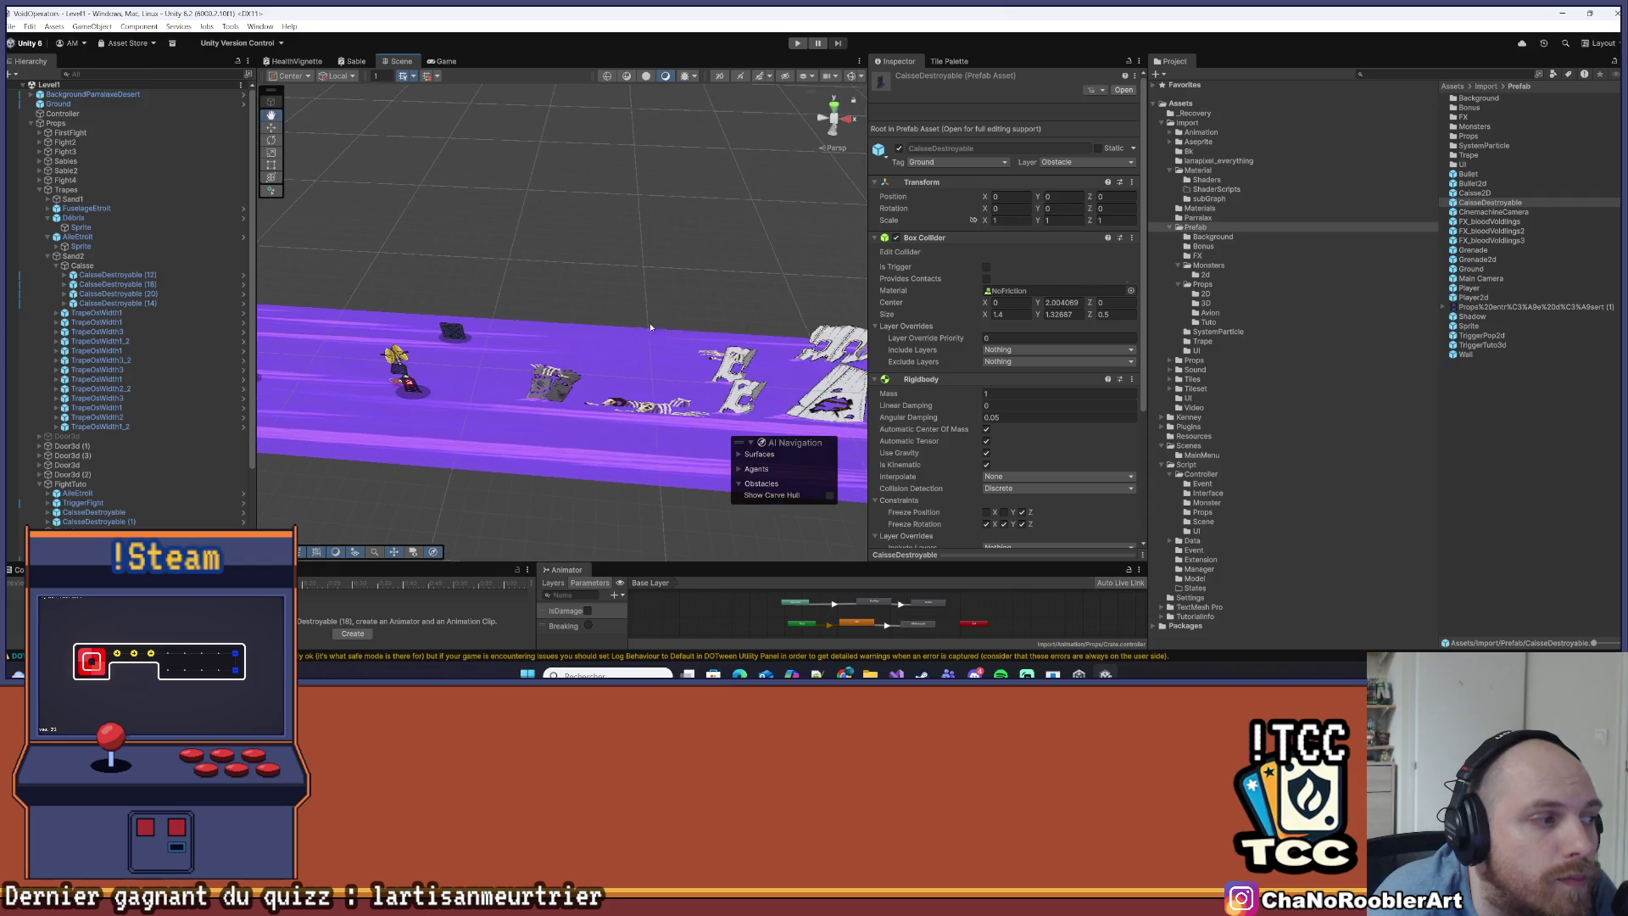
pyautogui.click(453, 331)
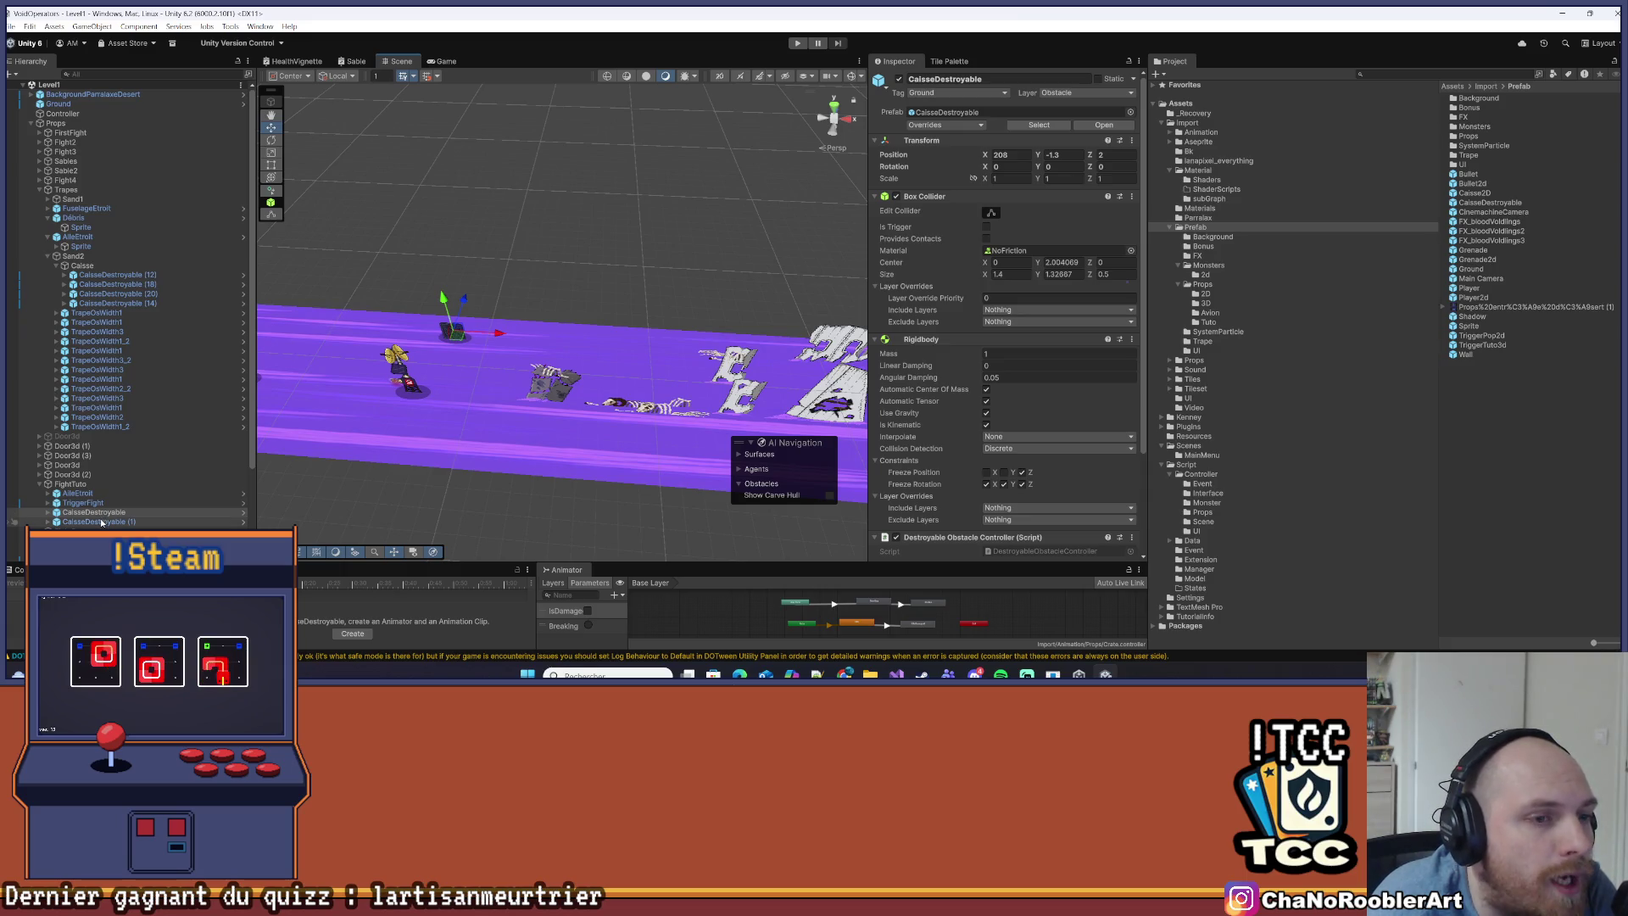
pyautogui.click(947, 112)
pyautogui.moveTo(858, 173); pyautogui.dragTo(282, 222)
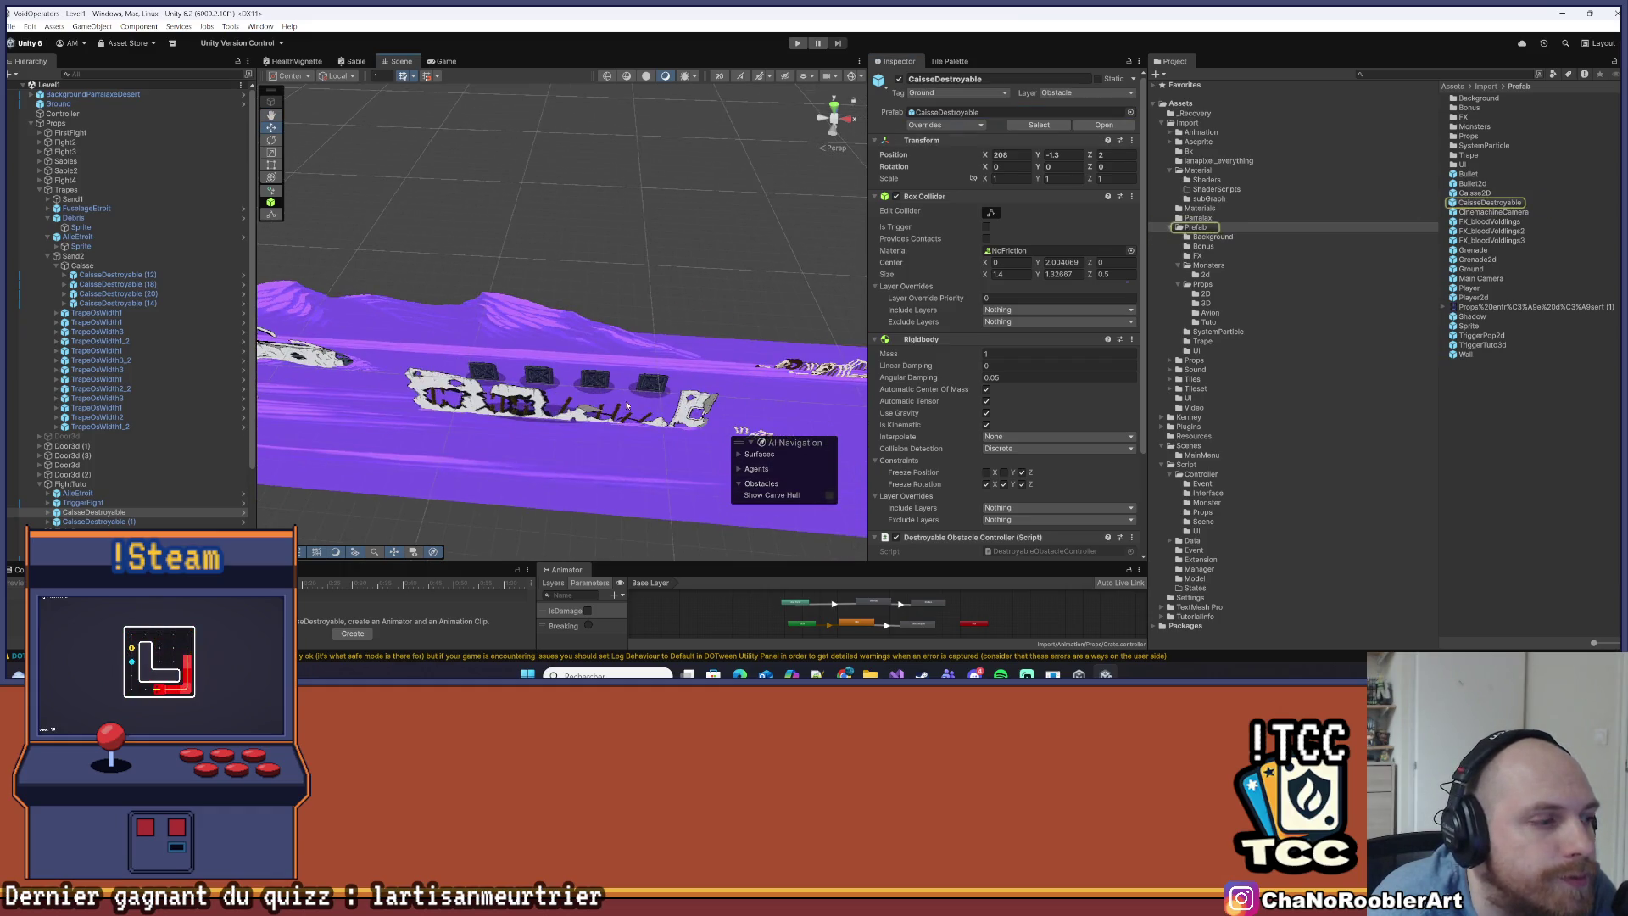
pyautogui.click(119, 284)
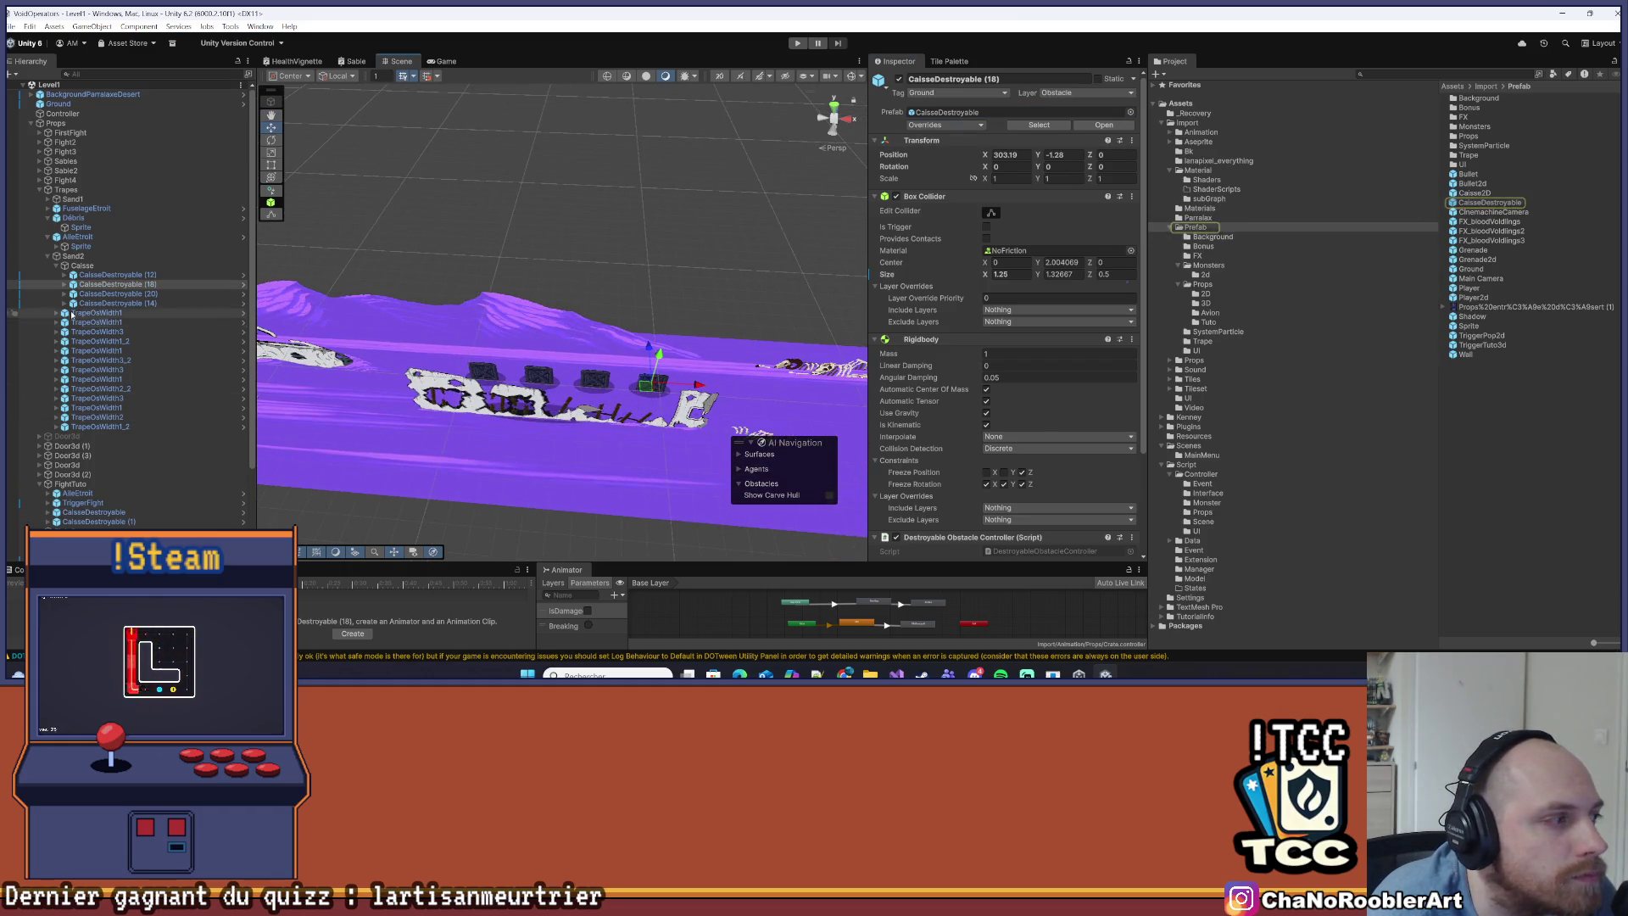
pyautogui.press('Up')
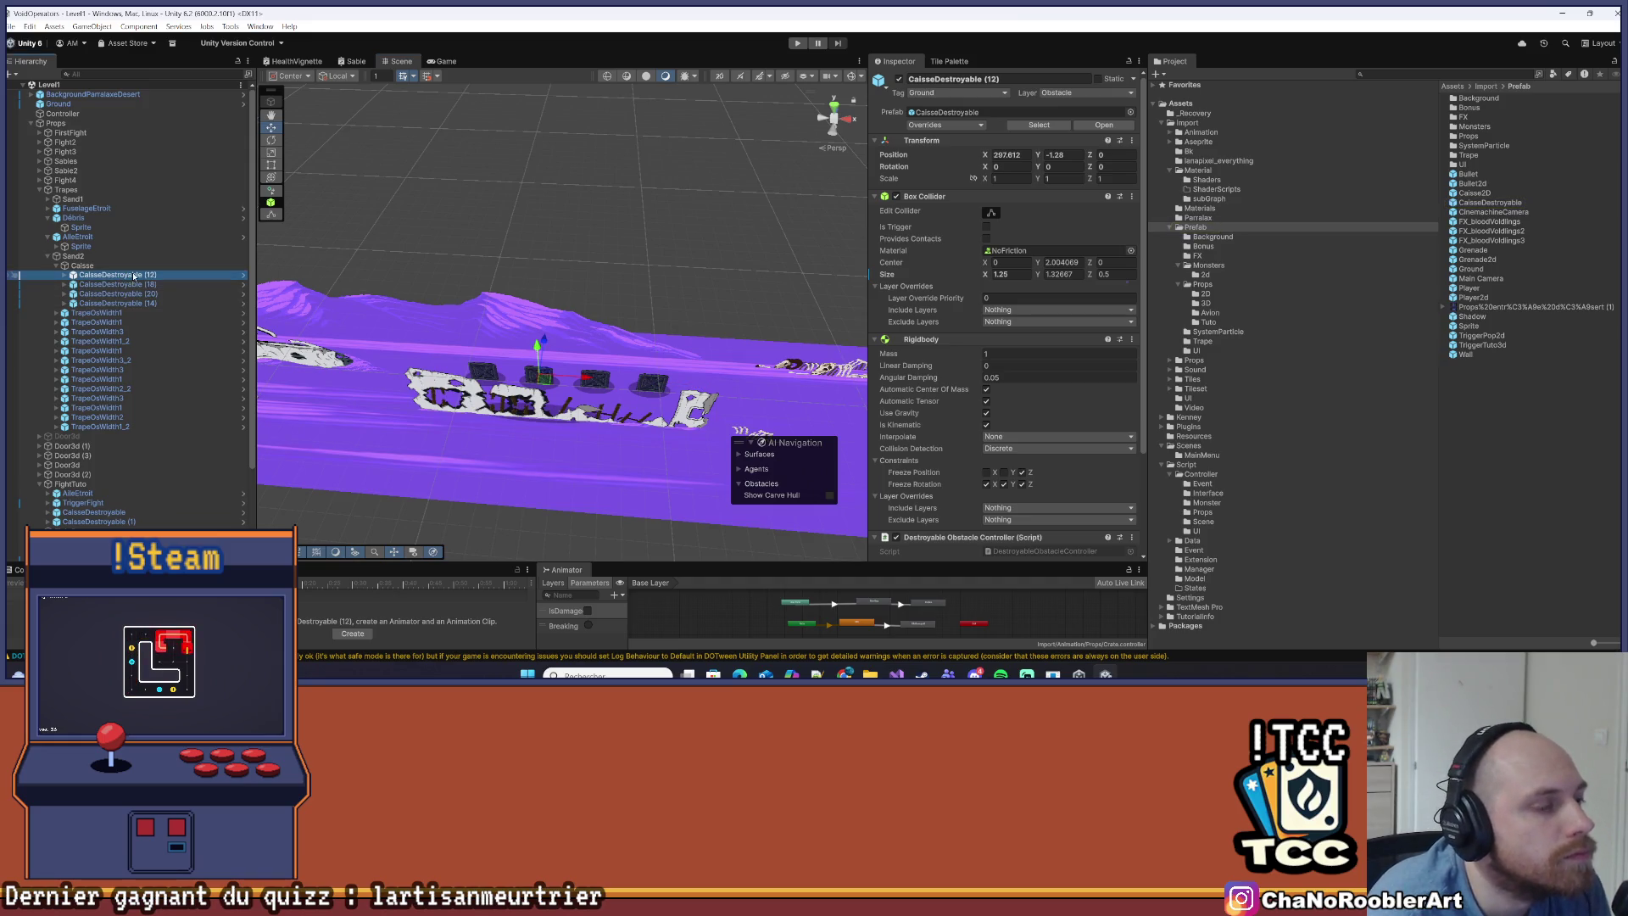
pyautogui.press('Delete')
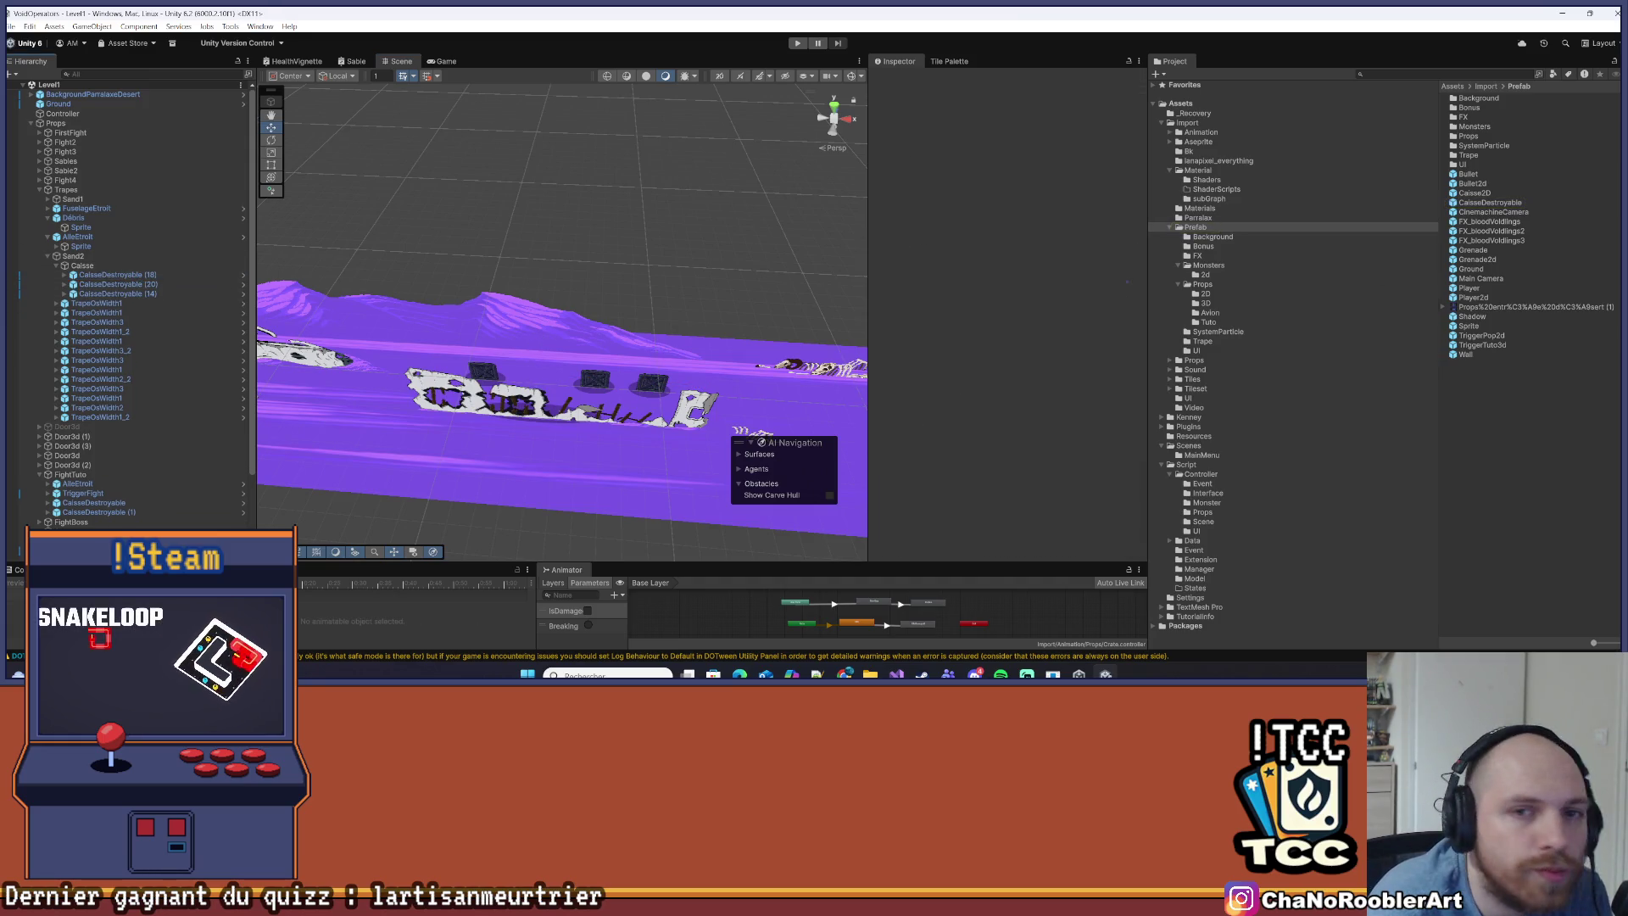
# Add a new CaisseDestroyable crate into Caisse and lower it toward the ground
pyautogui.moveTo(614, 257); pyautogui.dragTo(153, 266)
pyautogui.moveTo(556, 323); pyautogui.dragTo(264, 324)
pyautogui.moveTo(551, 292); pyautogui.dragTo(556, 323)
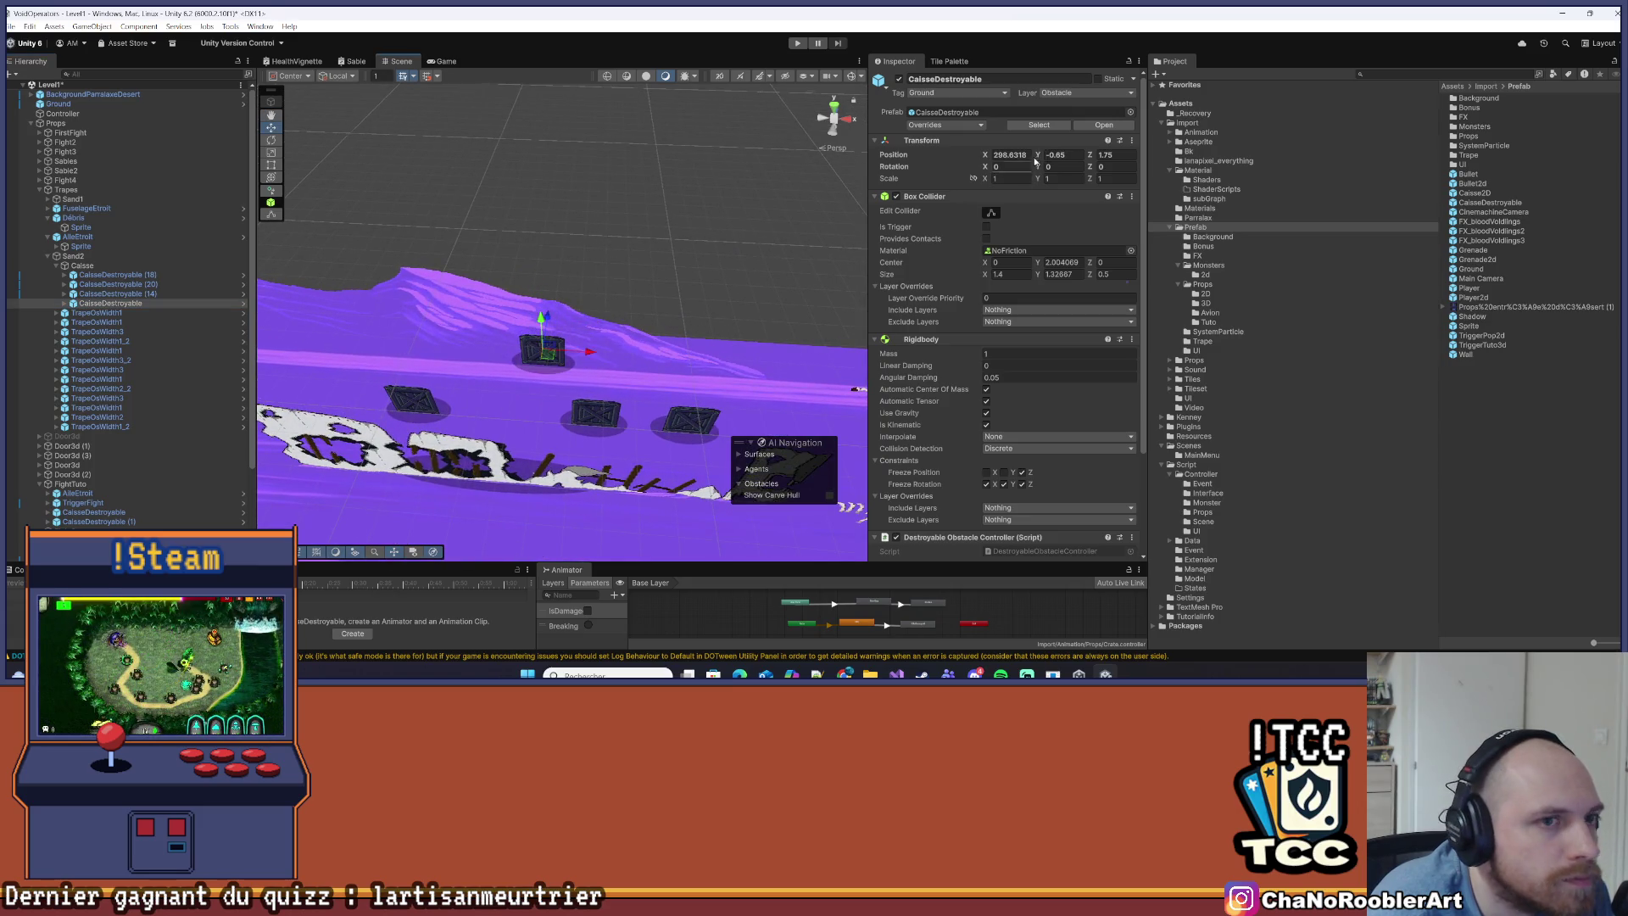
pyautogui.doubleClick(1115, 155)
pyautogui.write('0')
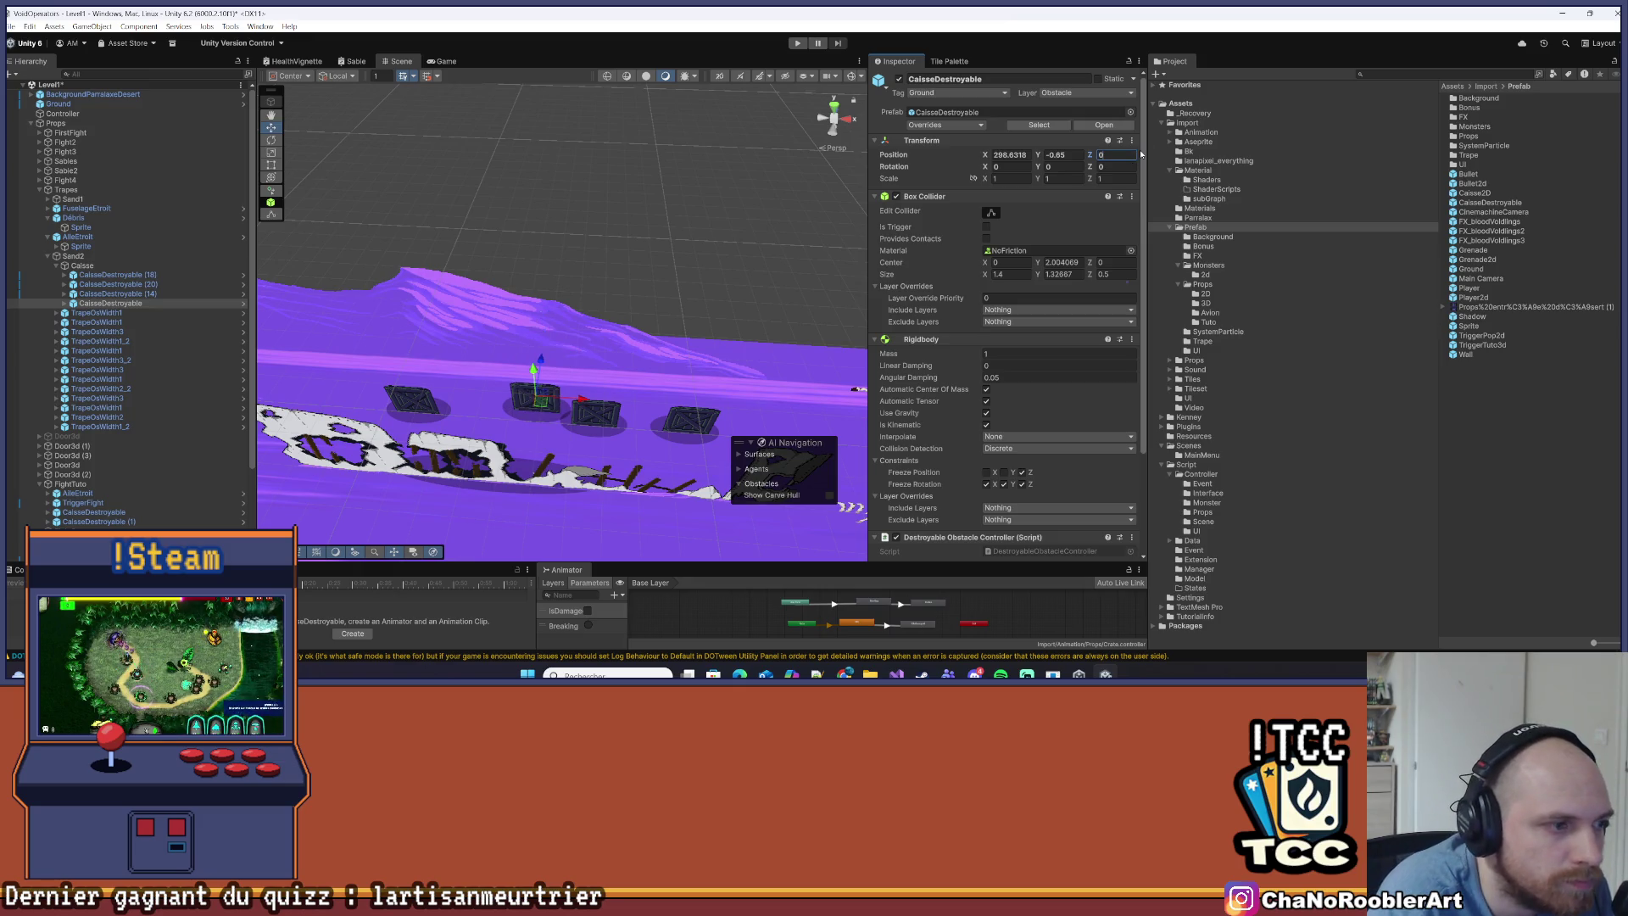
# Align the new crate with the row at X 297.44, Y -1.28, then collapse Caisse
pyautogui.moveTo(552, 331); pyautogui.dragTo(588, 273)
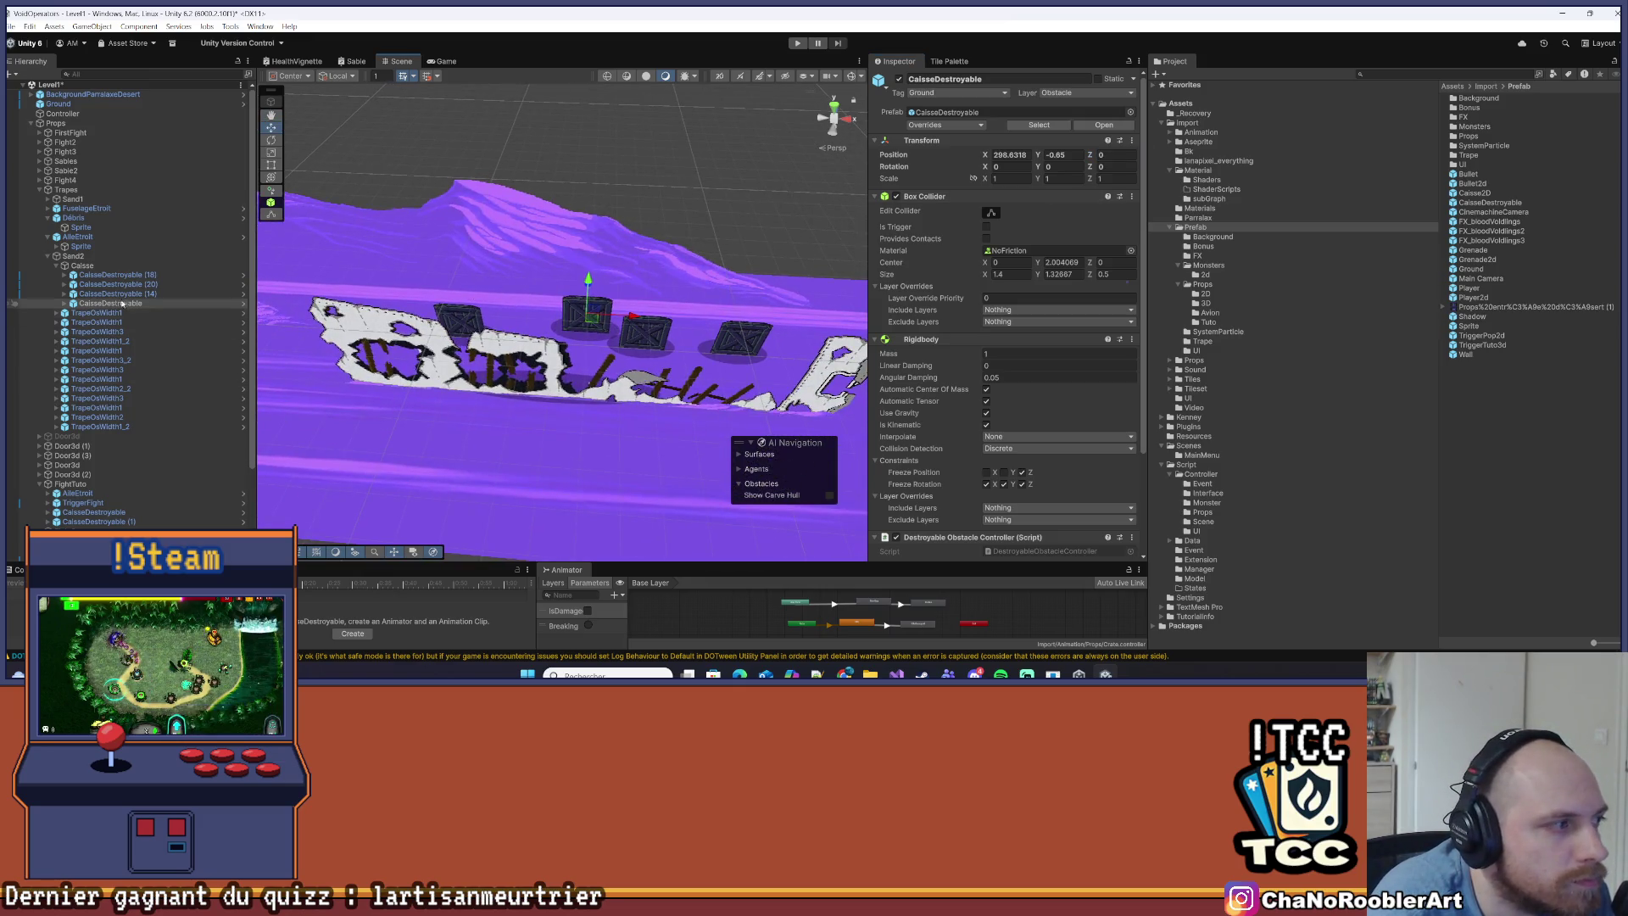
pyautogui.click(459, 321)
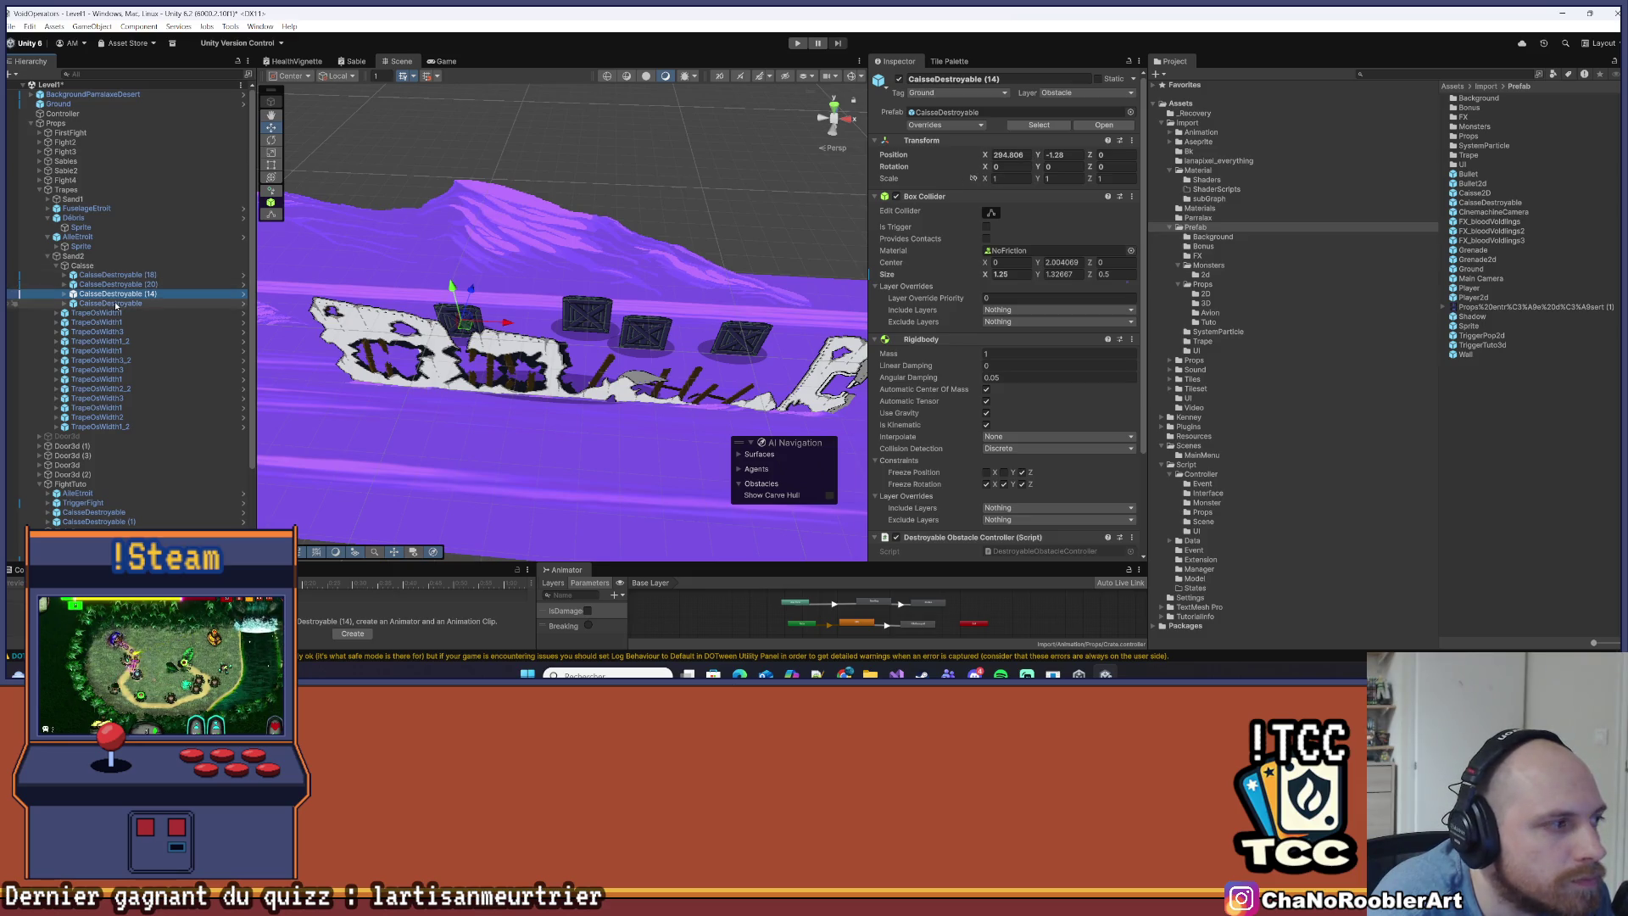
pyautogui.click(169, 303)
pyautogui.click(1076, 157)
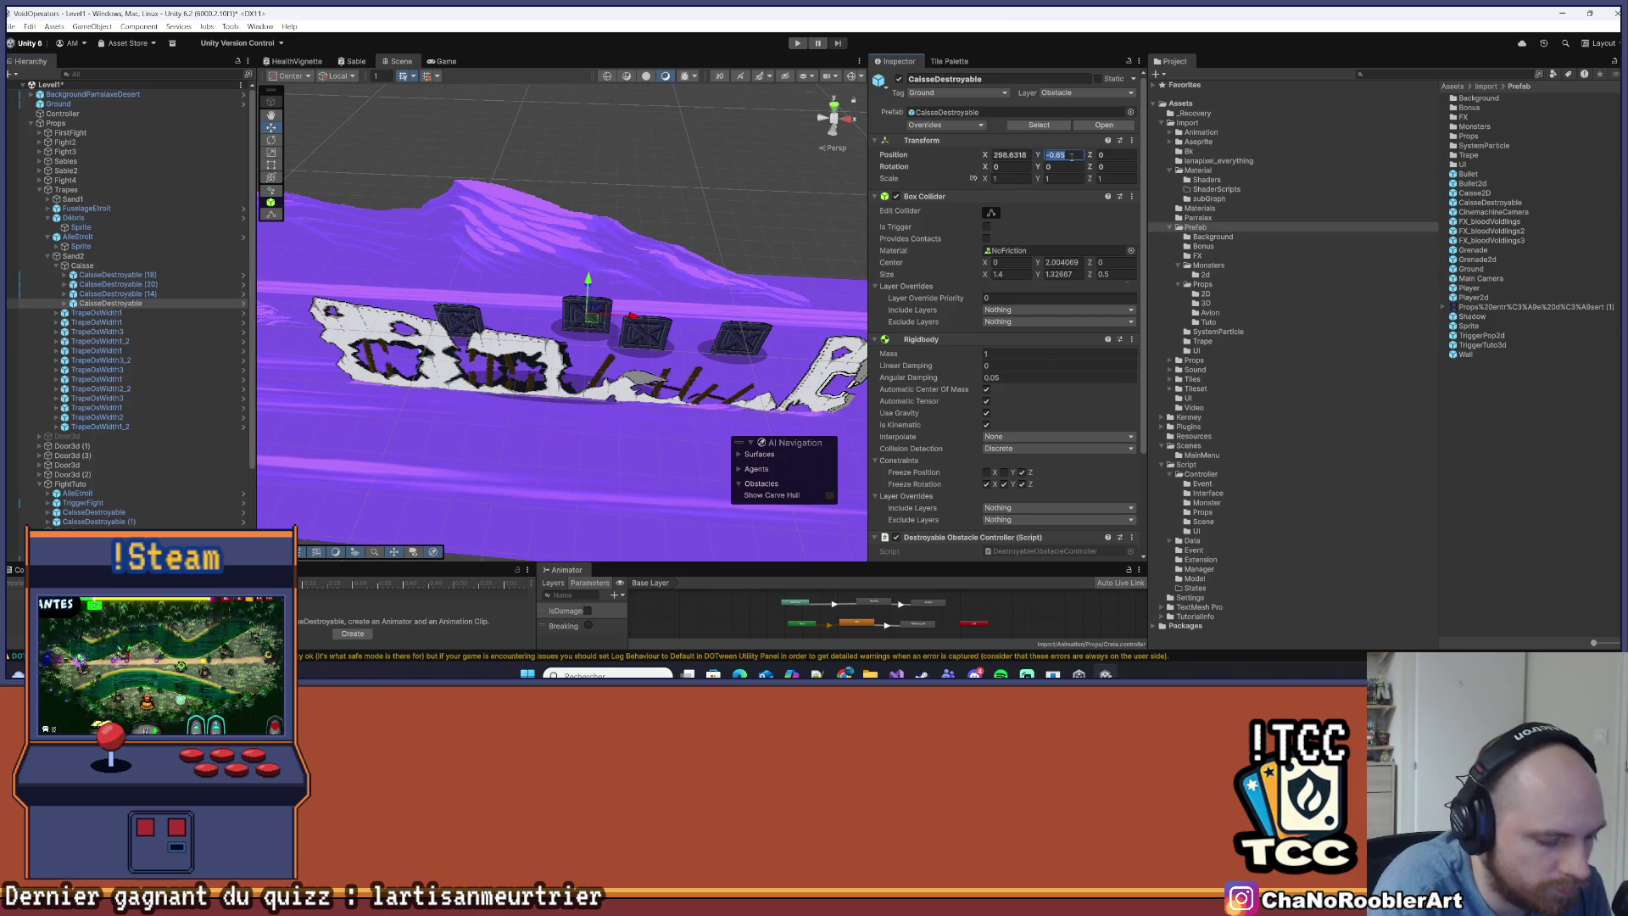
pyautogui.write('-')
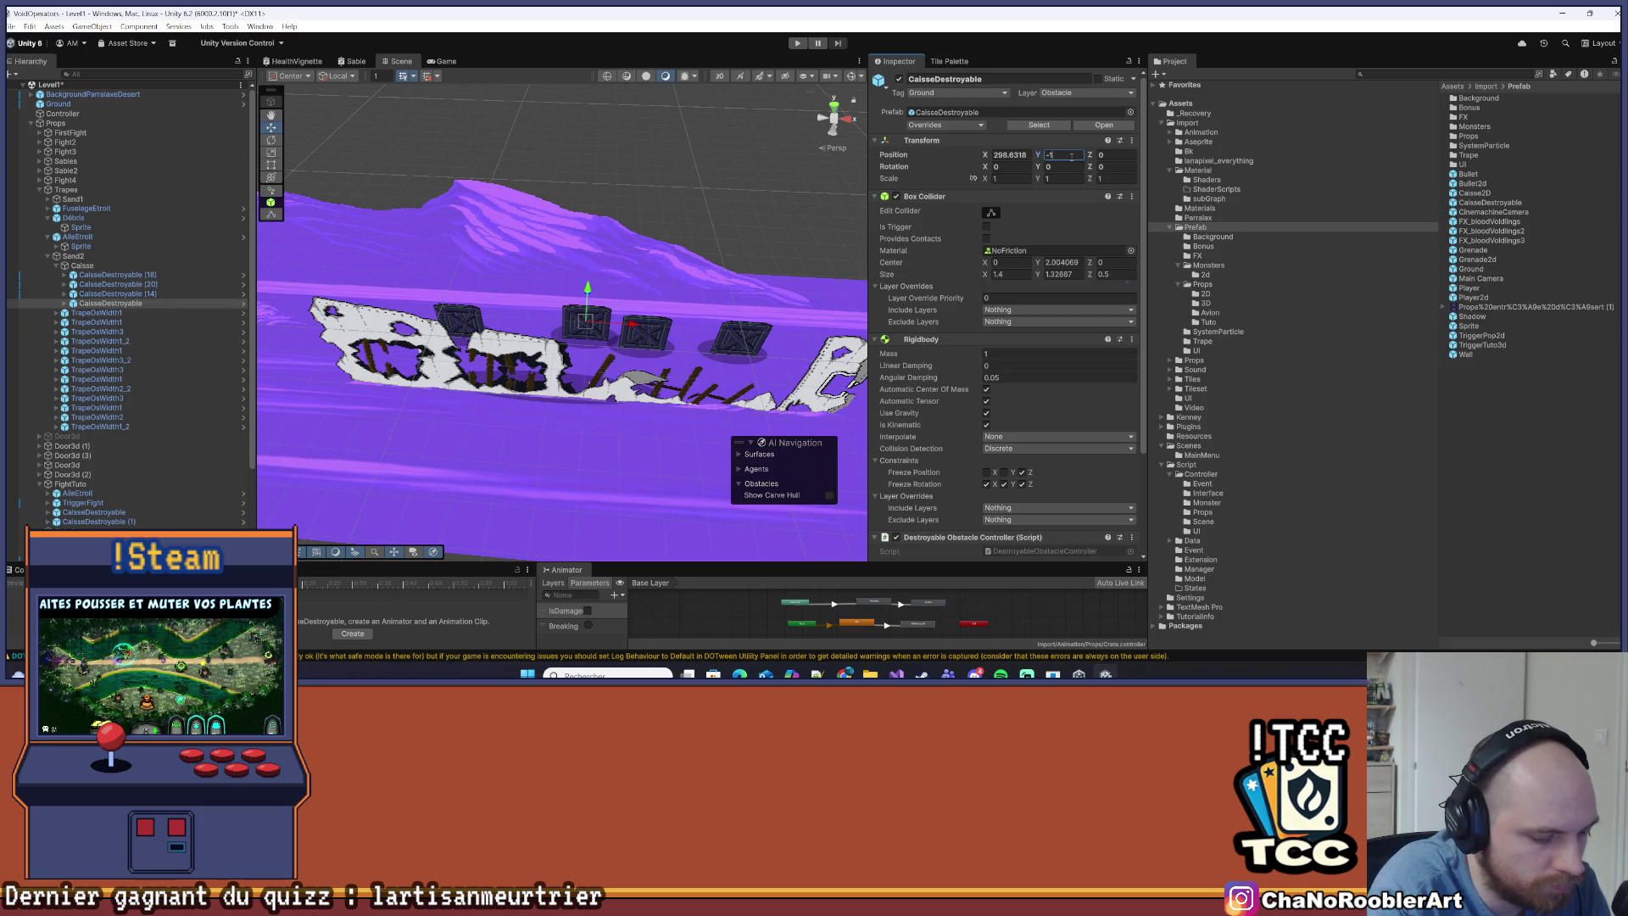
pyautogui.write('1.28')
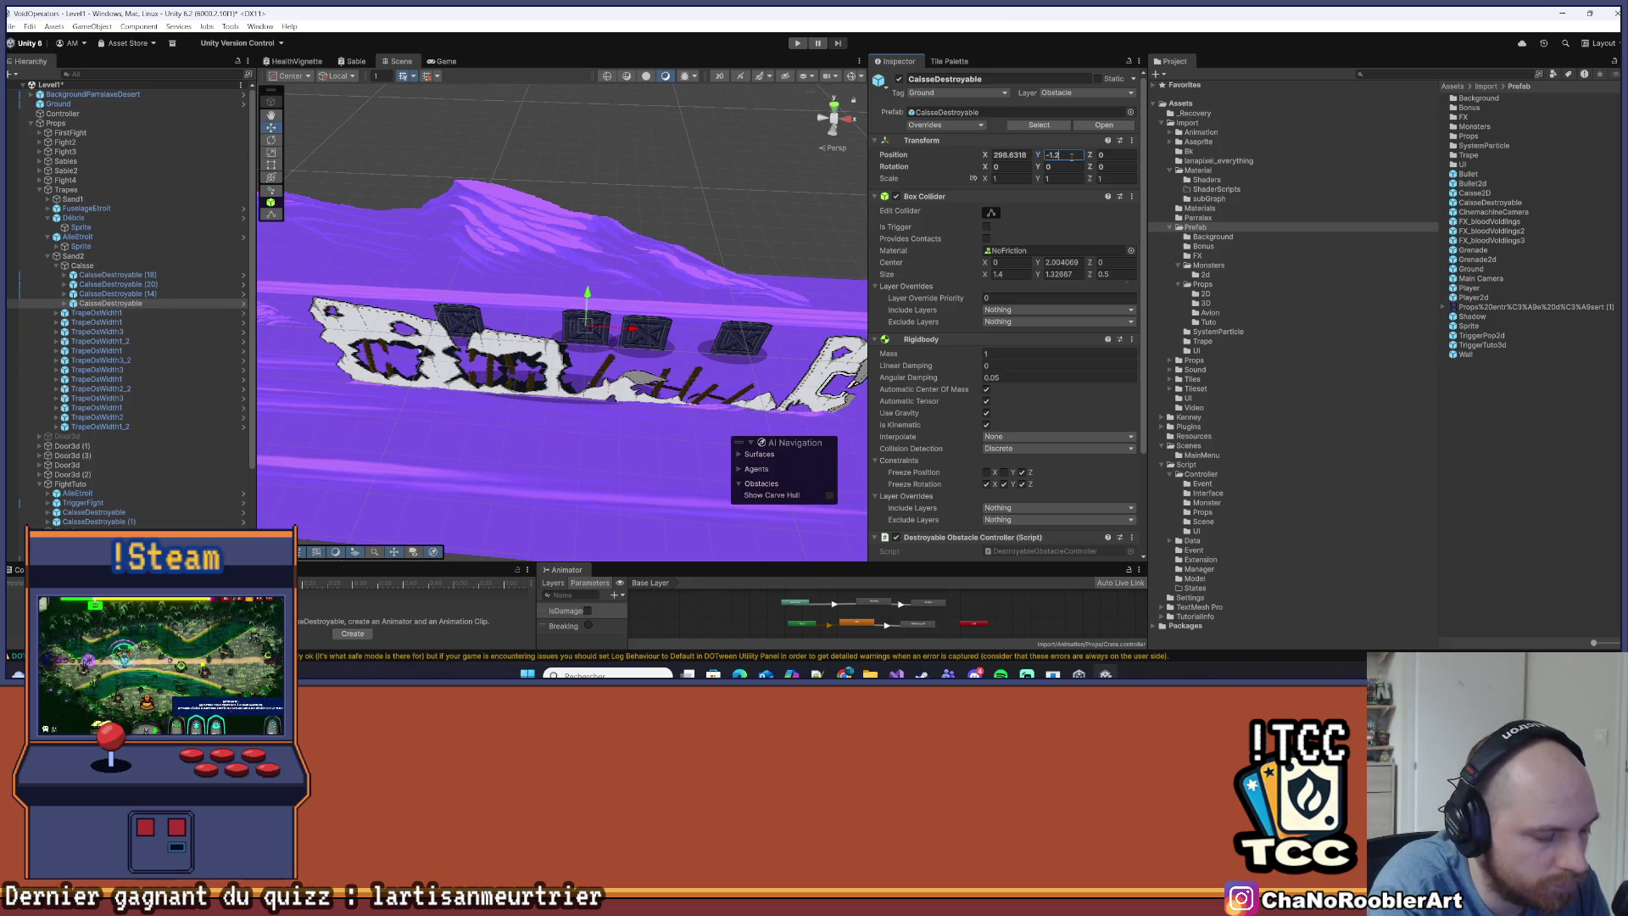
pyautogui.moveTo(632, 333); pyautogui.dragTo(593, 338)
pyautogui.click(1018, 155)
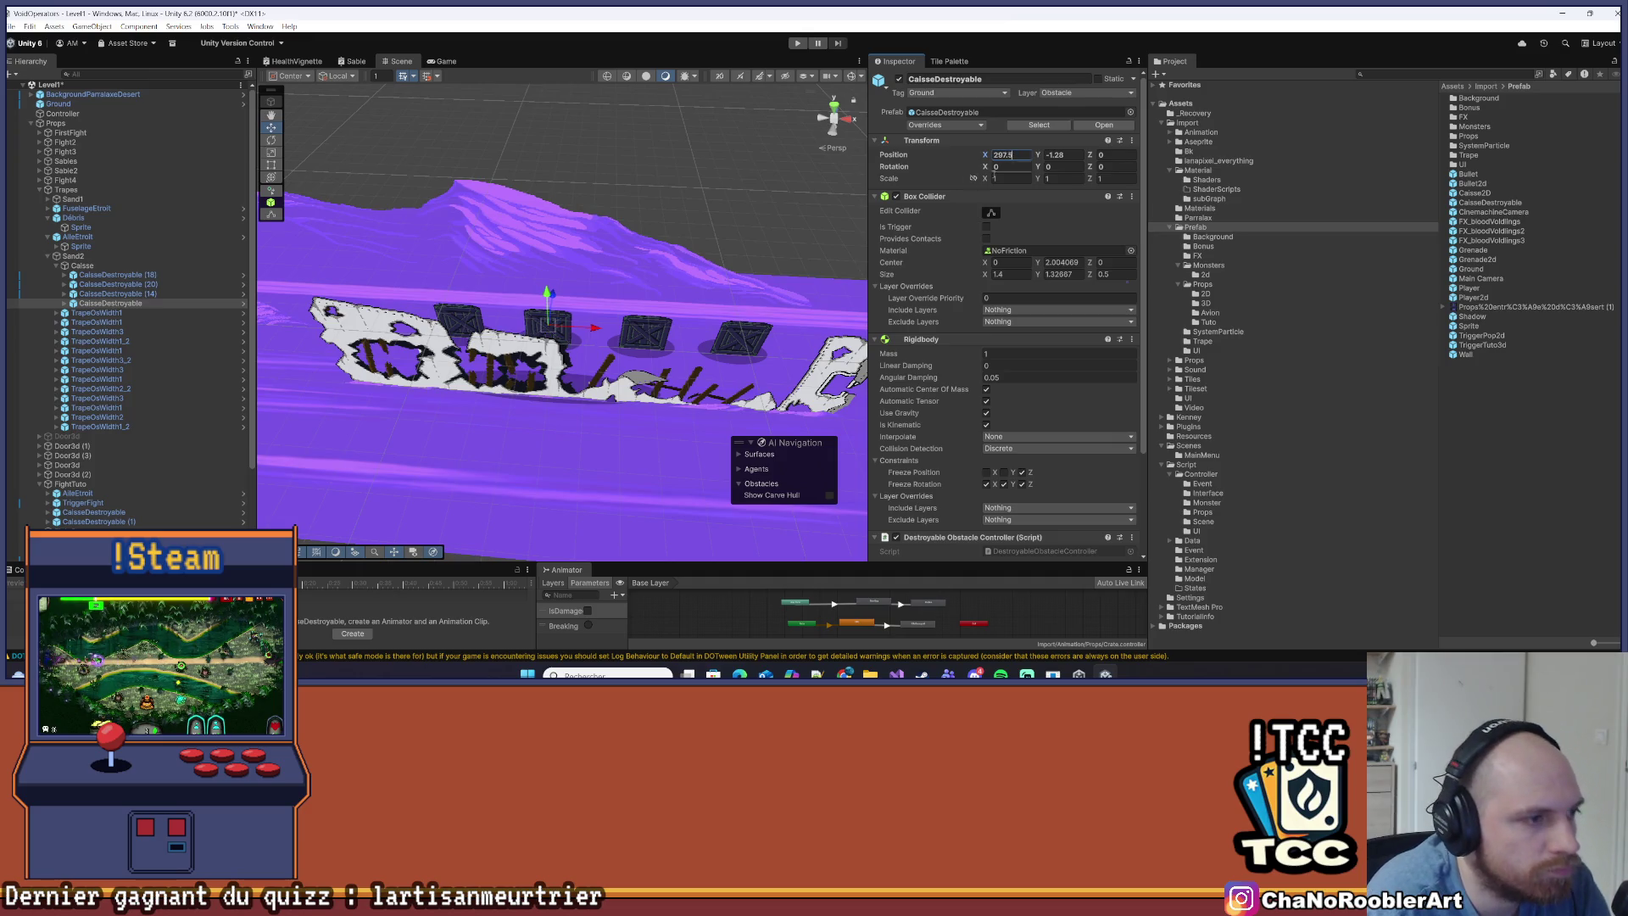
pyautogui.click(832, 217)
pyautogui.click(56, 266)
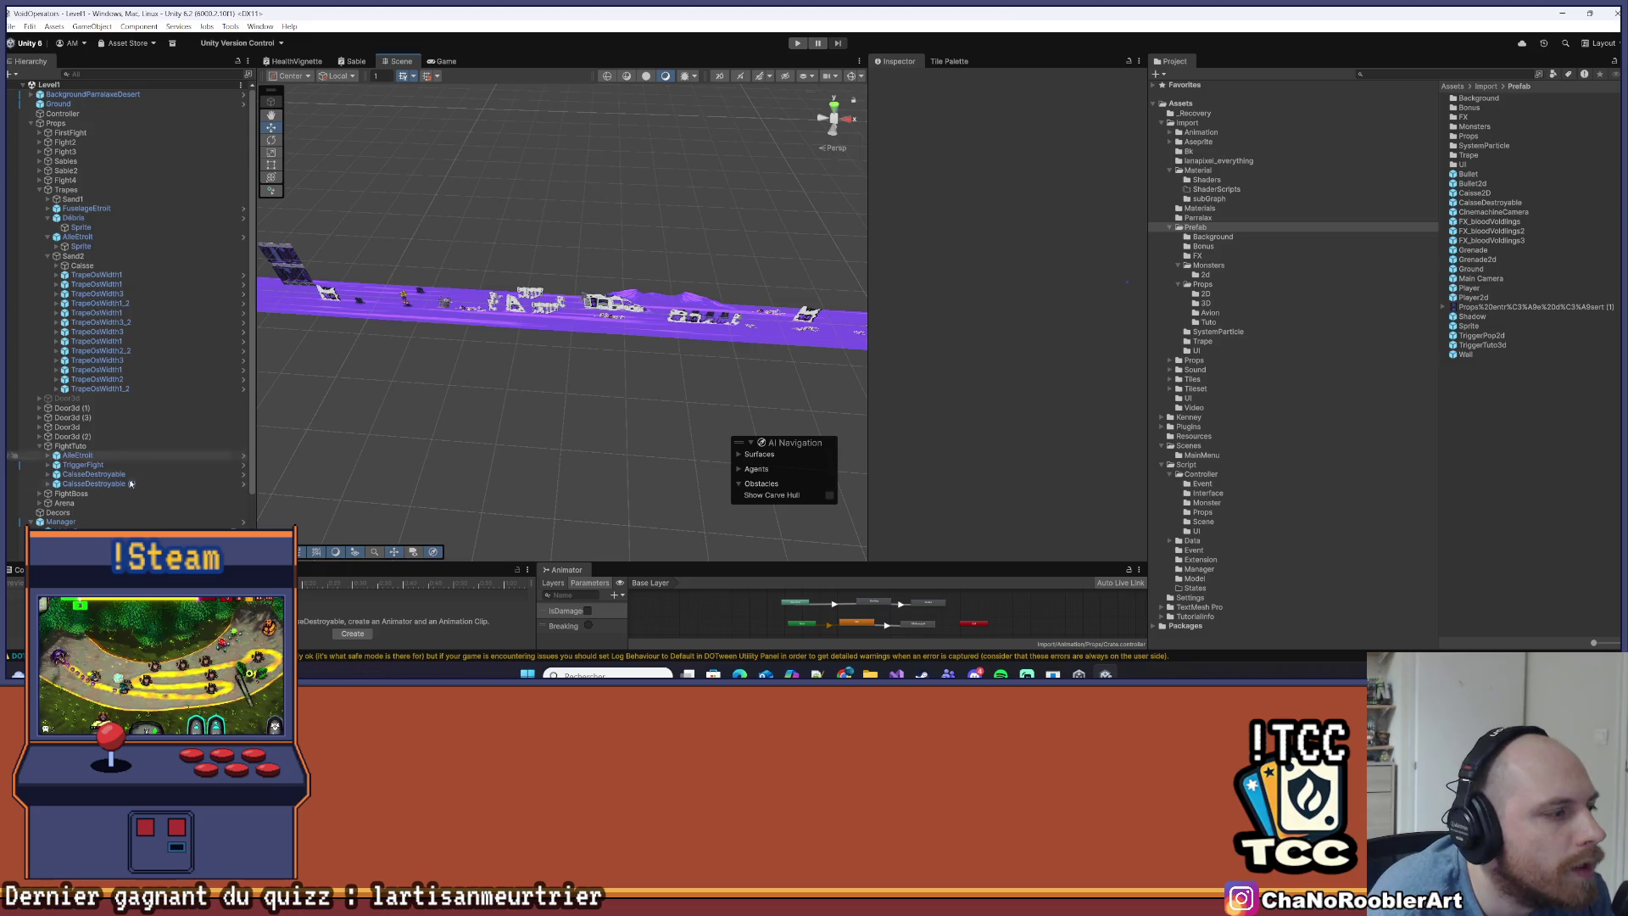
pyautogui.scroll(-3, 131, 484)
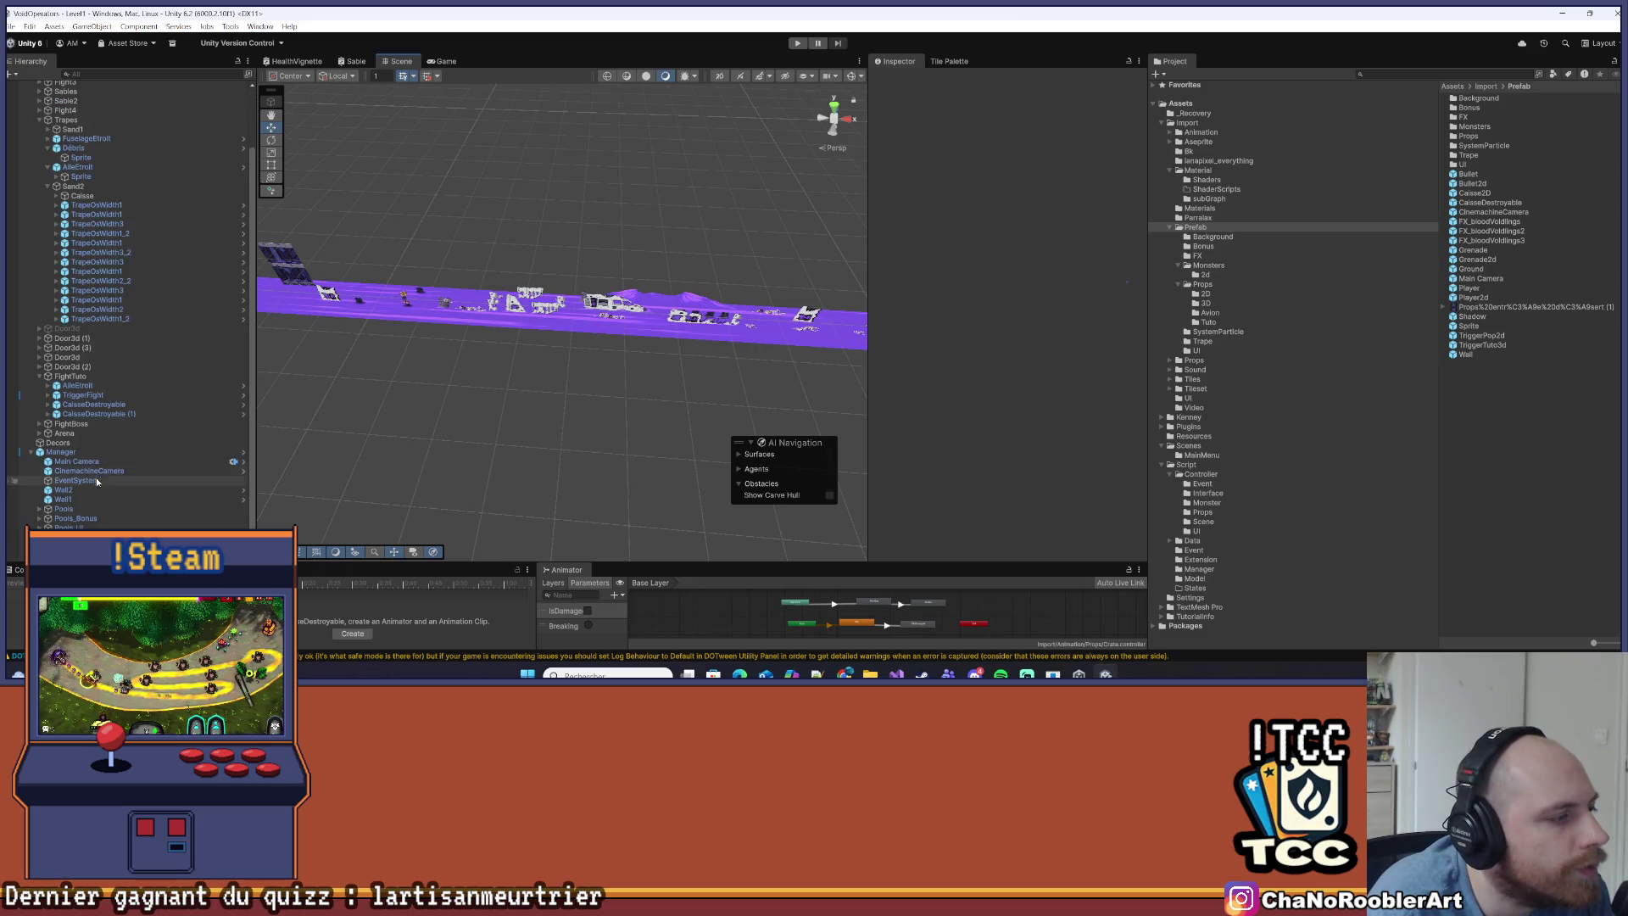
# Enter Play mode to run the desert mission
pyautogui.click(798, 43)
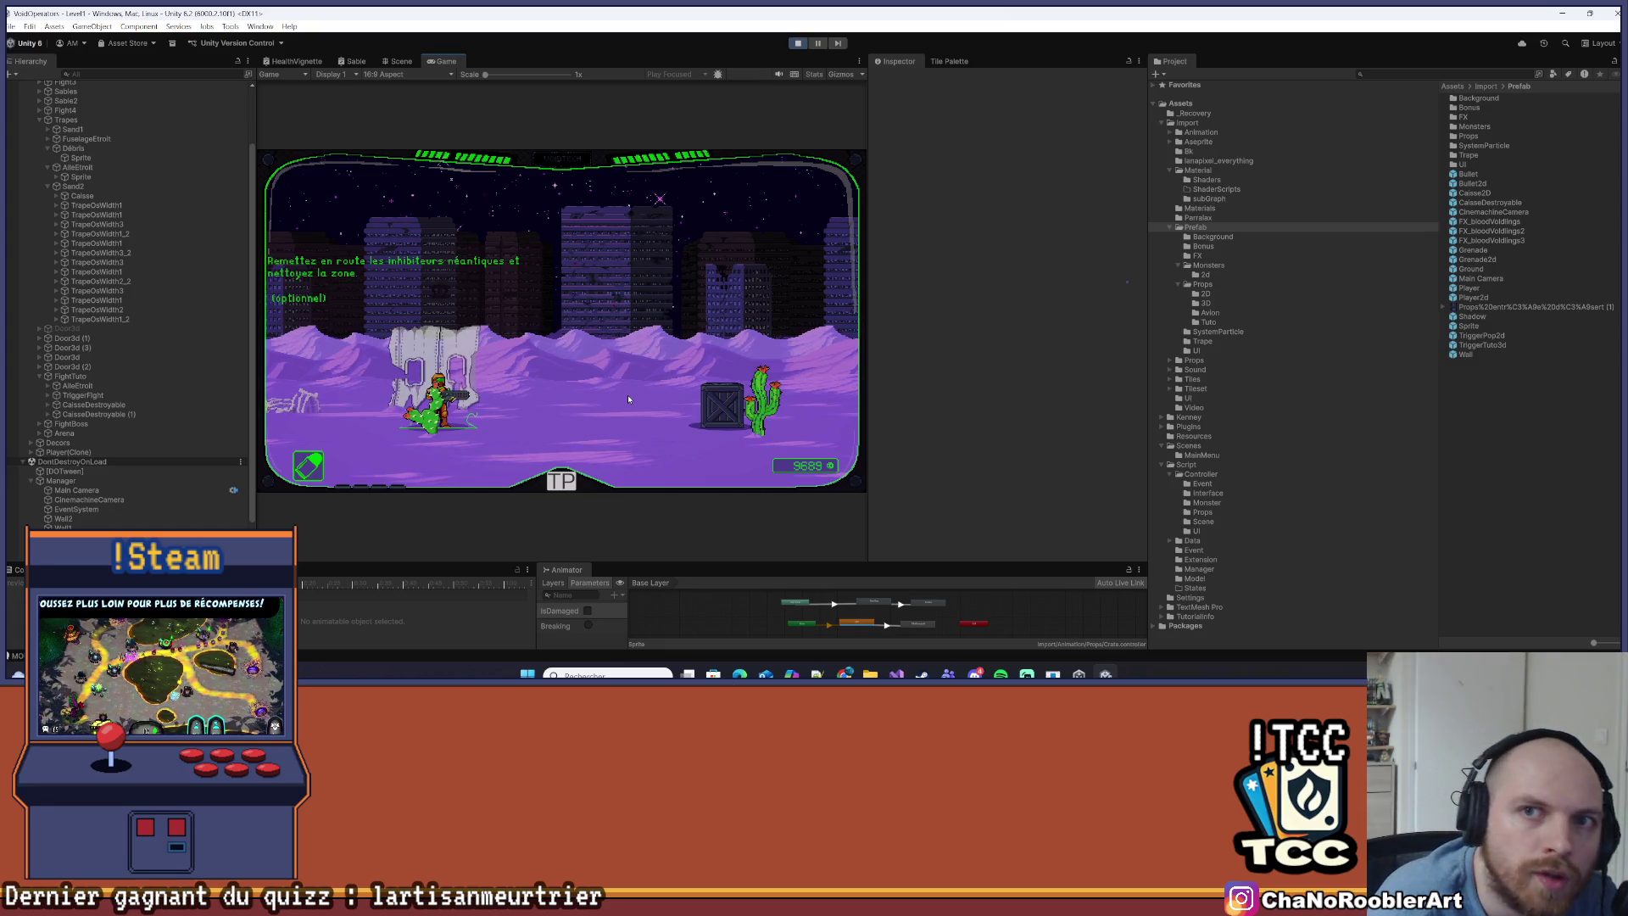
# Teleport to the 3D - 2 stage, shoot the crate and fight off the enemies
pyautogui.press('d')
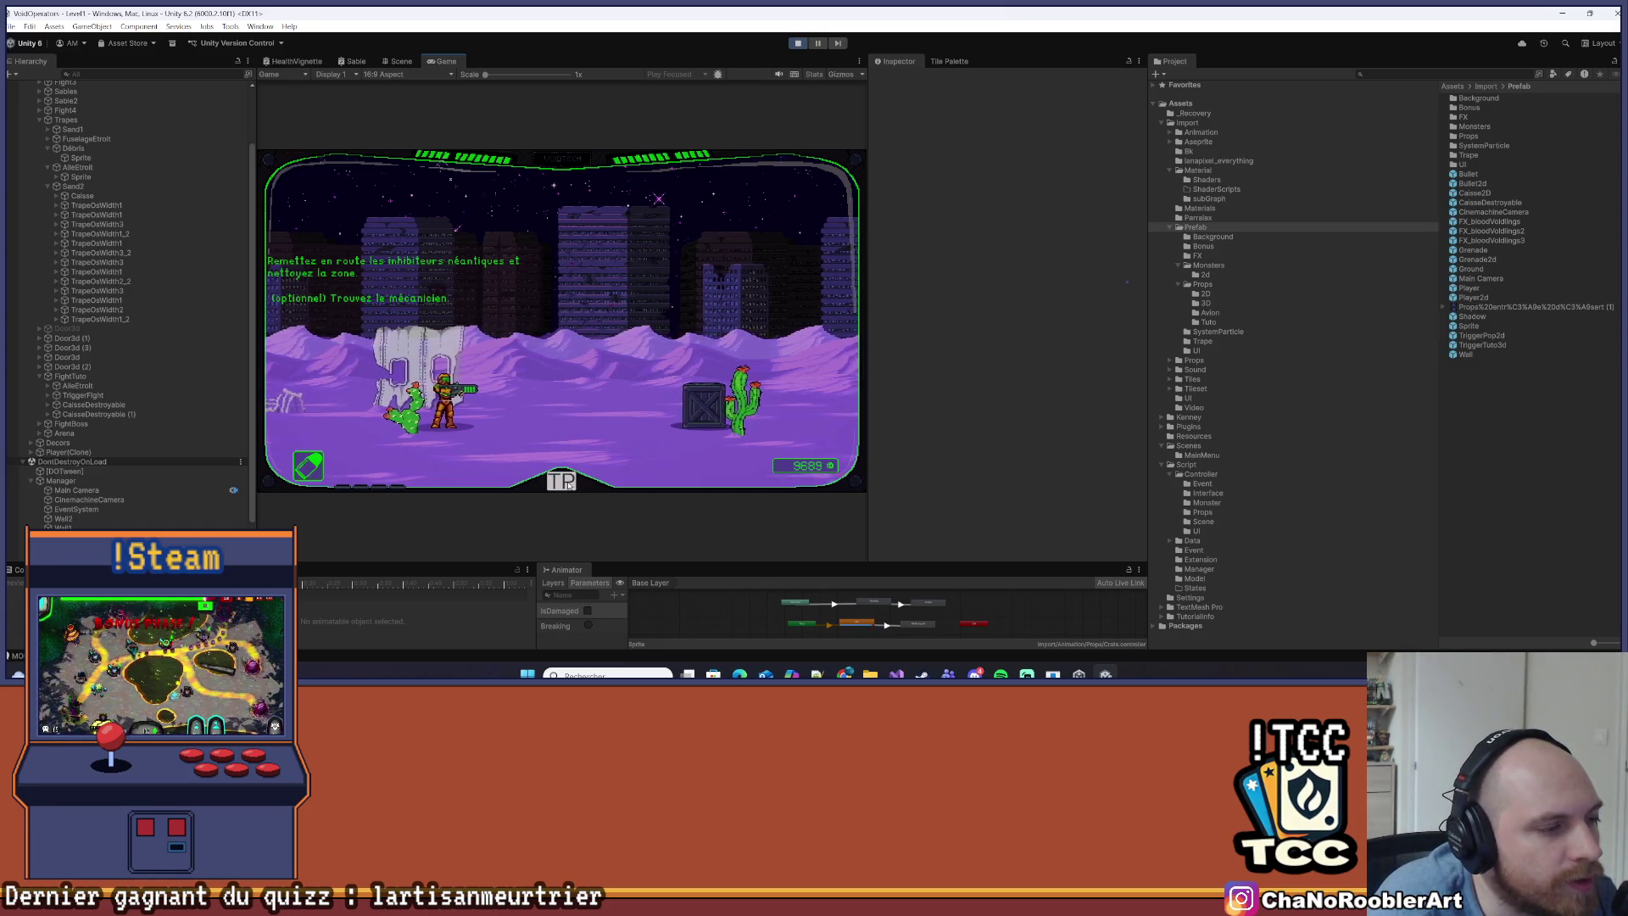
pyautogui.click(568, 485)
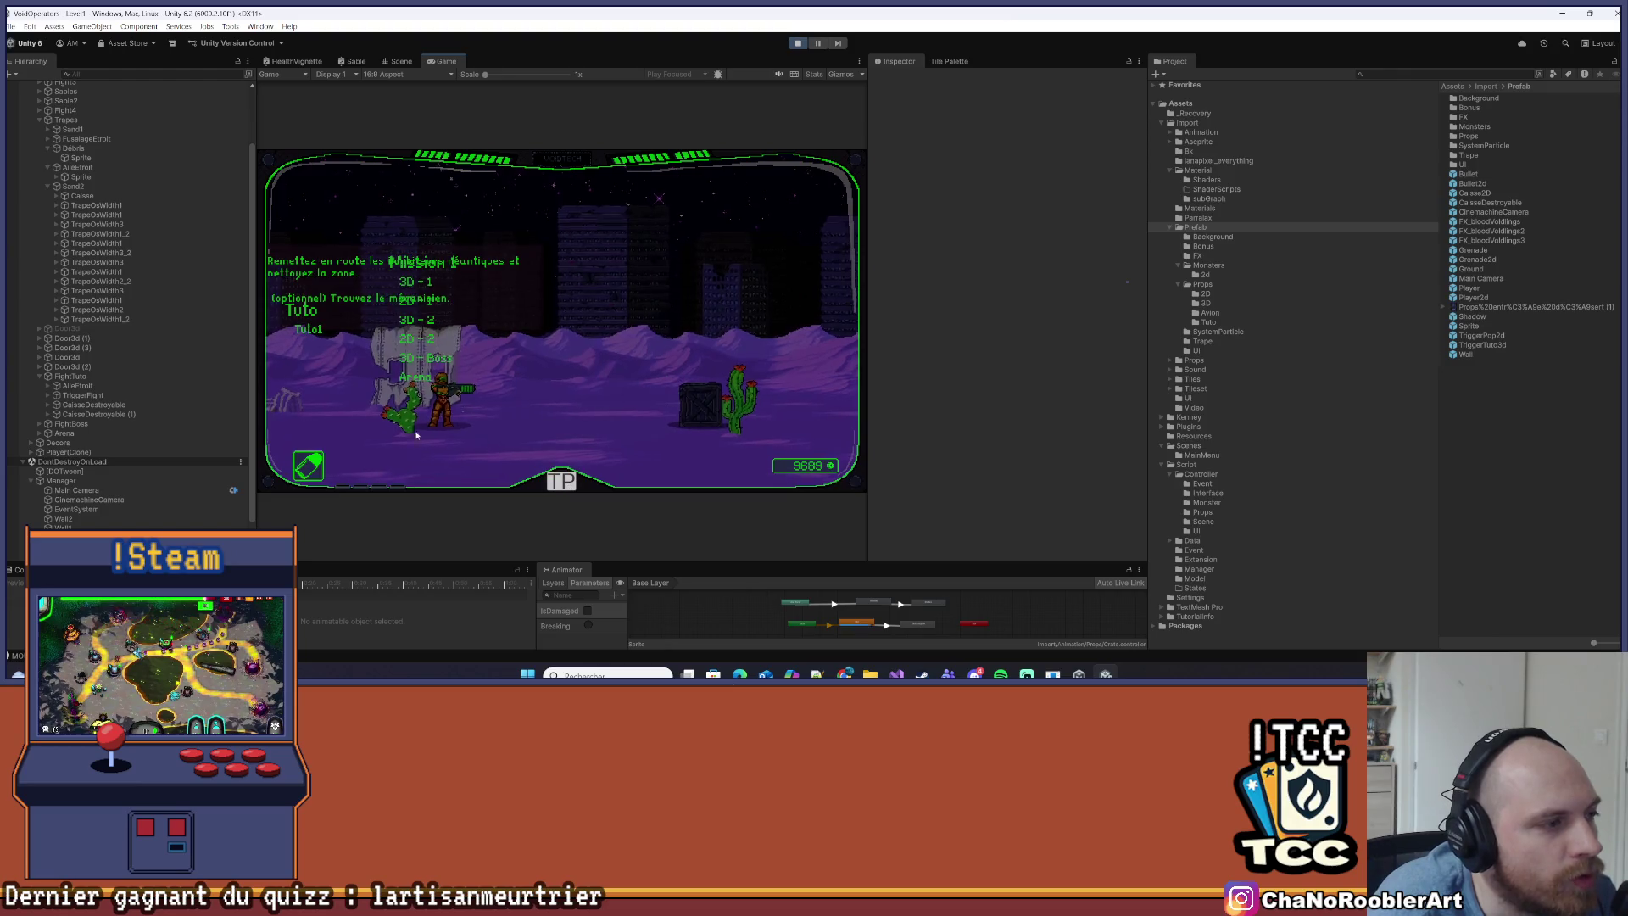
pyautogui.click(424, 325)
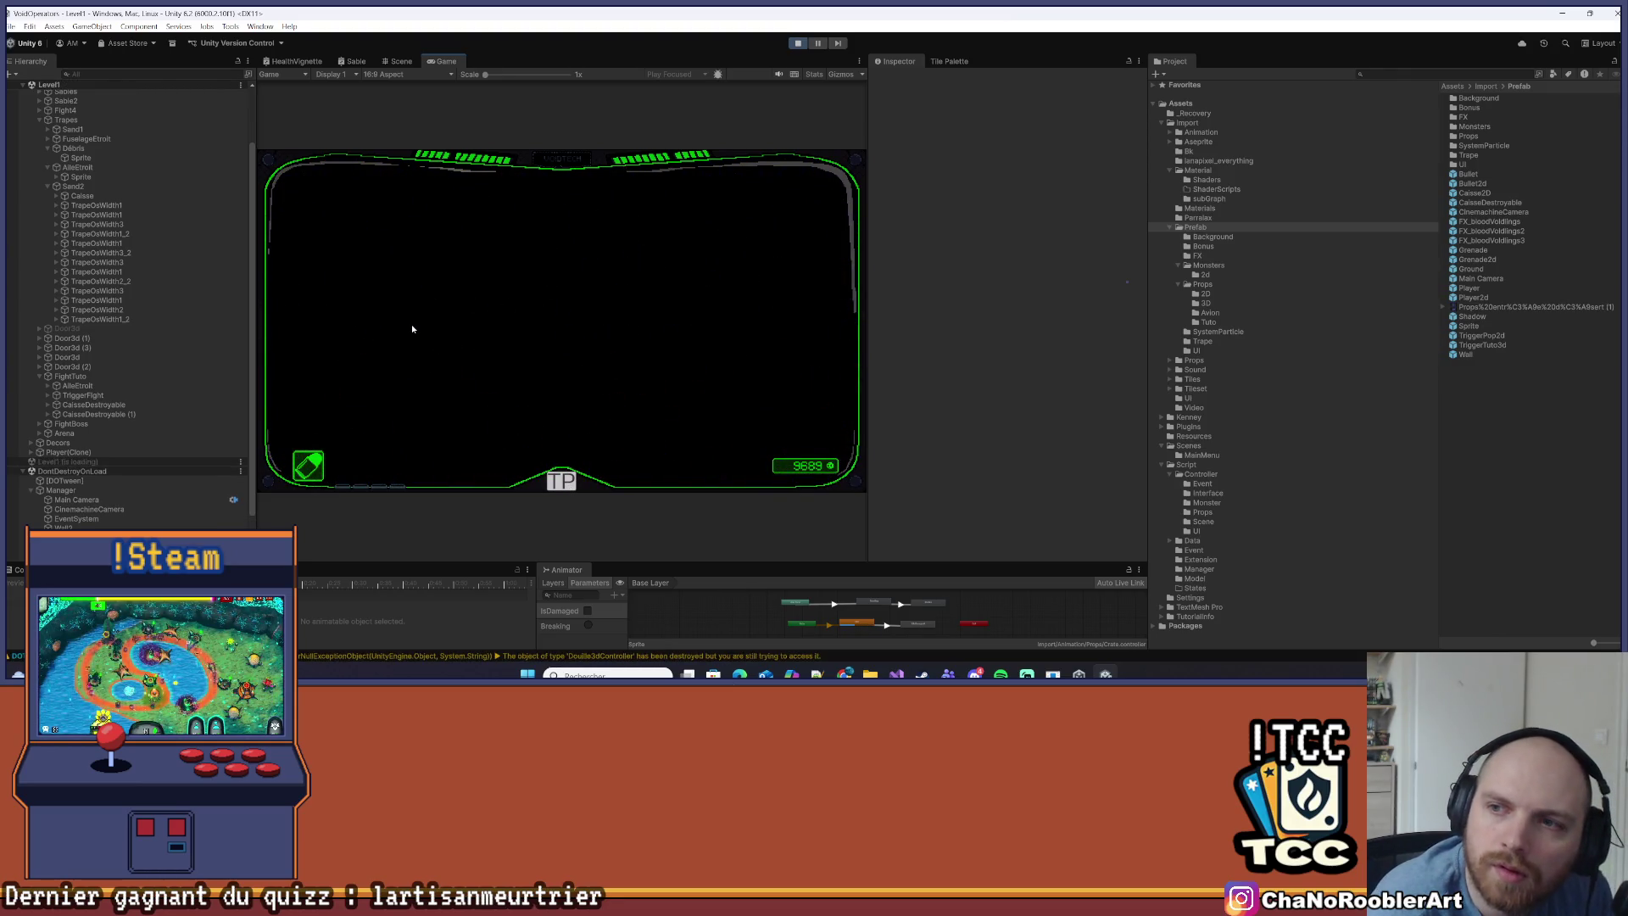
pyautogui.press('d')
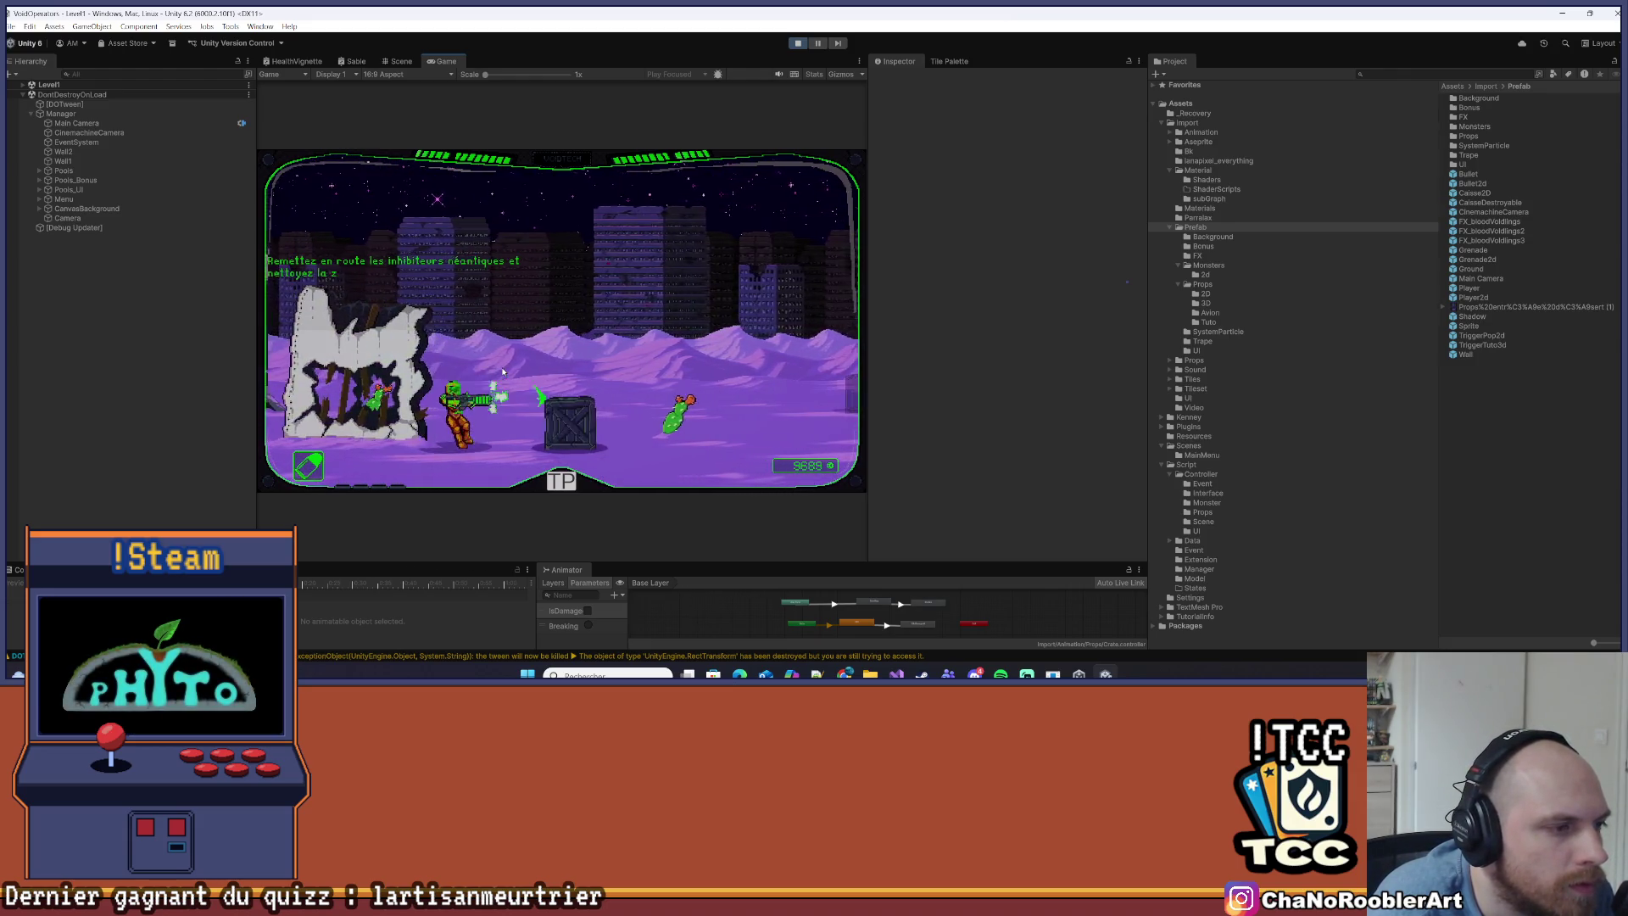
pyautogui.press('d')
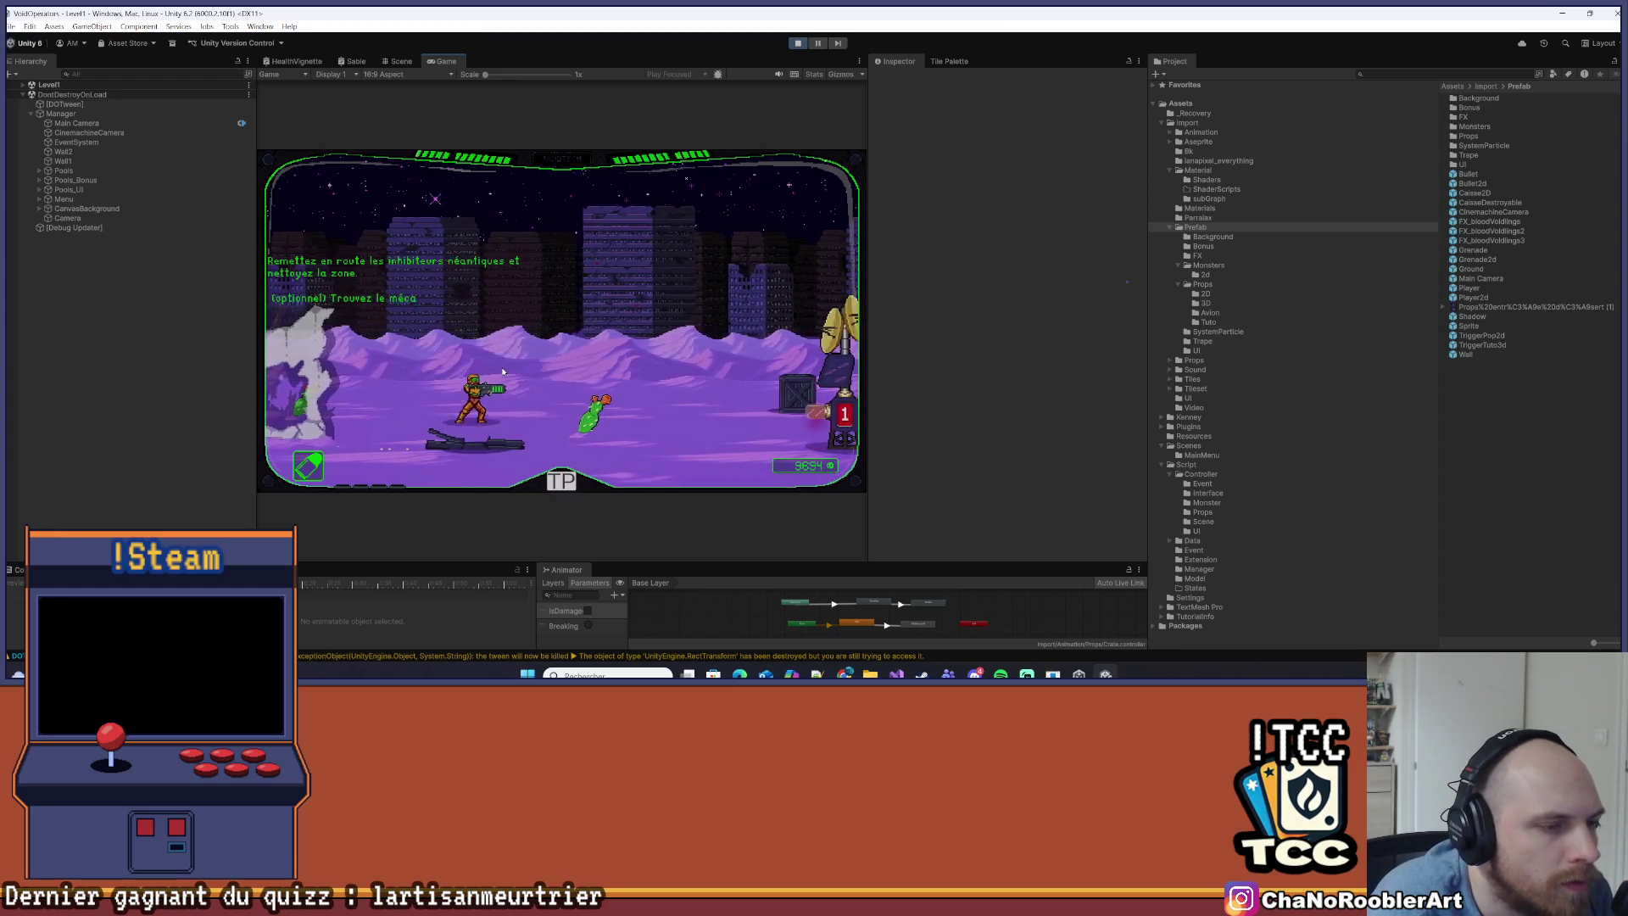
pyautogui.press('d')
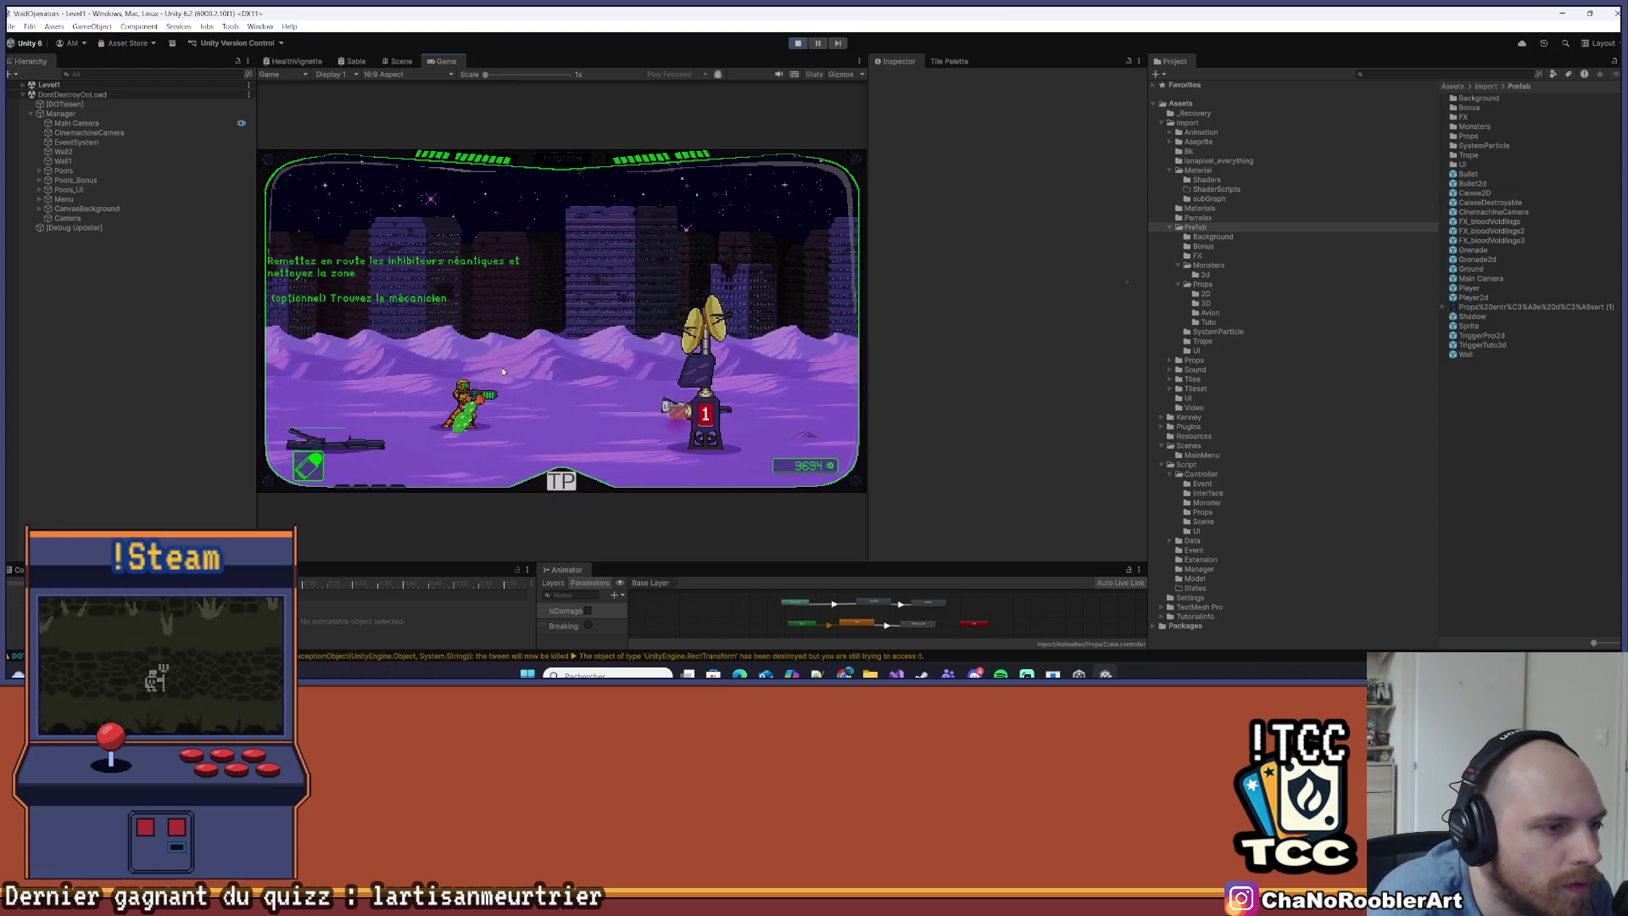
pyautogui.press('d')
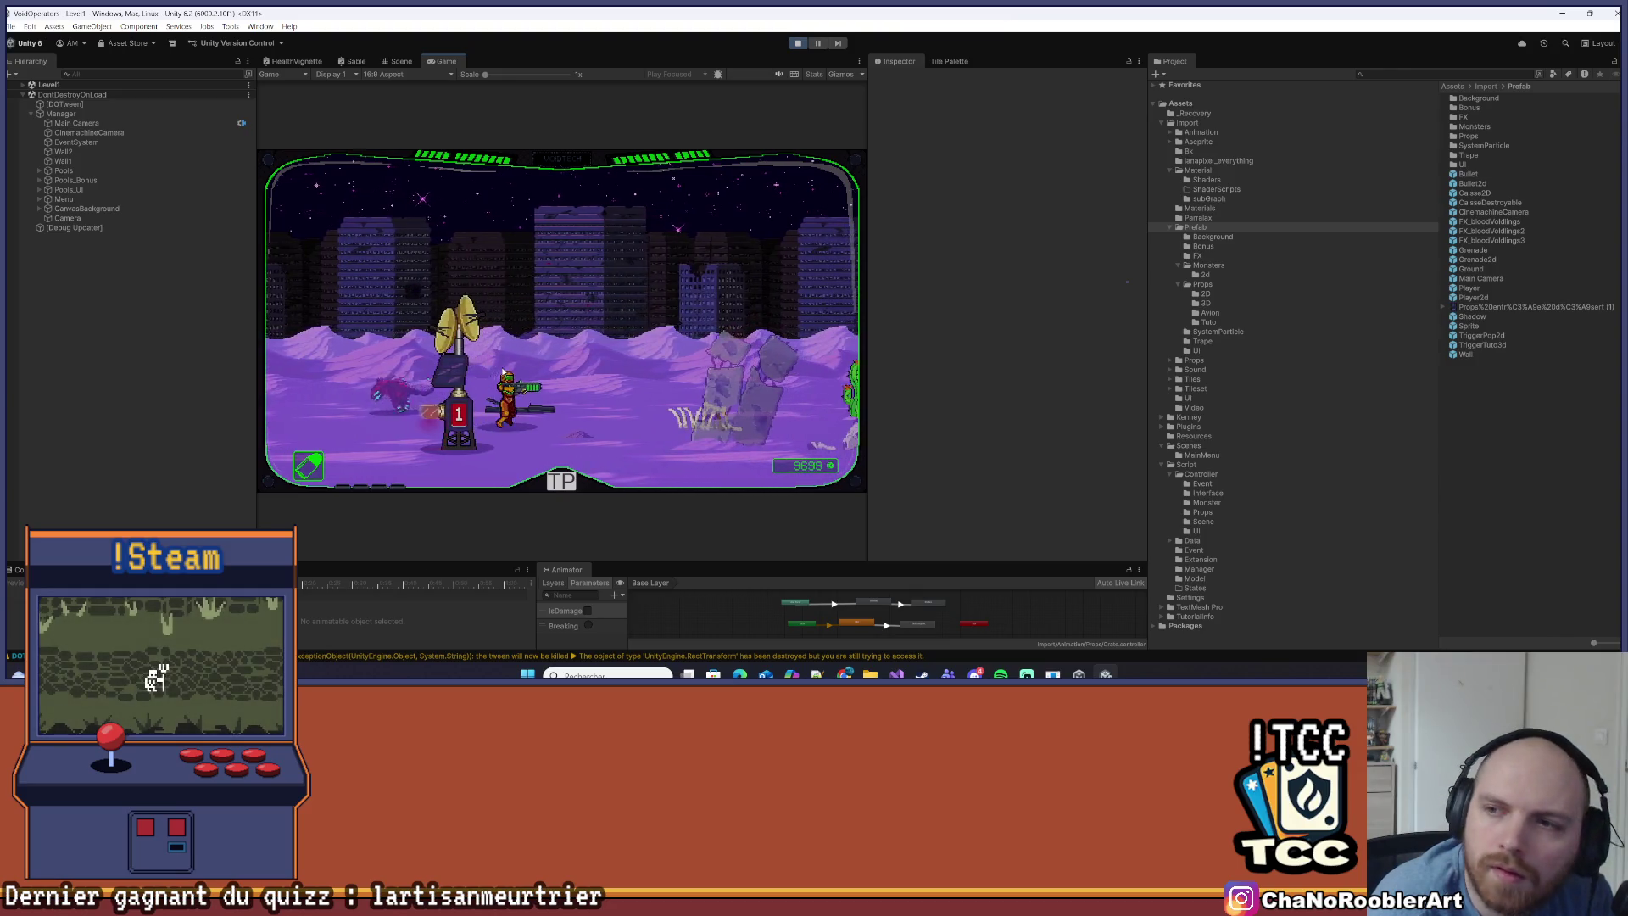
pyautogui.press('d')
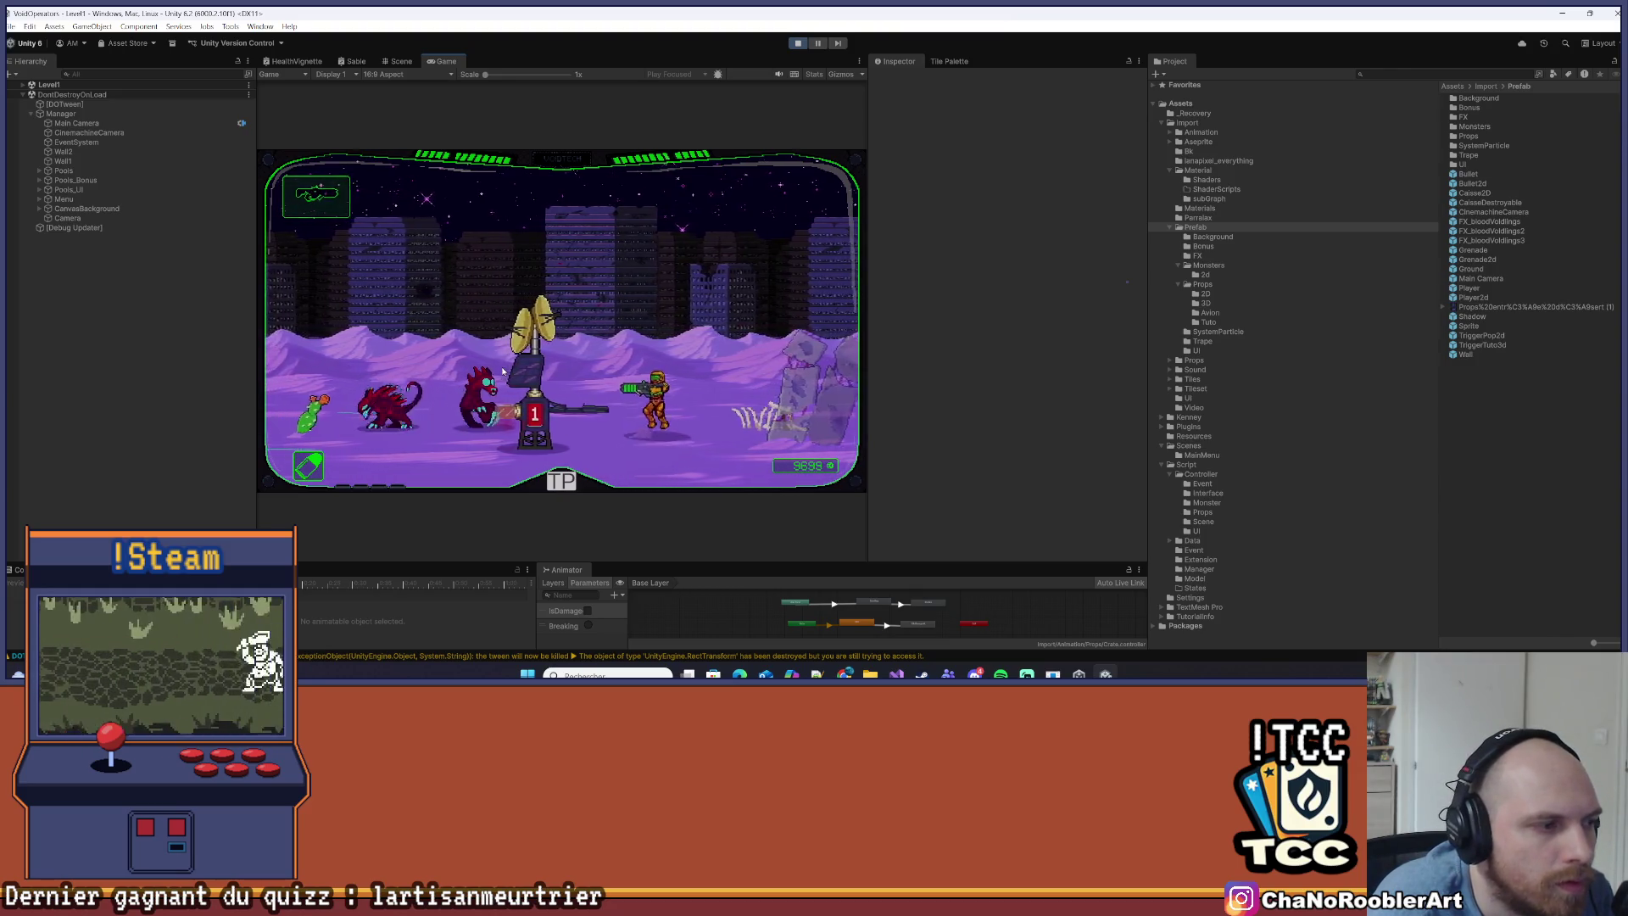
pyautogui.press('a')
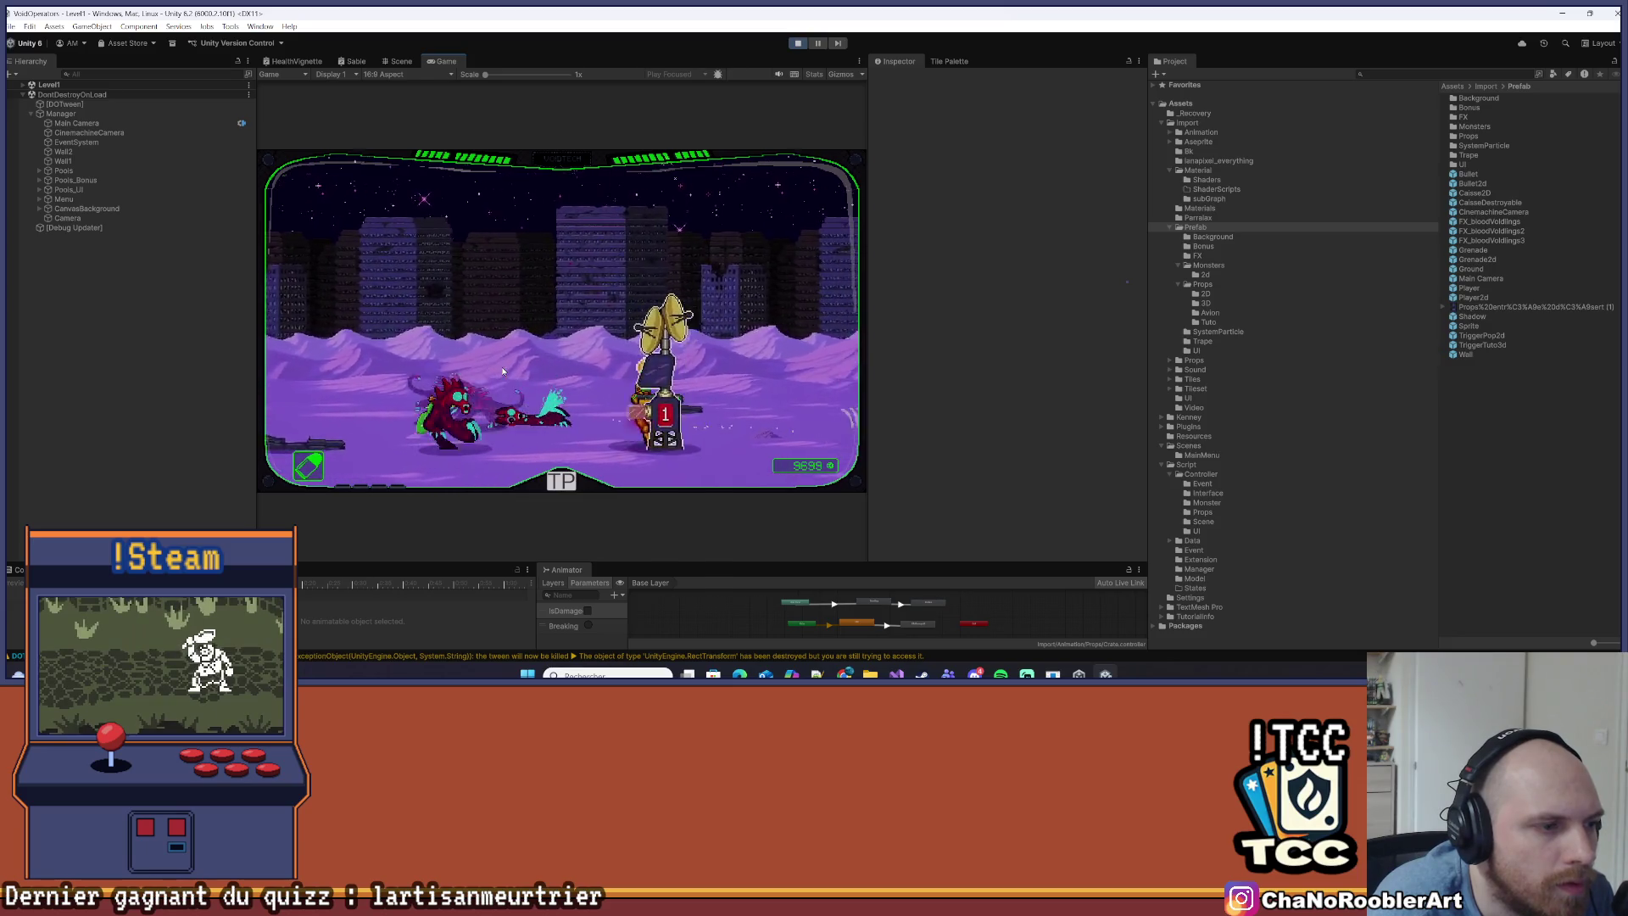
pyautogui.press('d')
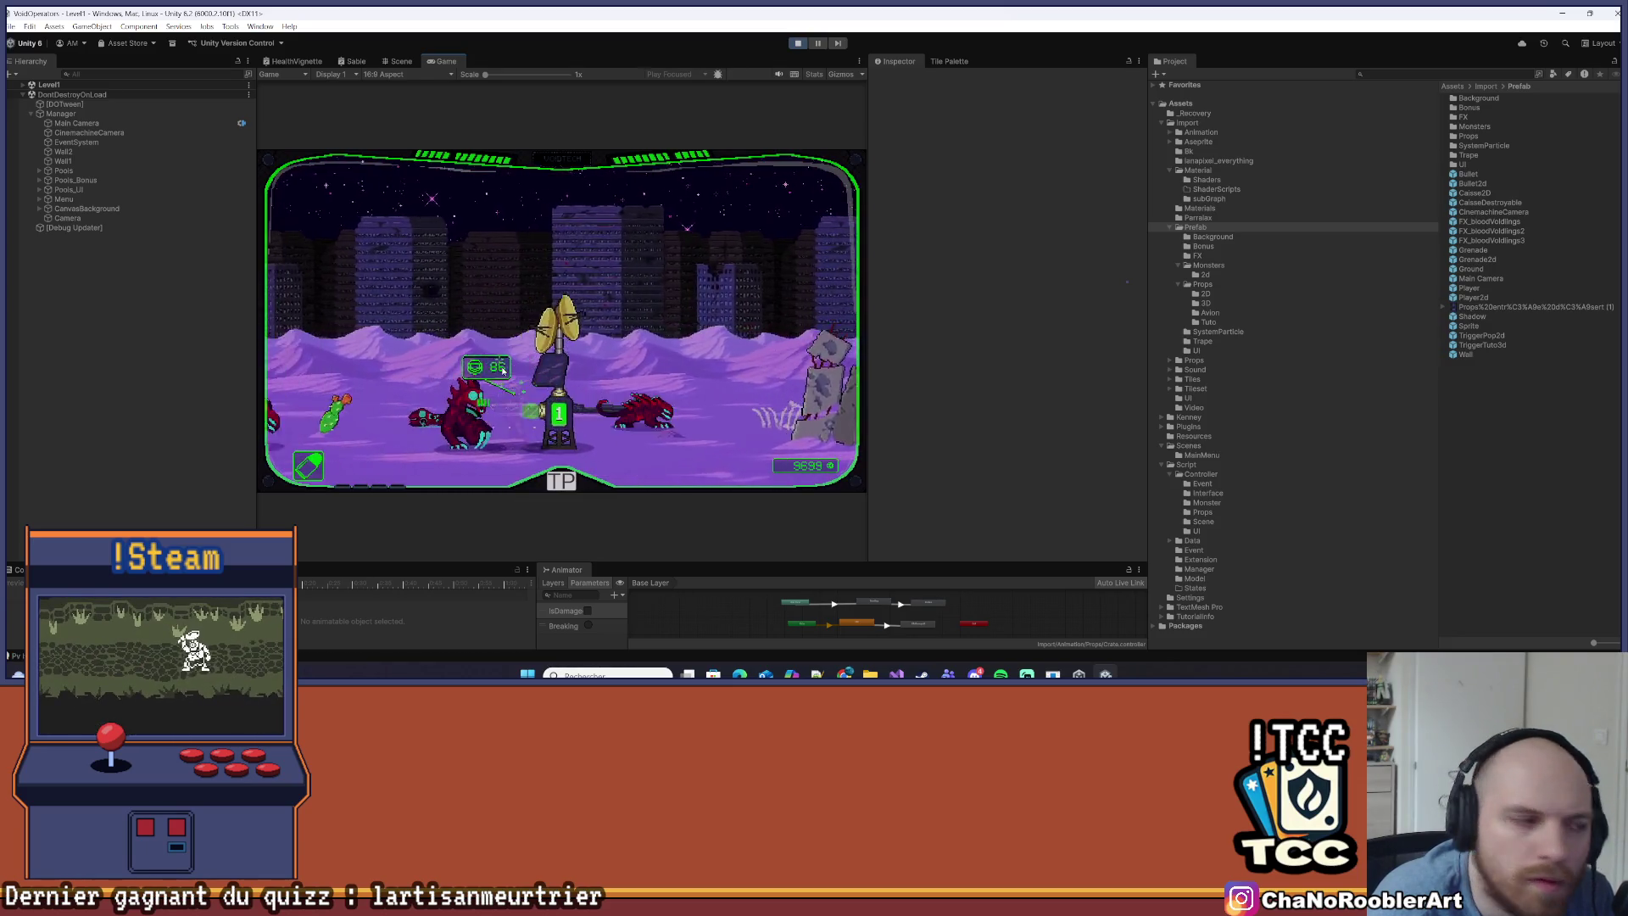
pyautogui.press('a')
pyautogui.press('d')
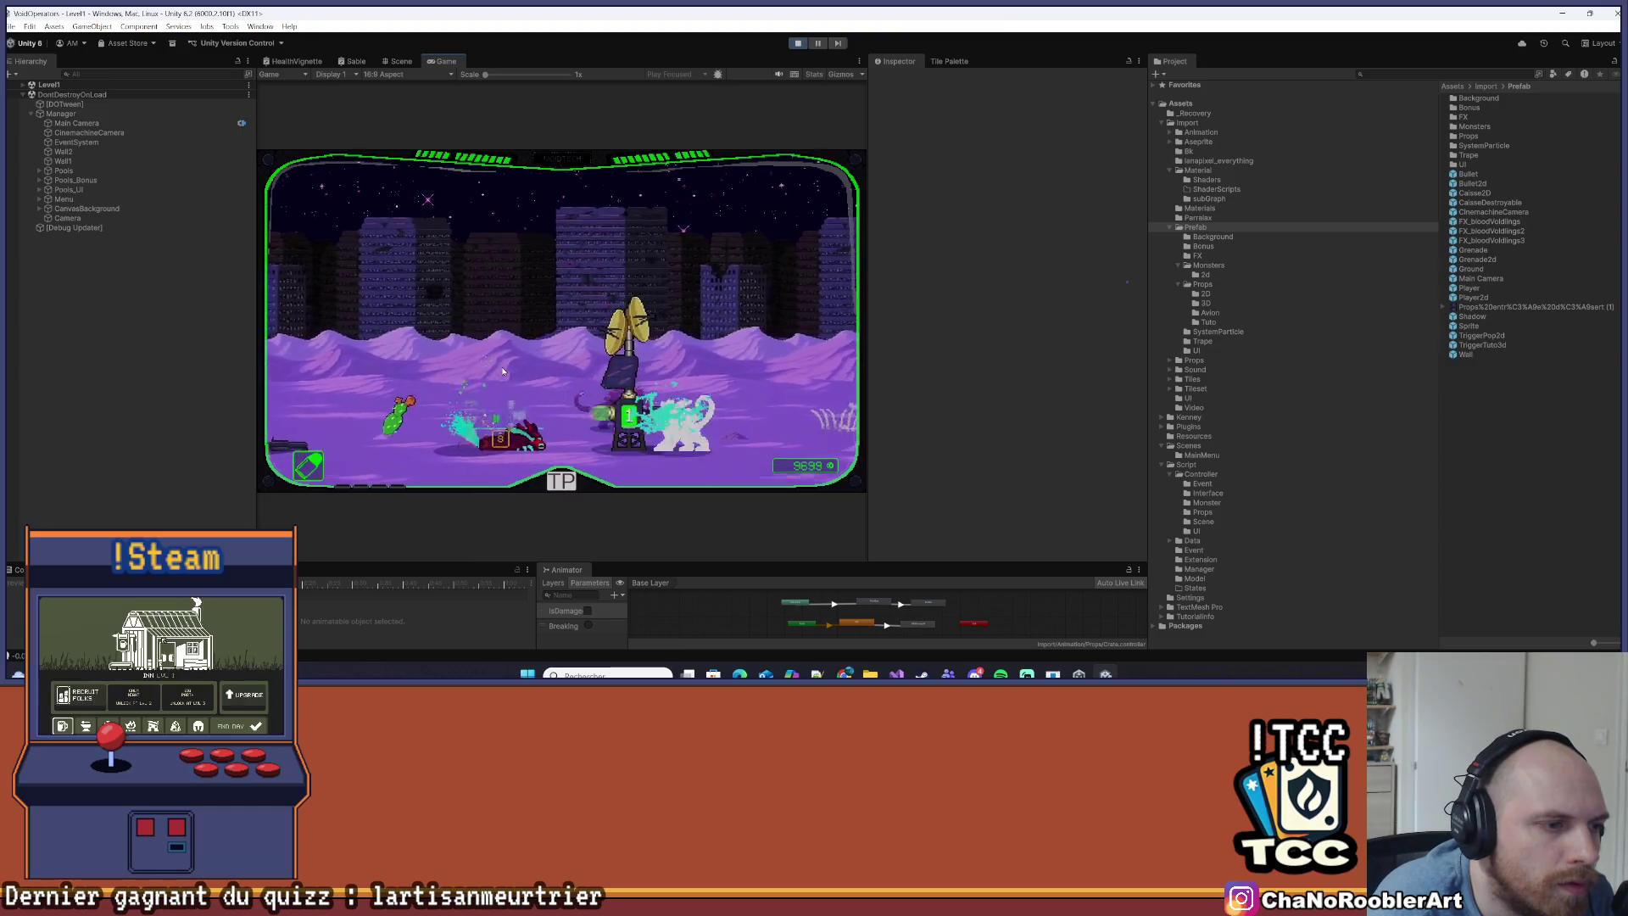
pyautogui.press('d')
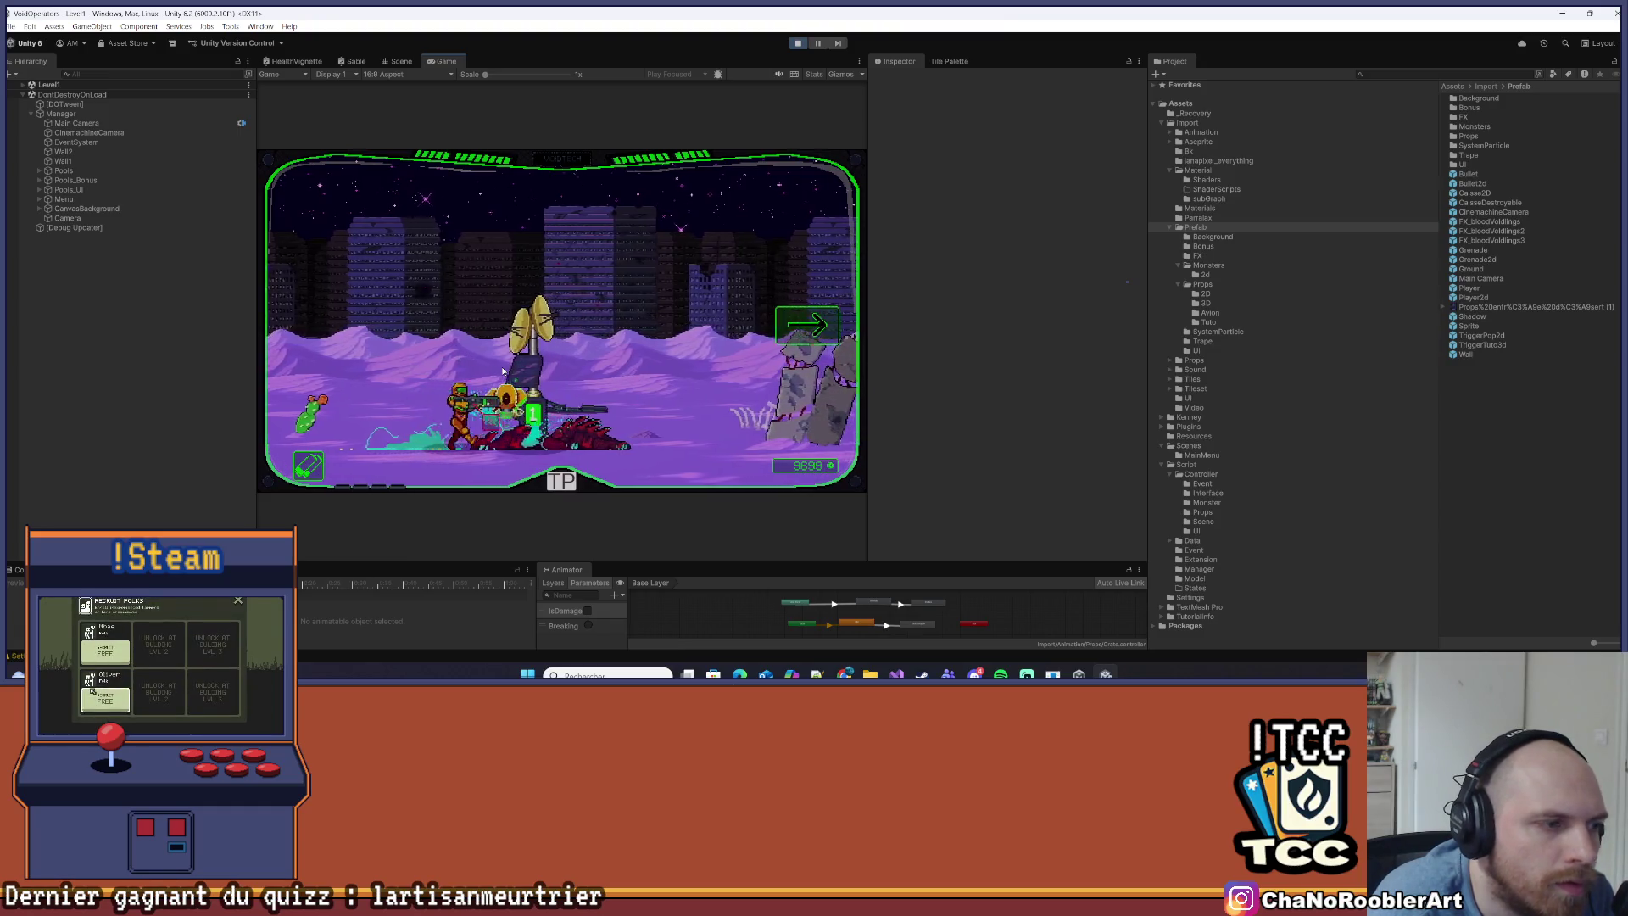
# Advance past the antenna, wrecked vehicle and ruins, then stop playing with Ctrl+P
pyautogui.press('d')
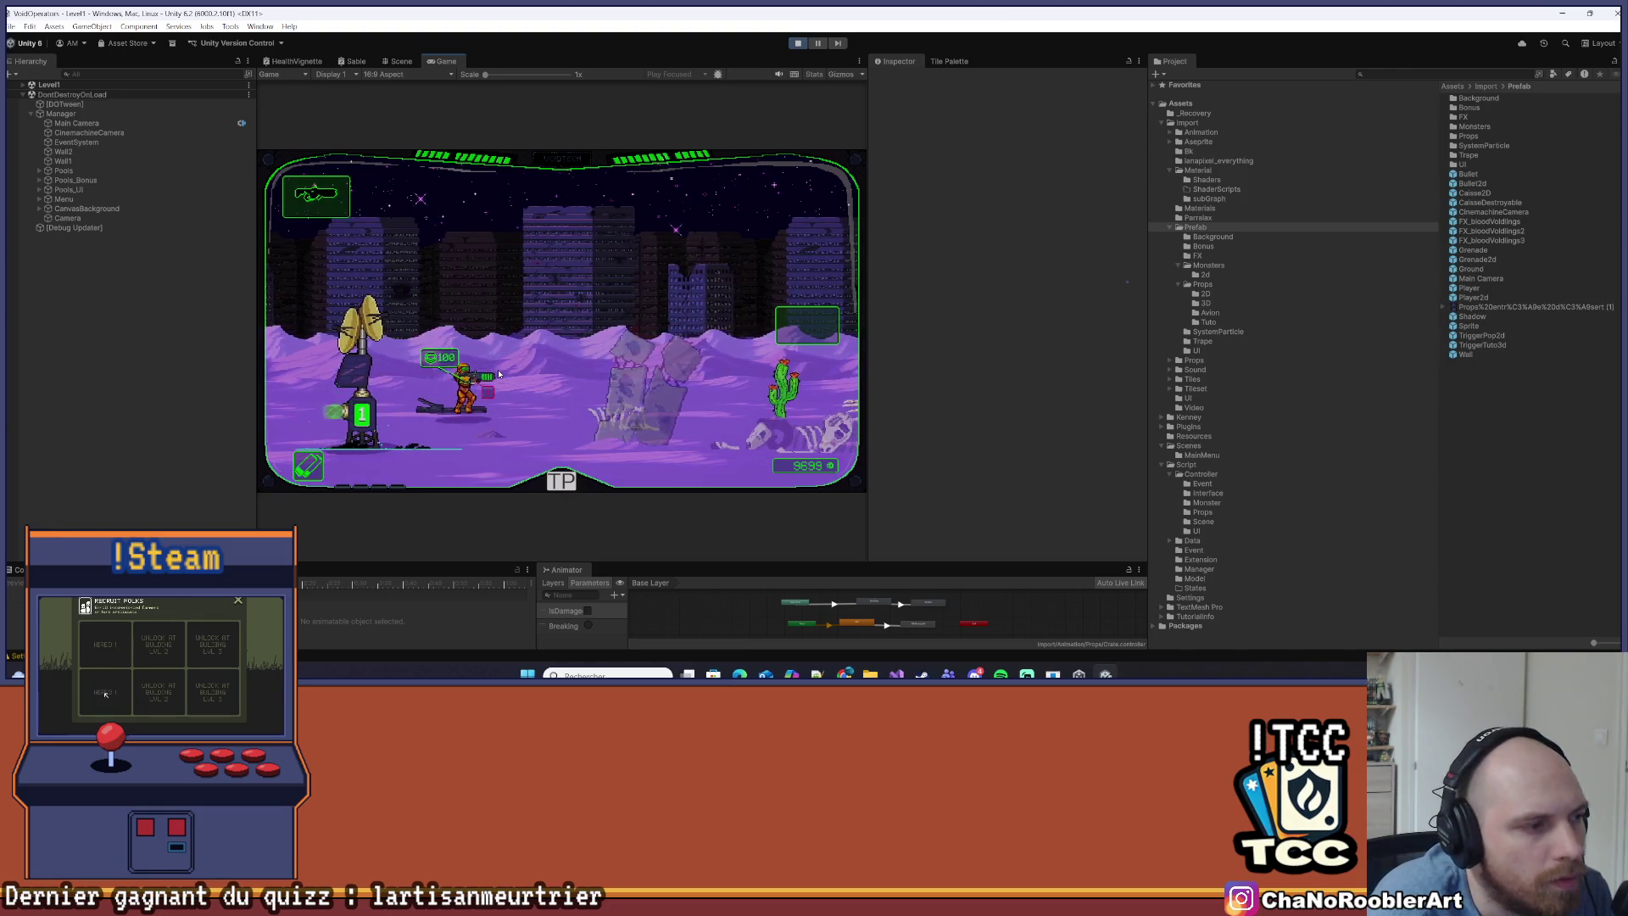
pyautogui.press('d')
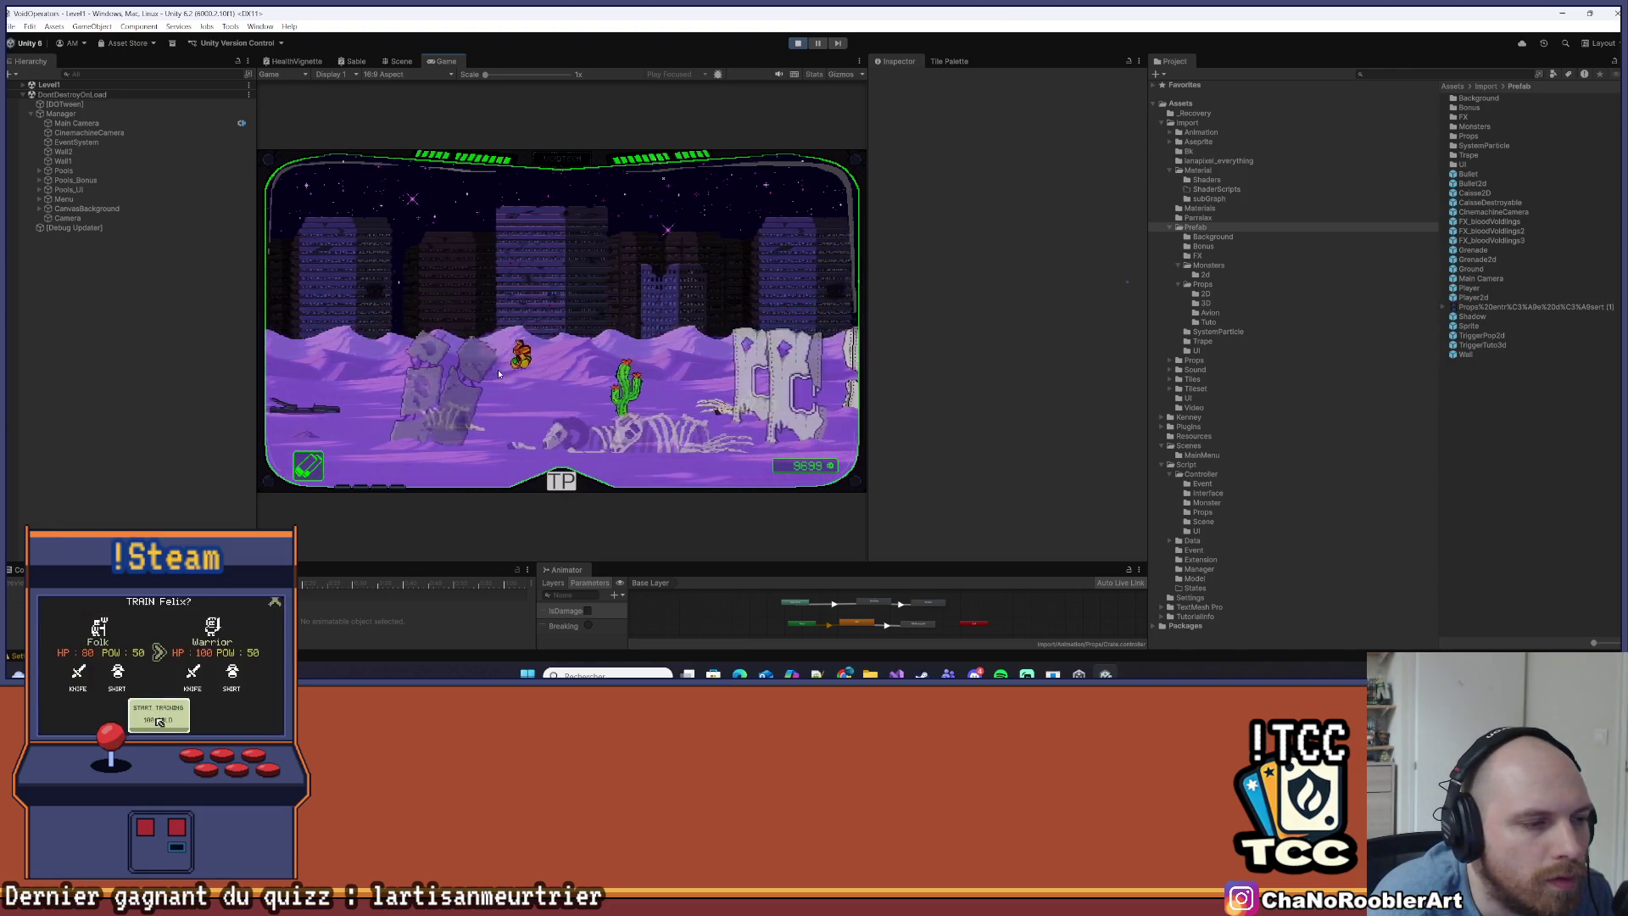
pyautogui.press('d')
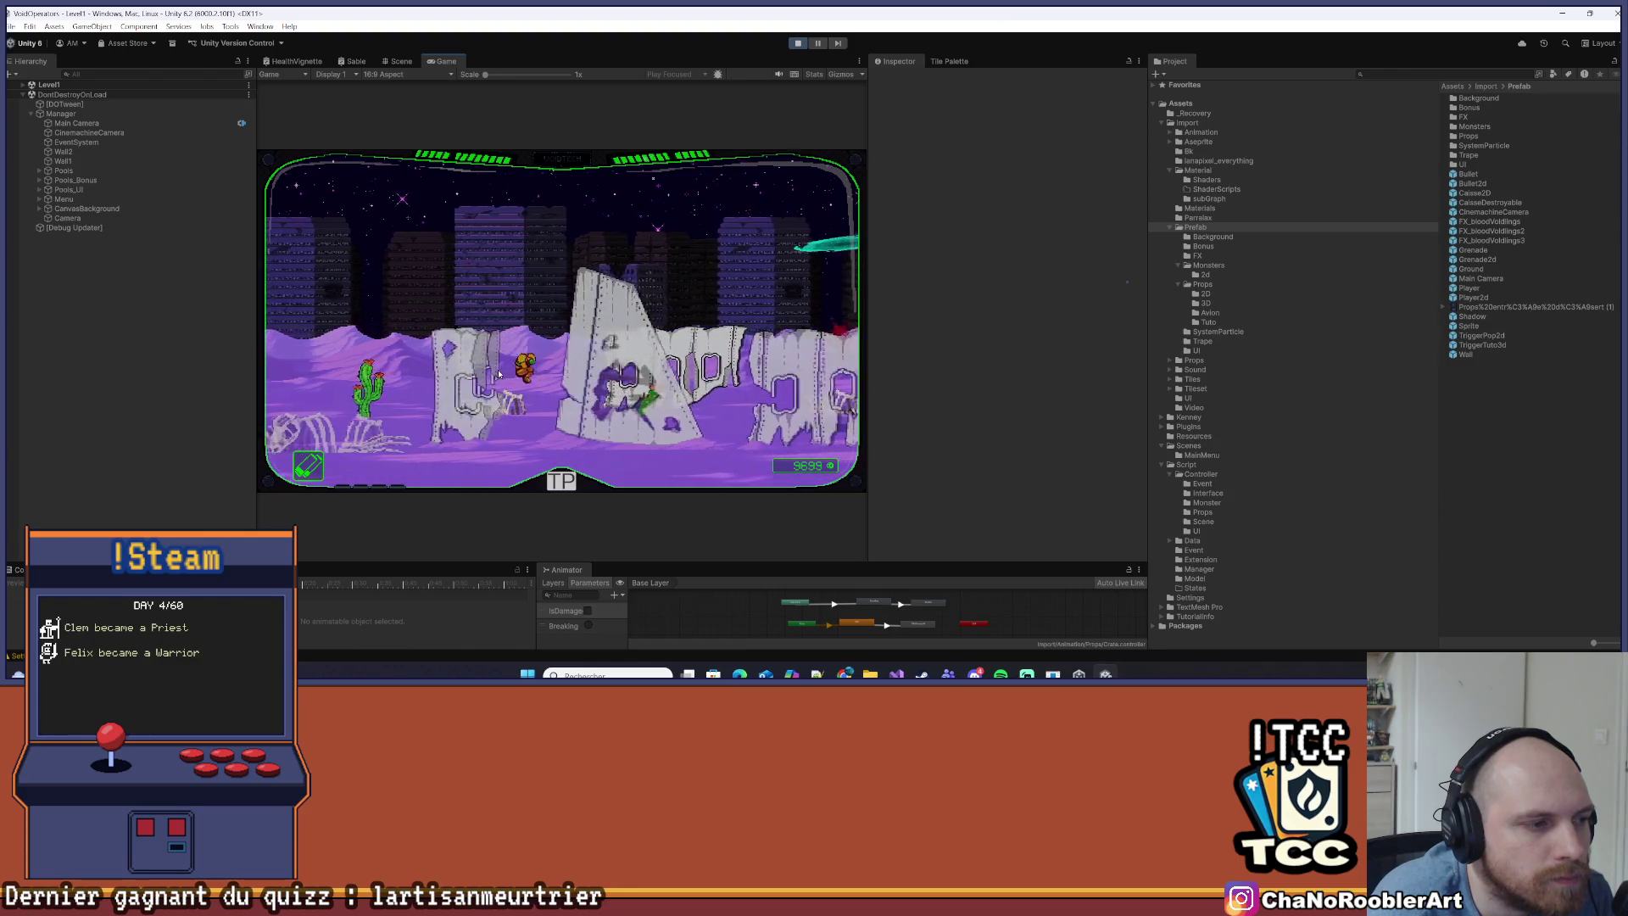
pyautogui.press('d')
pyautogui.press('d')
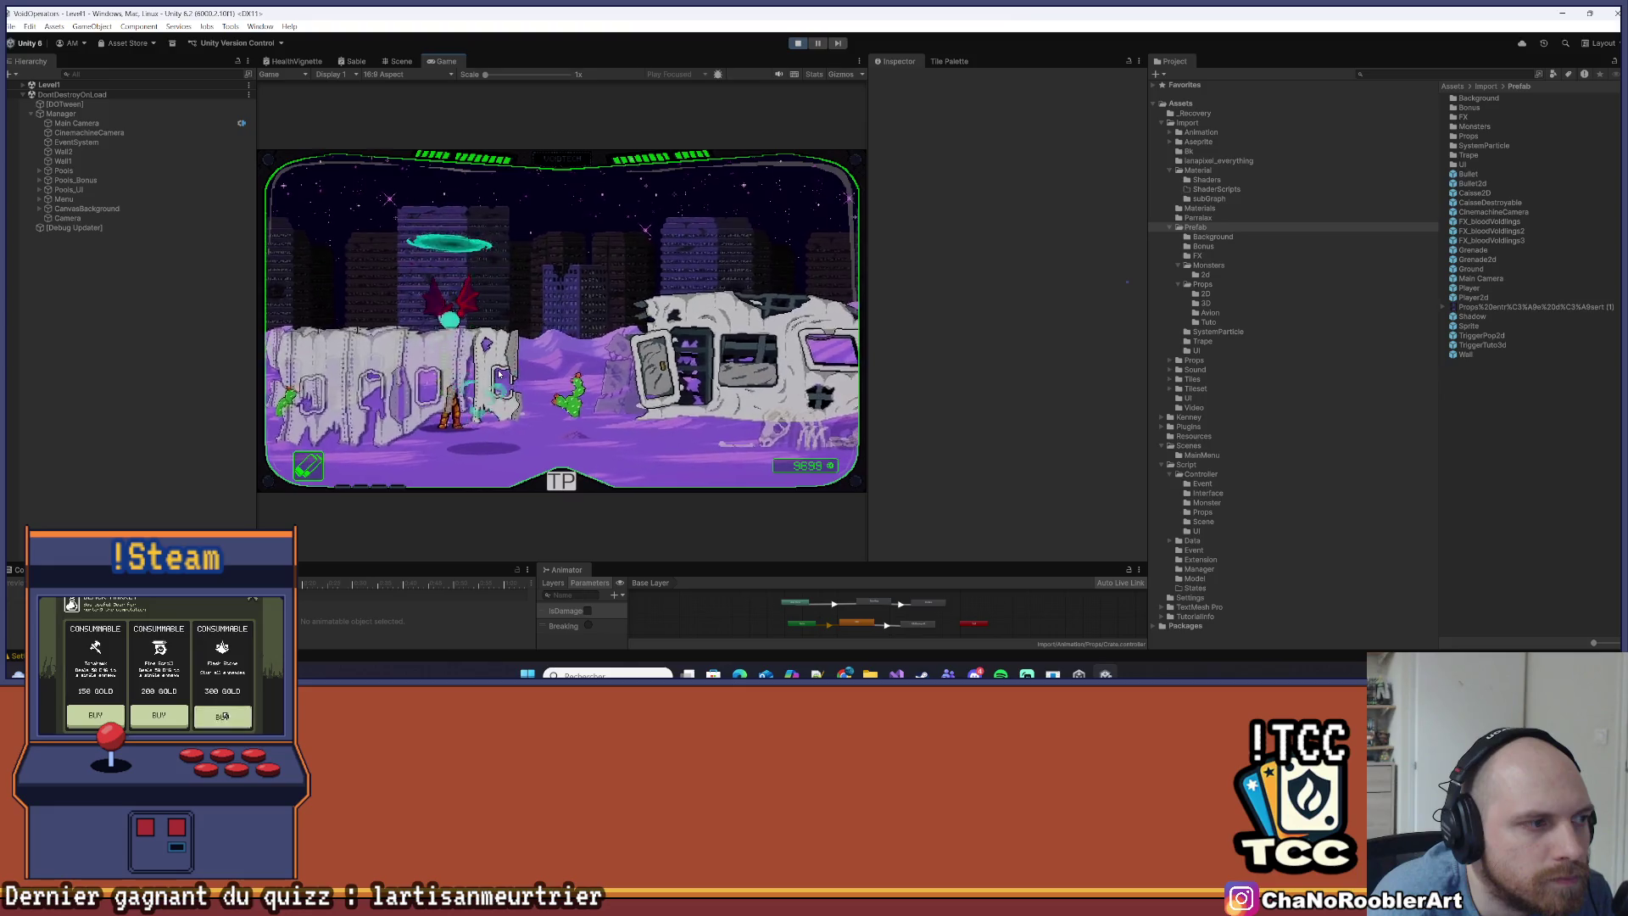
pyautogui.press('d')
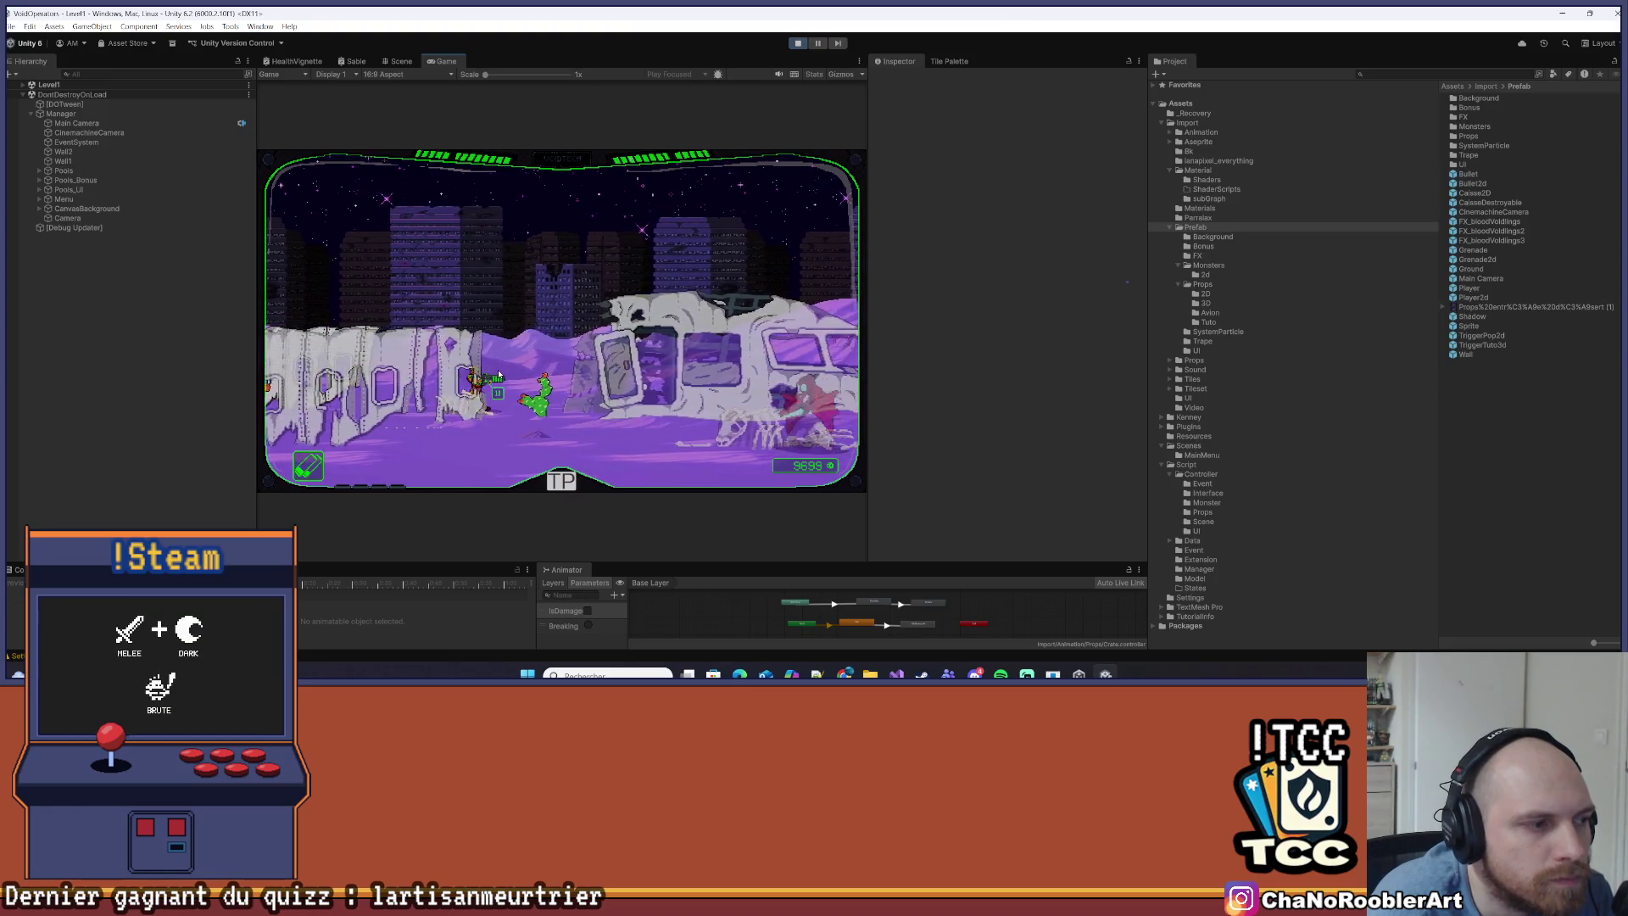
pyautogui.press('d')
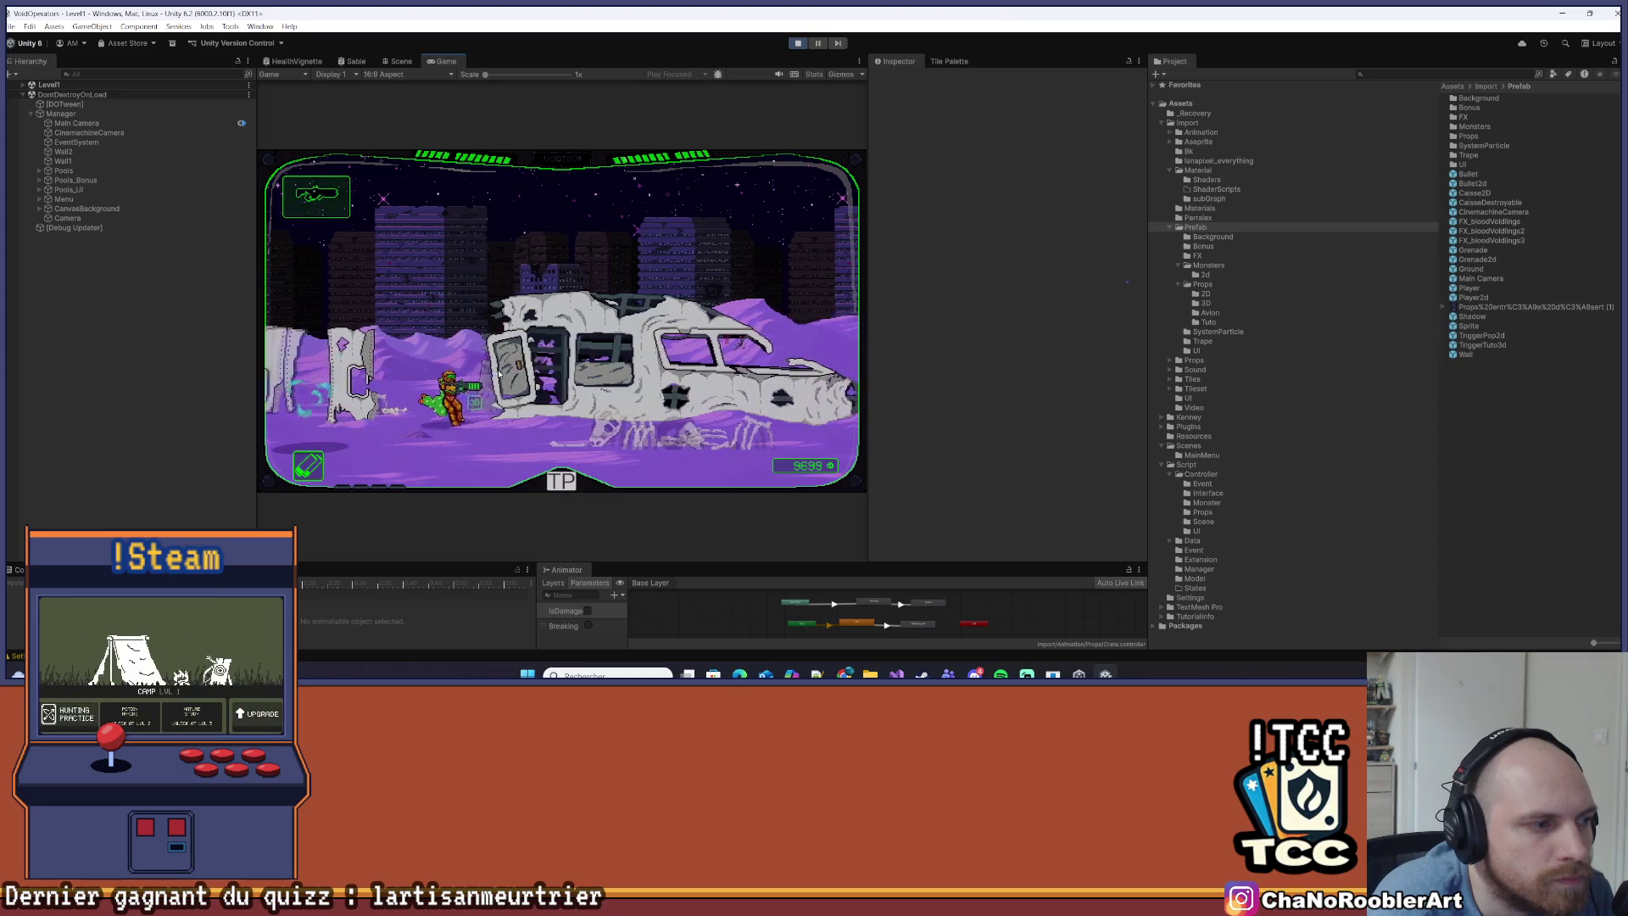
pyautogui.press('d')
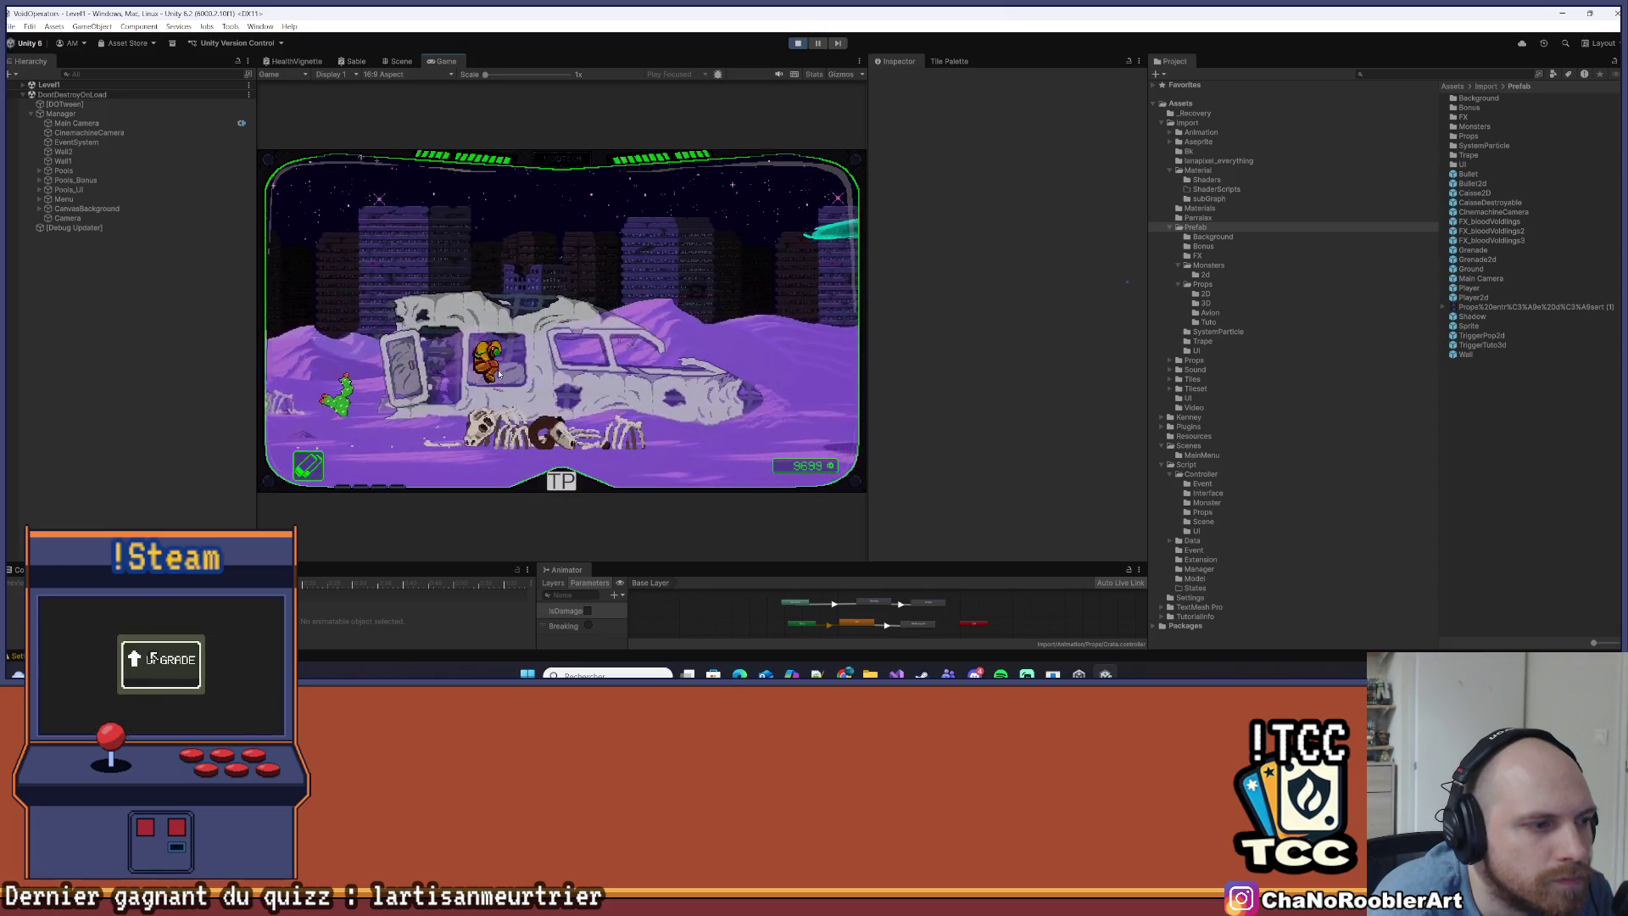
pyautogui.press('d')
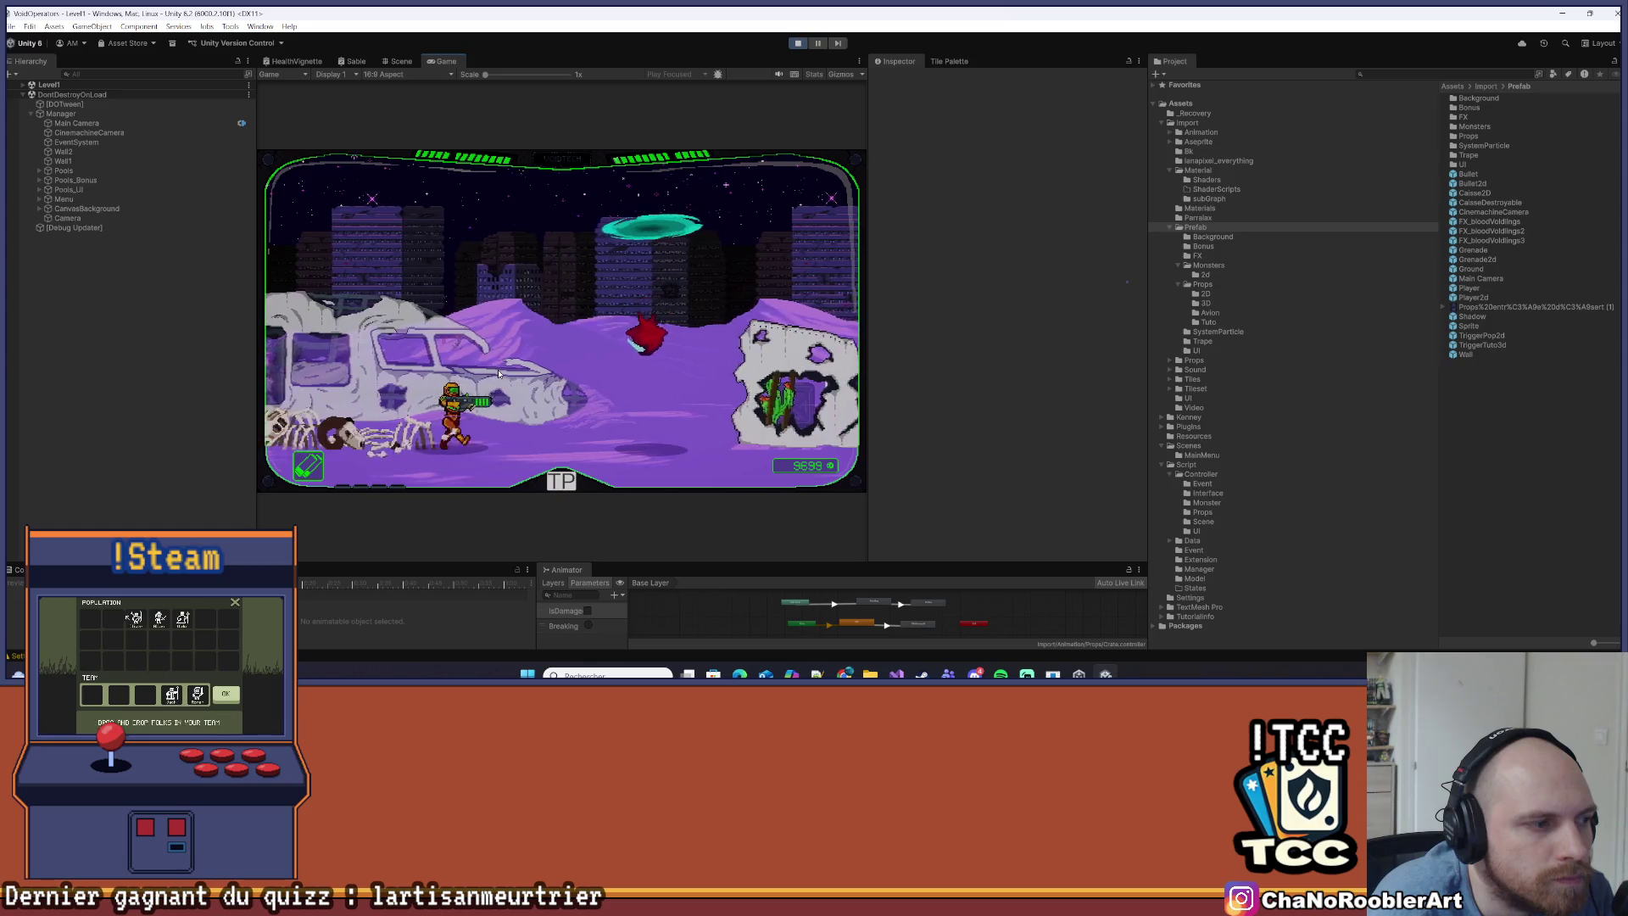
pyautogui.press('d')
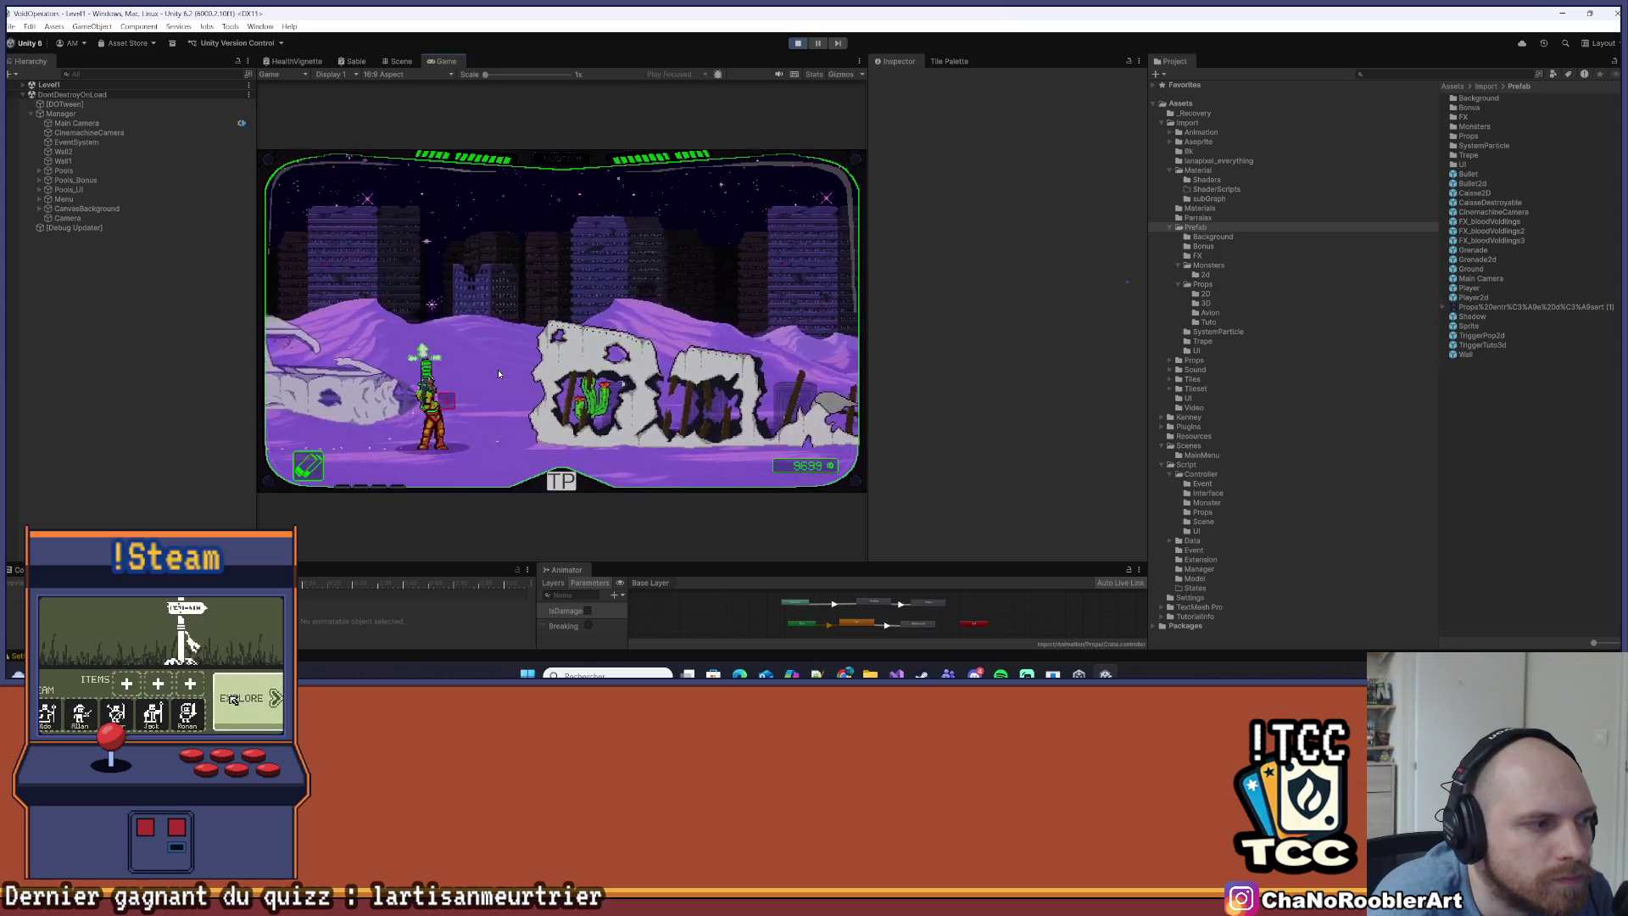
pyautogui.press('d')
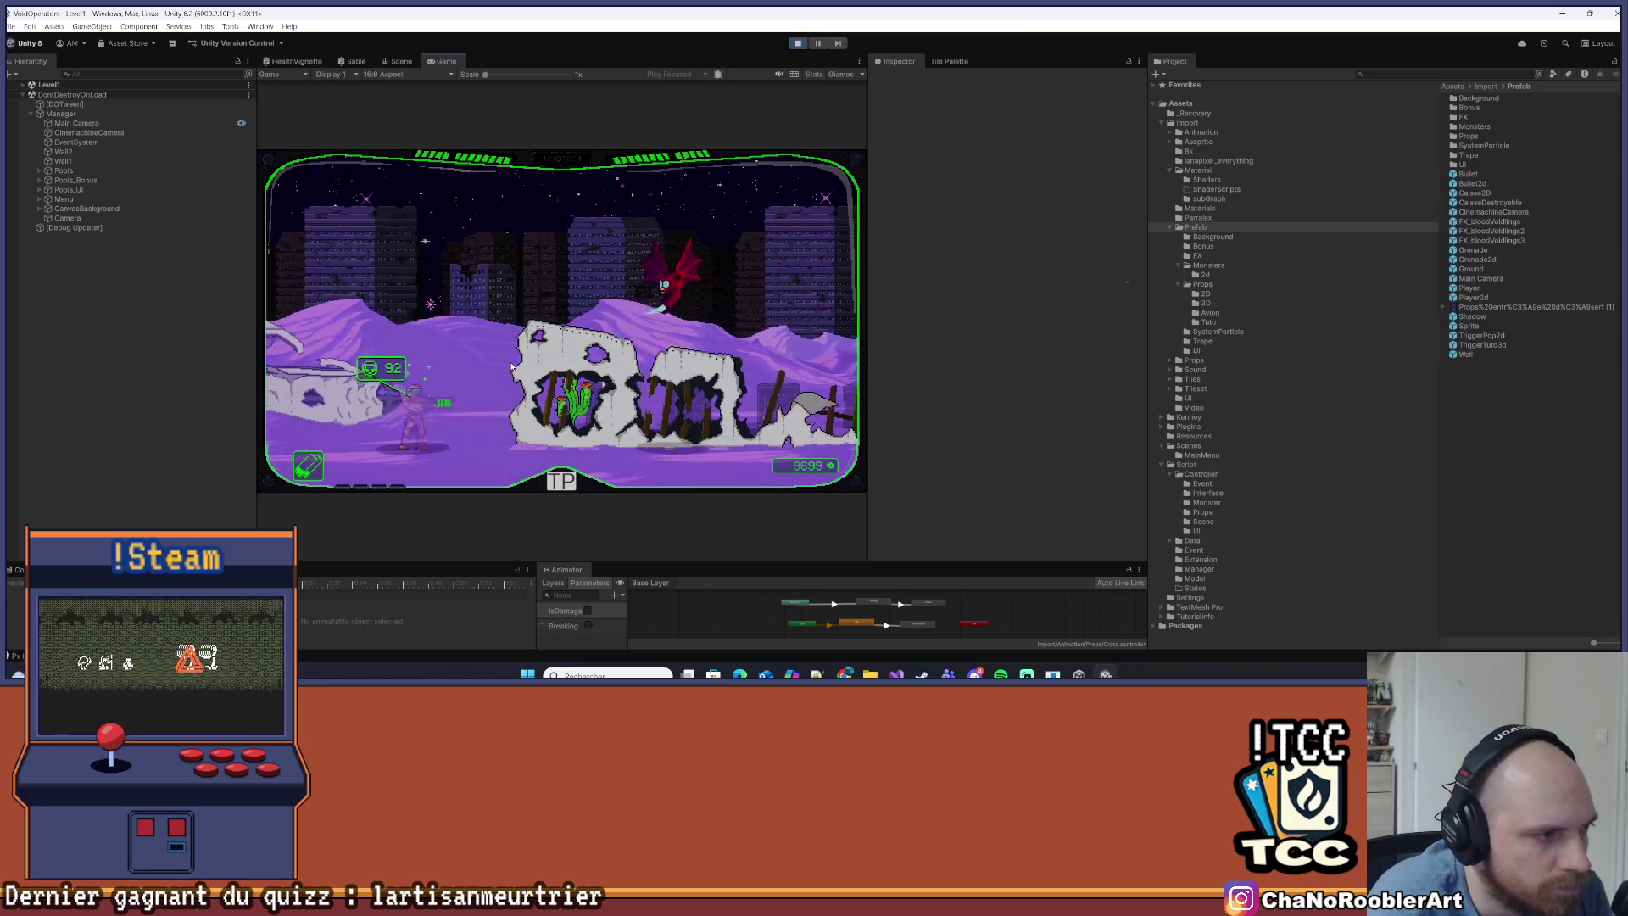
pyautogui.press('d')
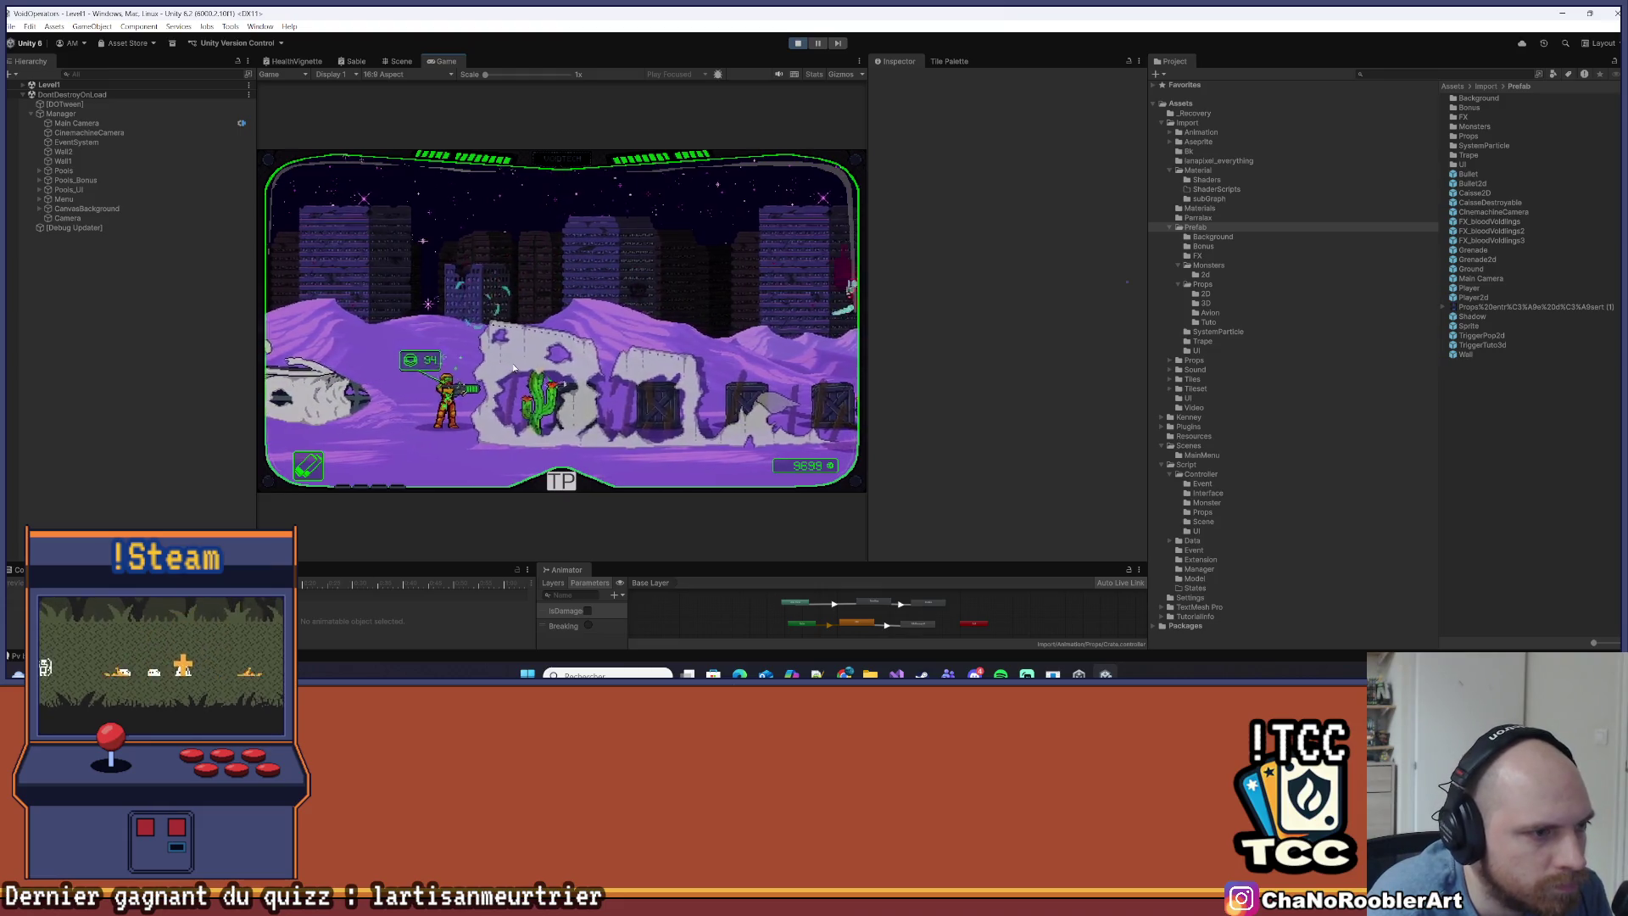
pyautogui.press('d')
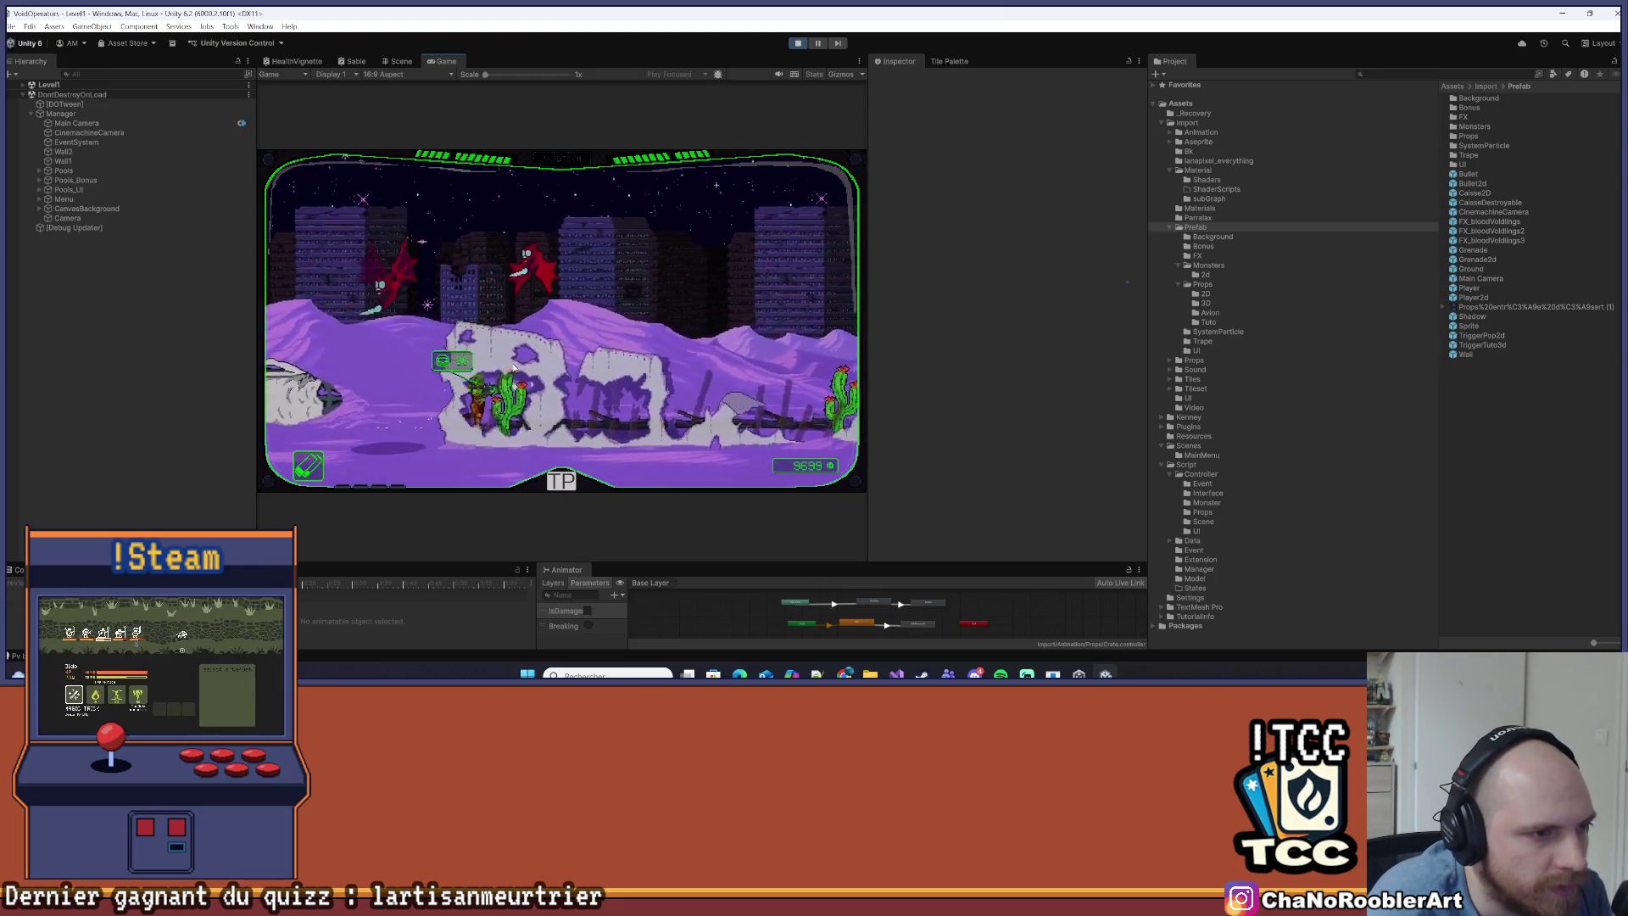
pyautogui.press('d')
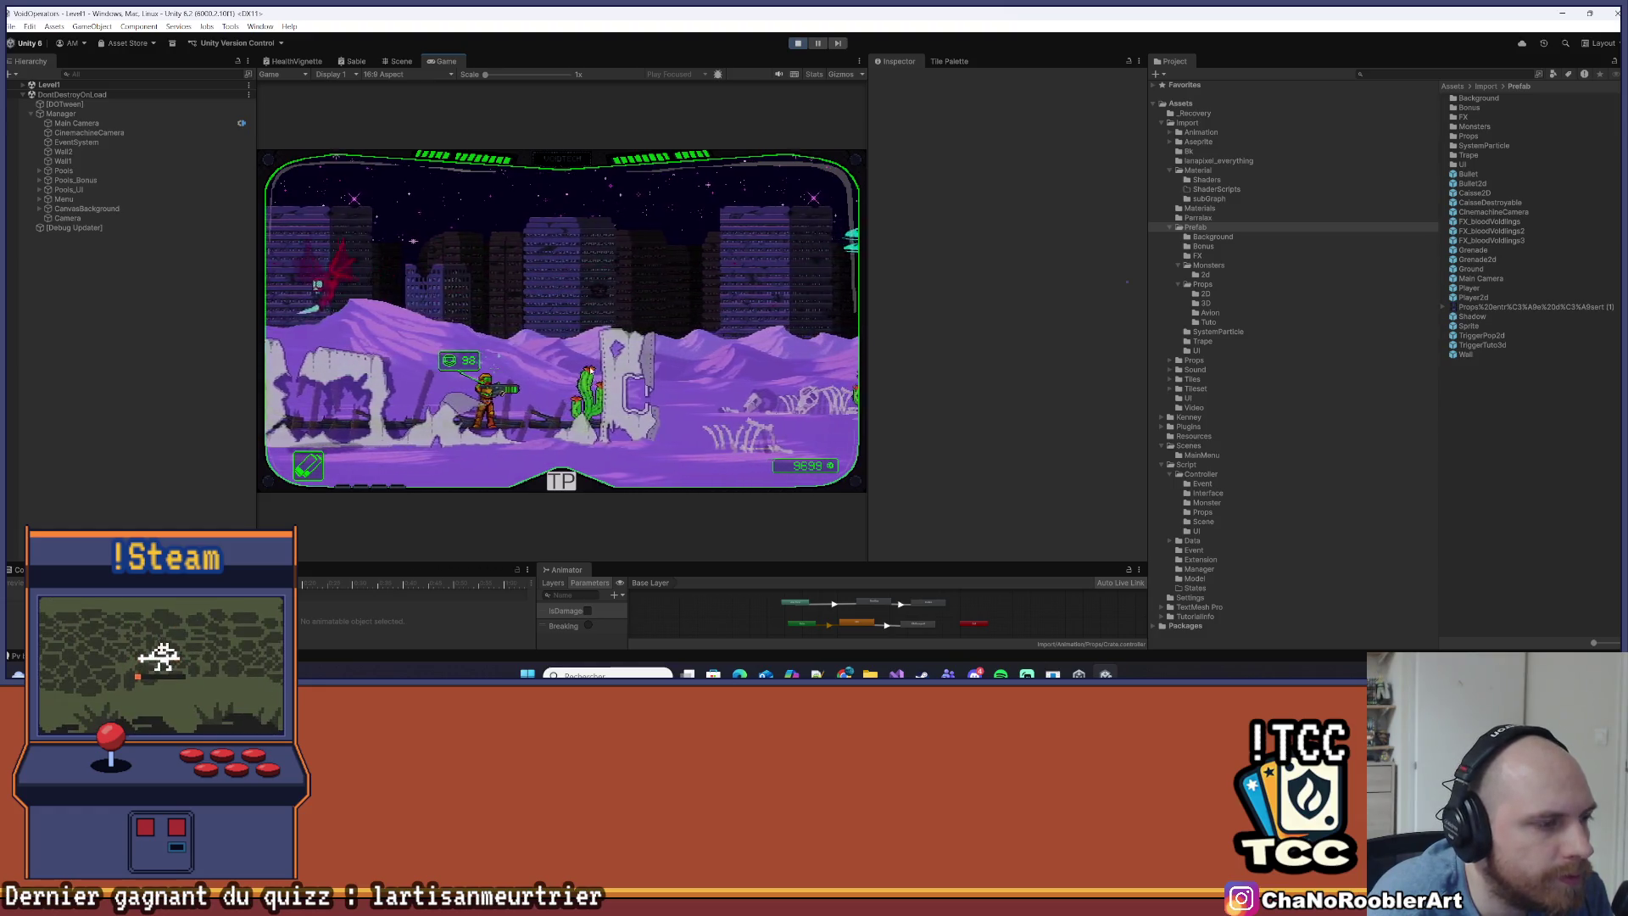
pyautogui.press('d')
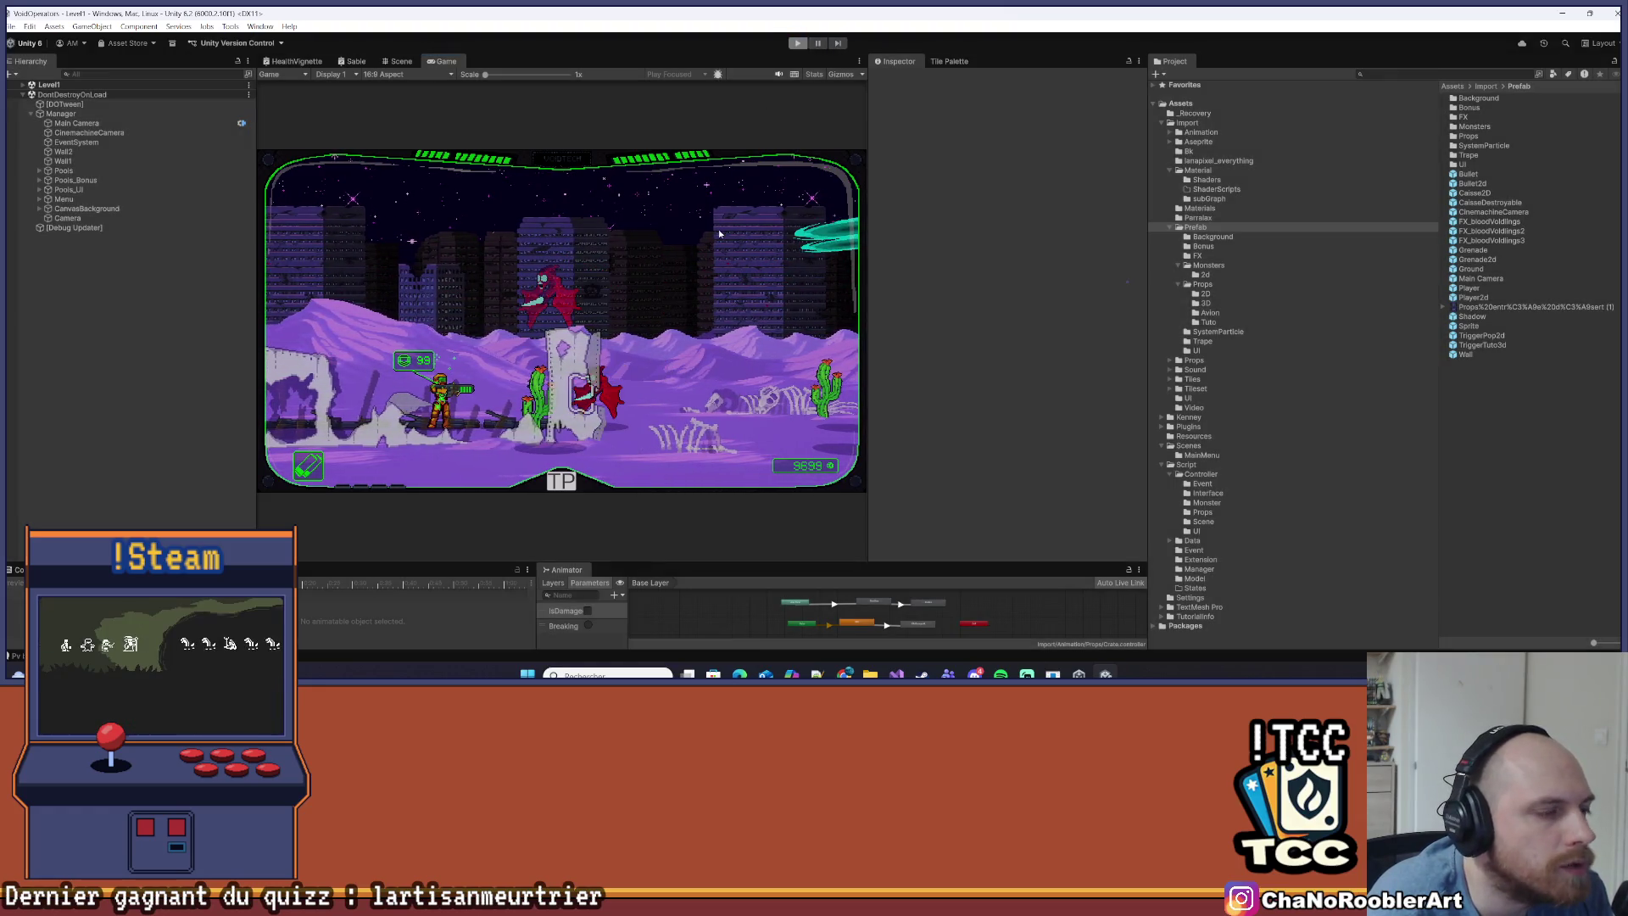
pyautogui.hotkey('ctrl', 'p')
pyautogui.moveTo(689, 354)
pyautogui.mouseDown()
pyautogui.moveTo(408, 407)
pyautogui.moveTo(595, 281)
pyautogui.moveTo(504, 407)
pyautogui.moveTo(535, 339)
pyautogui.mouseUp()
pyautogui.click(125, 271)
pyautogui.moveTo(415, 292)
pyautogui.mouseDown()
pyautogui.moveTo(624, 351)
pyautogui.moveTo(594, 488)
pyautogui.moveTo(485, 379)
pyautogui.moveTo(546, 374)
pyautogui.mouseUp()
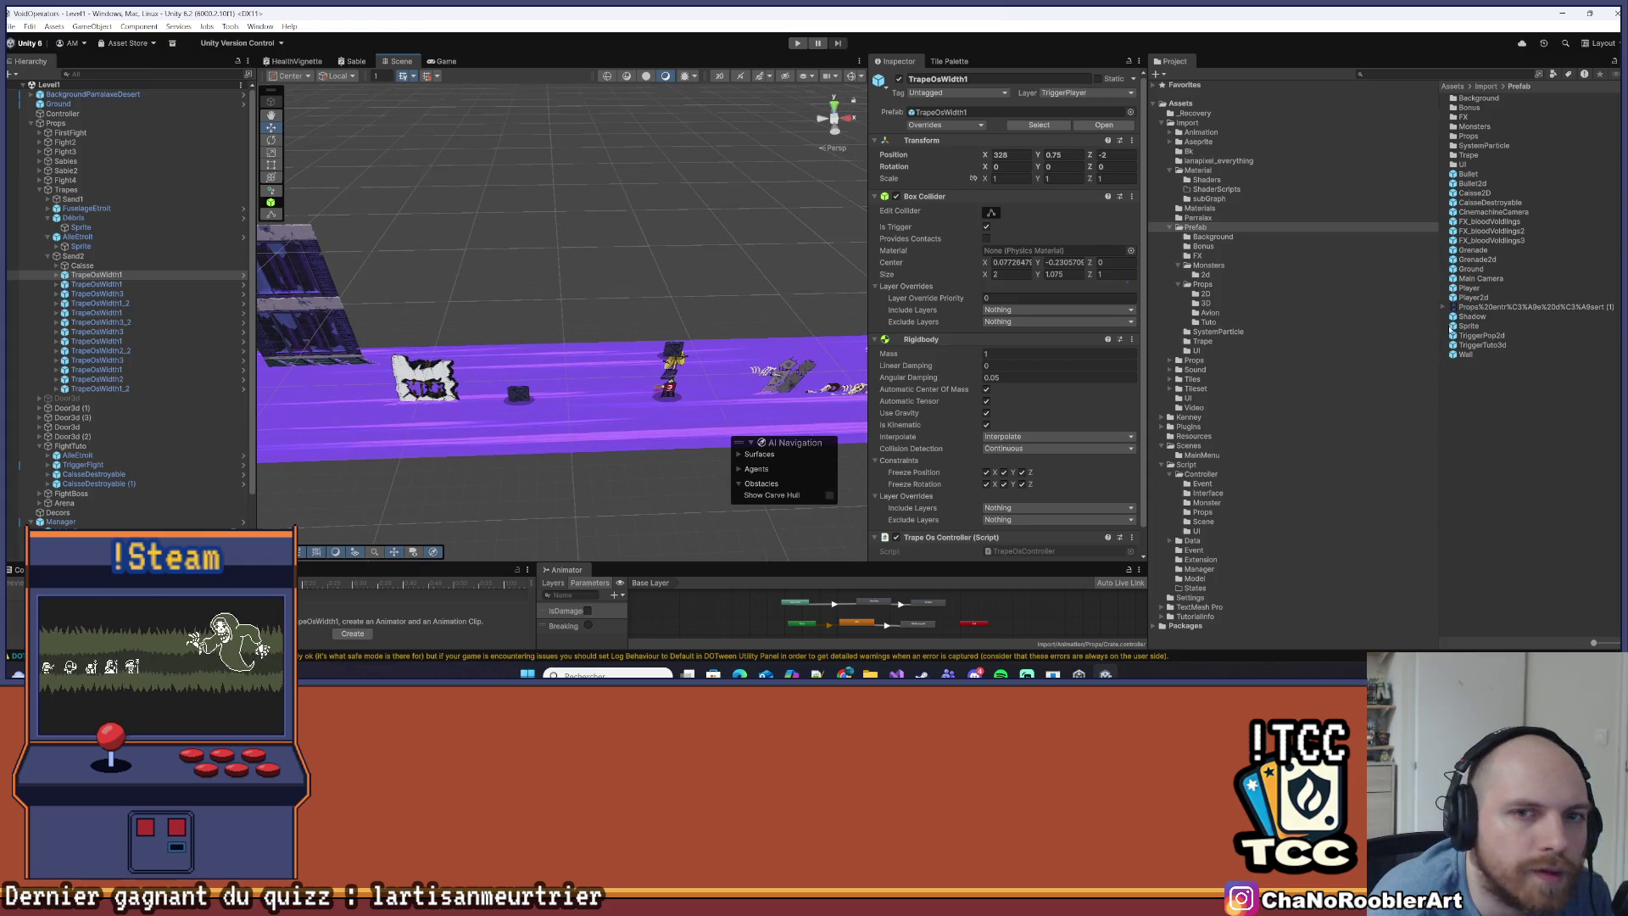
pyautogui.click(1451, 329)
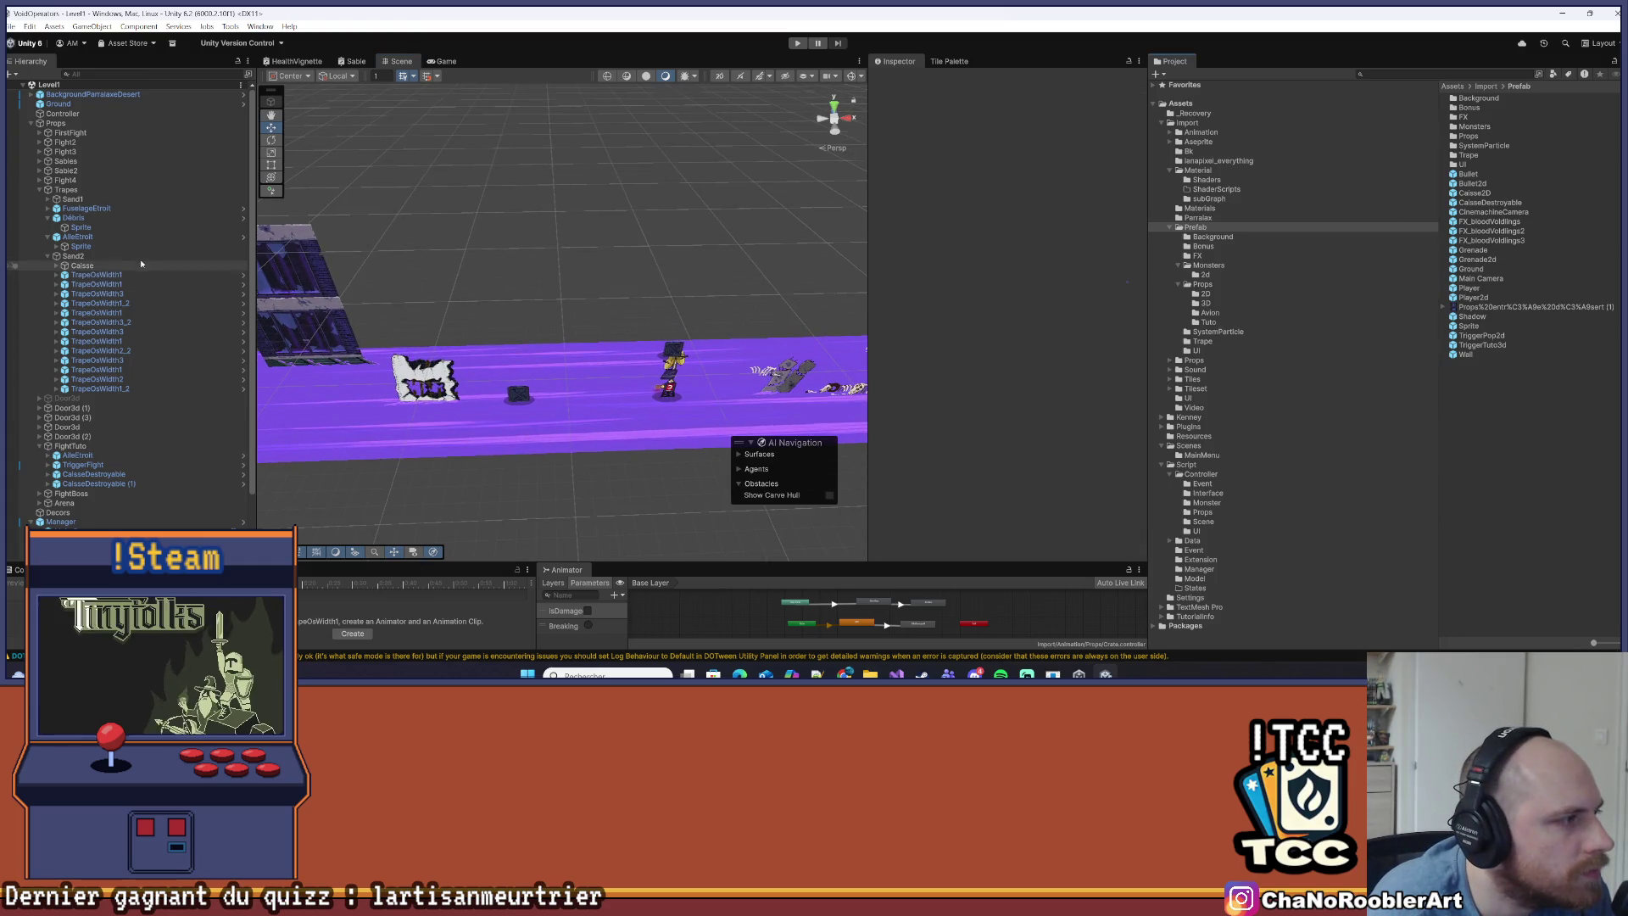
pyautogui.click(102, 180)
pyautogui.click(111, 152)
pyautogui.press('f')
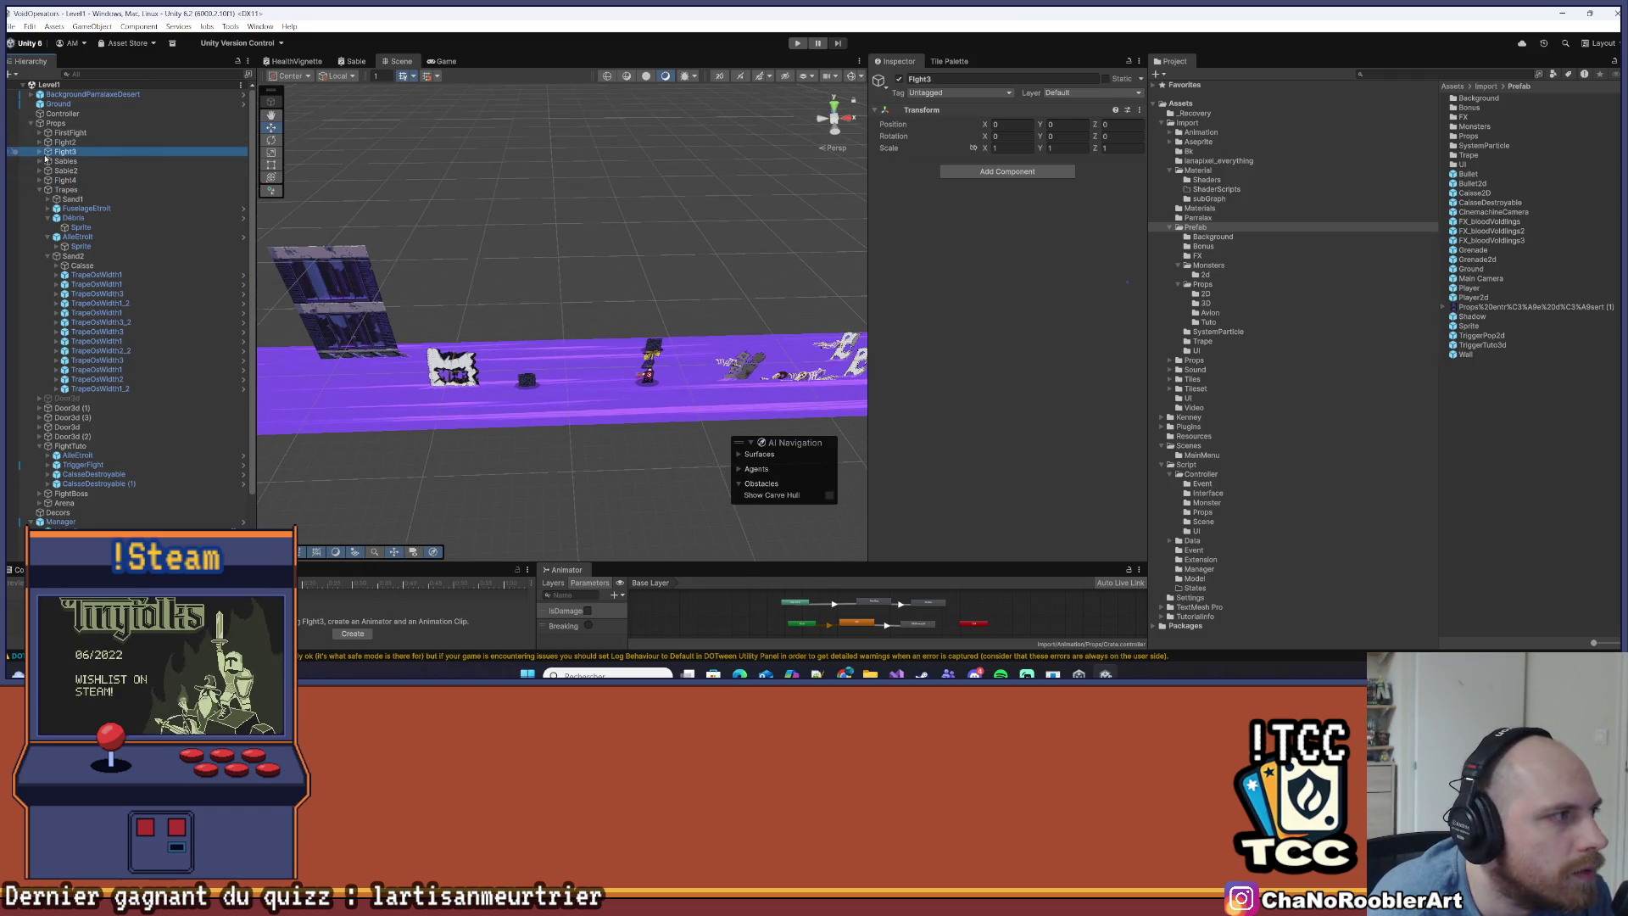
pyautogui.click(40, 151)
pyautogui.click(83, 160)
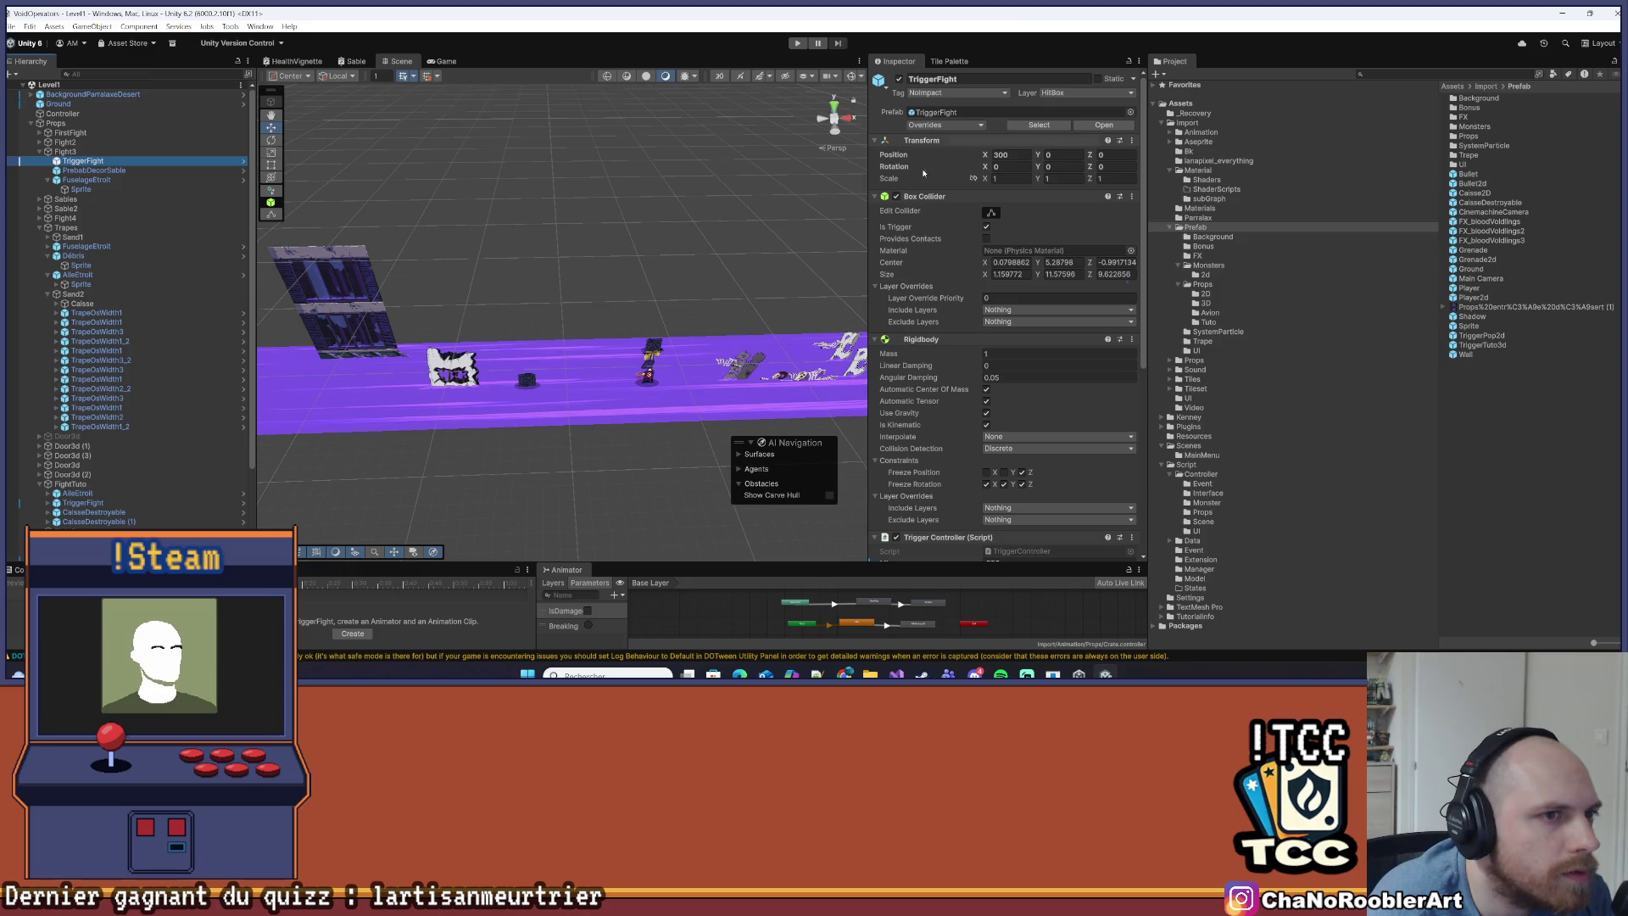
pyautogui.click(53, 152)
pyautogui.click(70, 219)
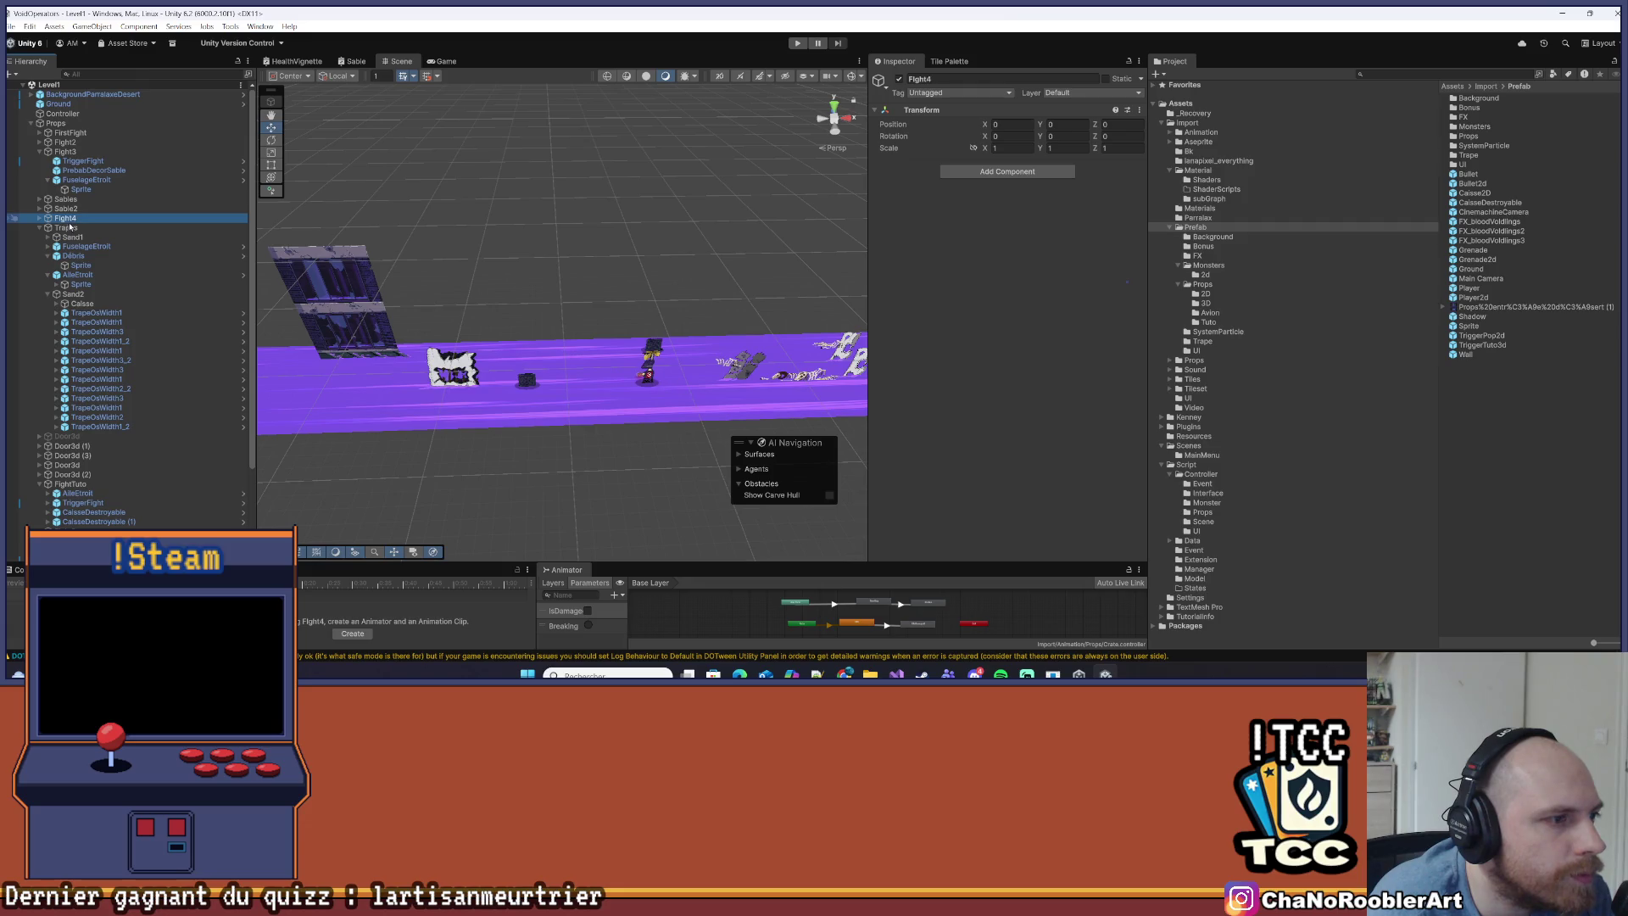
pyautogui.click(40, 219)
pyautogui.click(83, 228)
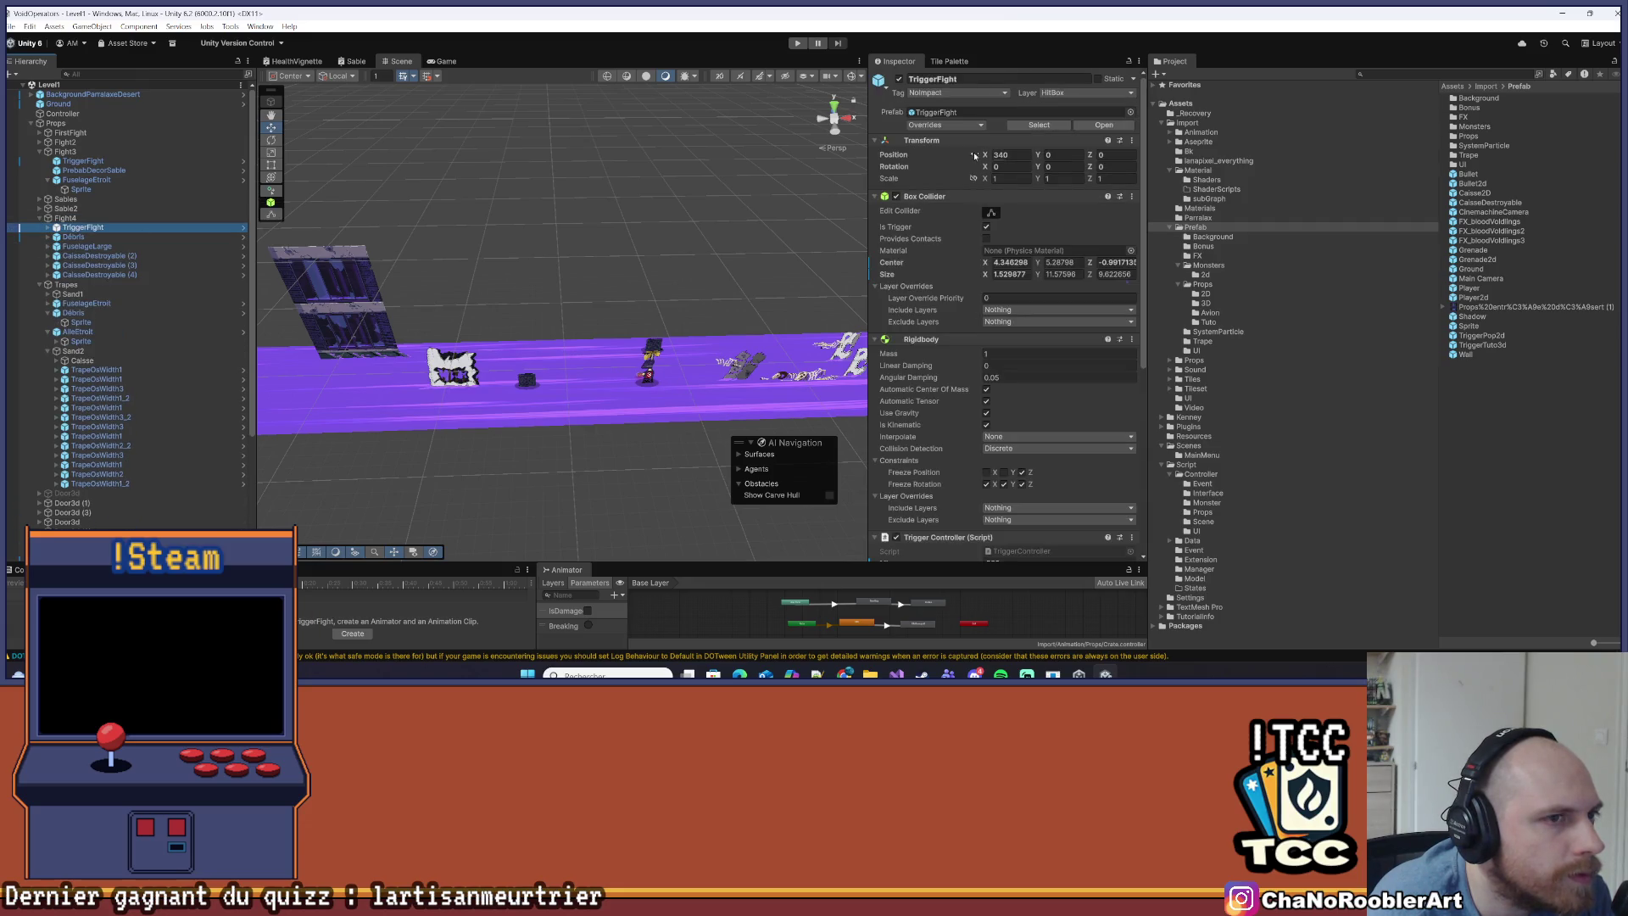
pyautogui.click(995, 214)
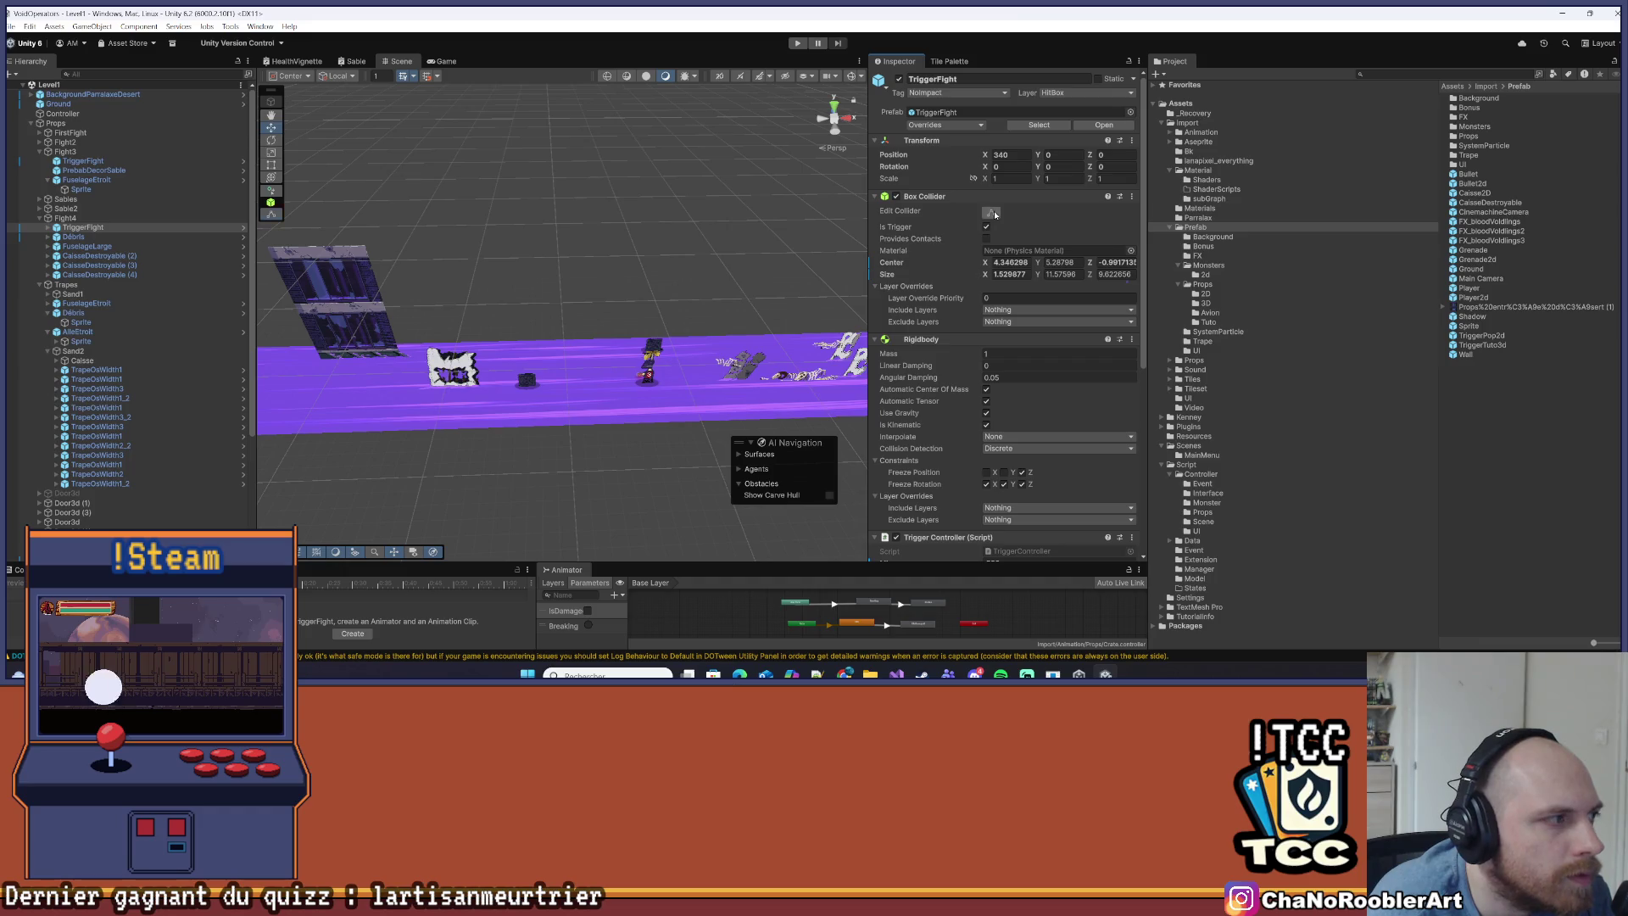
pyautogui.click(68, 209)
pyautogui.click(530, 381)
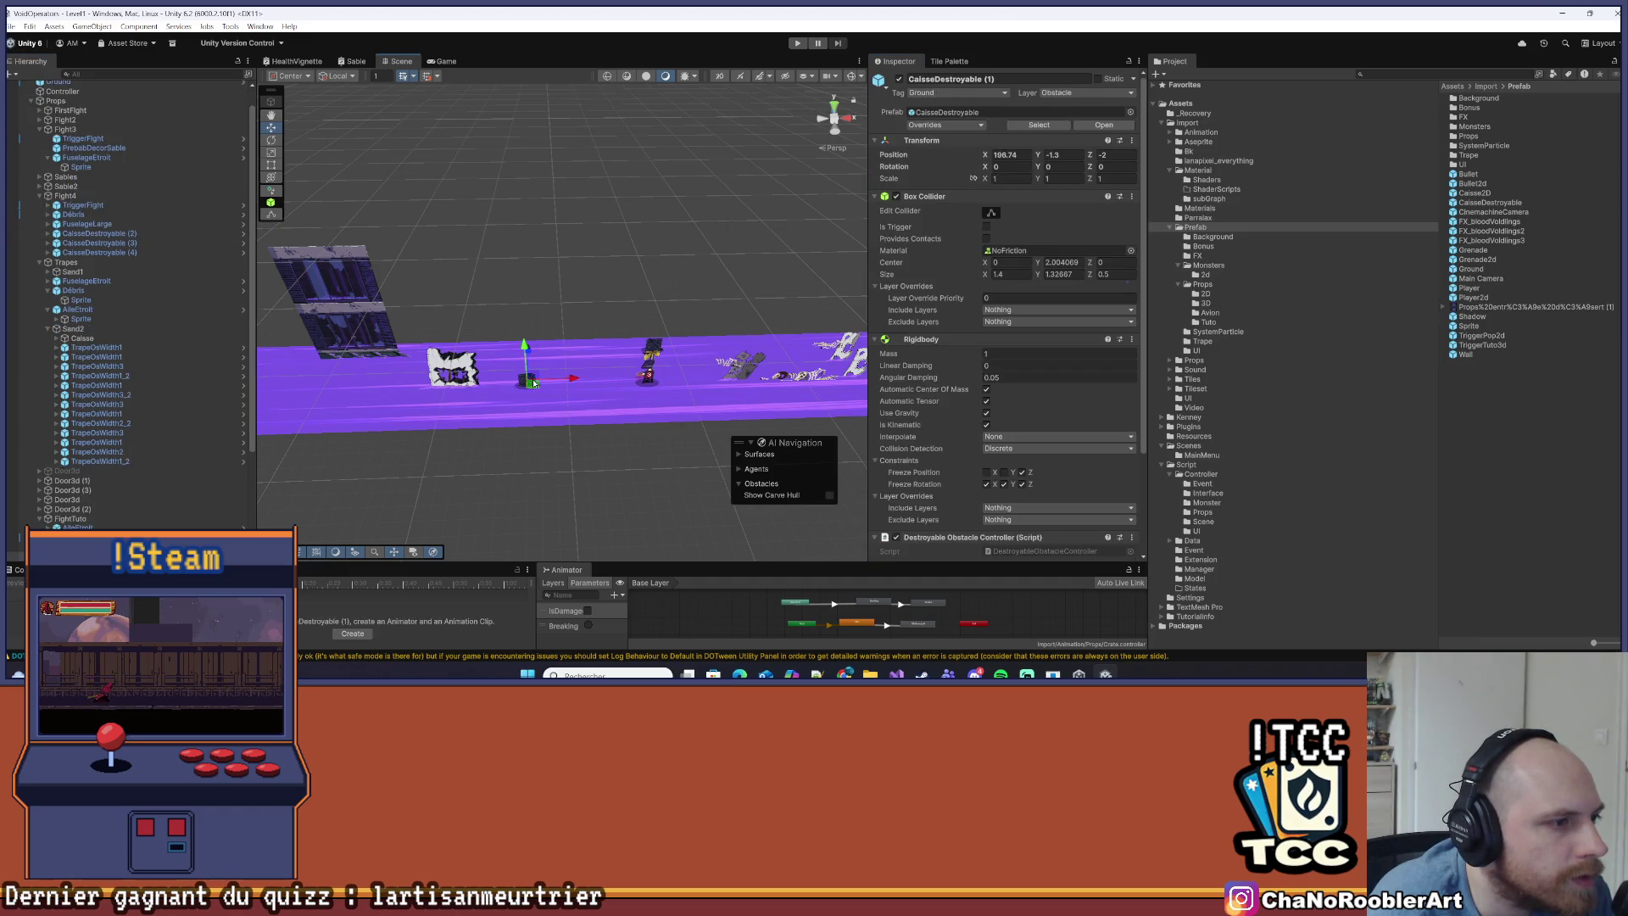
pyautogui.click(619, 353)
pyautogui.click(80, 170)
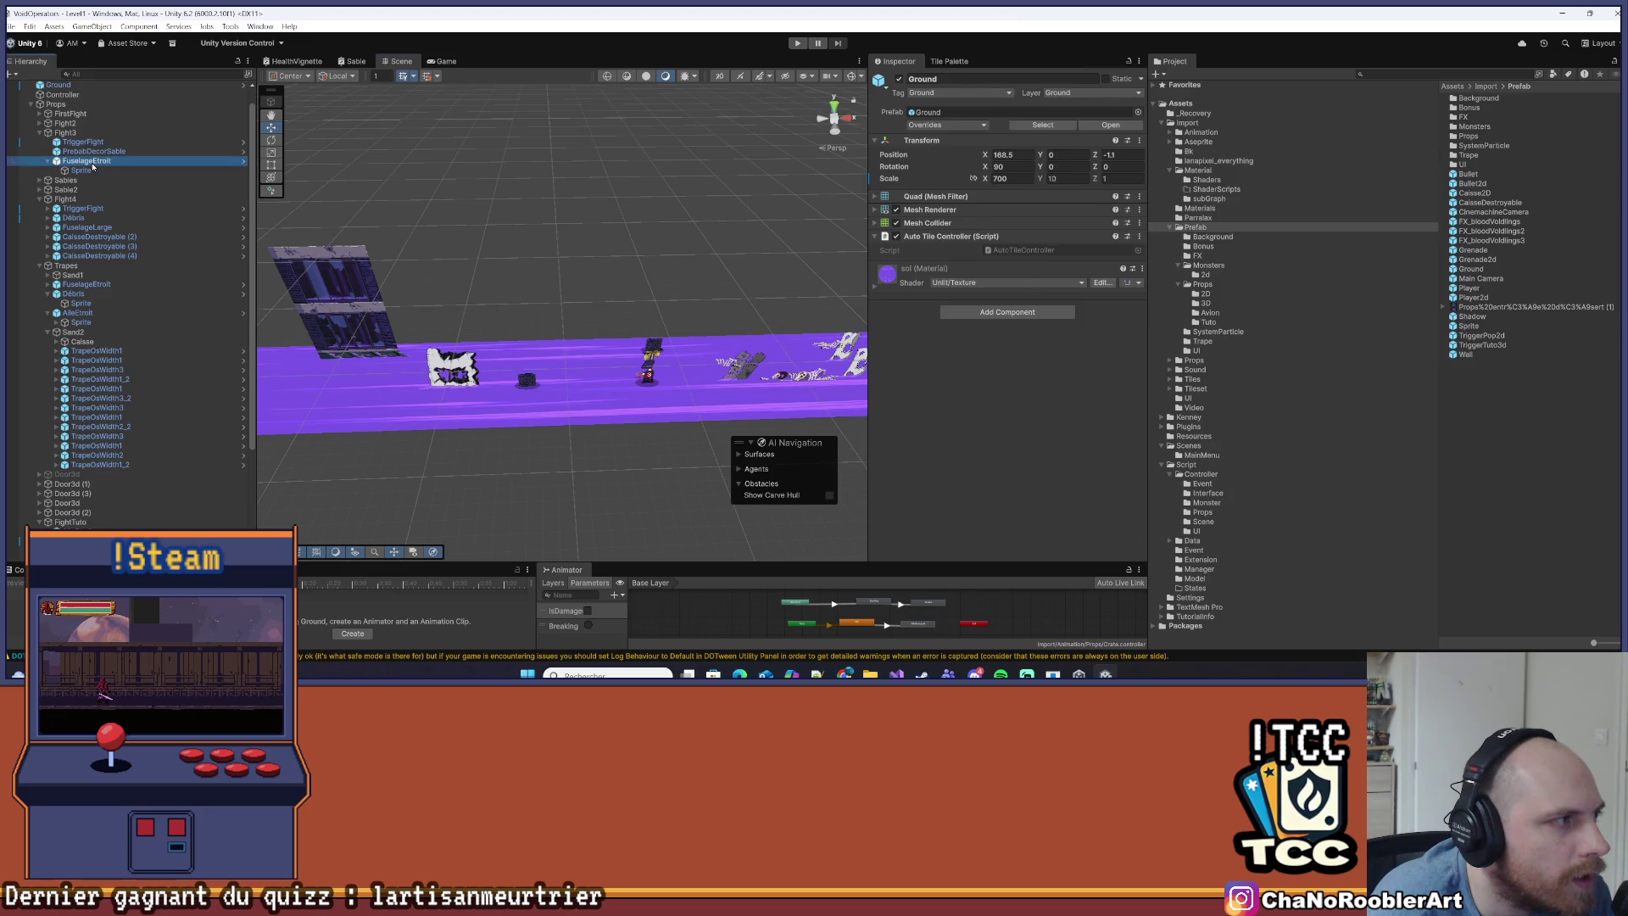
pyautogui.press('Up')
pyautogui.press('Up')
pyautogui.press('Up')
pyautogui.scroll(1, 598, 388)
pyautogui.scroll(2, 598, 388)
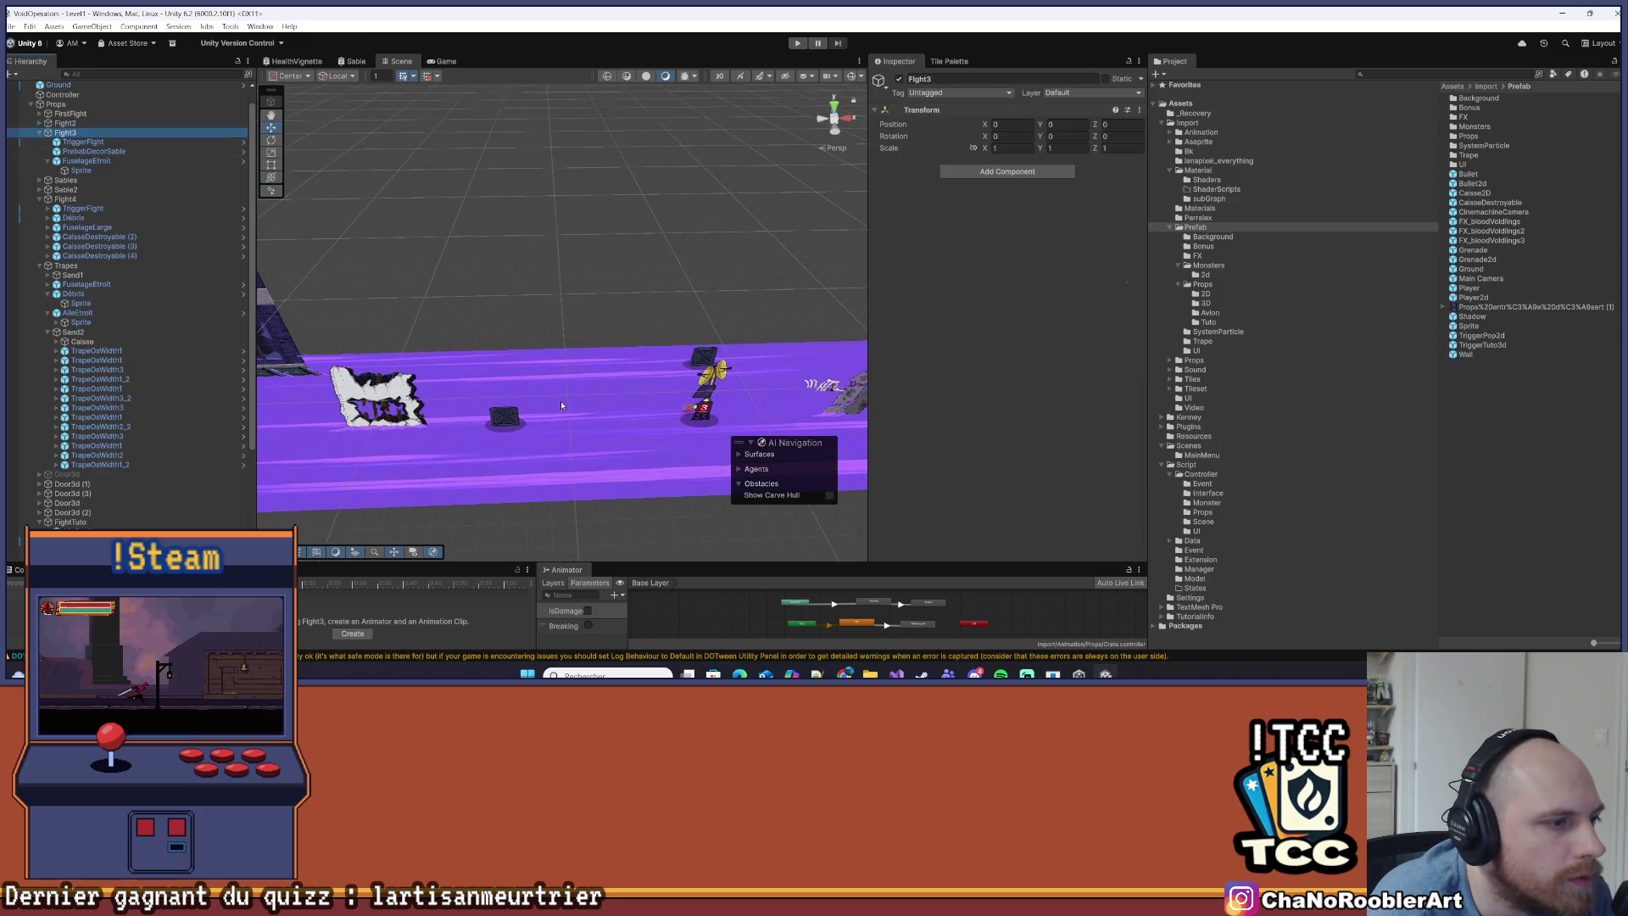
pyautogui.click(513, 424)
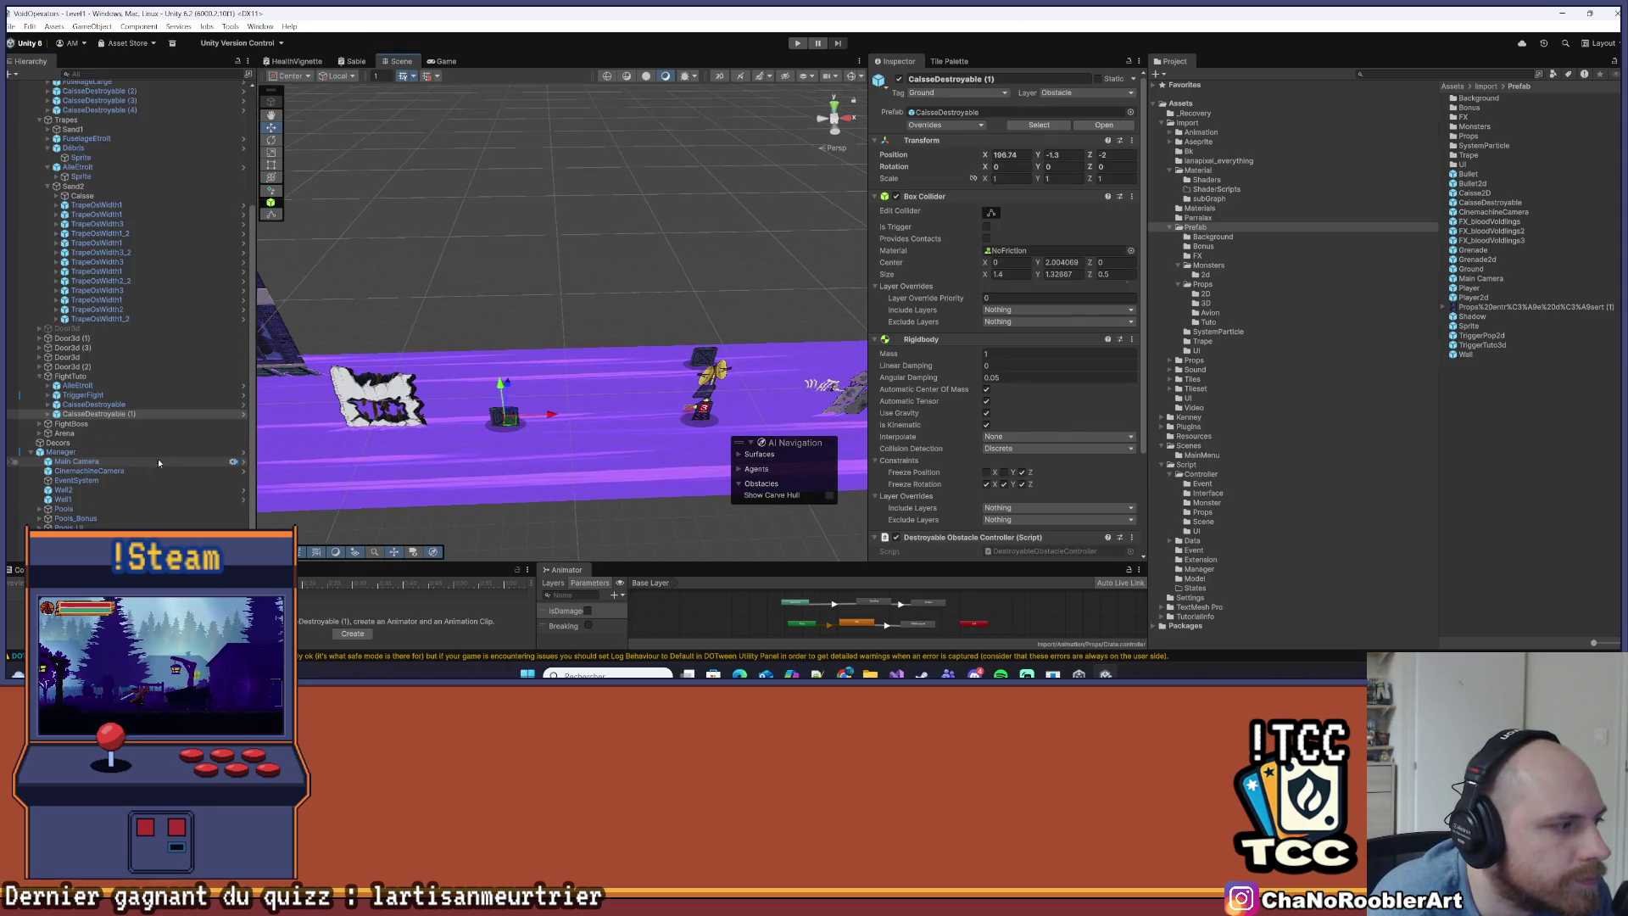
pyautogui.click(93, 377)
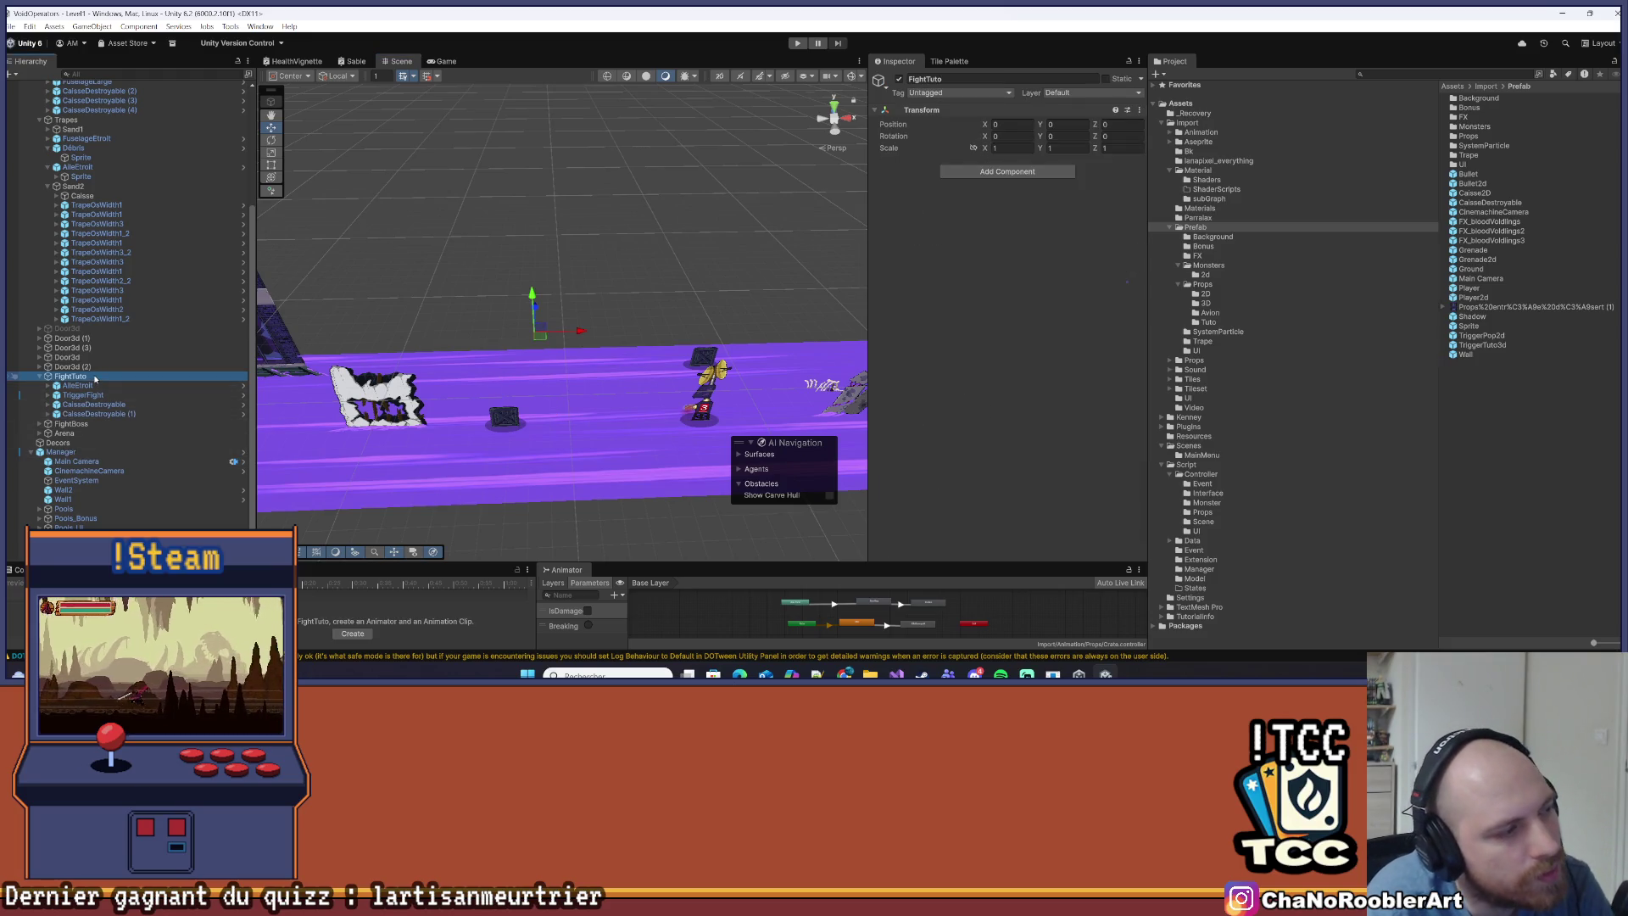
pyautogui.rightClick(90, 376)
# Duplicate CaisseDestroyable (1) in FightTuto and set the copy to X 201, Y -1.3, Z 0
pyautogui.click(77, 383)
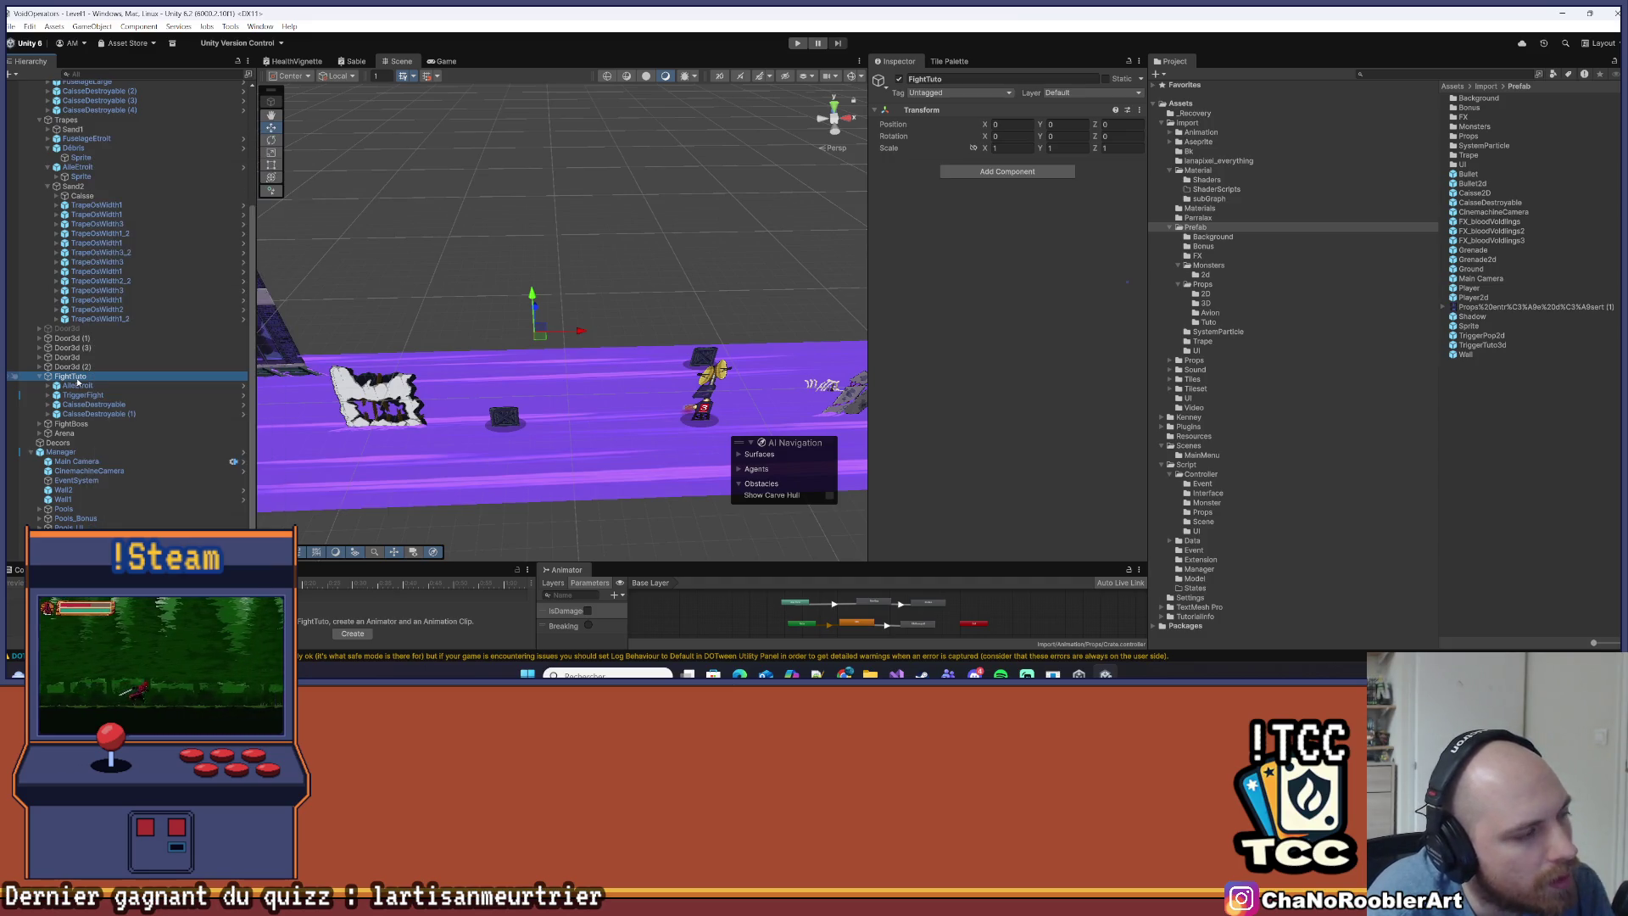
pyautogui.click(83, 395)
pyautogui.click(90, 405)
pyautogui.click(90, 414)
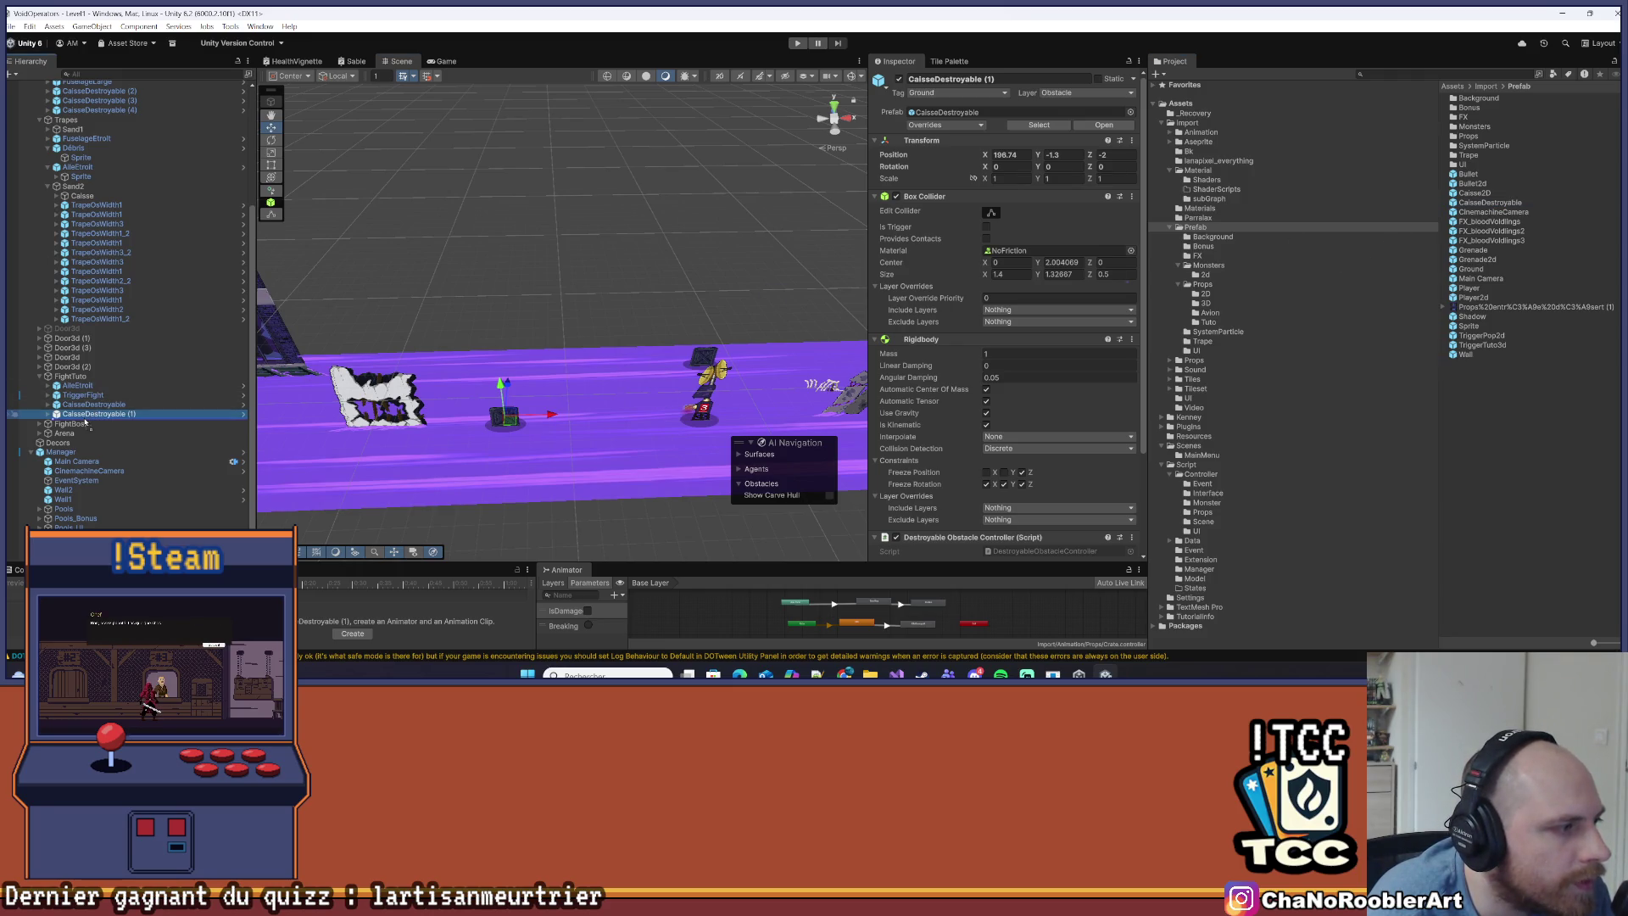
pyautogui.hotkey('ctrl', 'd')
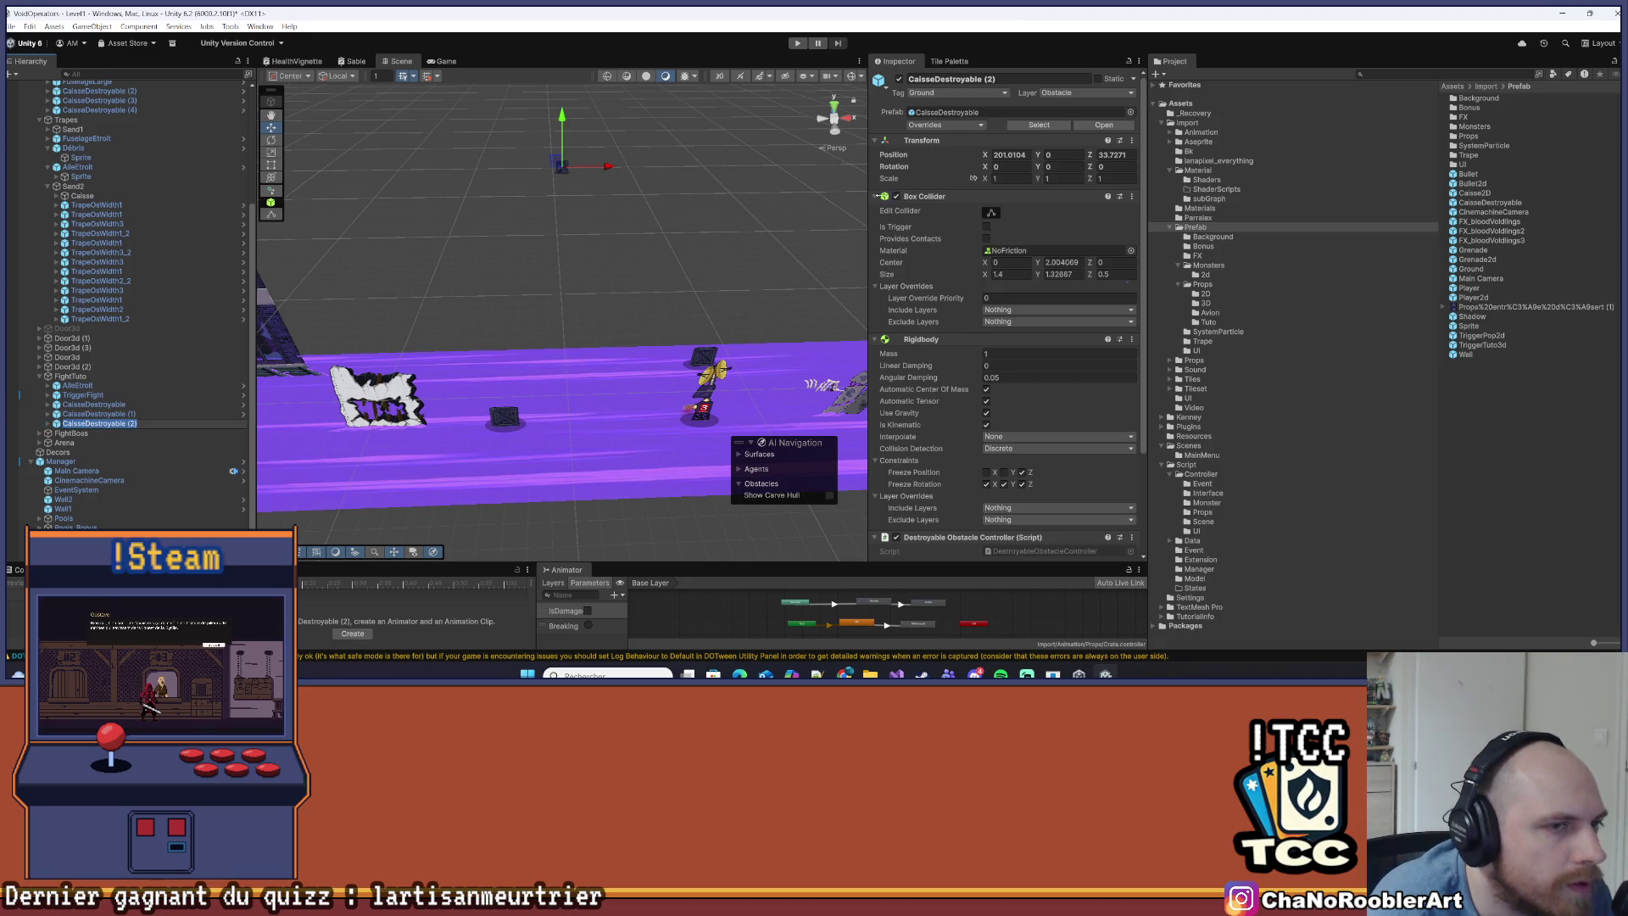
pyautogui.click(1022, 156)
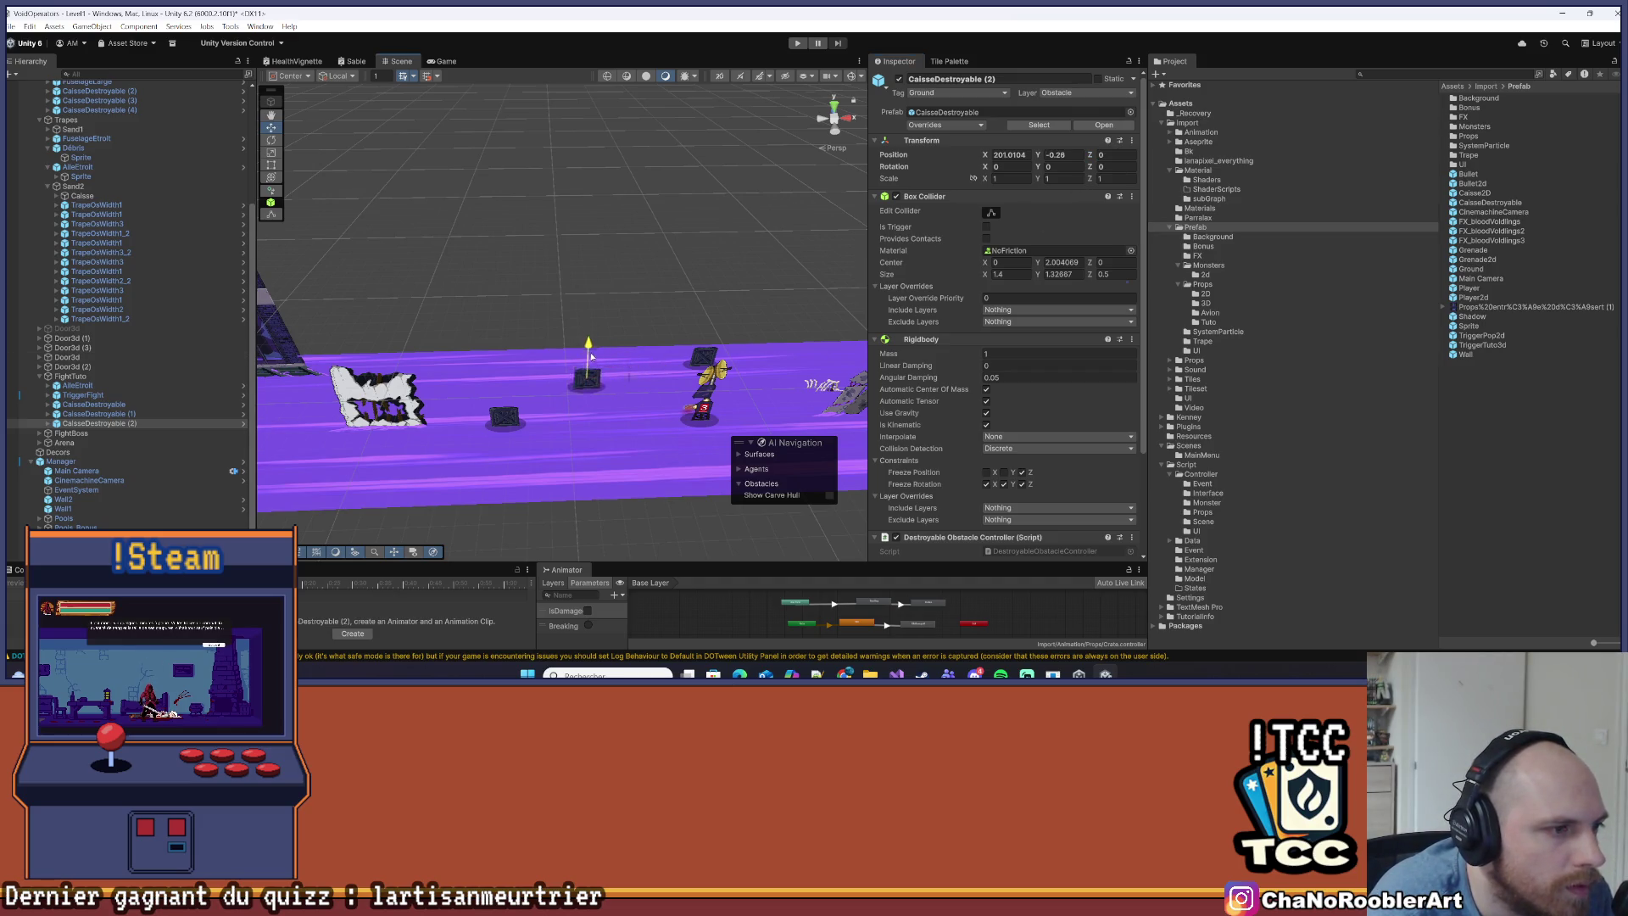
pyautogui.click(119, 414)
pyautogui.click(113, 424)
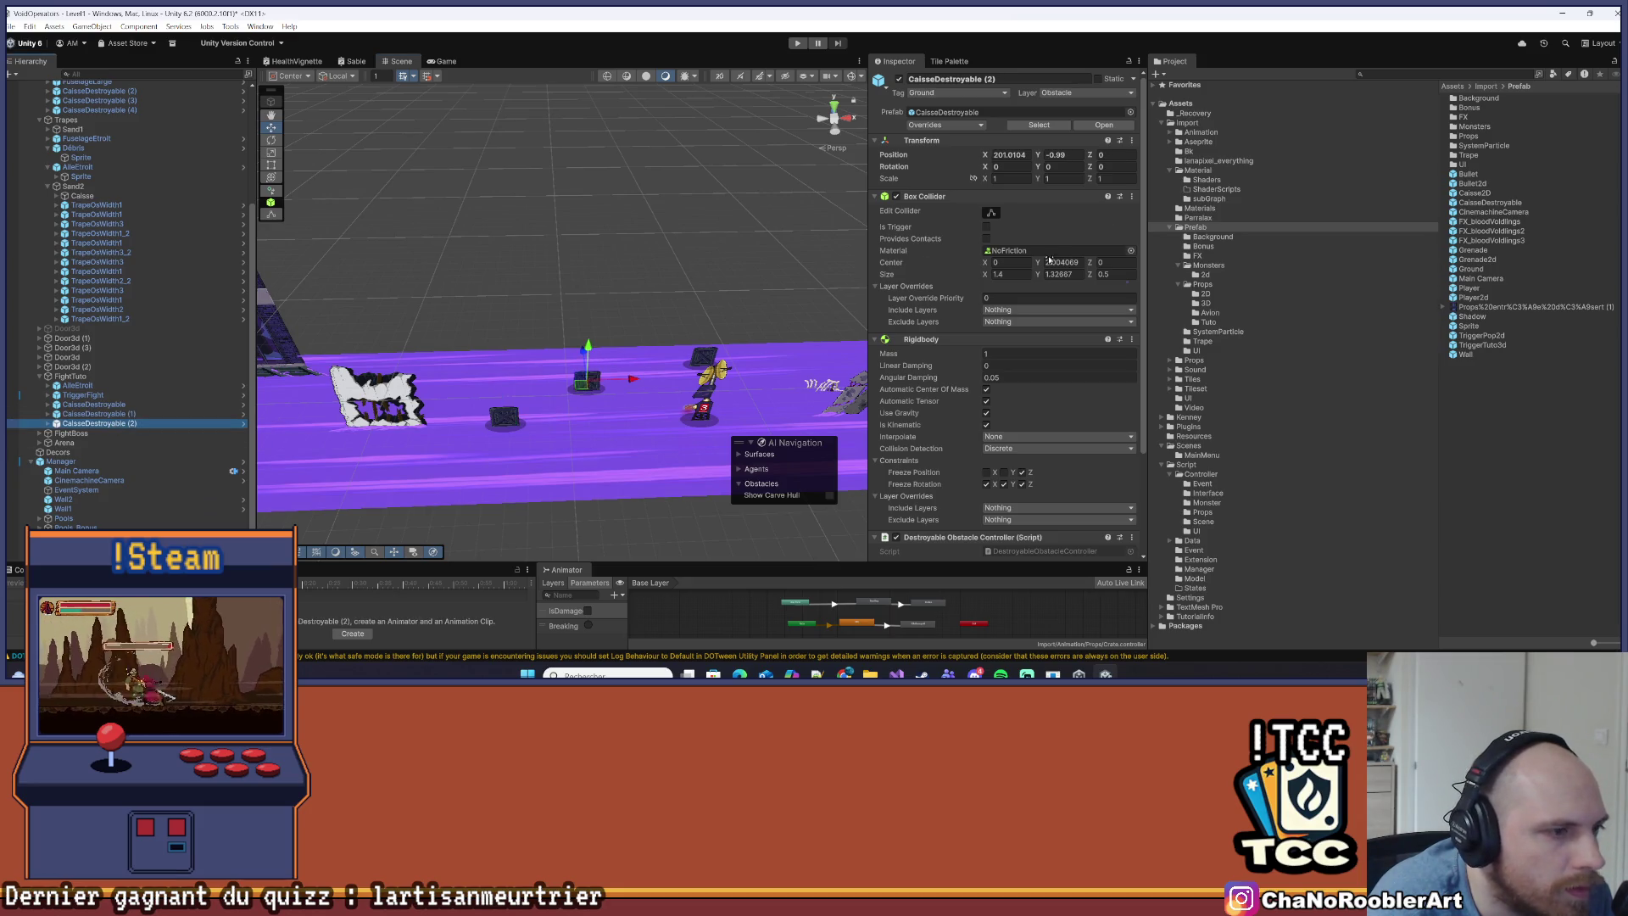
# Check the copy against the original crate's transform, deselect it, and enter Play mode
pyautogui.click(1088, 139)
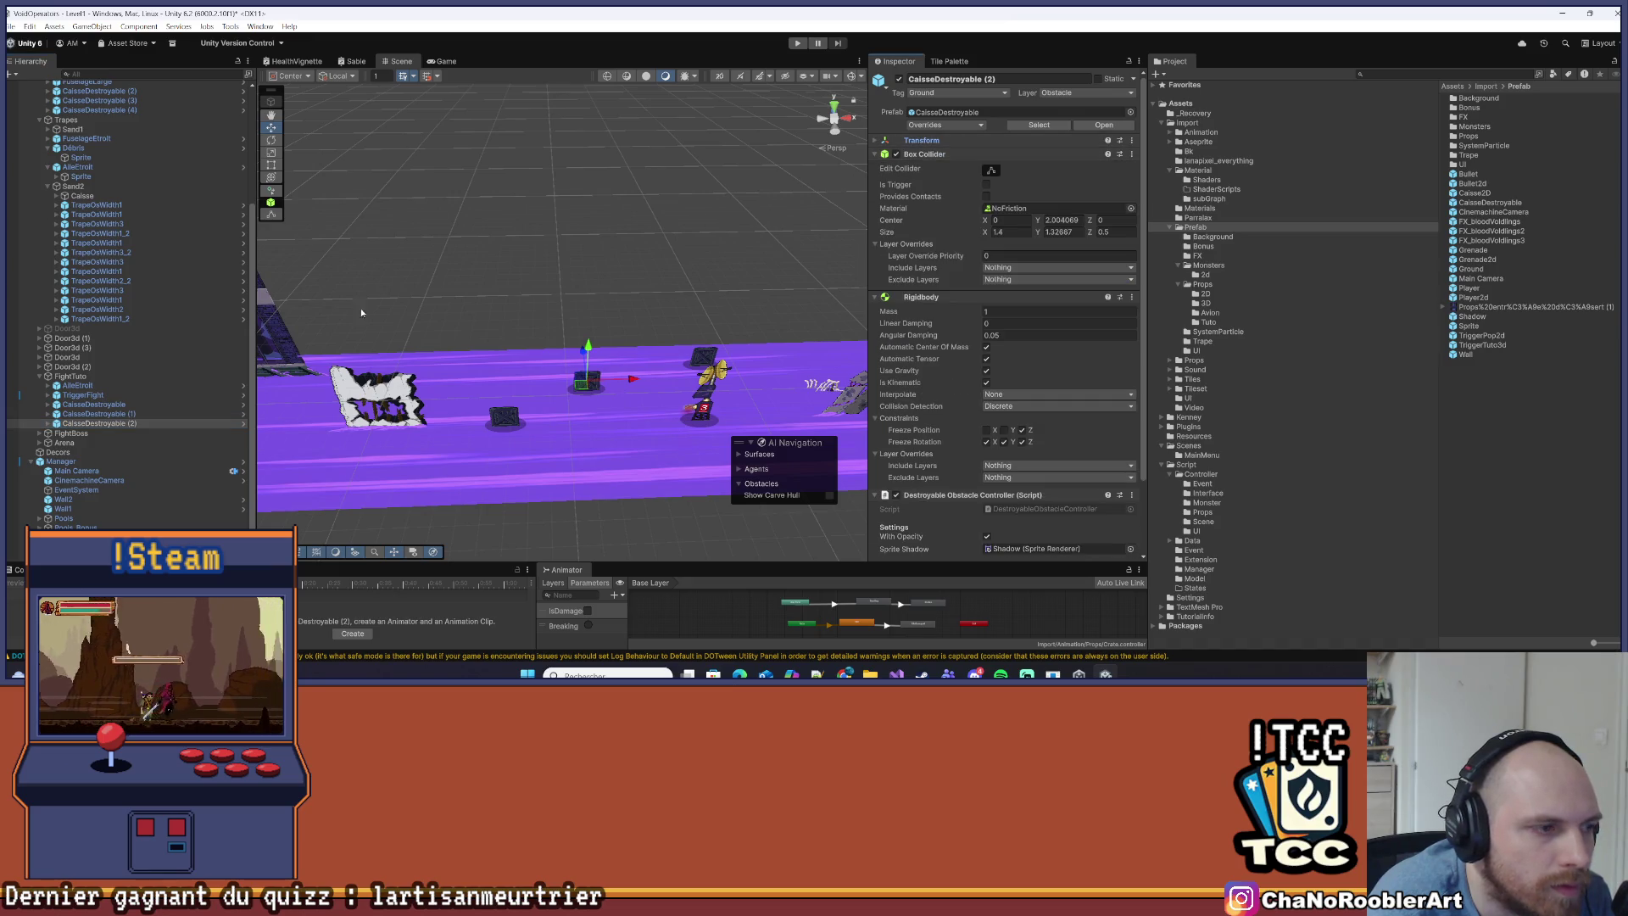
pyautogui.click(107, 427)
pyautogui.click(117, 415)
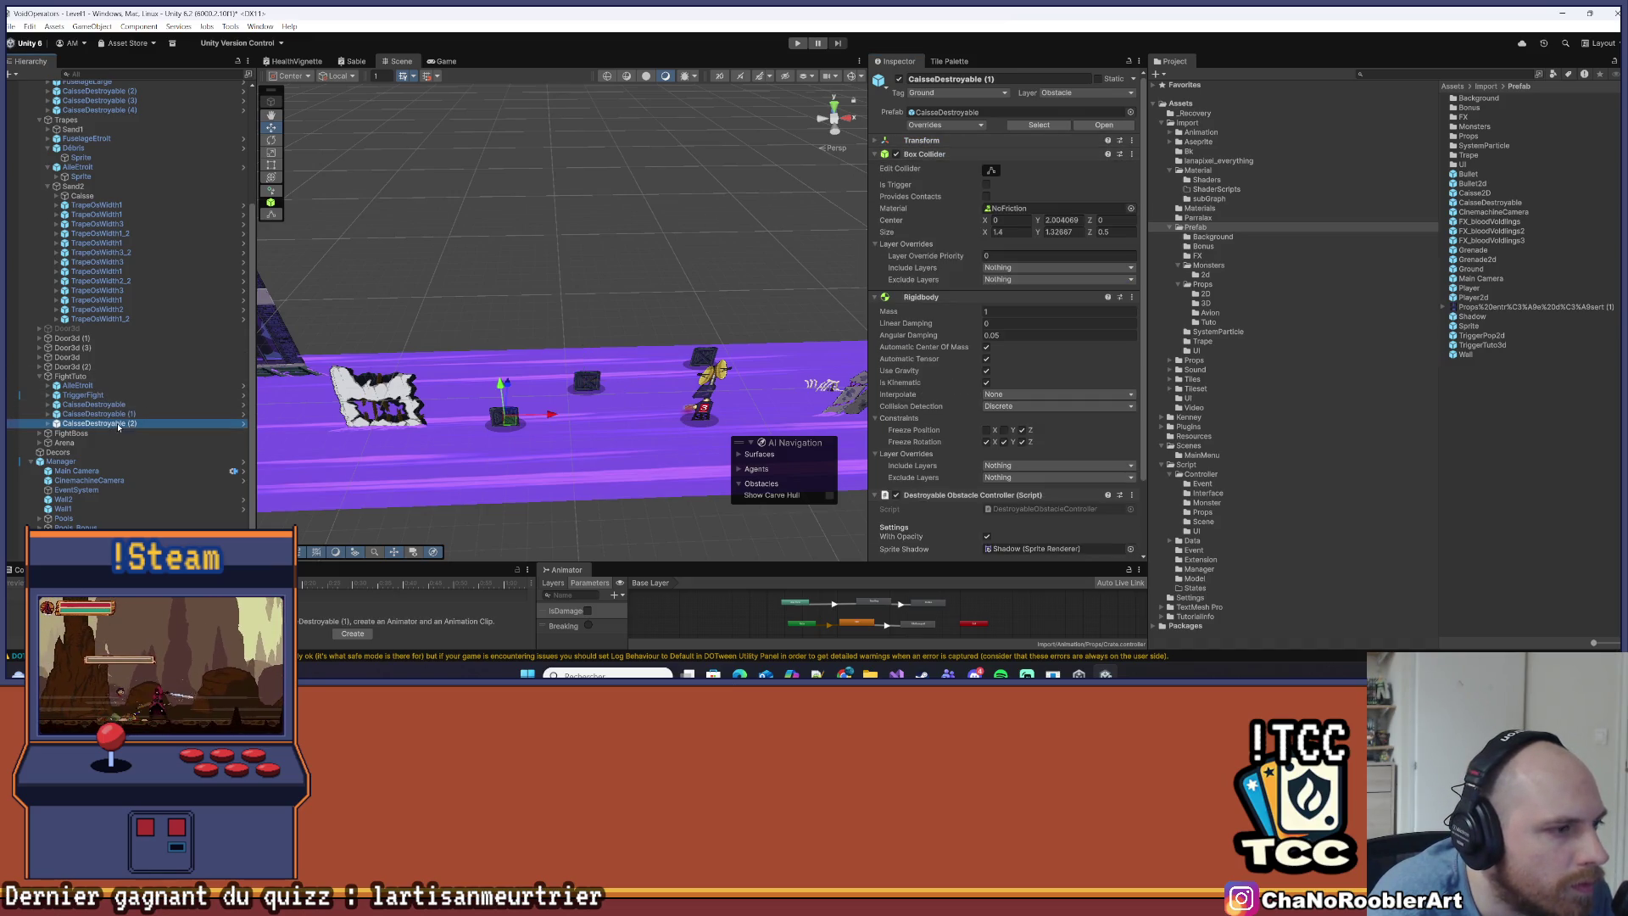
pyautogui.click(931, 142)
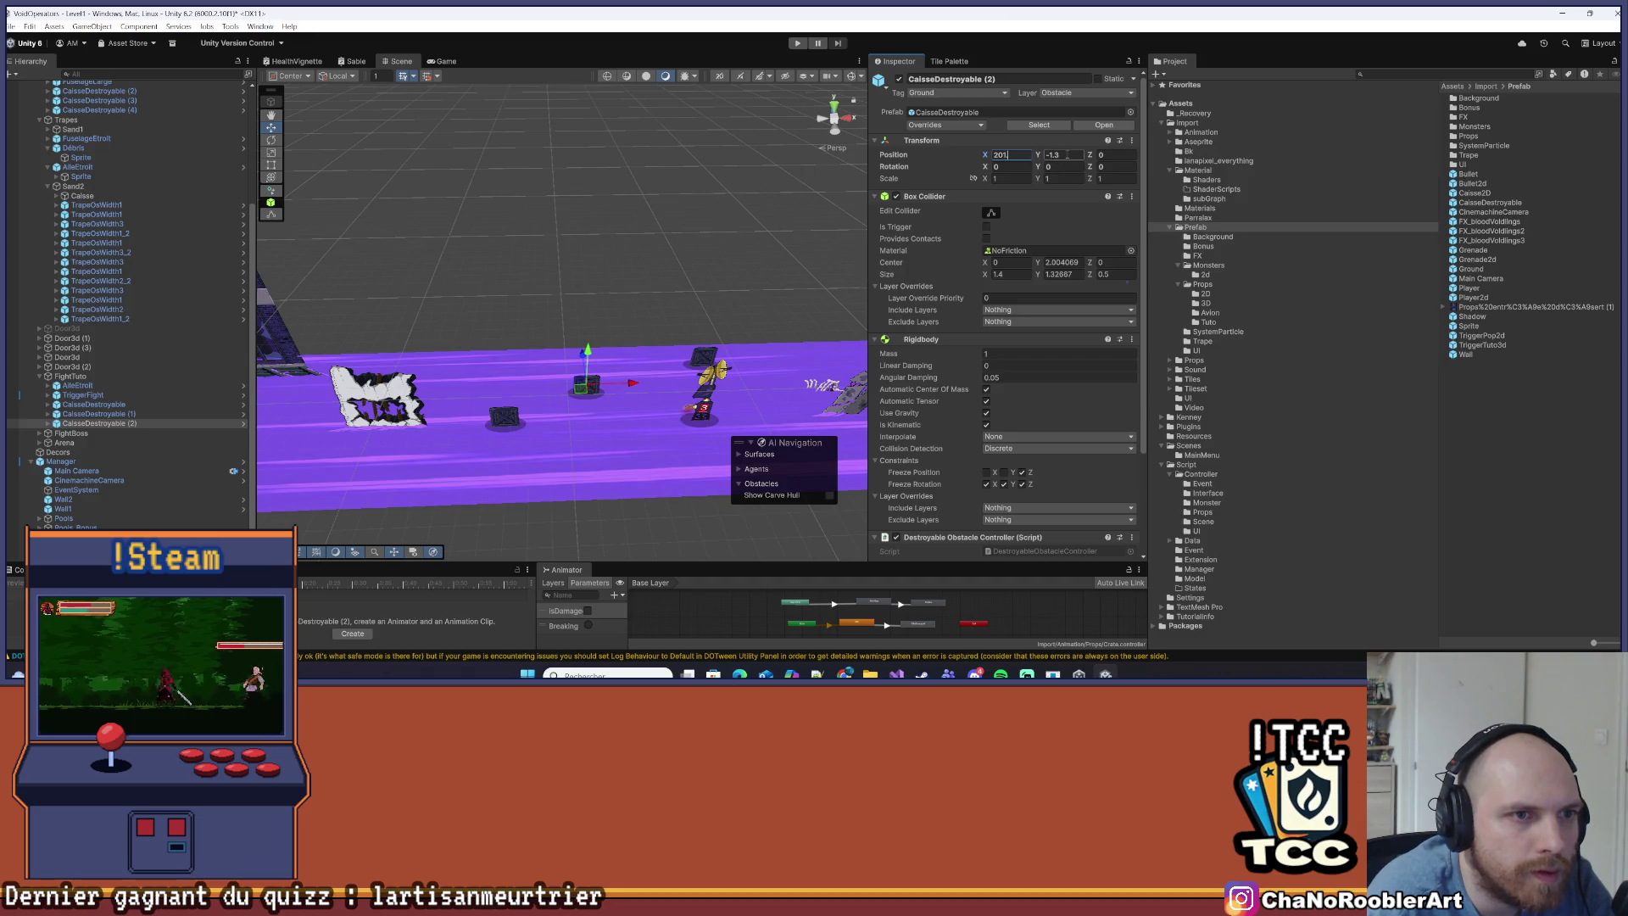
pyautogui.scroll(-3, 1060, 296)
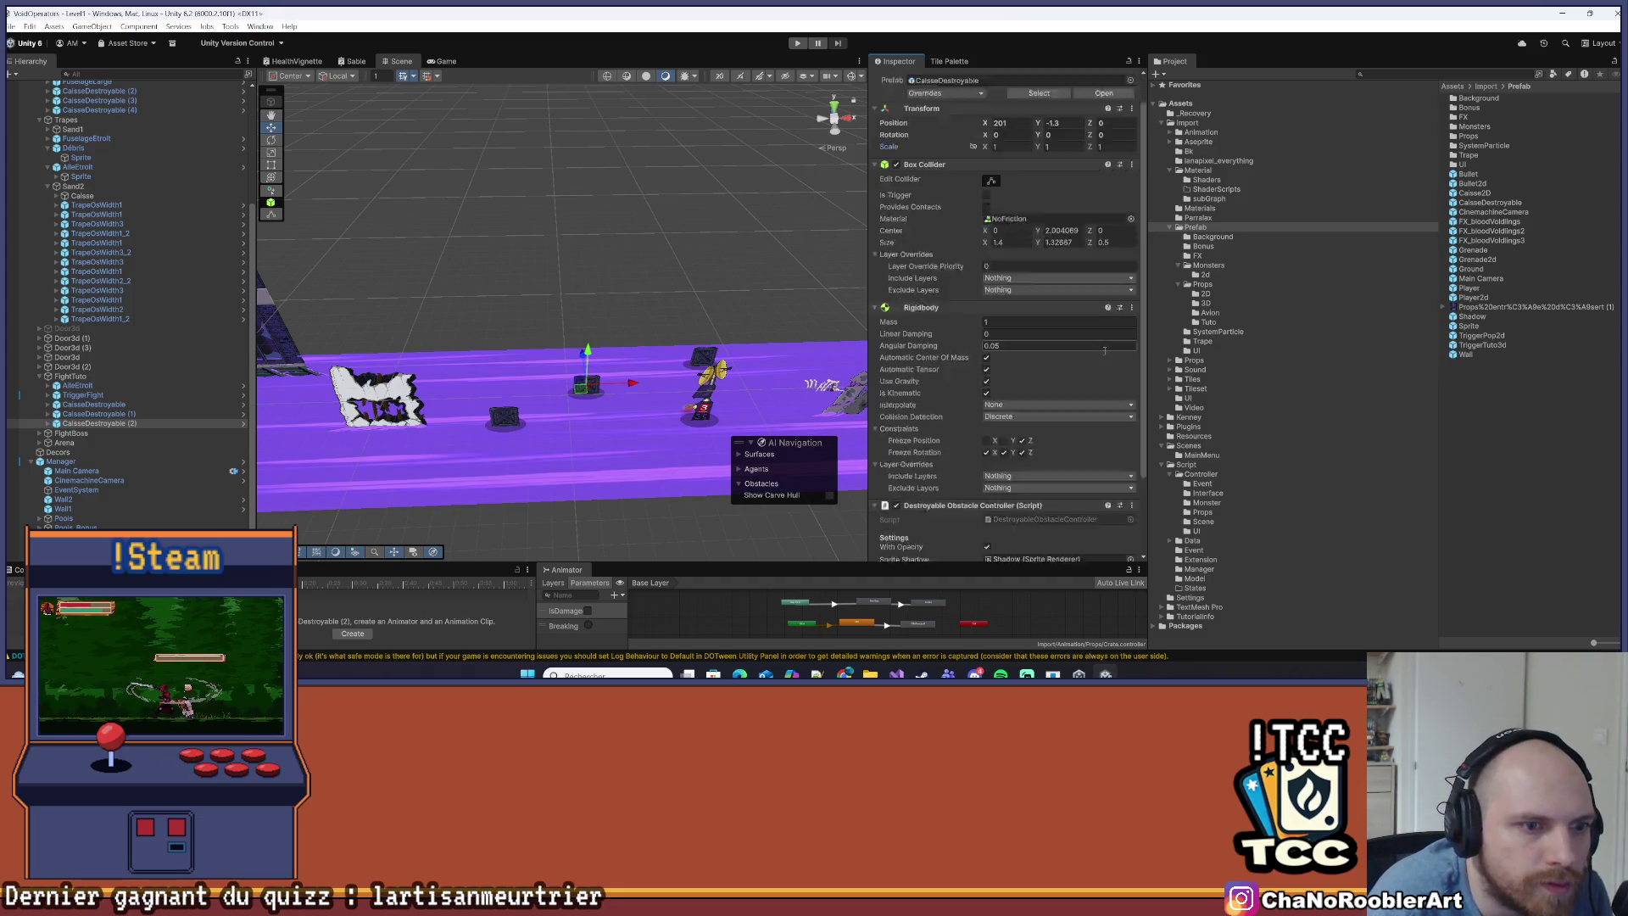
pyautogui.click(640, 300)
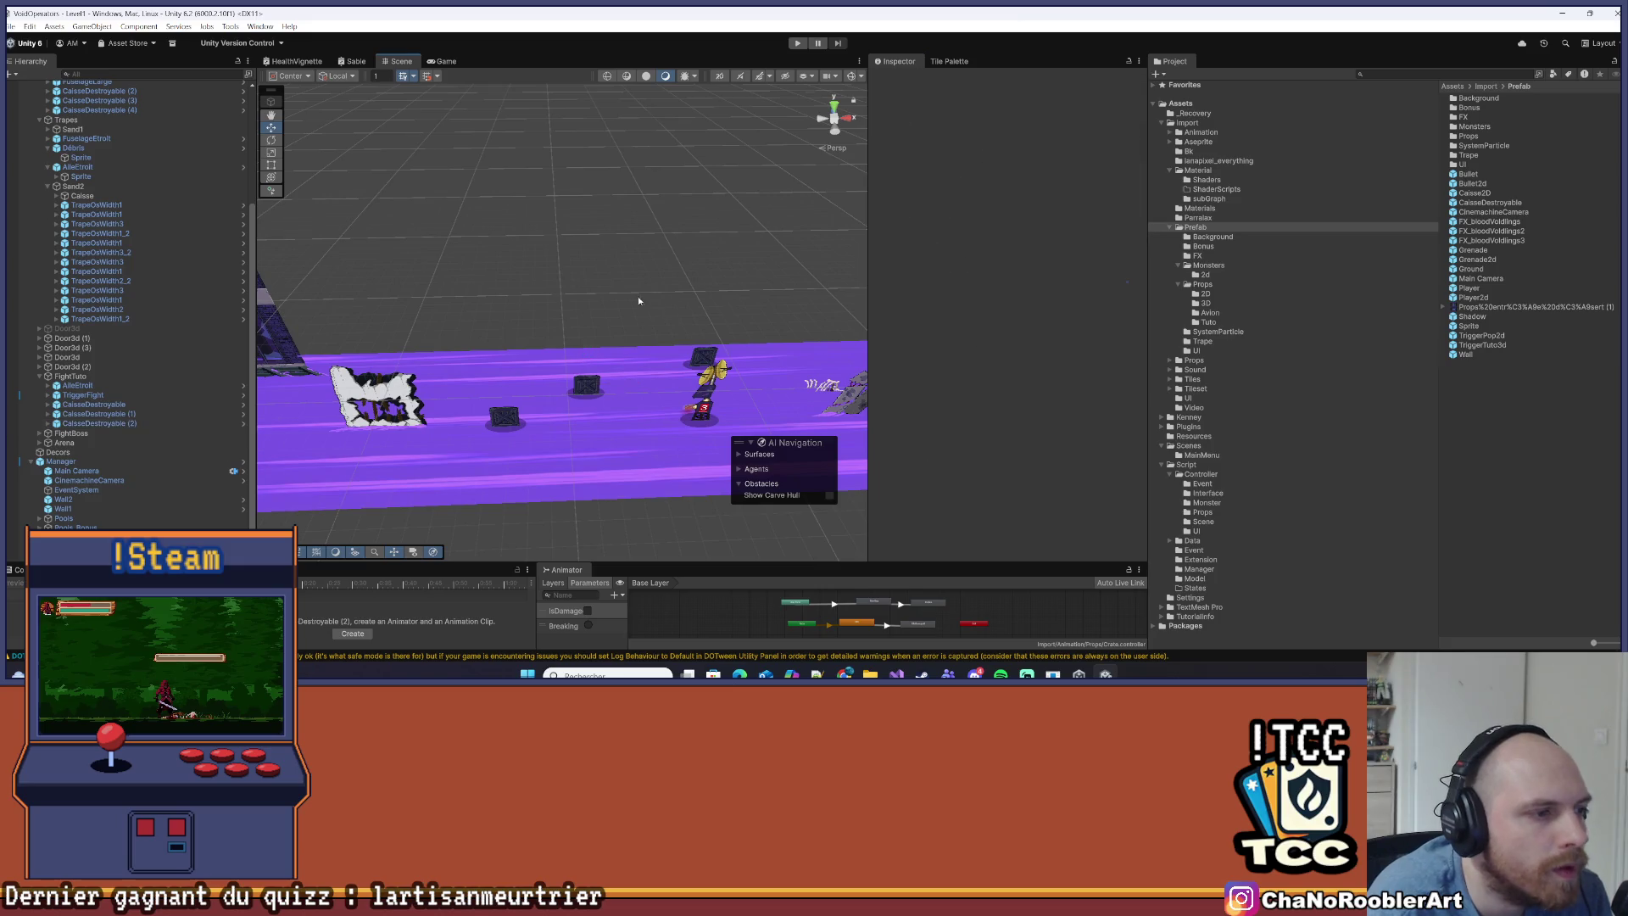
pyautogui.scroll(-3, 351, 302)
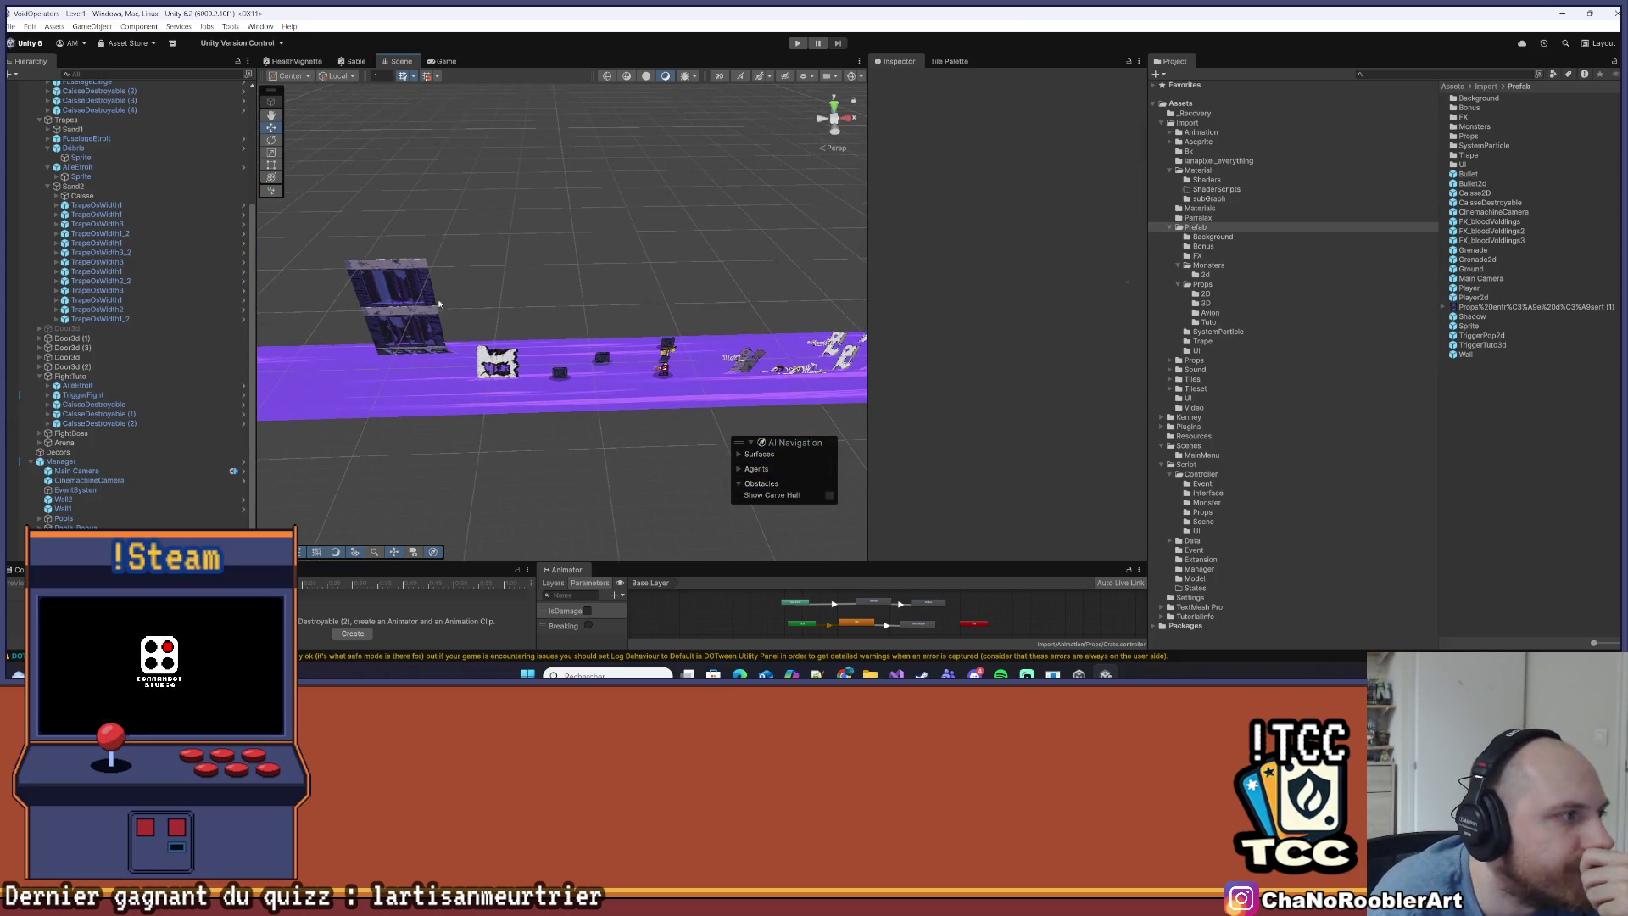
pyautogui.scroll(-1, 118, 407)
pyautogui.click(797, 42)
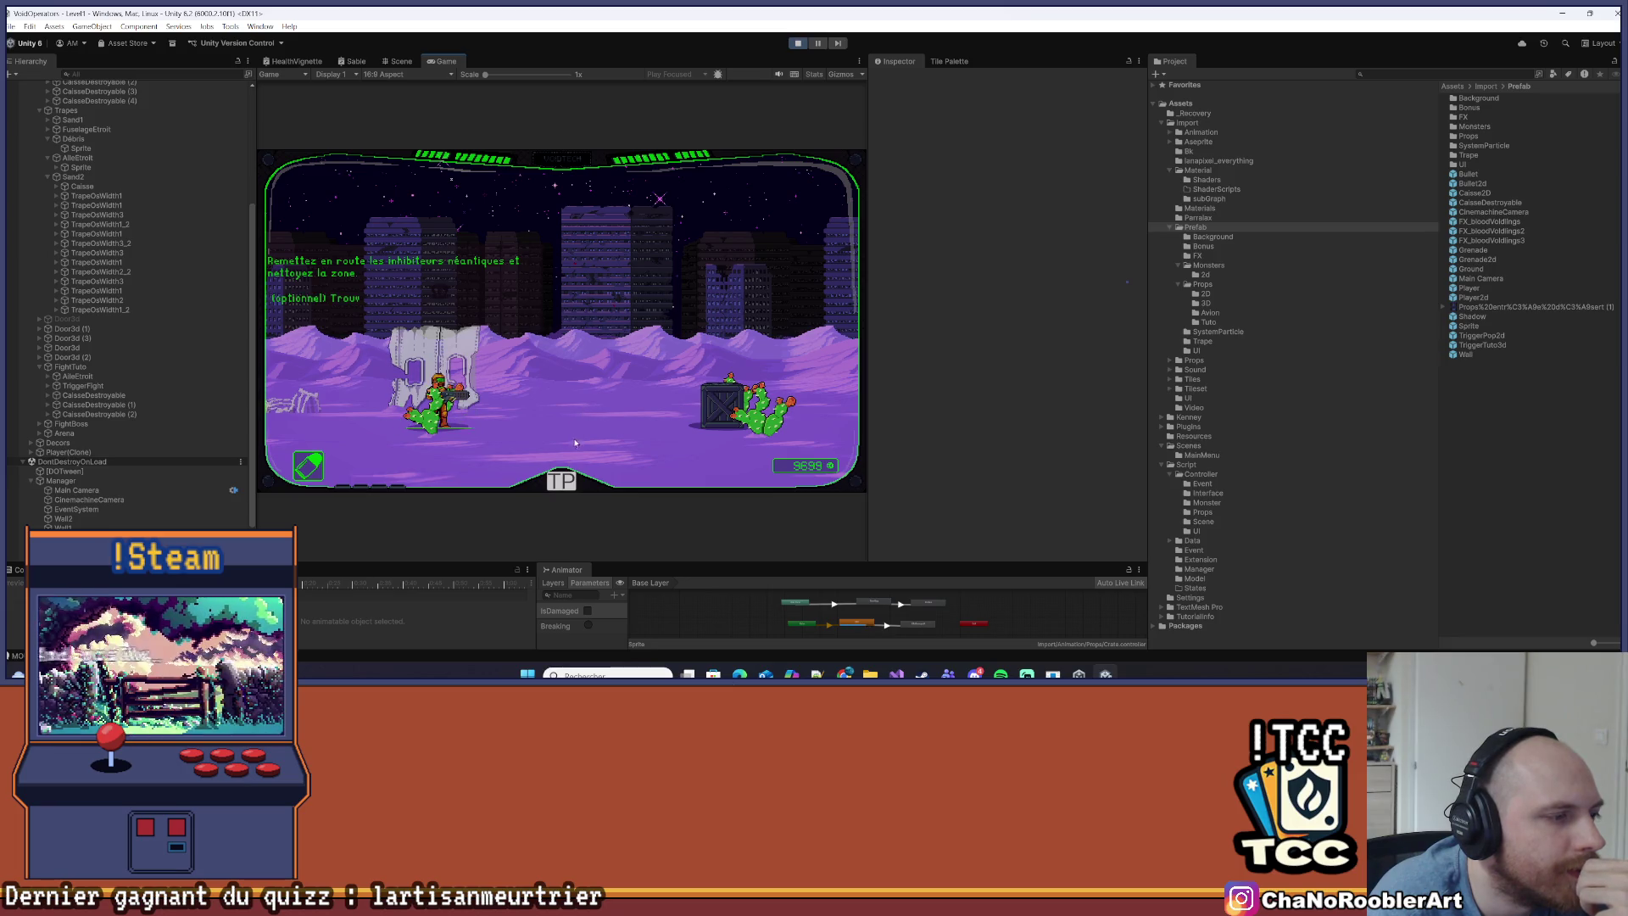
# Teleport into the Level1 mission, walk the player right toward the turret, then stop
pyautogui.click(566, 485)
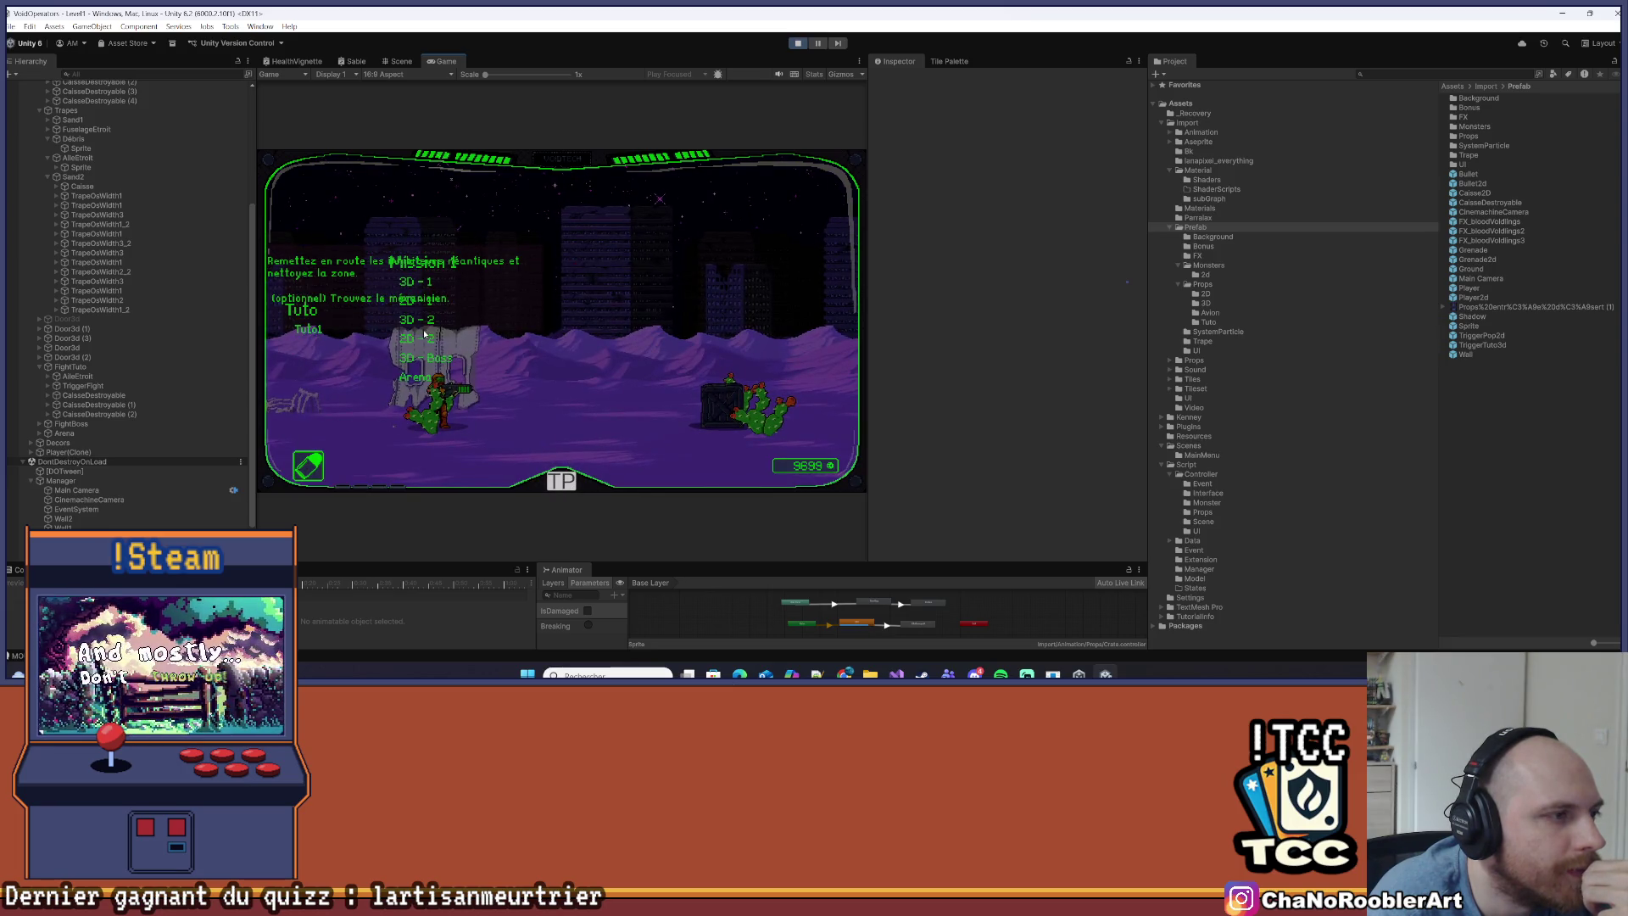
pyautogui.click(469, 319)
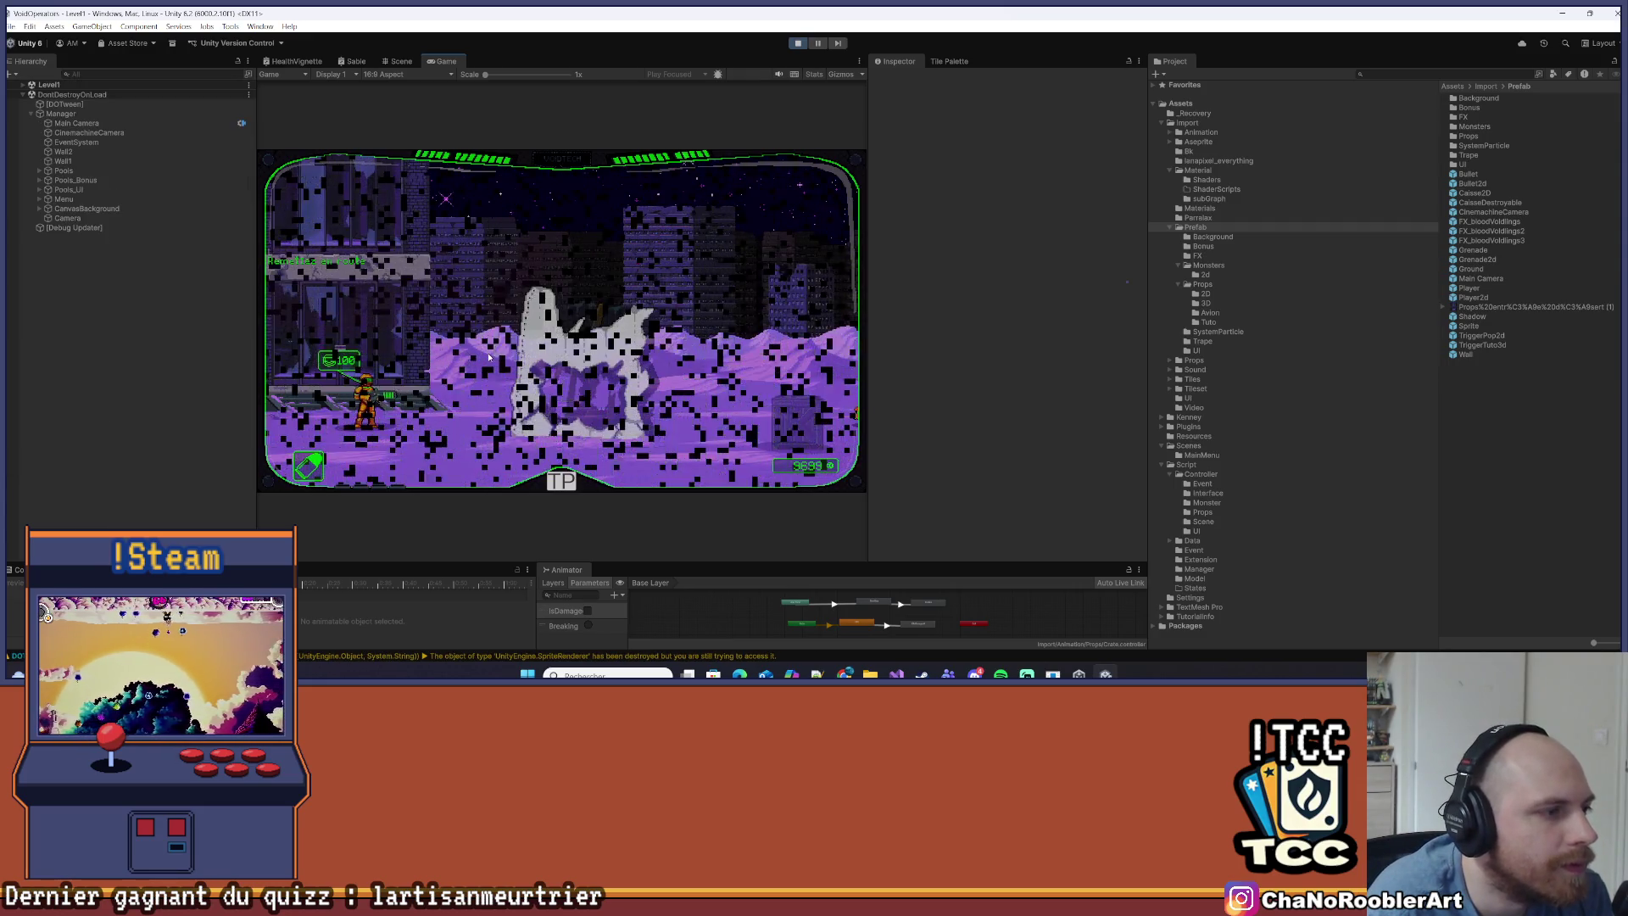
pyautogui.press('d')
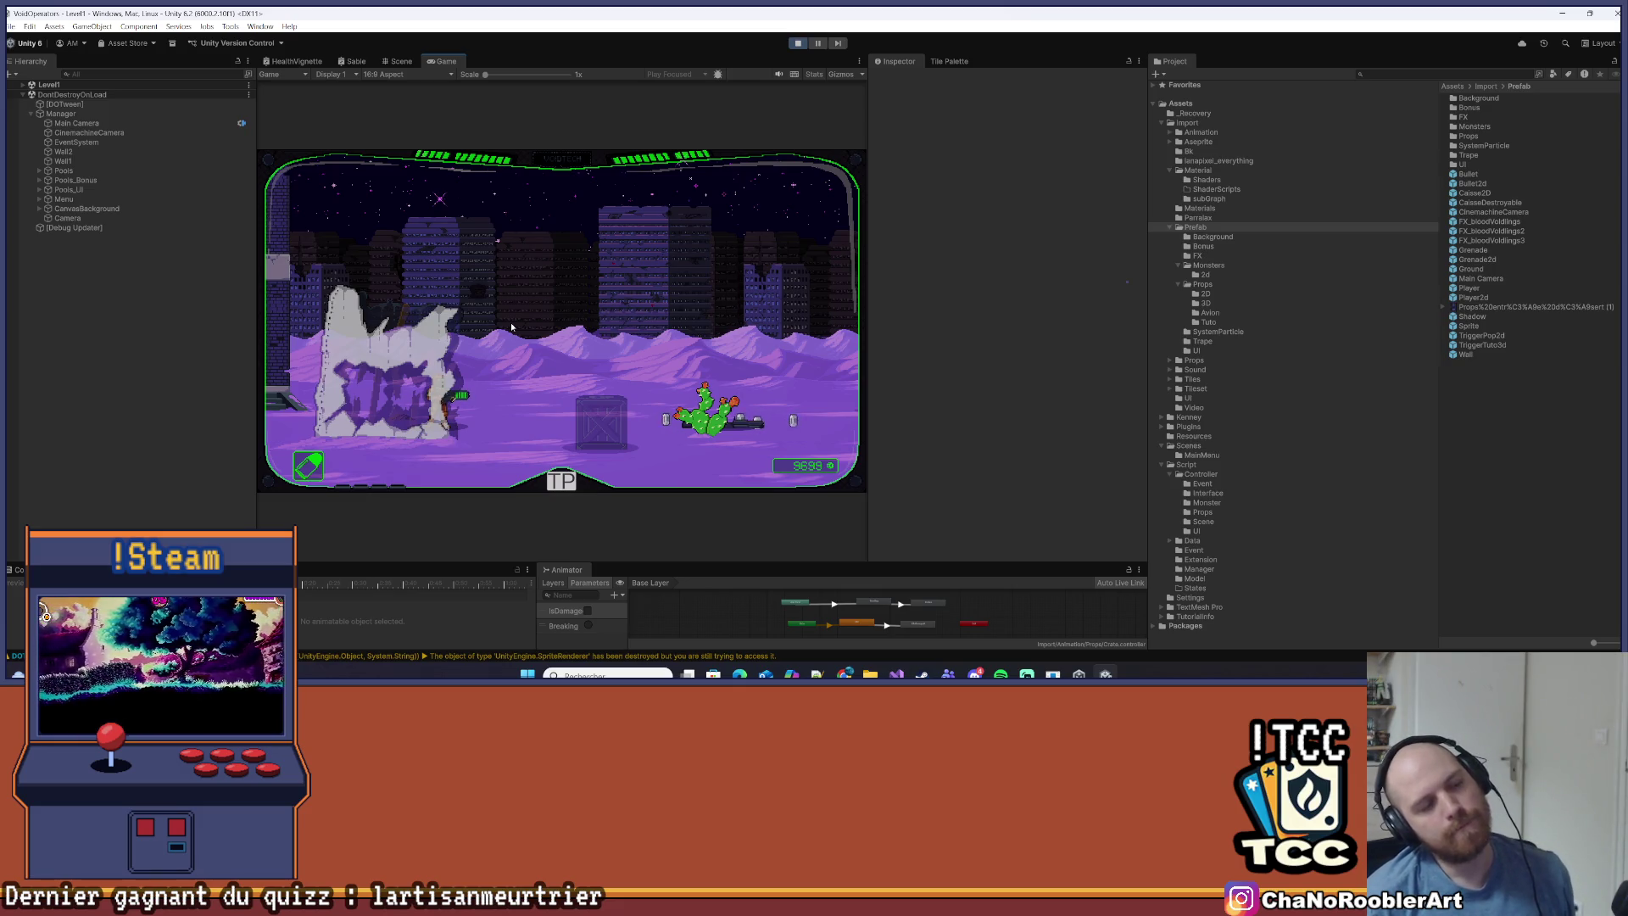
pyautogui.press('d')
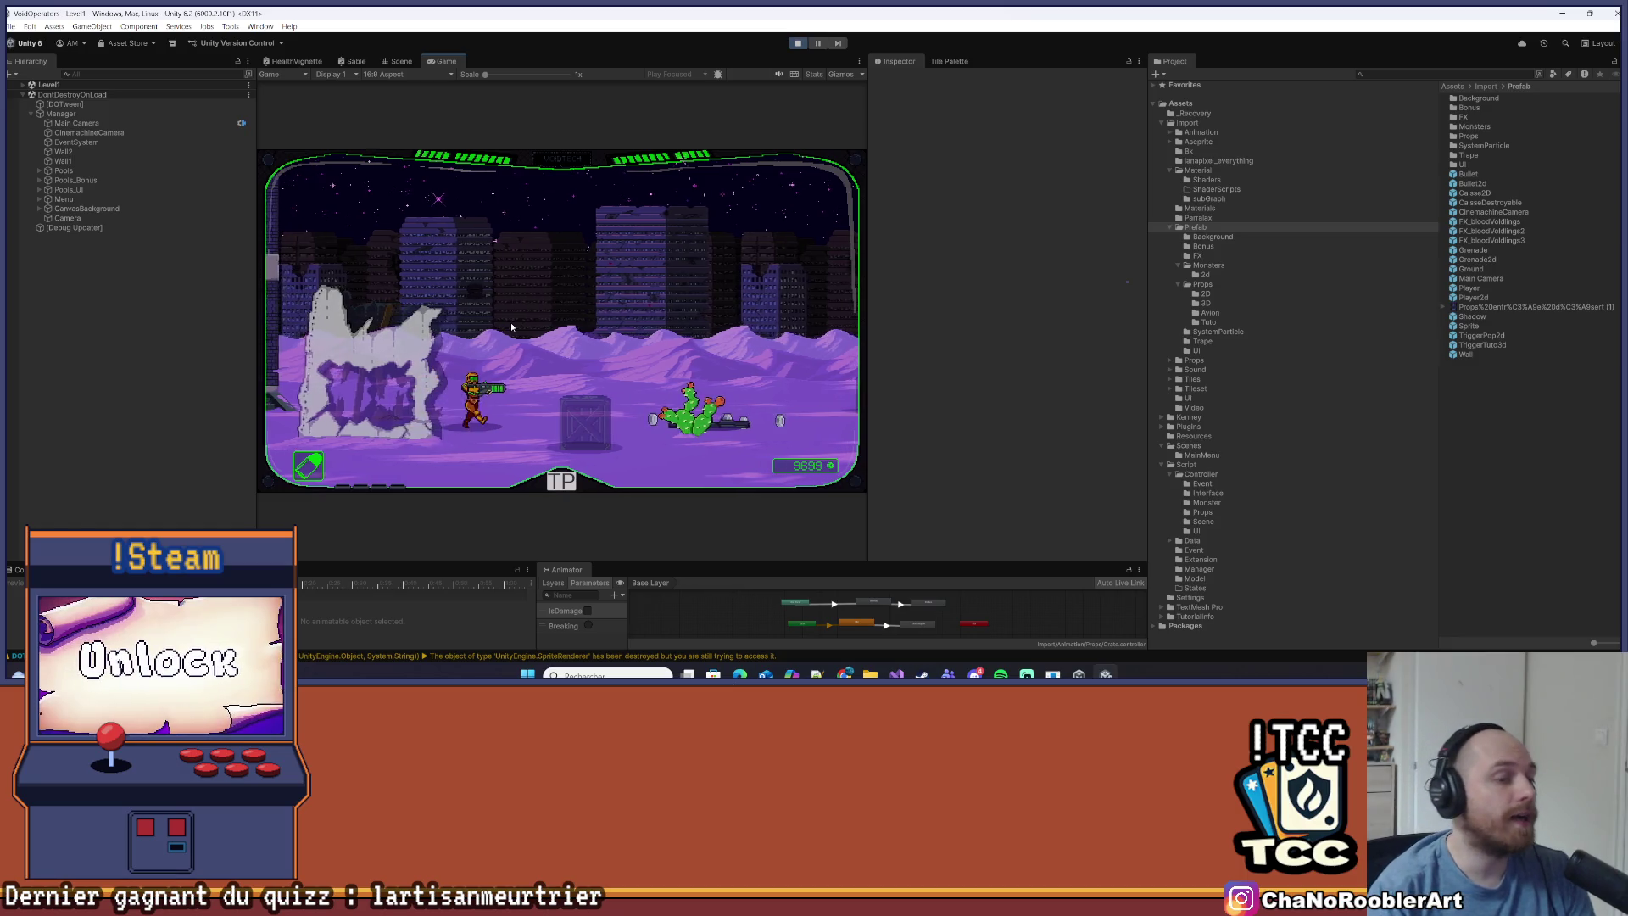
pyautogui.press('d')
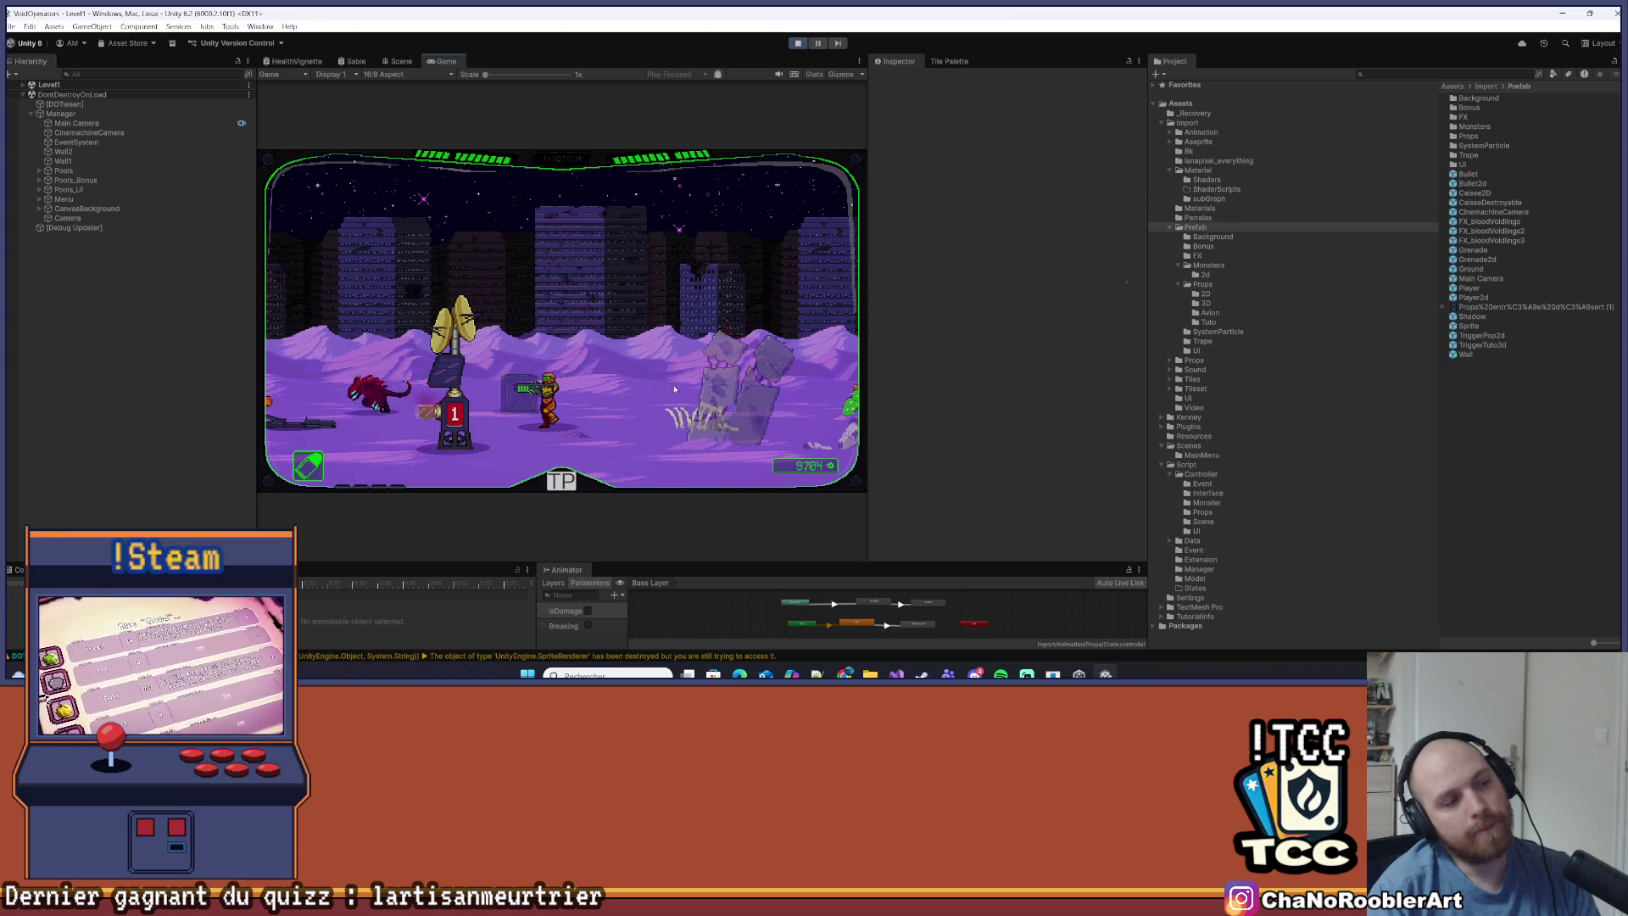
pyautogui.press('a')
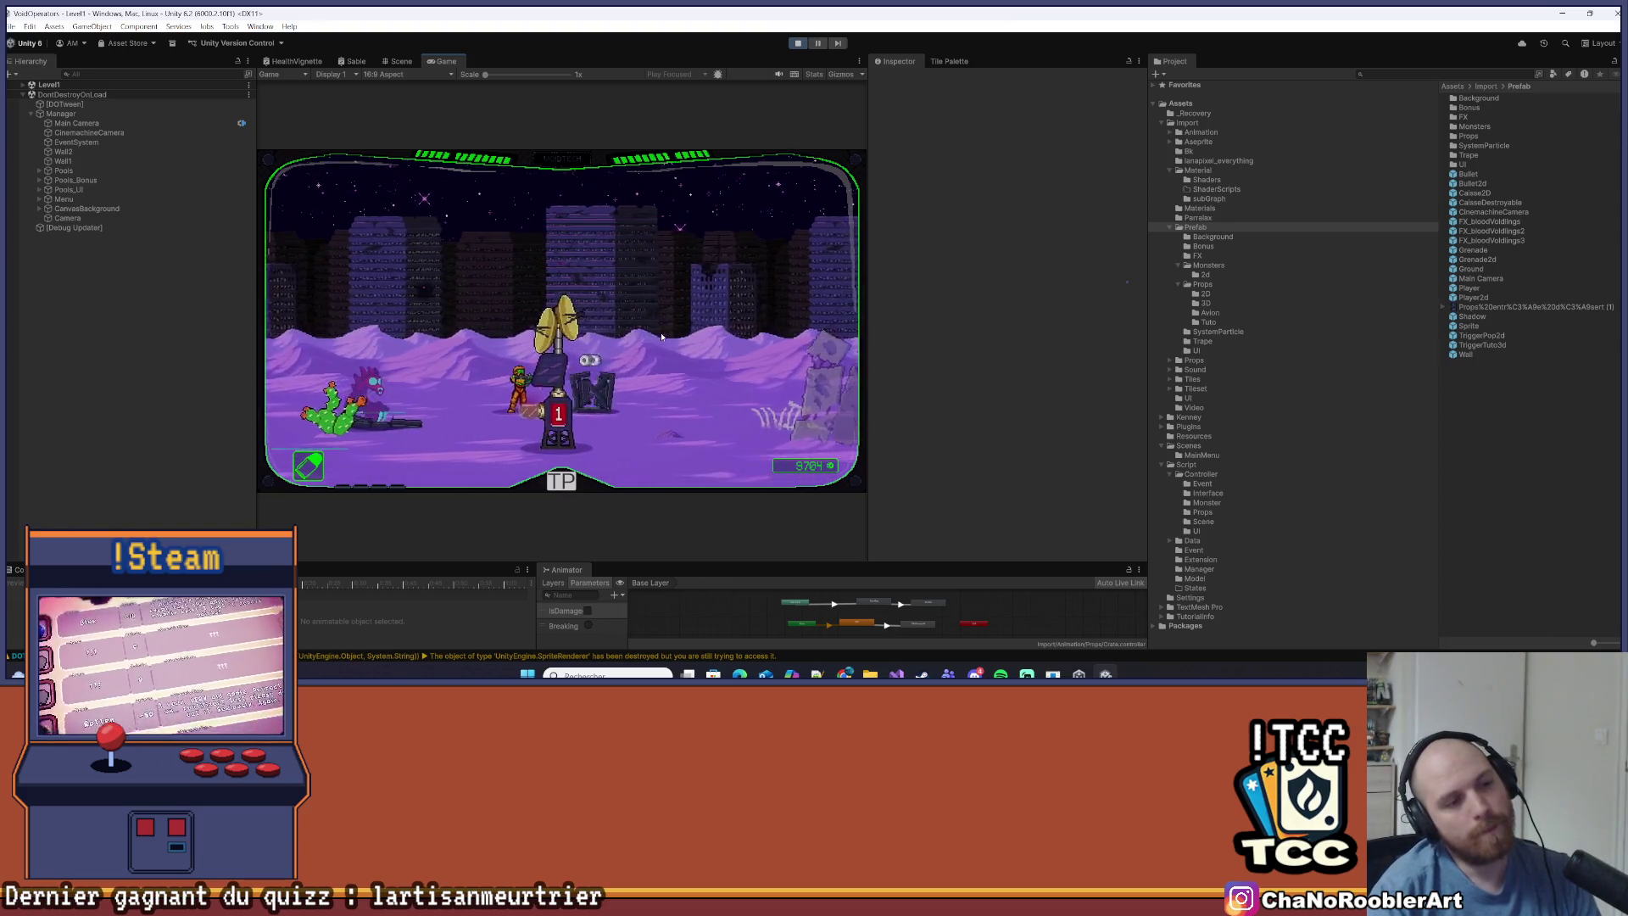
pyautogui.press('d')
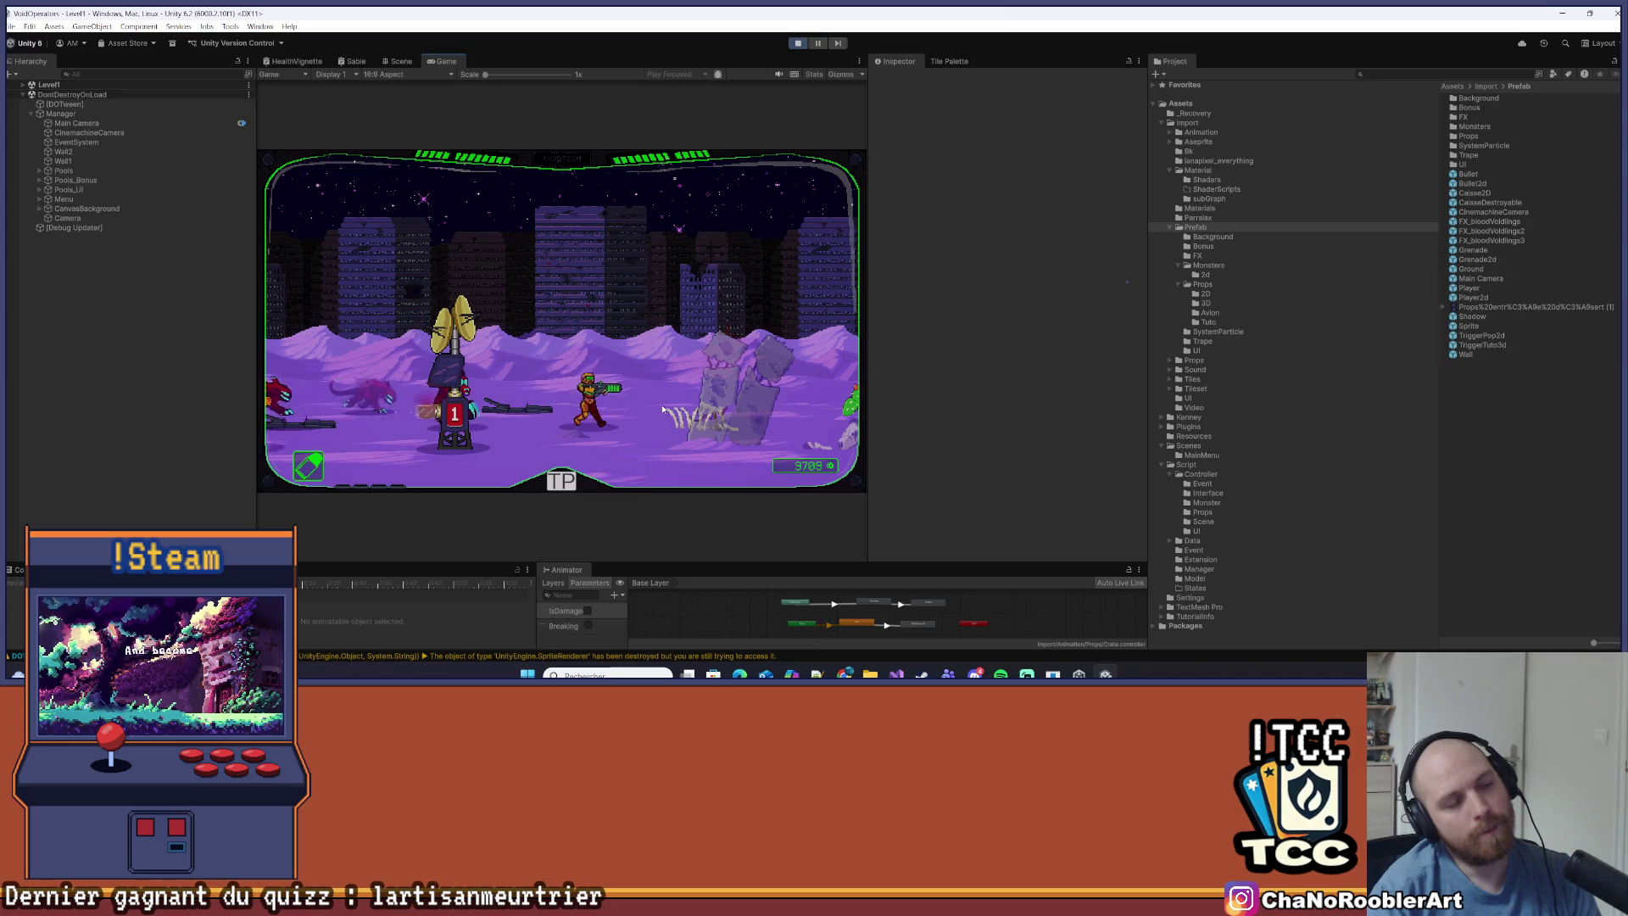
pyautogui.click(798, 43)
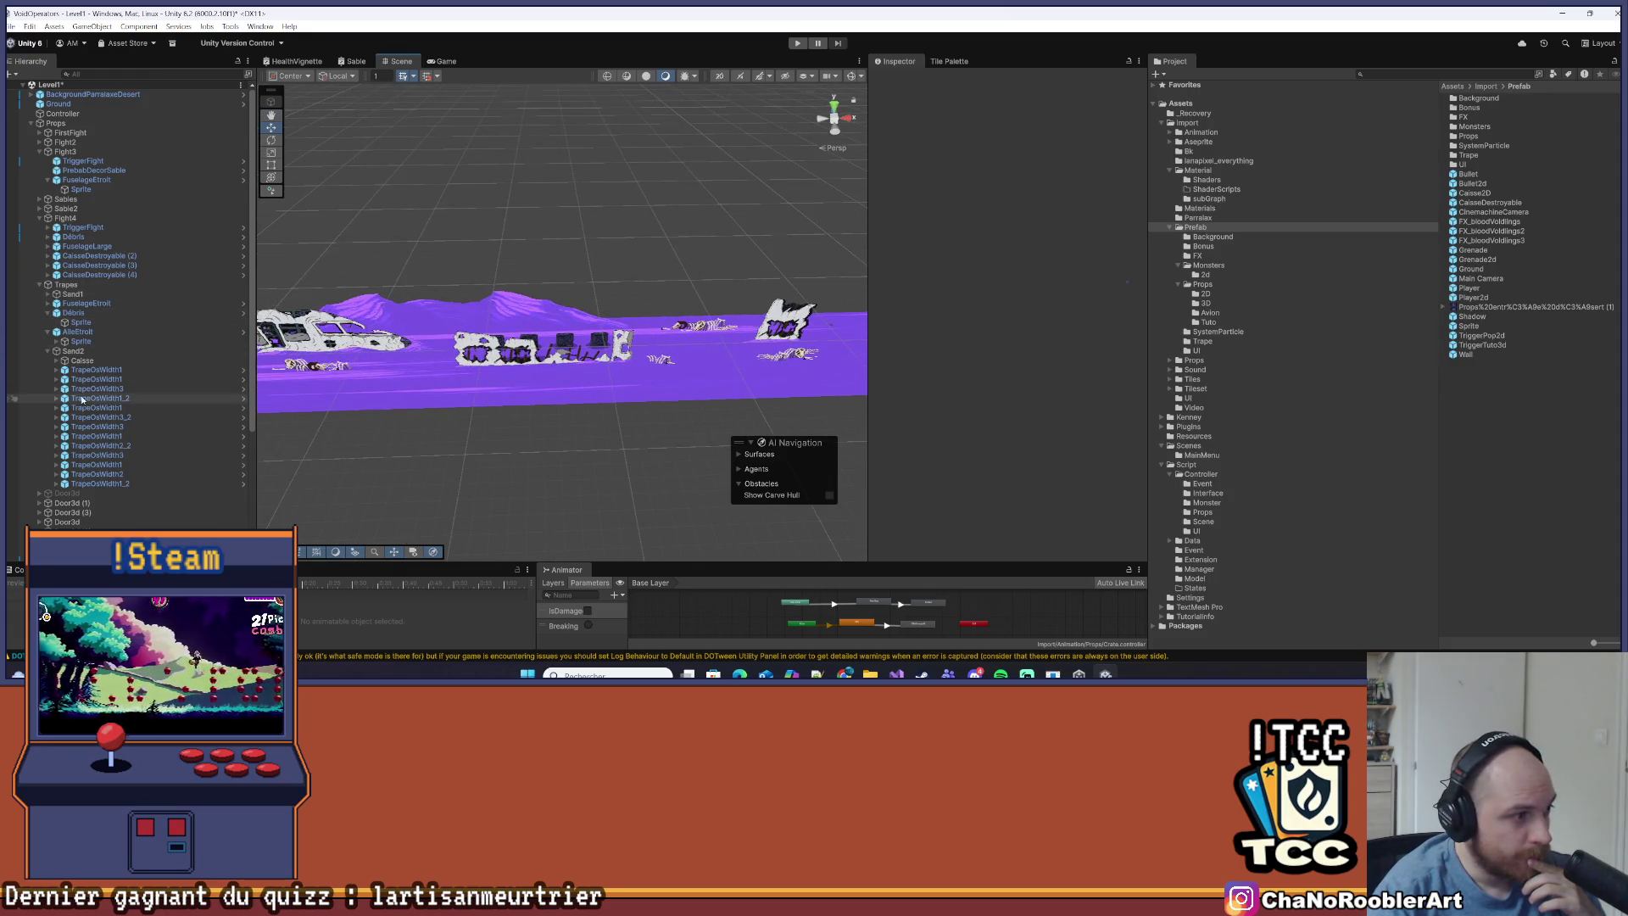
# Delete the Caisse object under Sand2, frame CaisseDestroyable (20), and run the game again
pyautogui.click(61, 370)
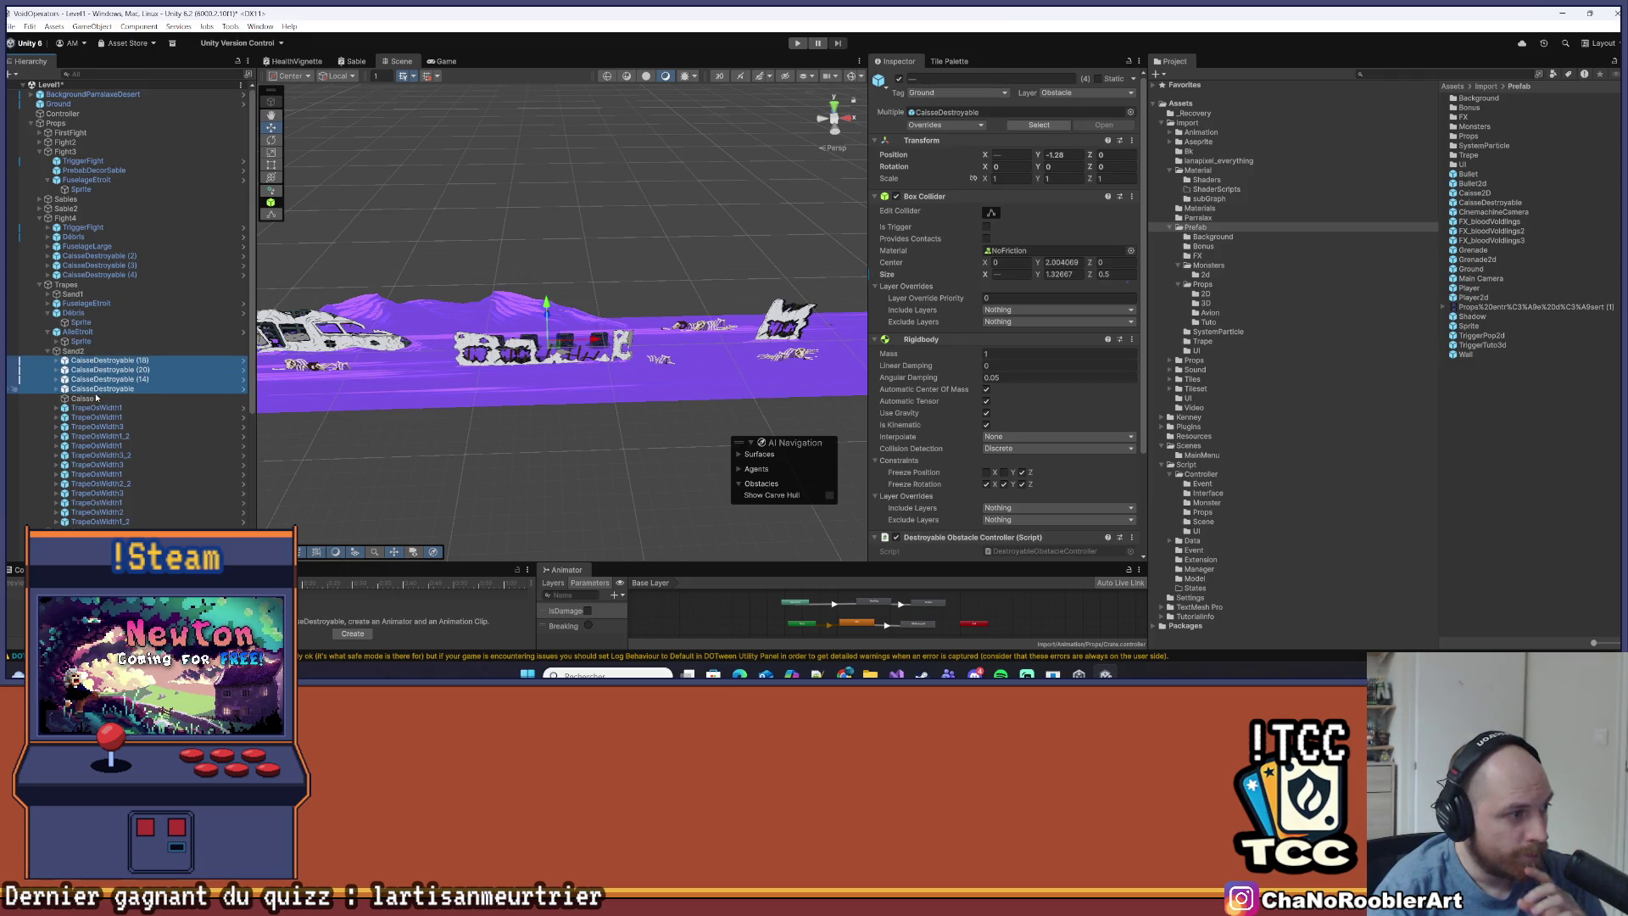
pyautogui.click(96, 392)
pyautogui.click(85, 399)
pyautogui.press('Delete')
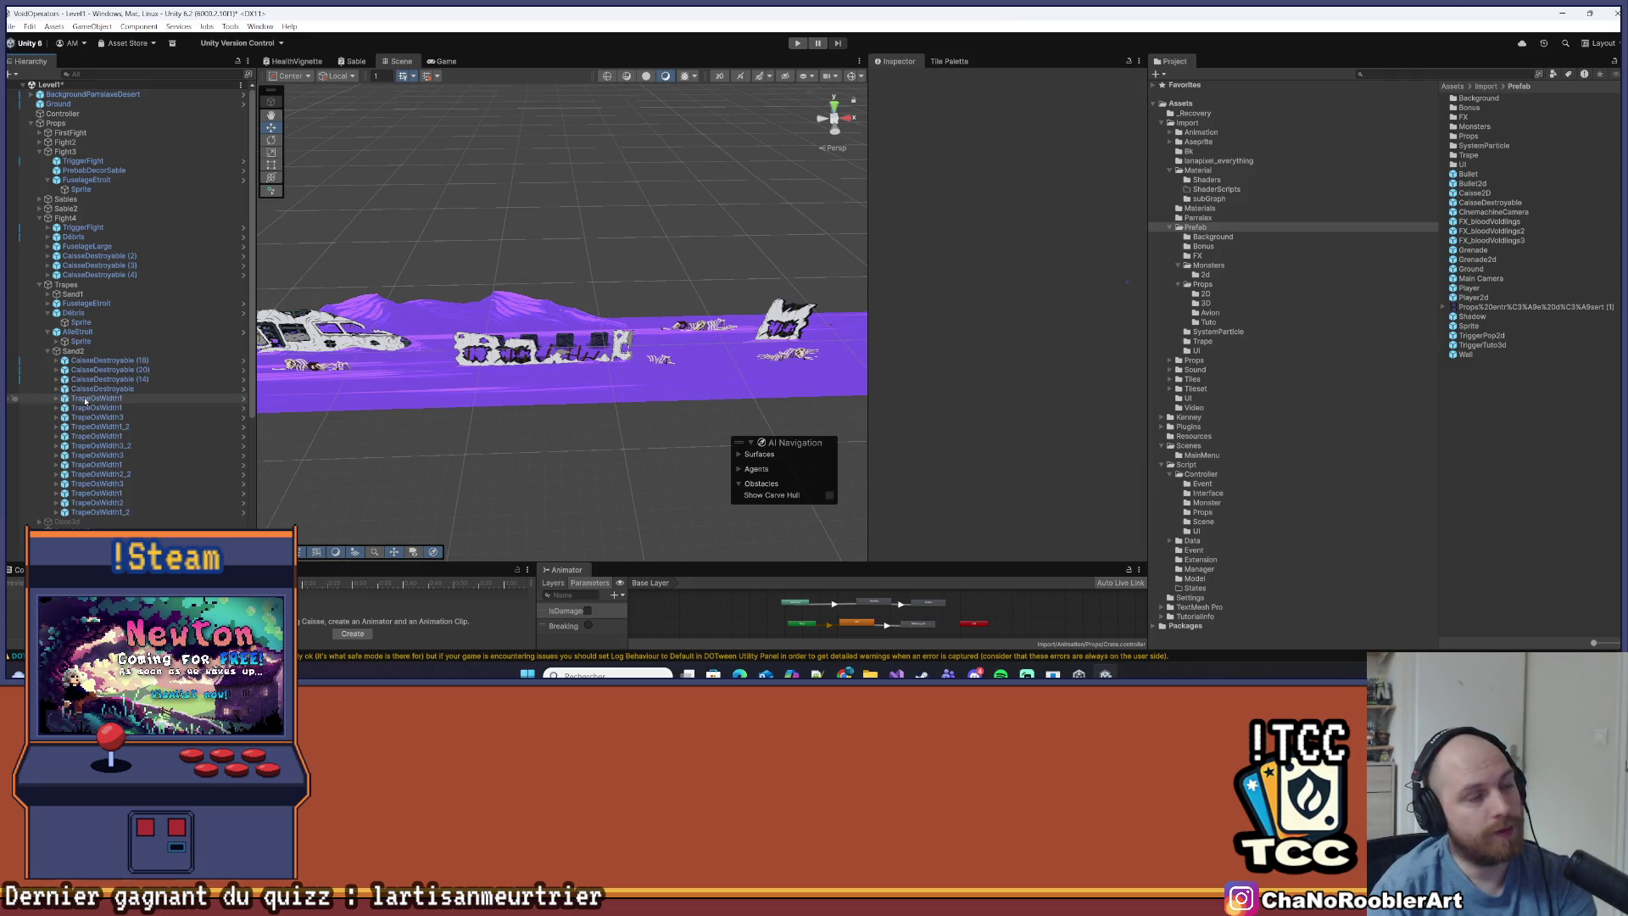
pyautogui.doubleClick(190, 370)
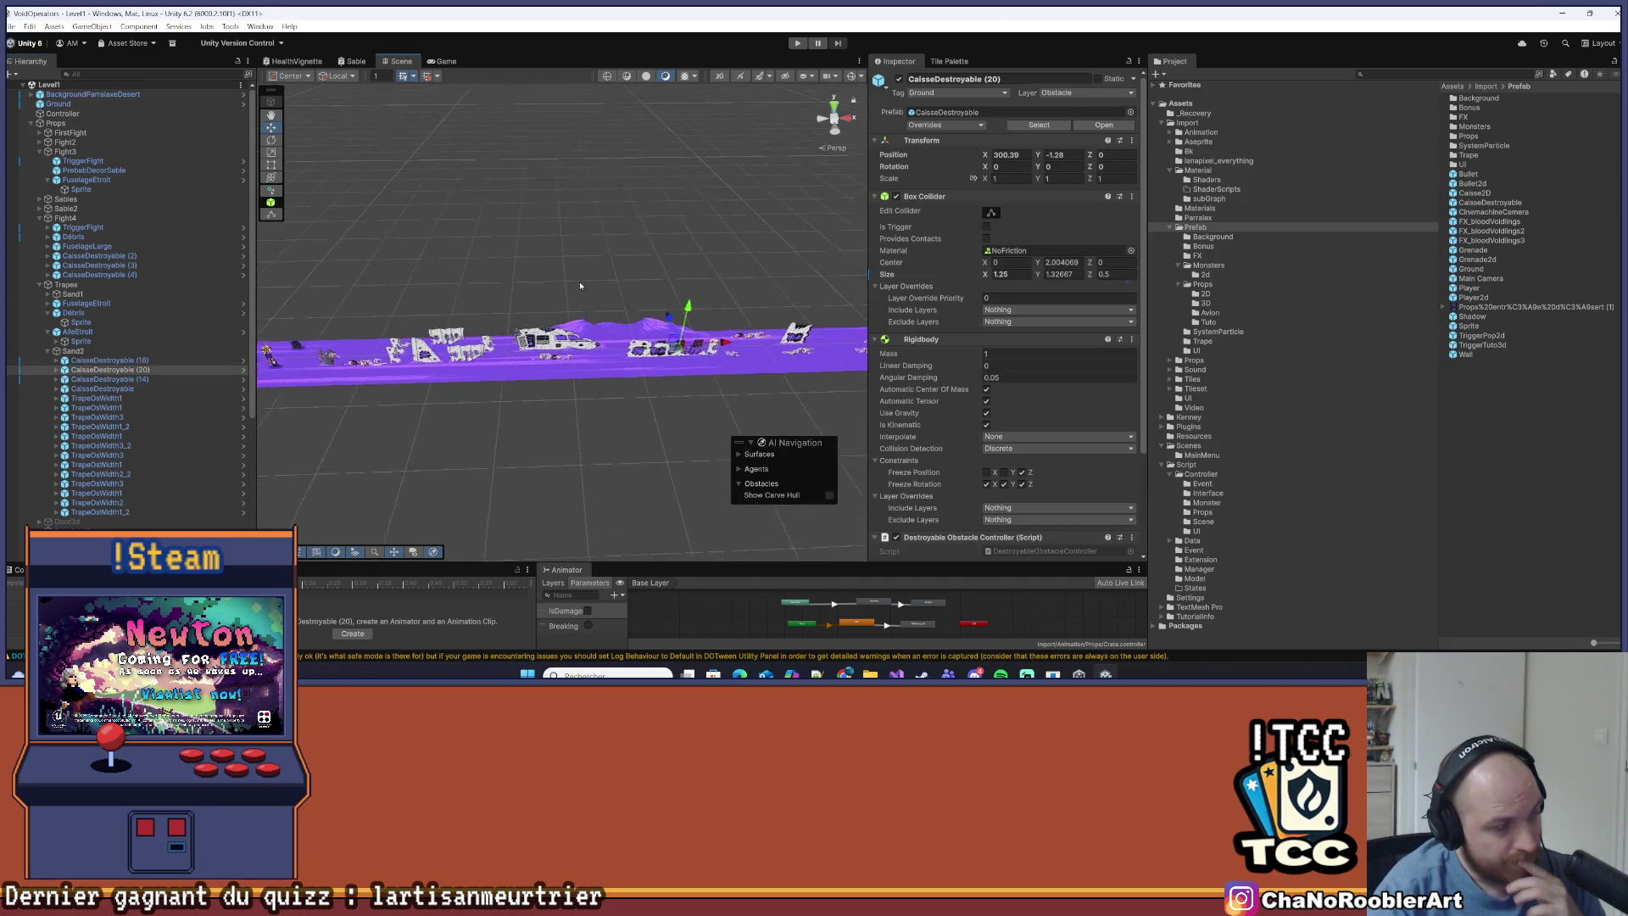
pyautogui.moveTo(580, 286); pyautogui.dragTo(497, 312)
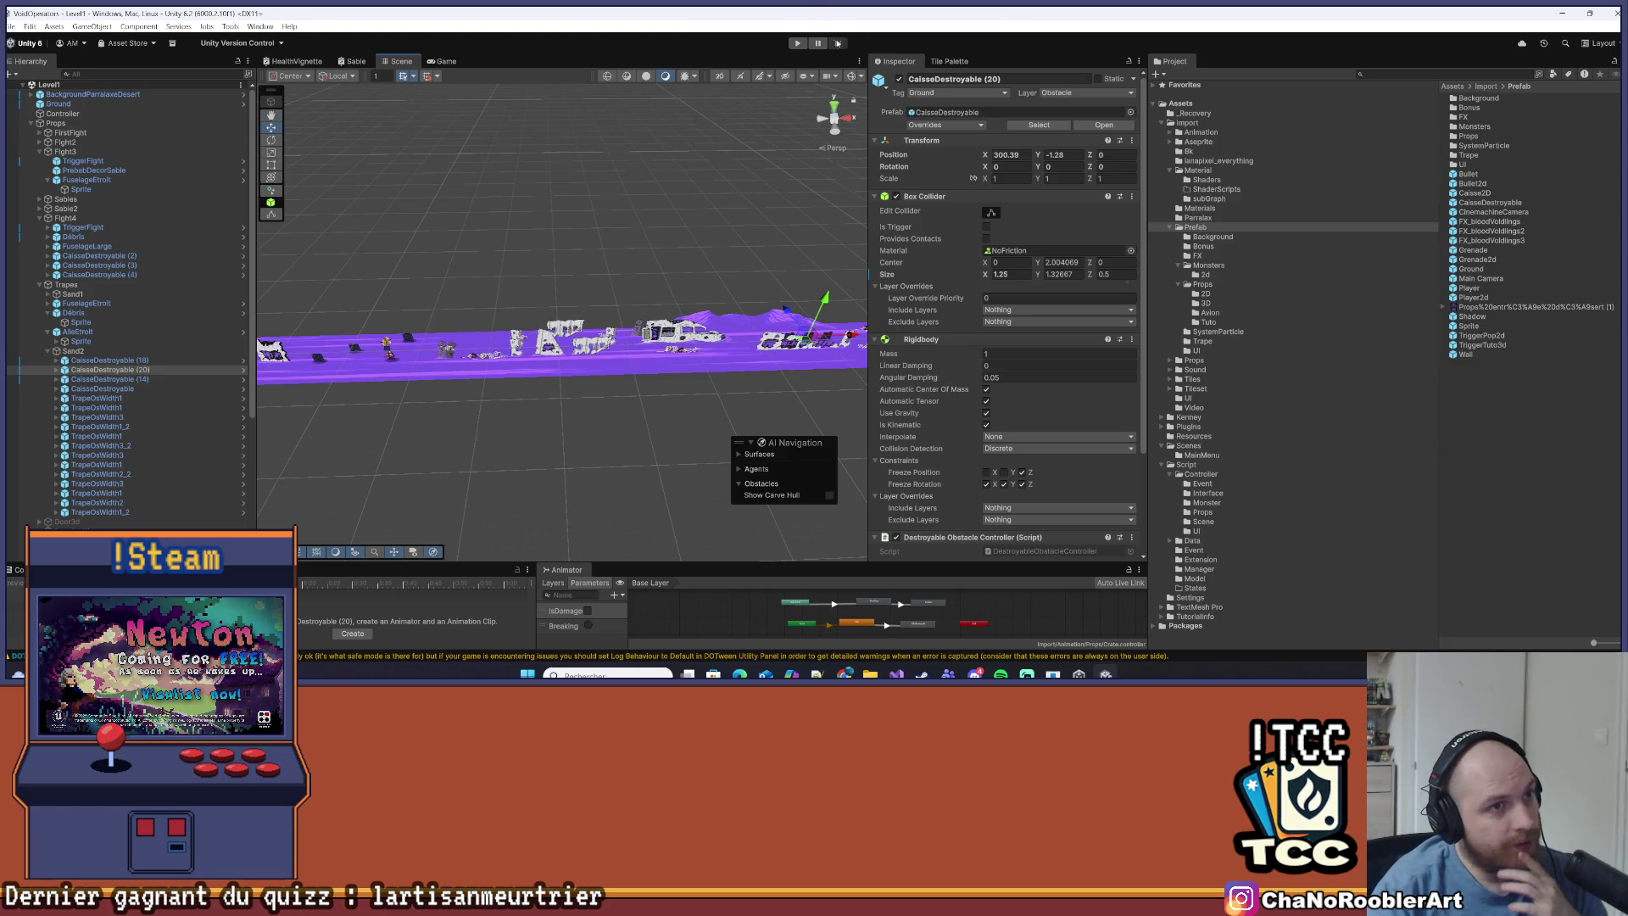
pyautogui.click(799, 43)
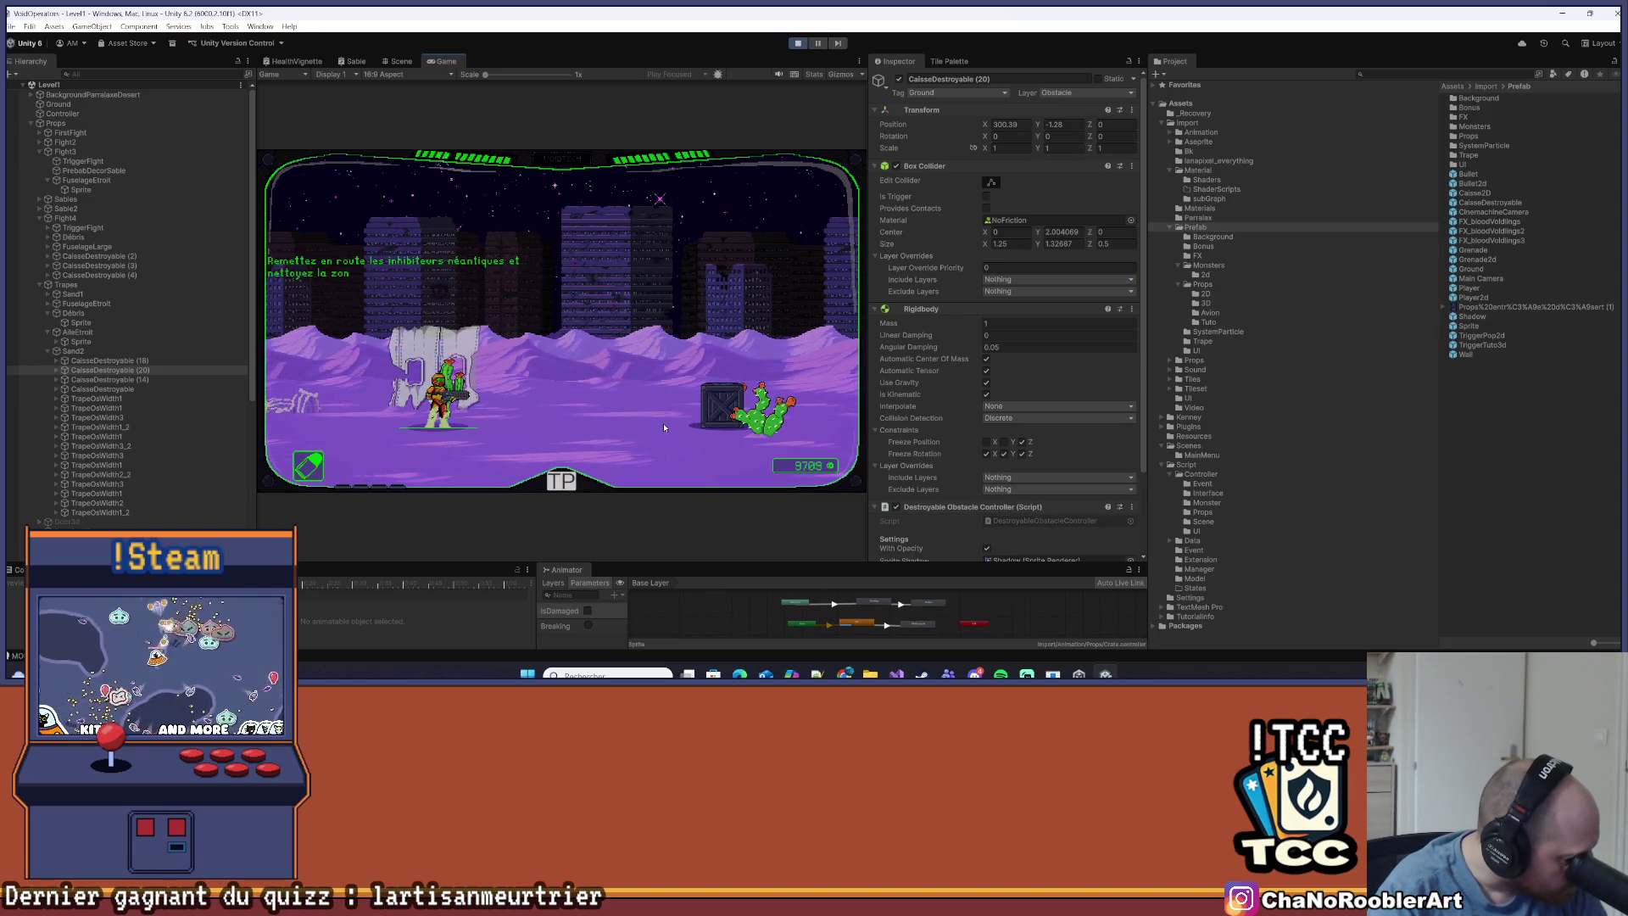
# Teleport to the 3D - Boss mission and move the player right, jumping, then back left
pyautogui.click(569, 483)
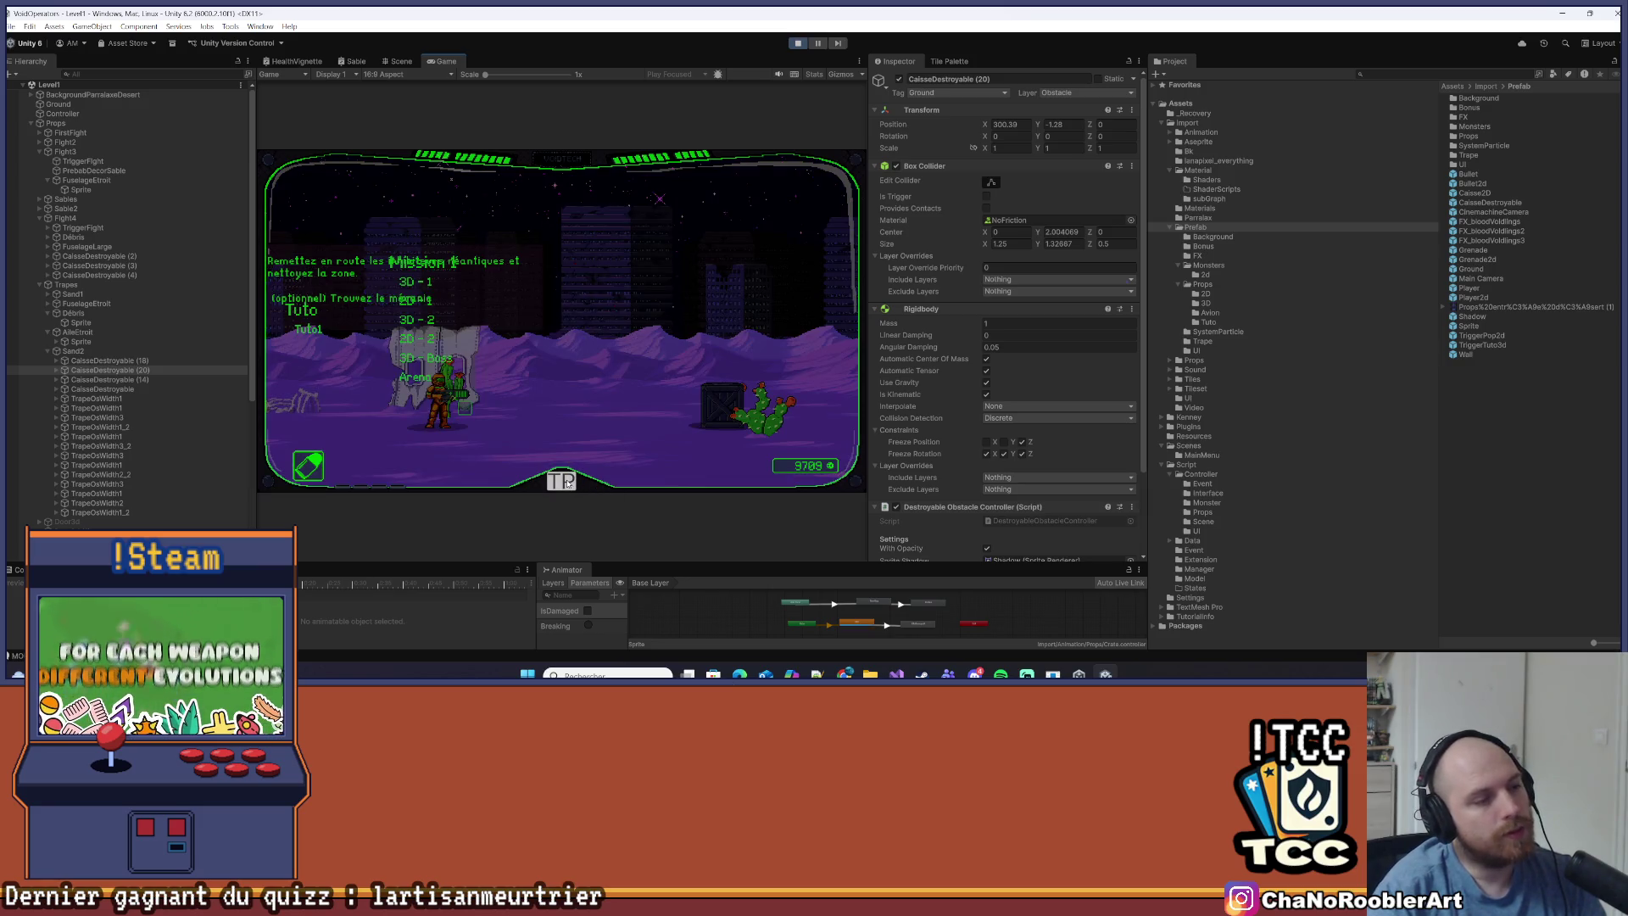
pyautogui.click(444, 363)
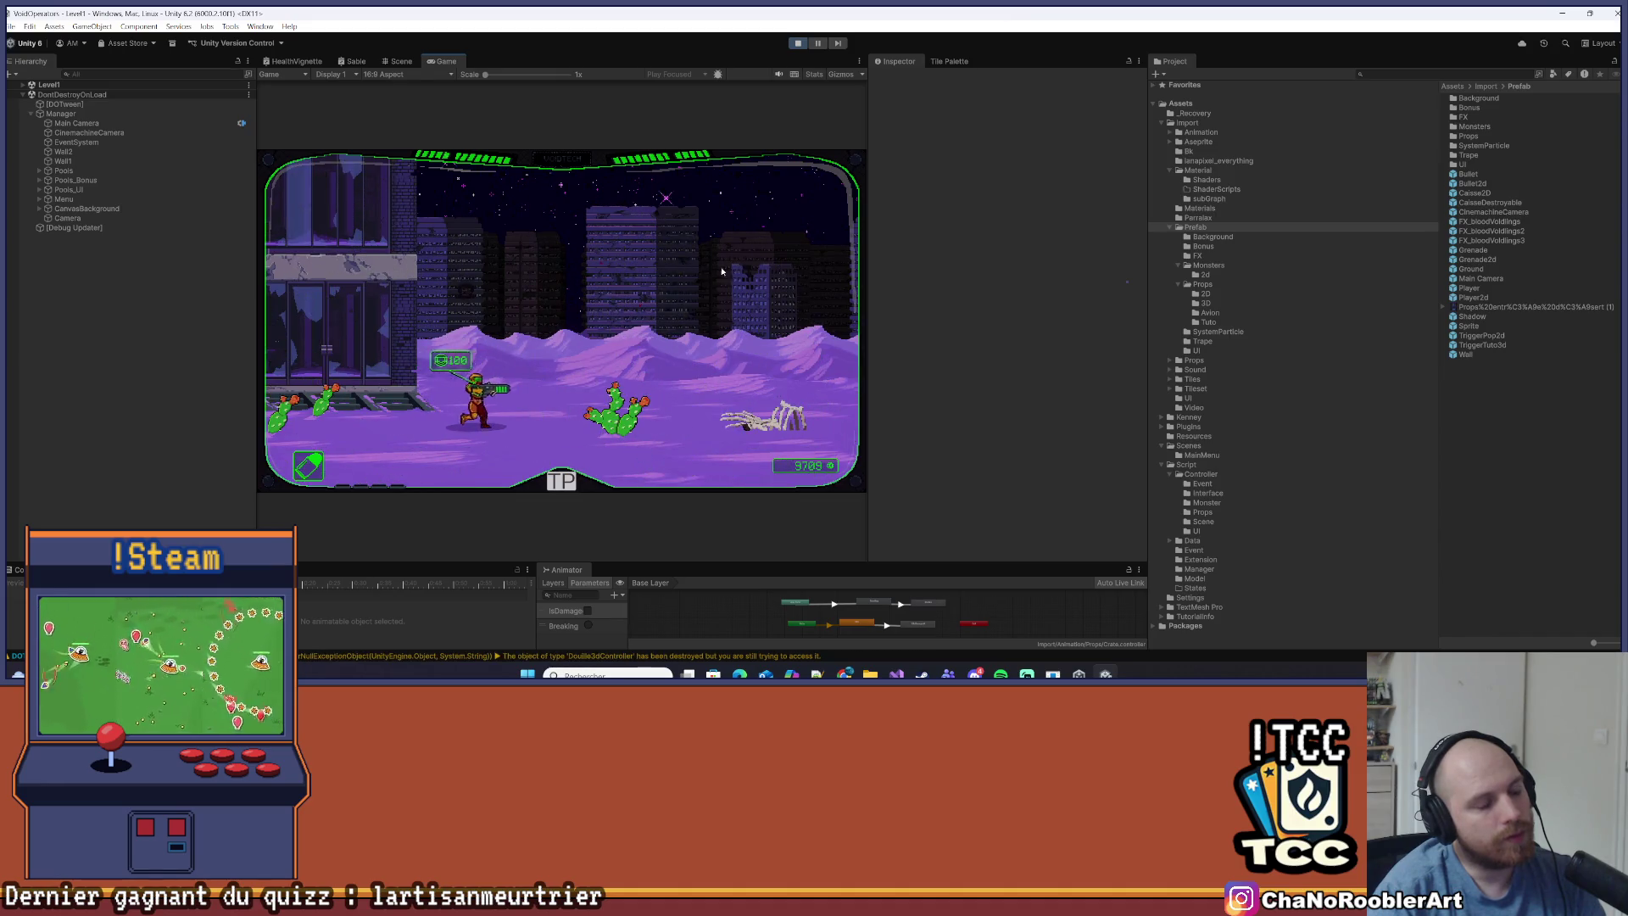
pyautogui.press('d')
pyautogui.press('space')
pyautogui.press('d')
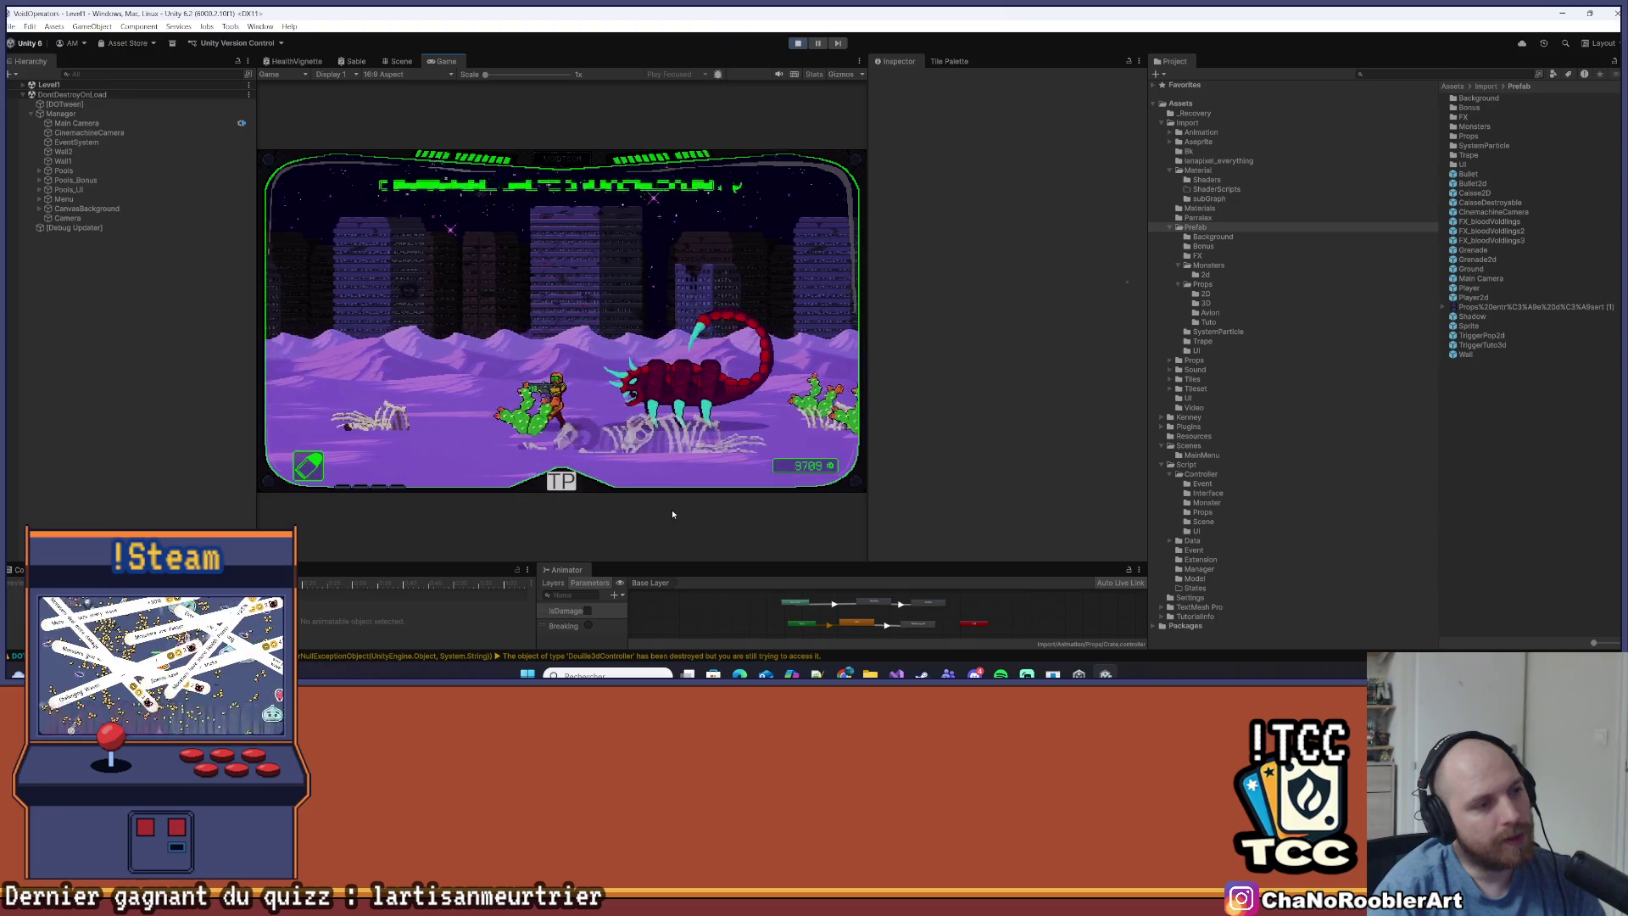
pyautogui.press('a')
# Load the Level1 mission and fight the enemies around the turret
pyautogui.press('Tab')
pyautogui.click(430, 320)
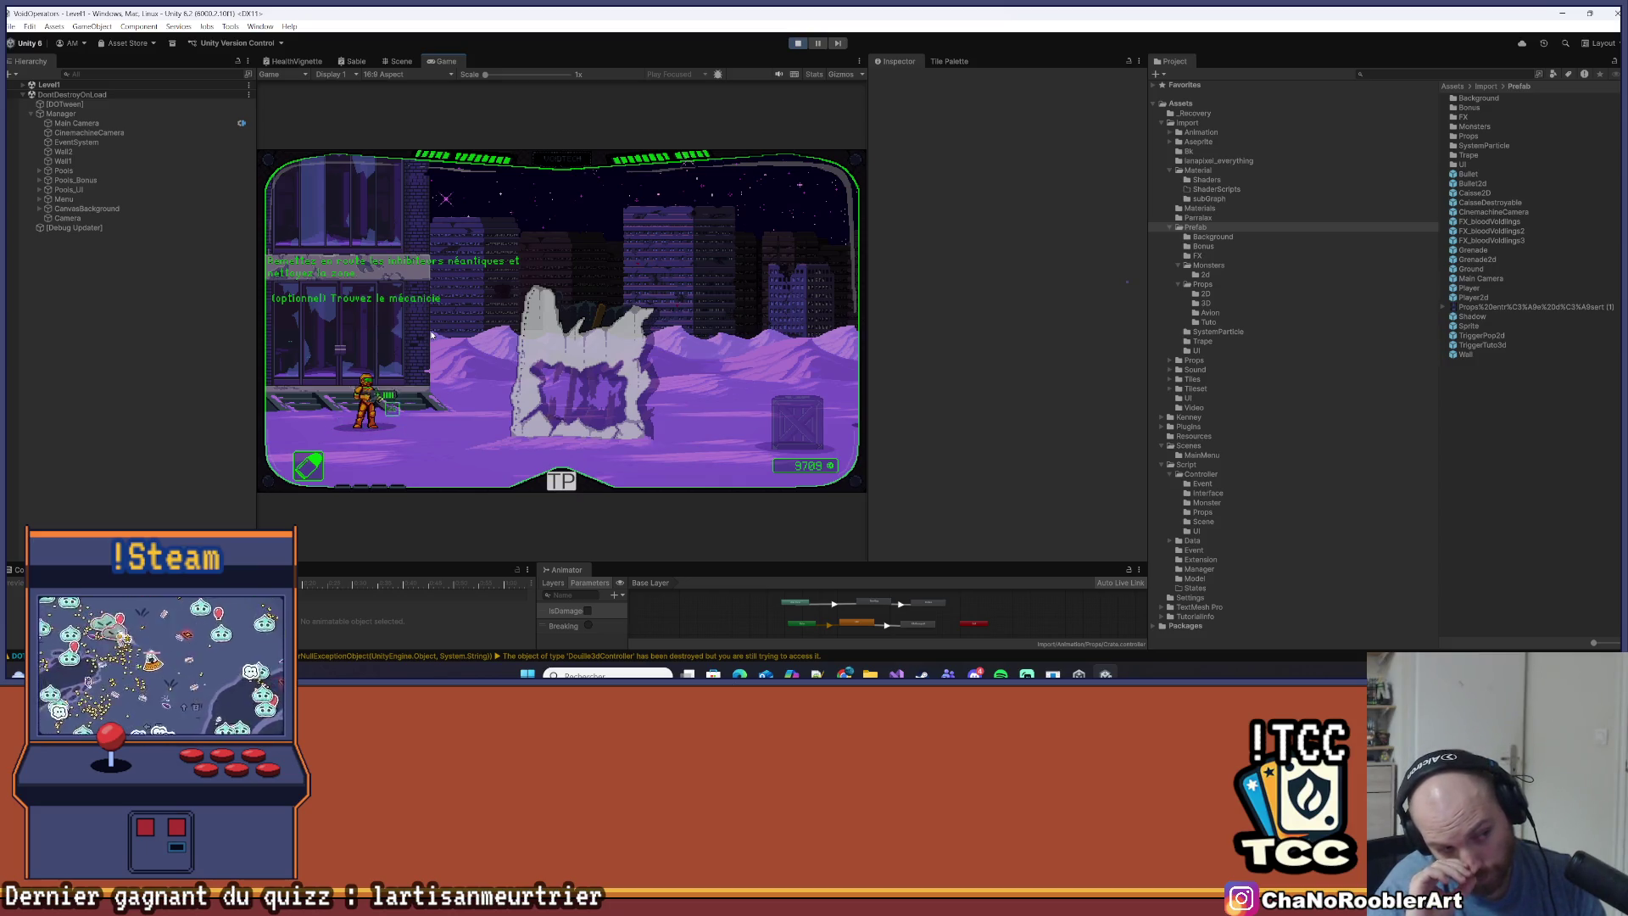
pyautogui.press('d')
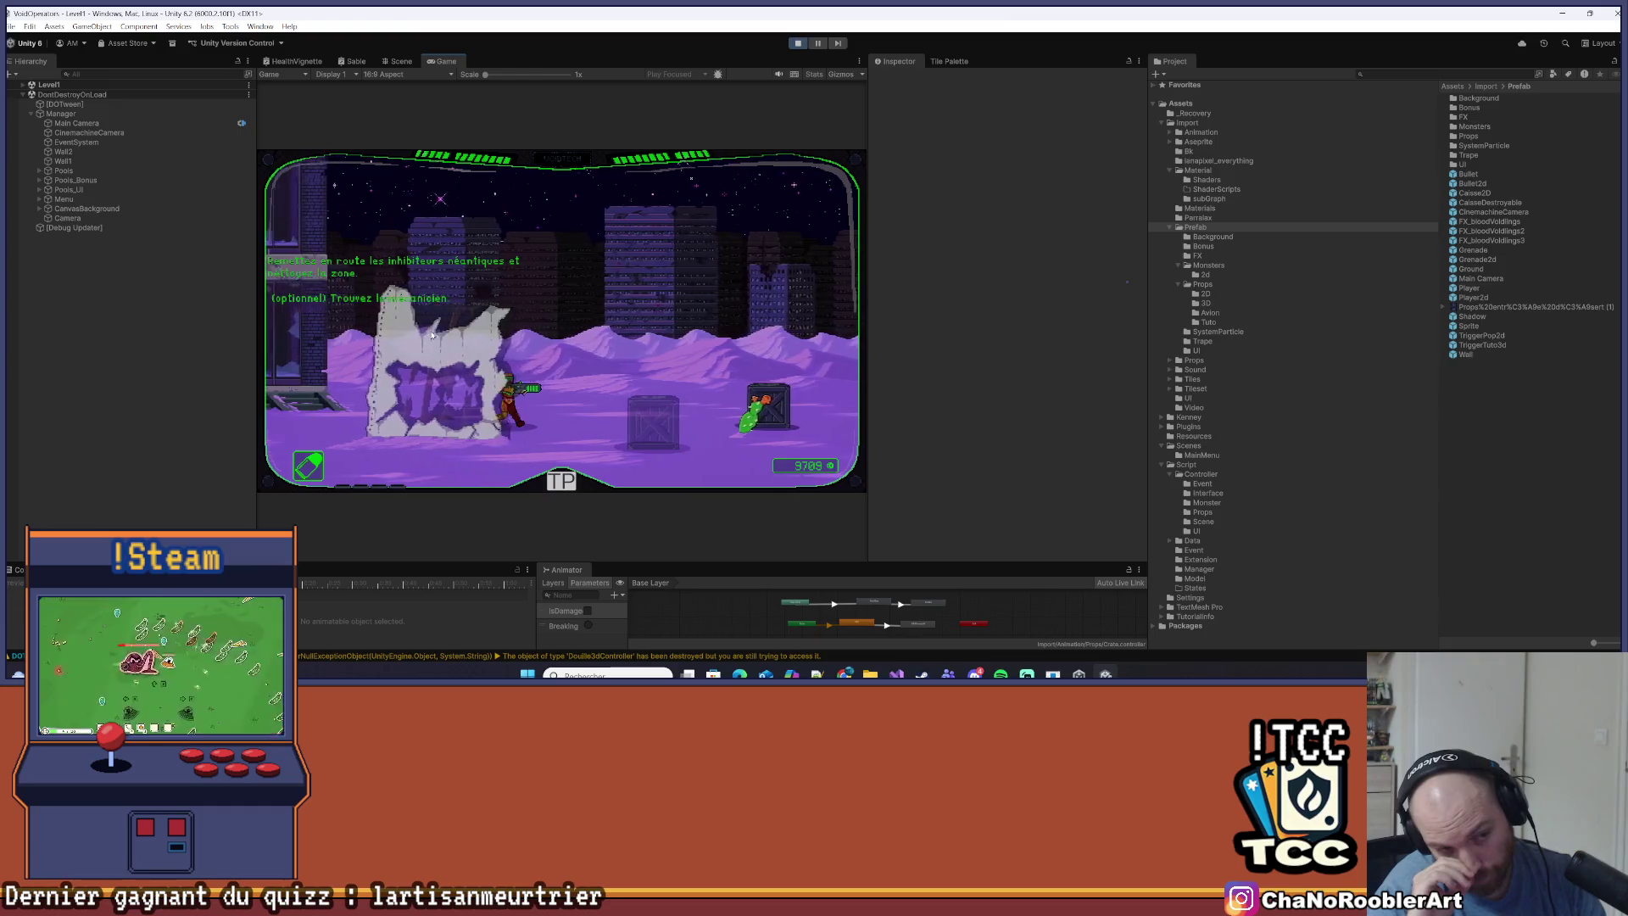
pyautogui.press('d')
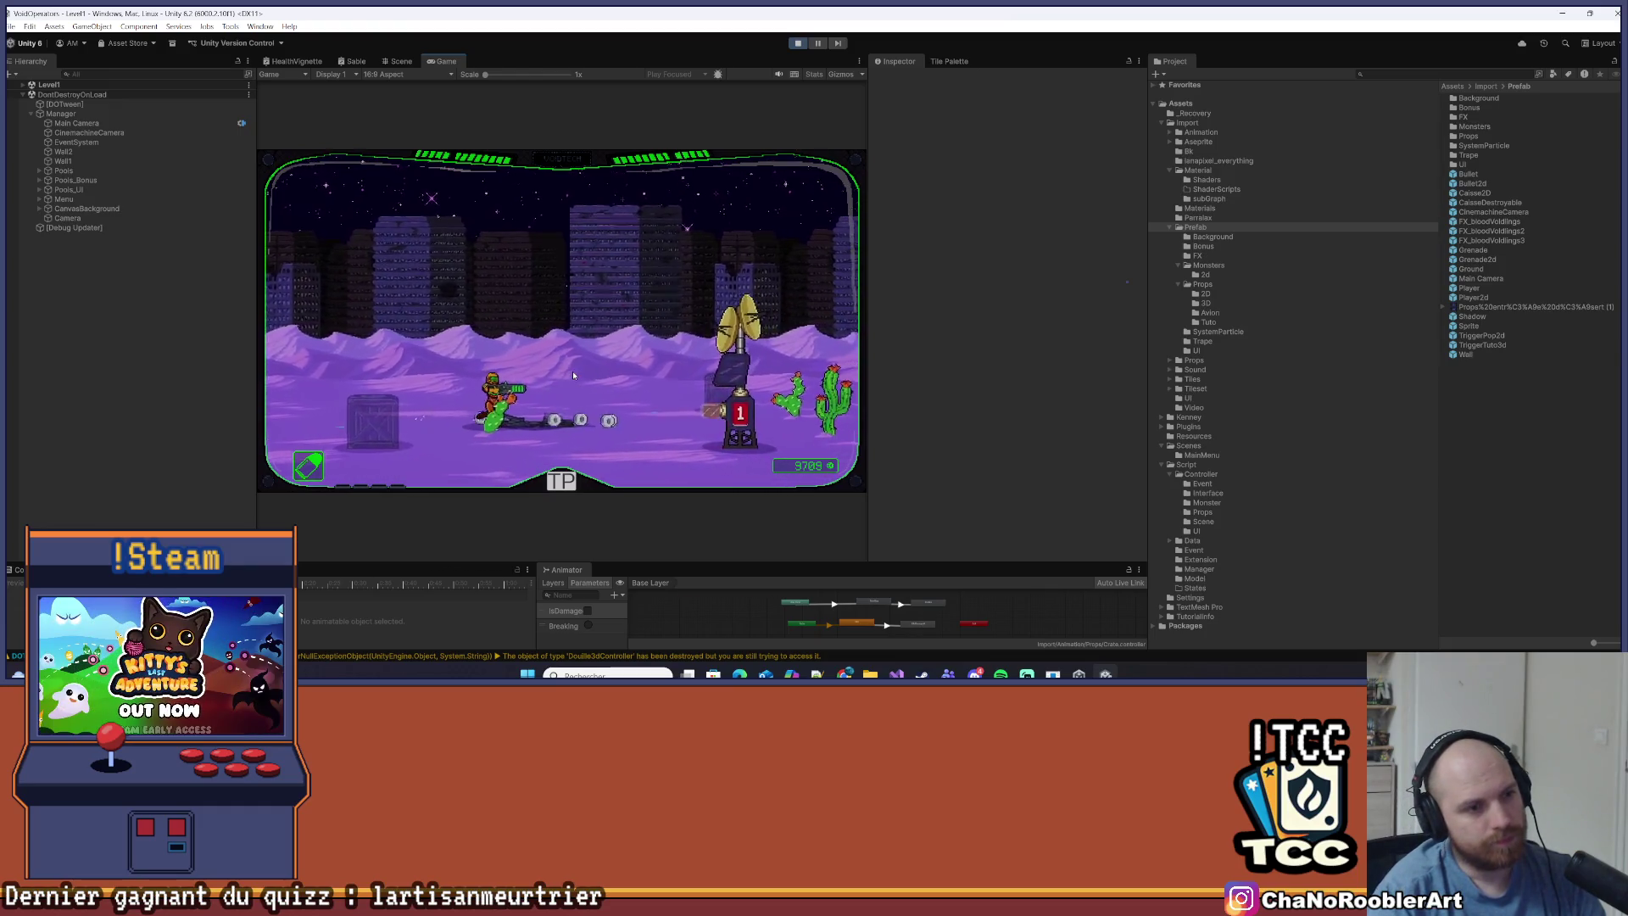
pyautogui.press('d')
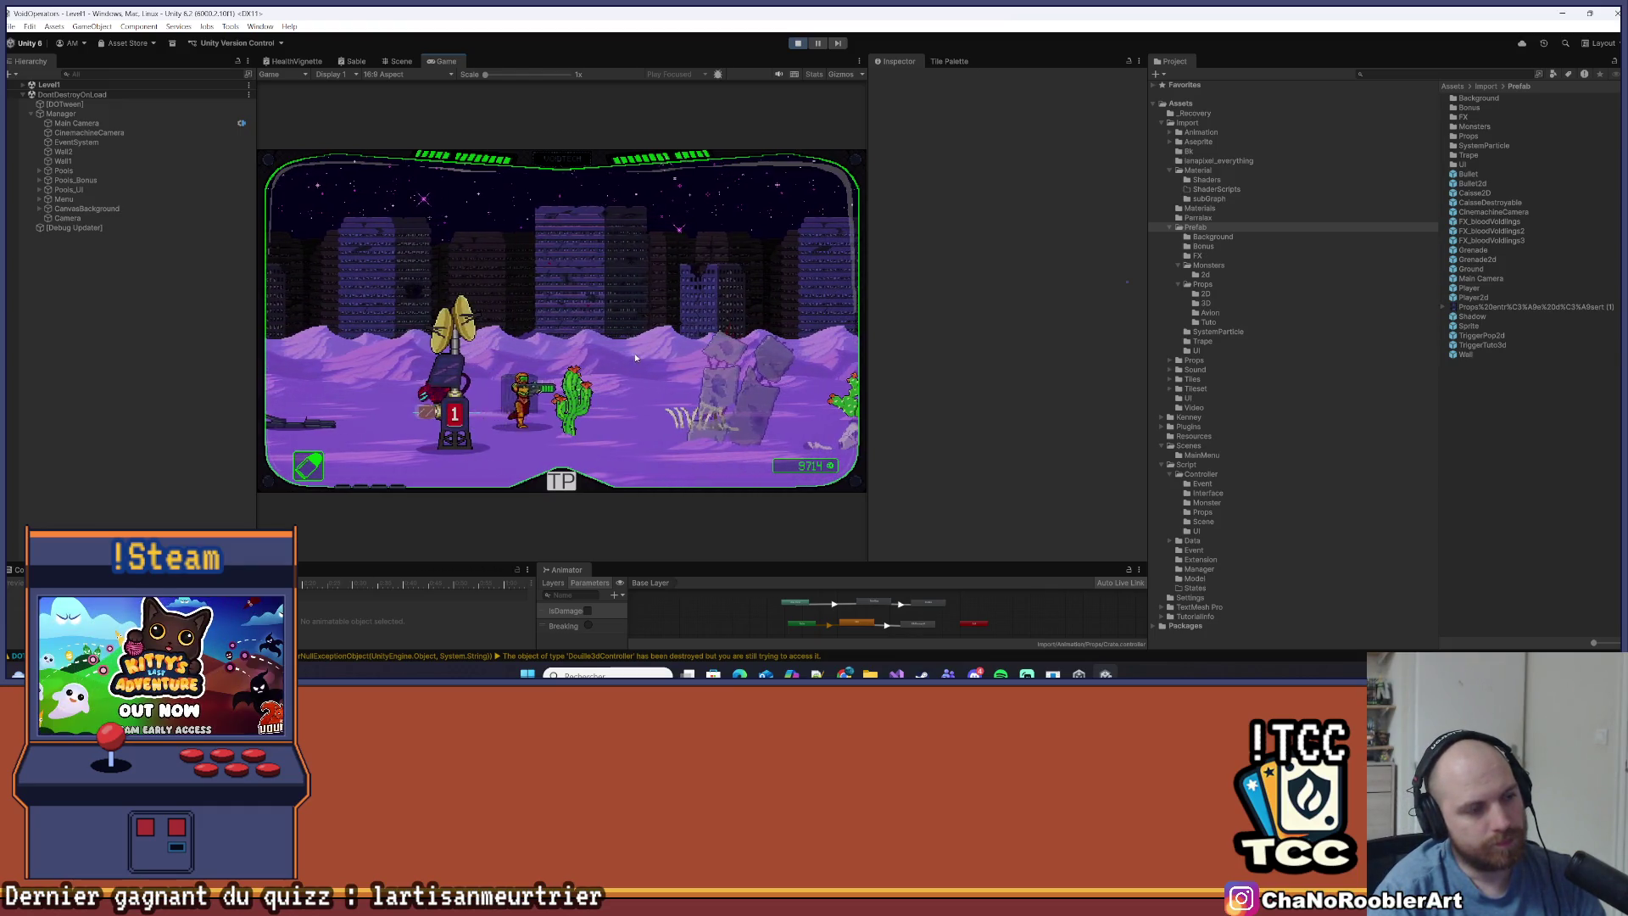
pyautogui.press('a')
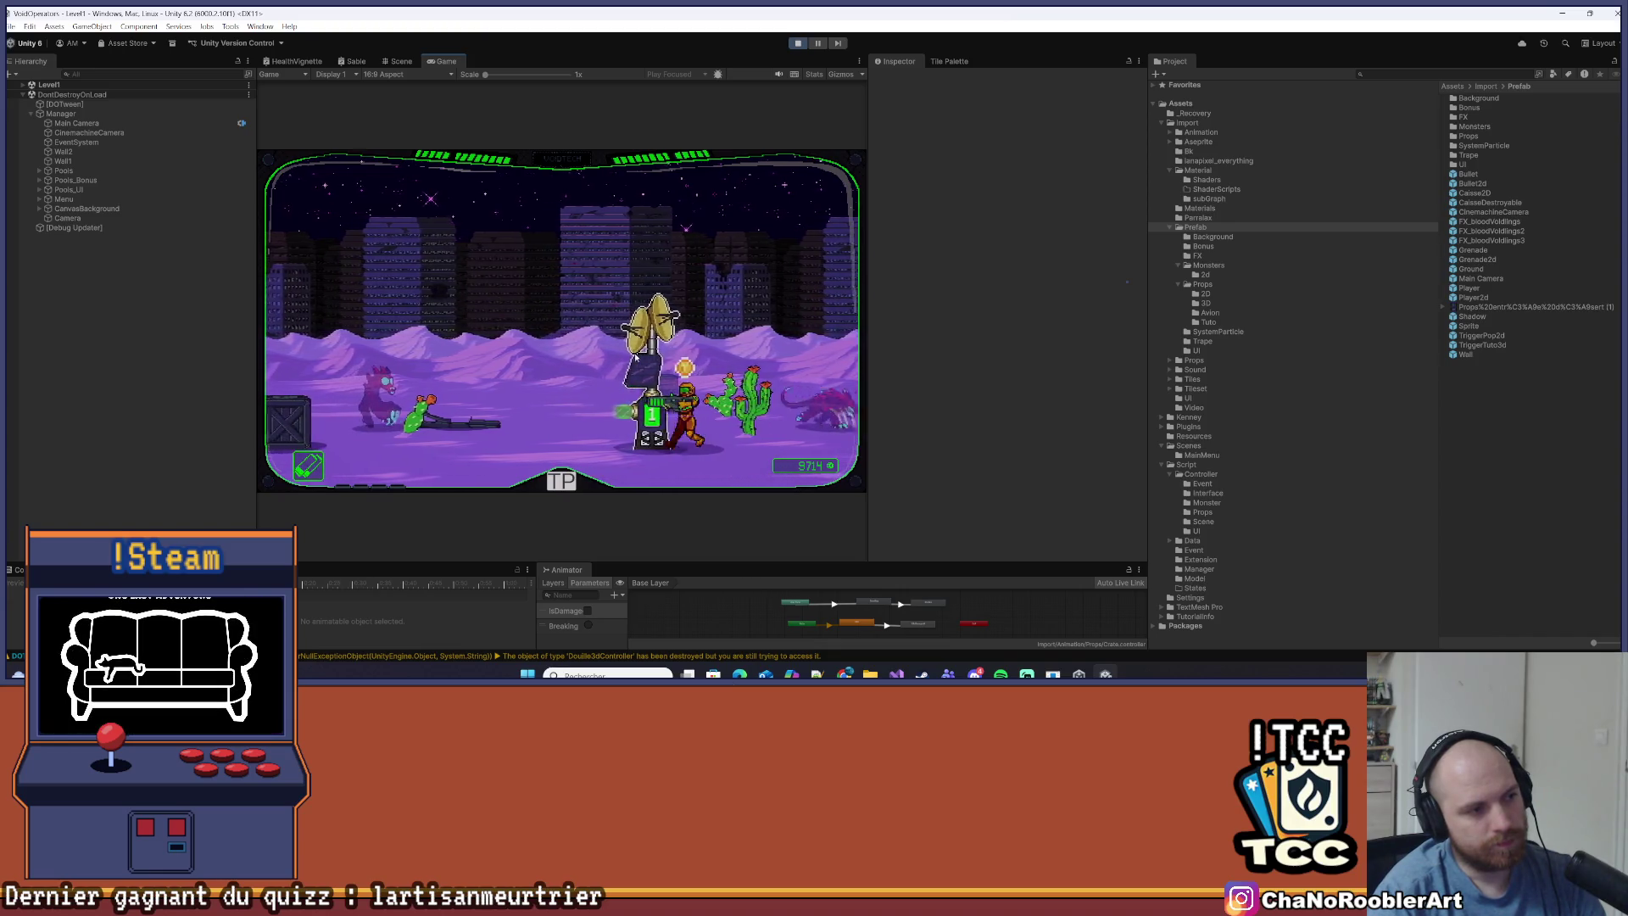
pyautogui.press('d')
pyautogui.press('a')
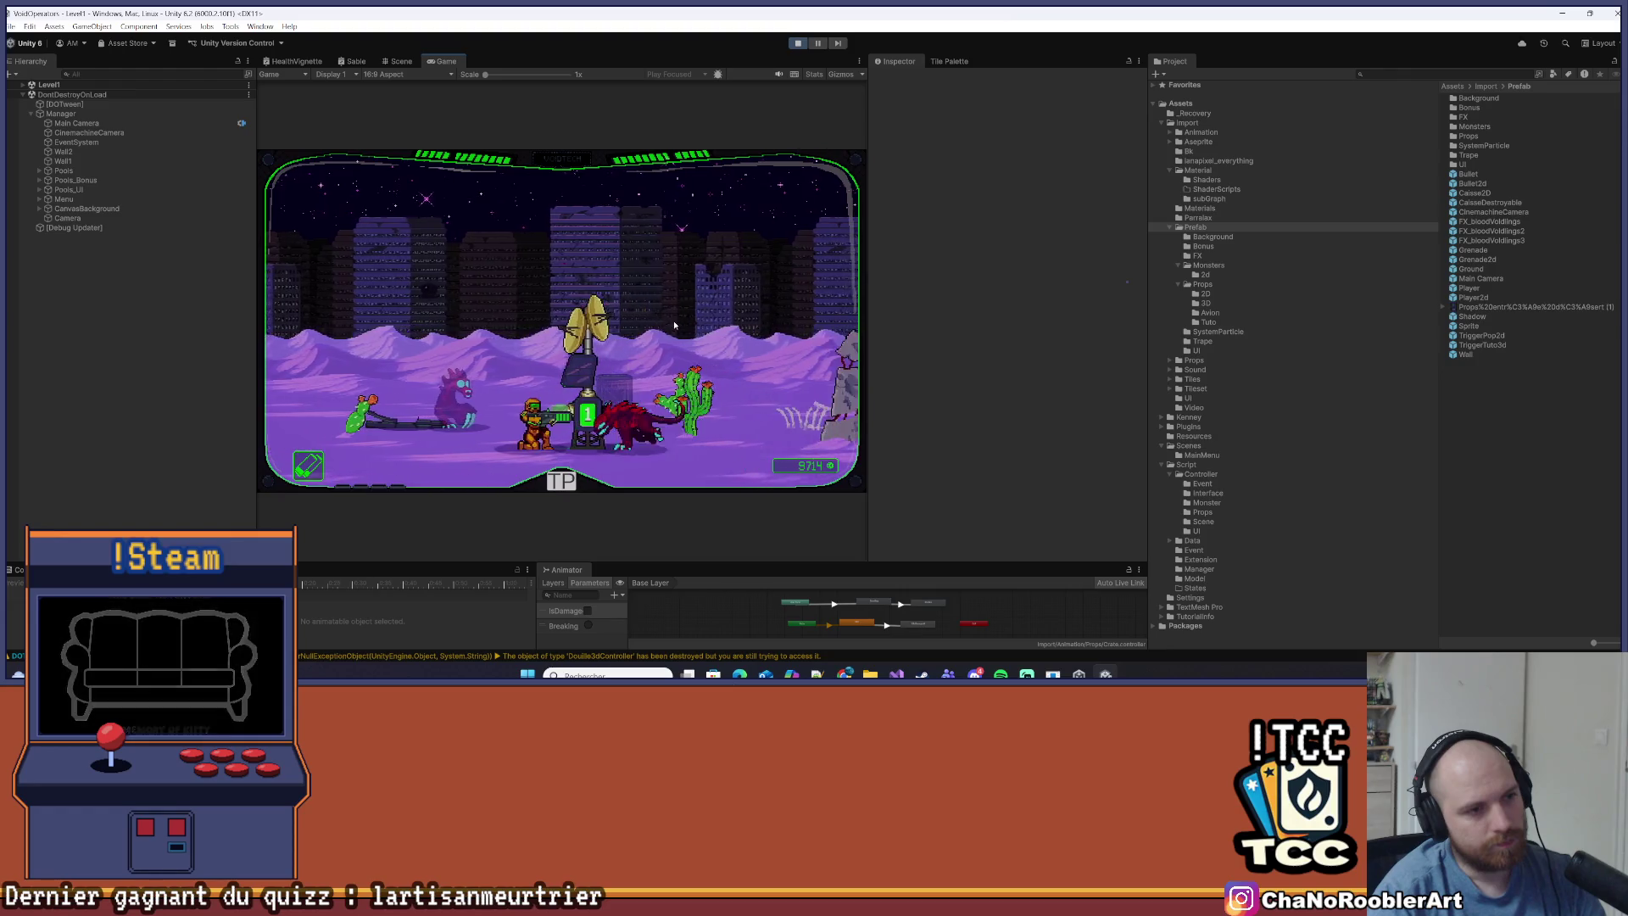
pyautogui.press('a')
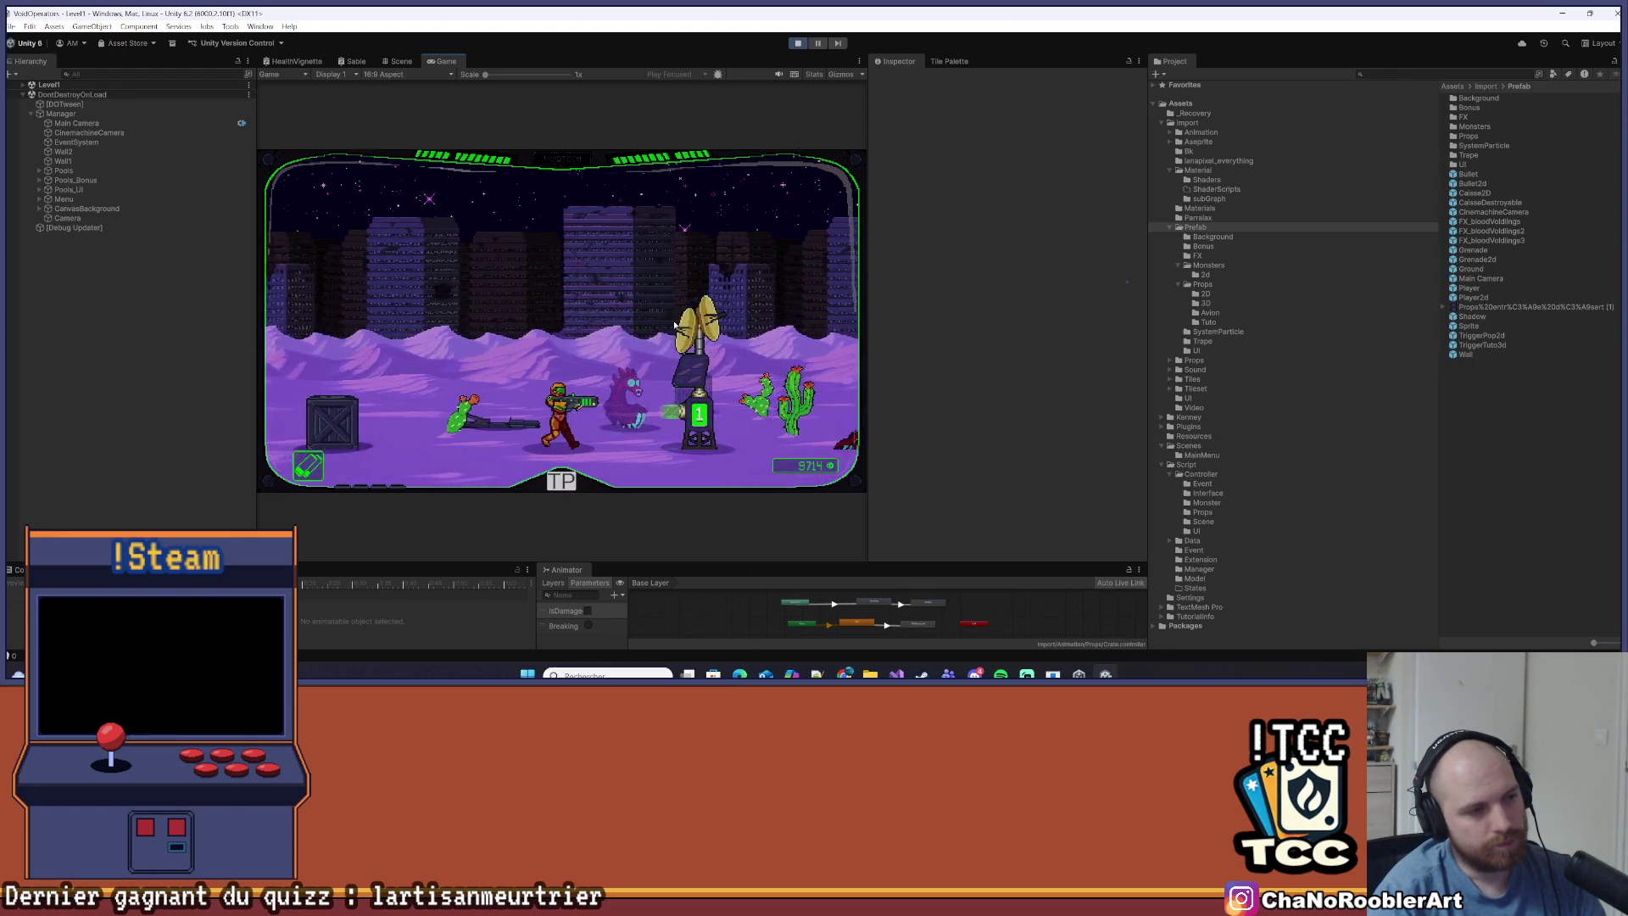
# Walk the player right past the turret and through the ruins toward the wrecked bus
pyautogui.press('d')
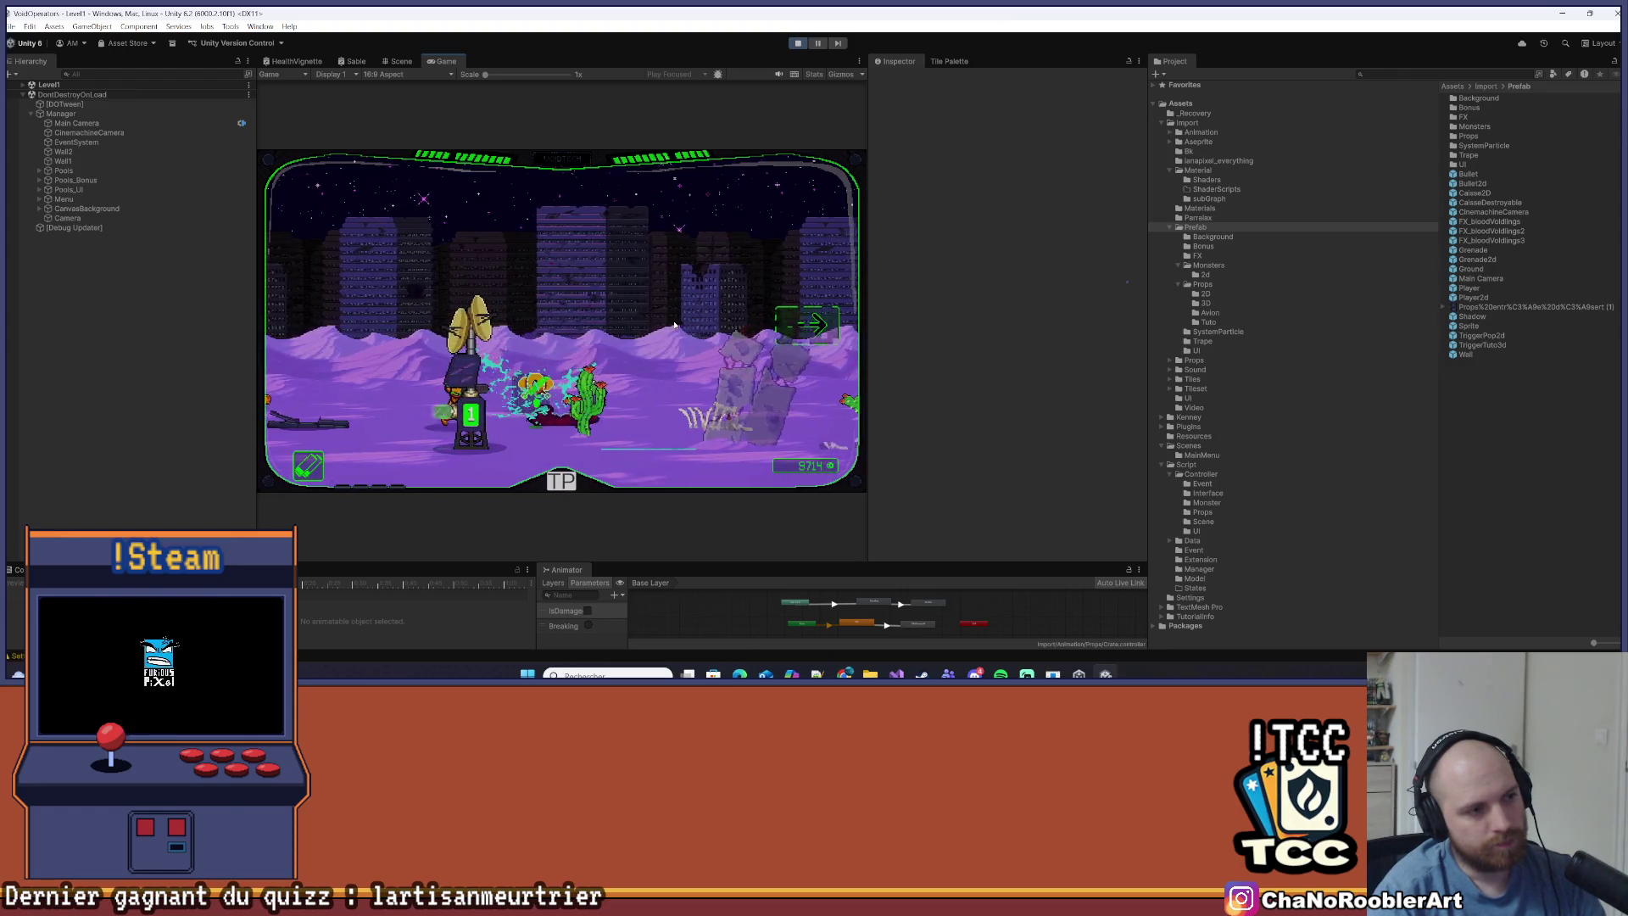
pyautogui.press('d')
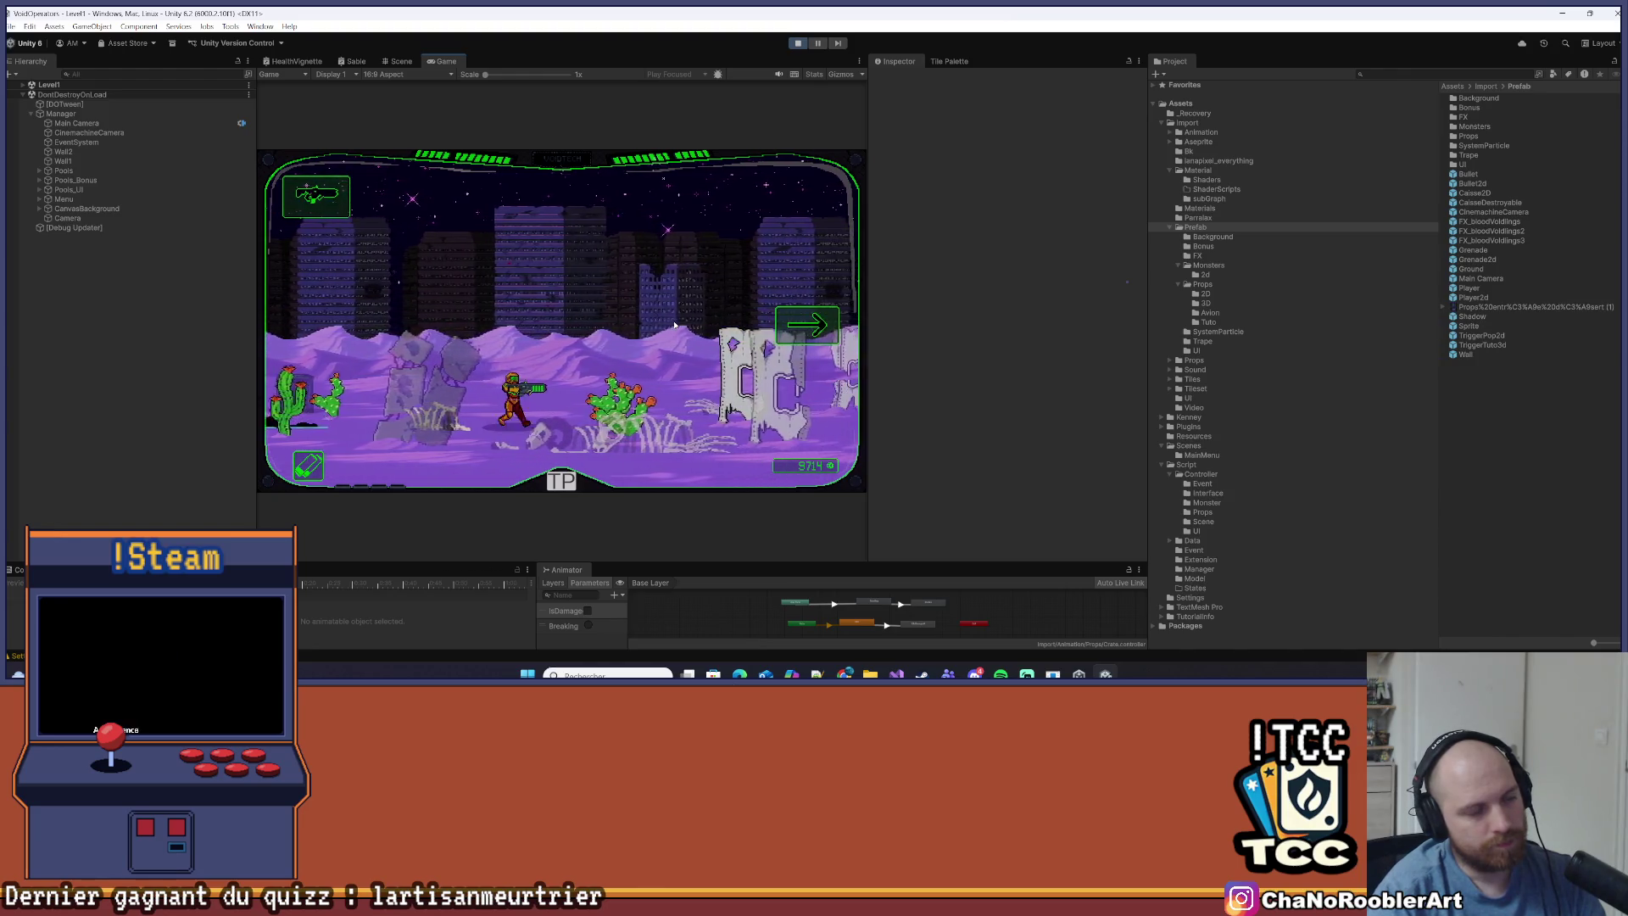
pyautogui.press('d')
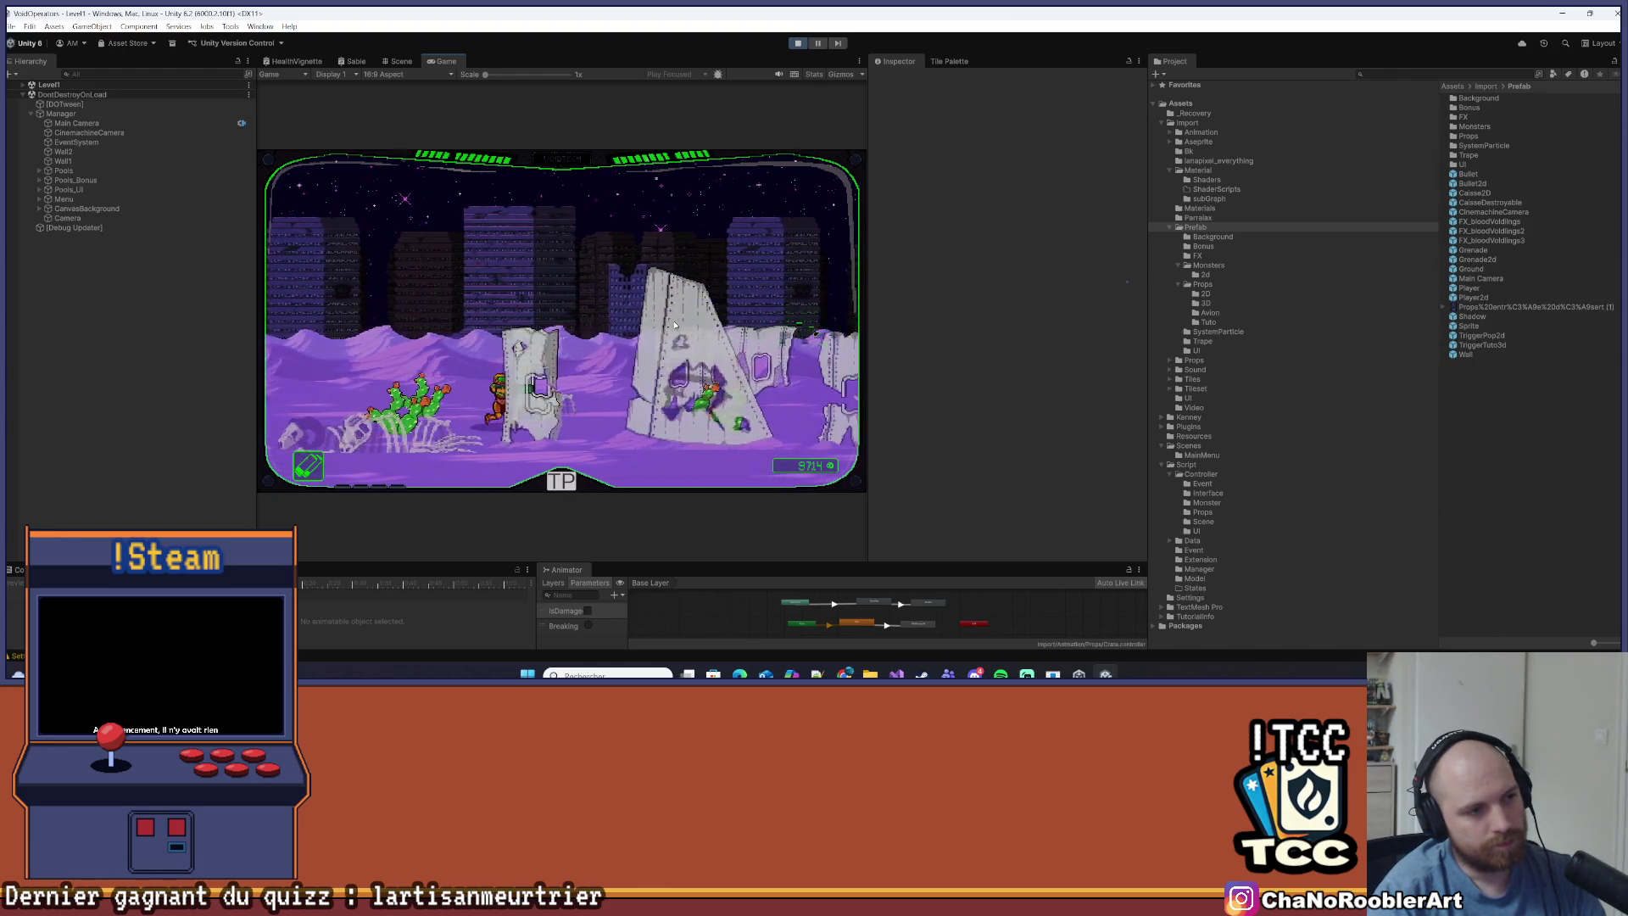
pyautogui.press('d')
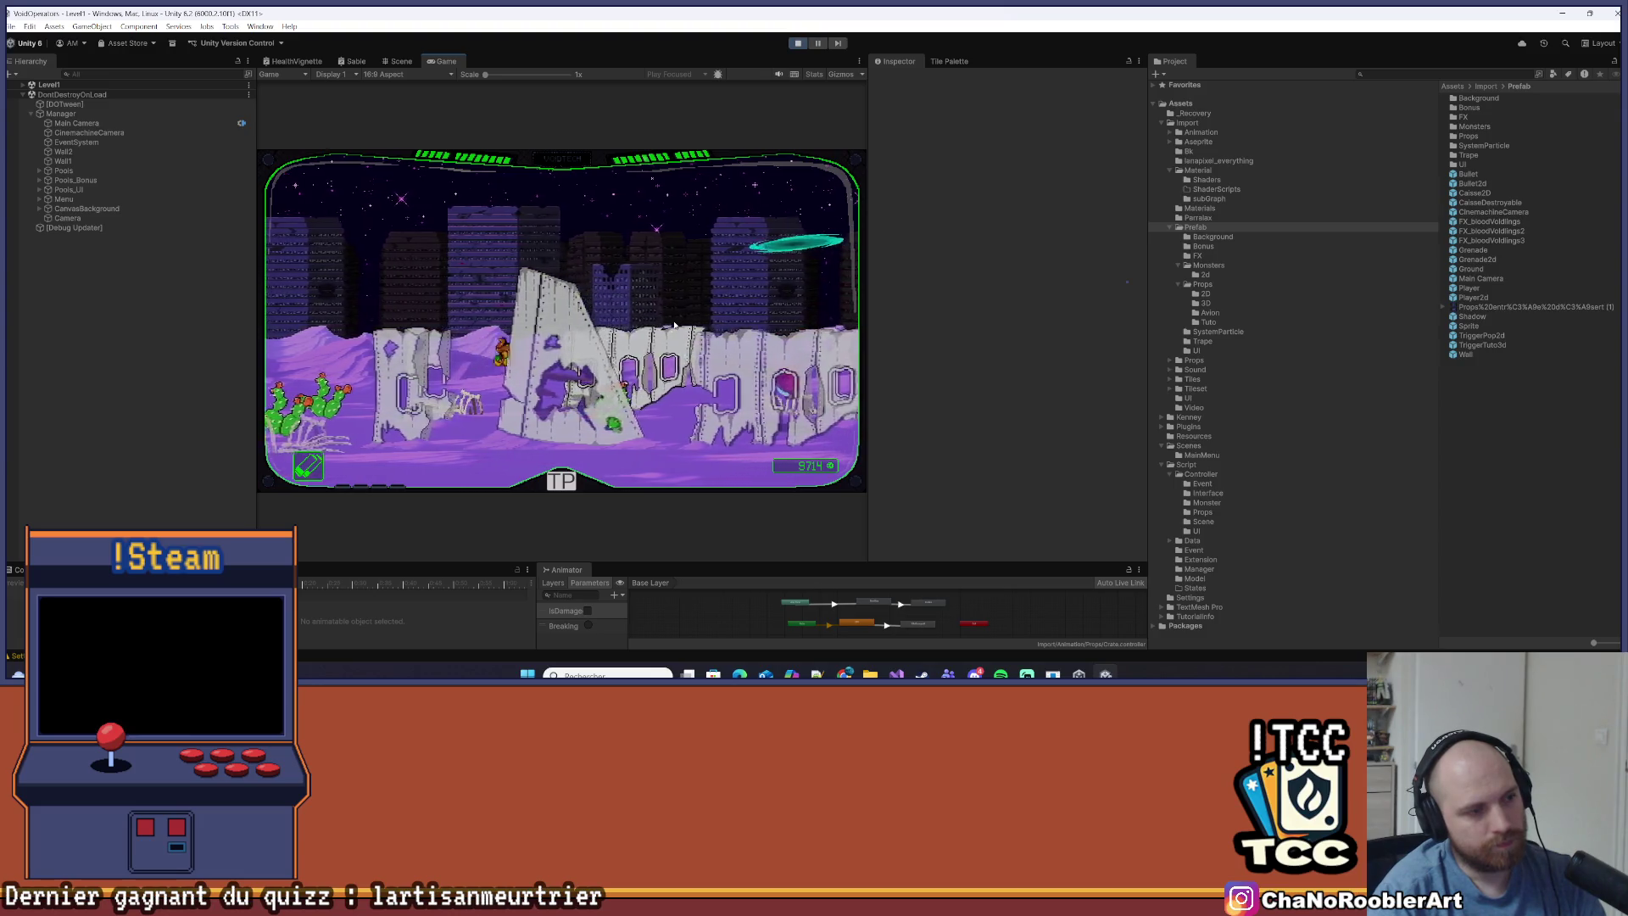
pyautogui.press('d')
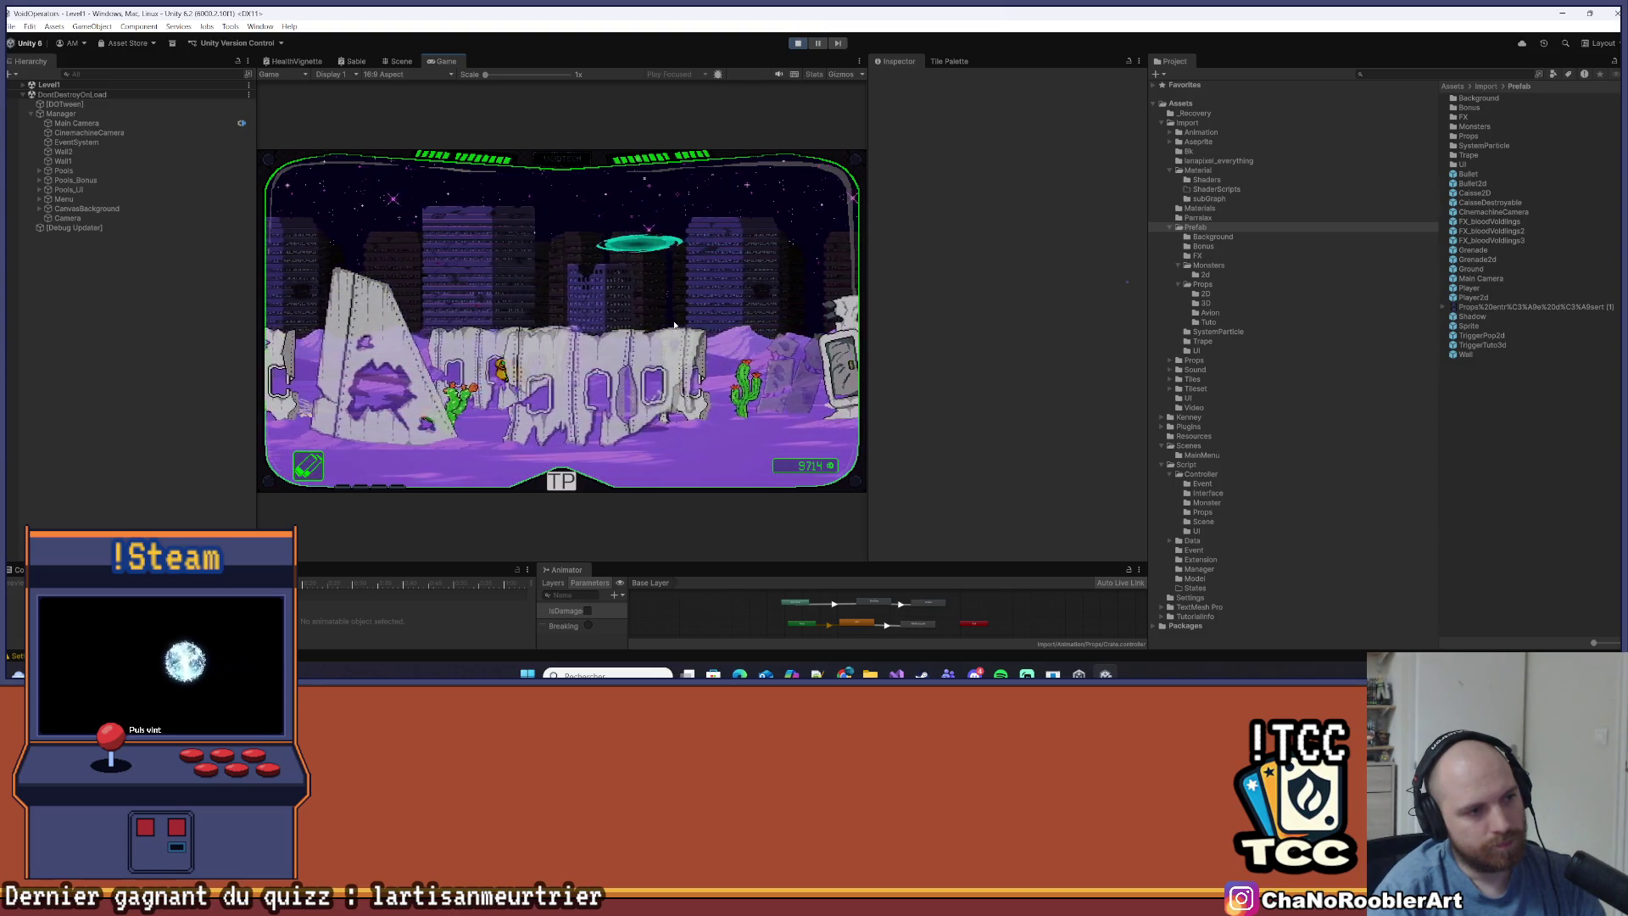
pyautogui.press('d')
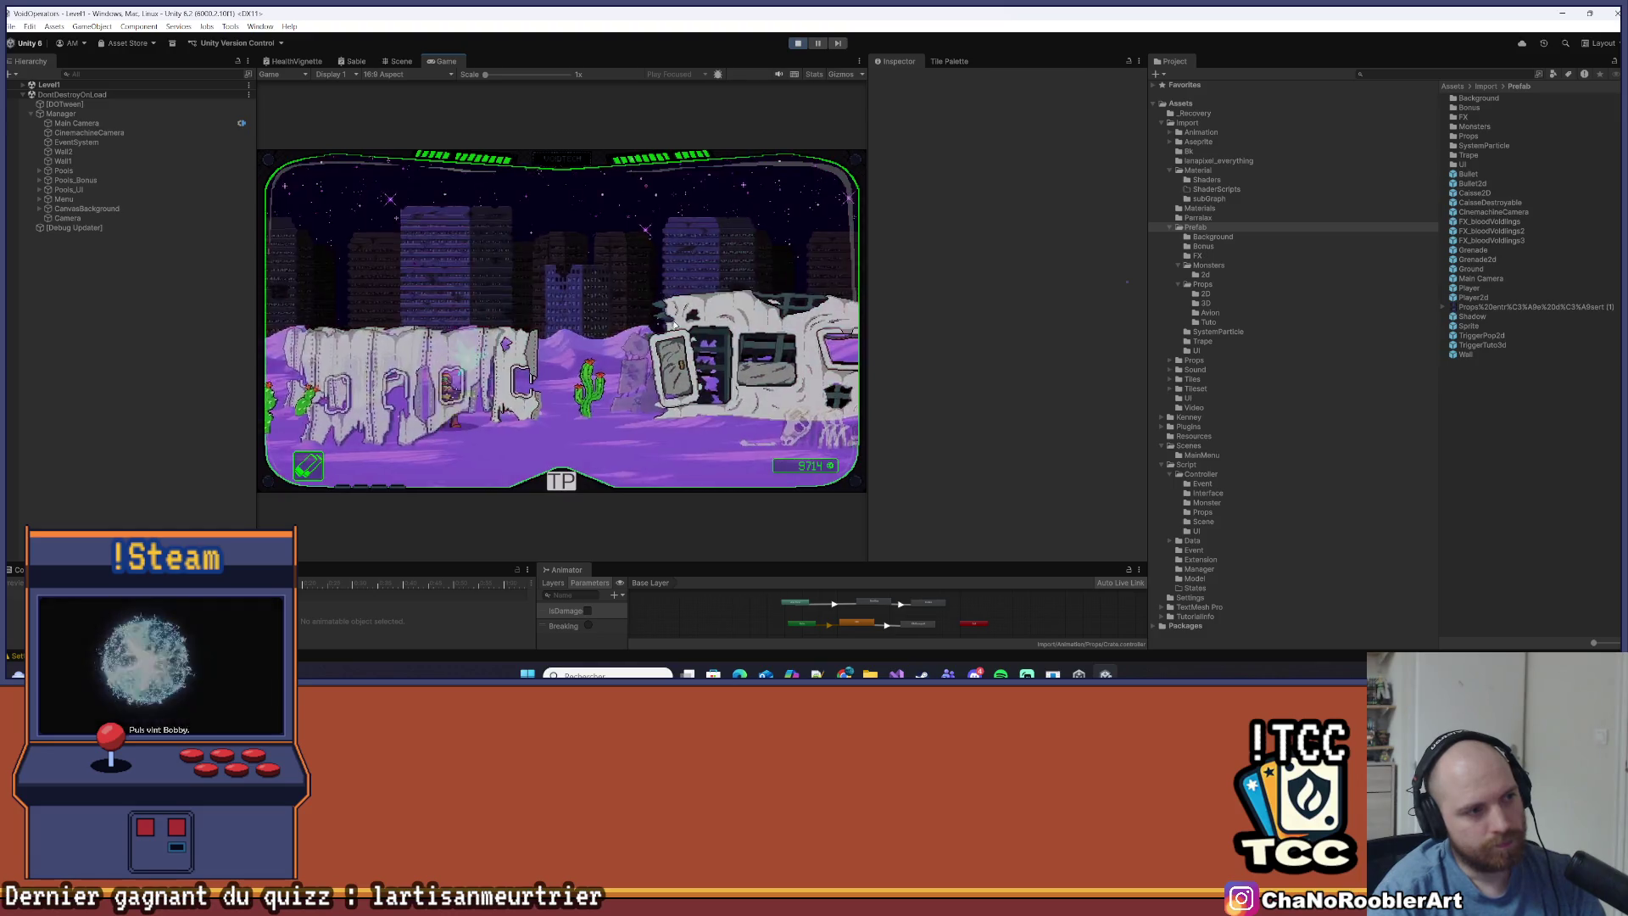
pyautogui.press('d')
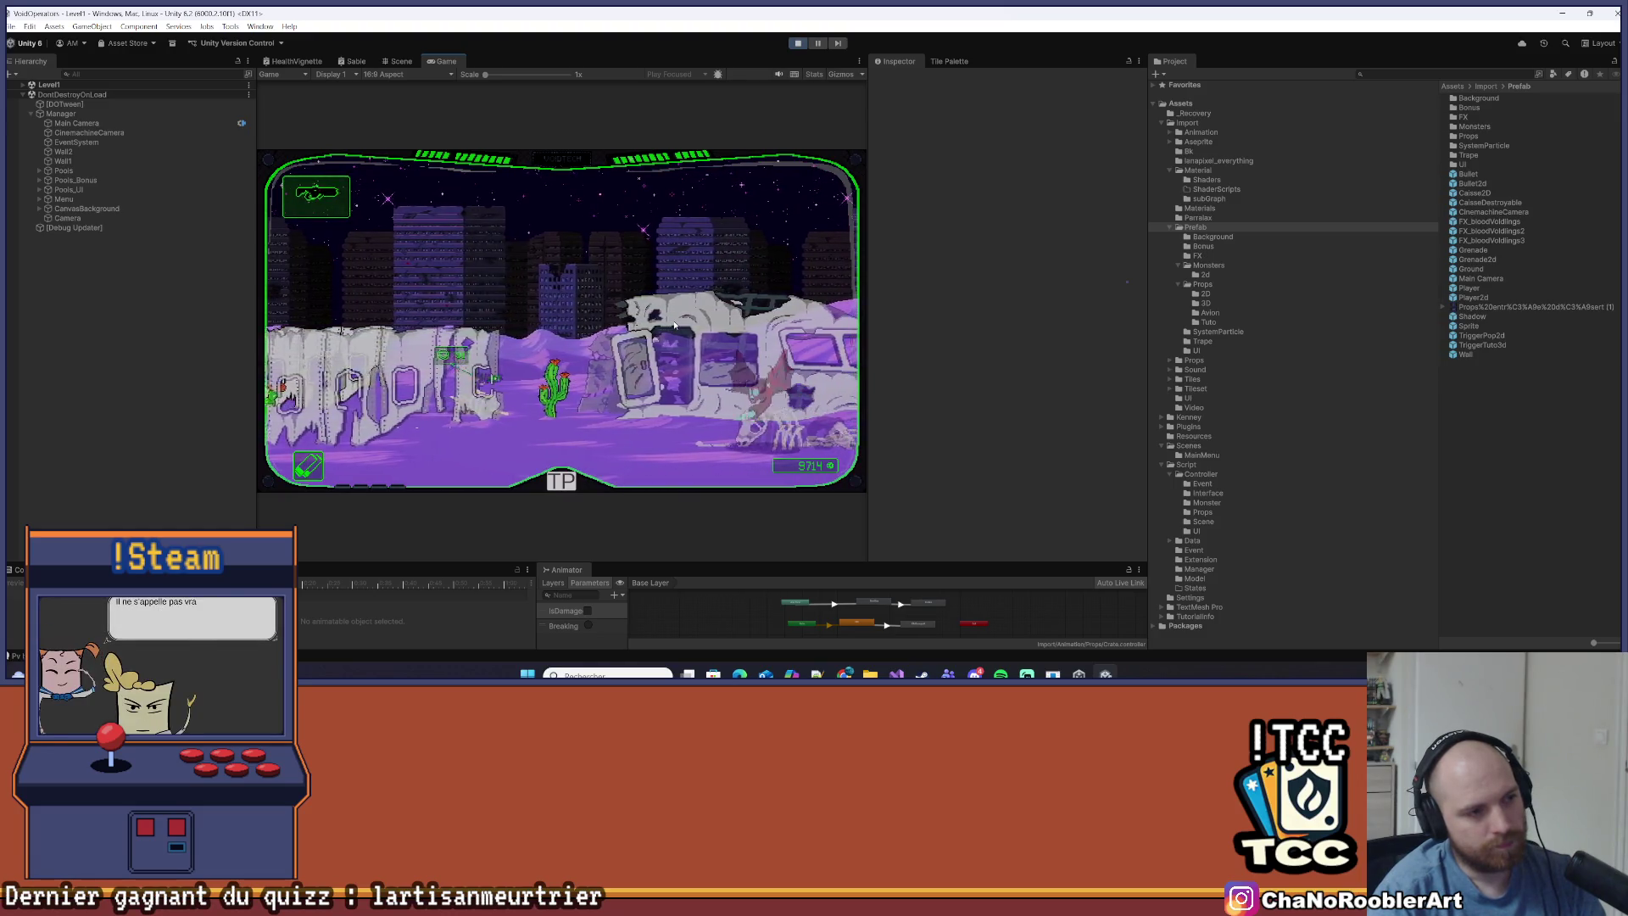
pyautogui.press('d')
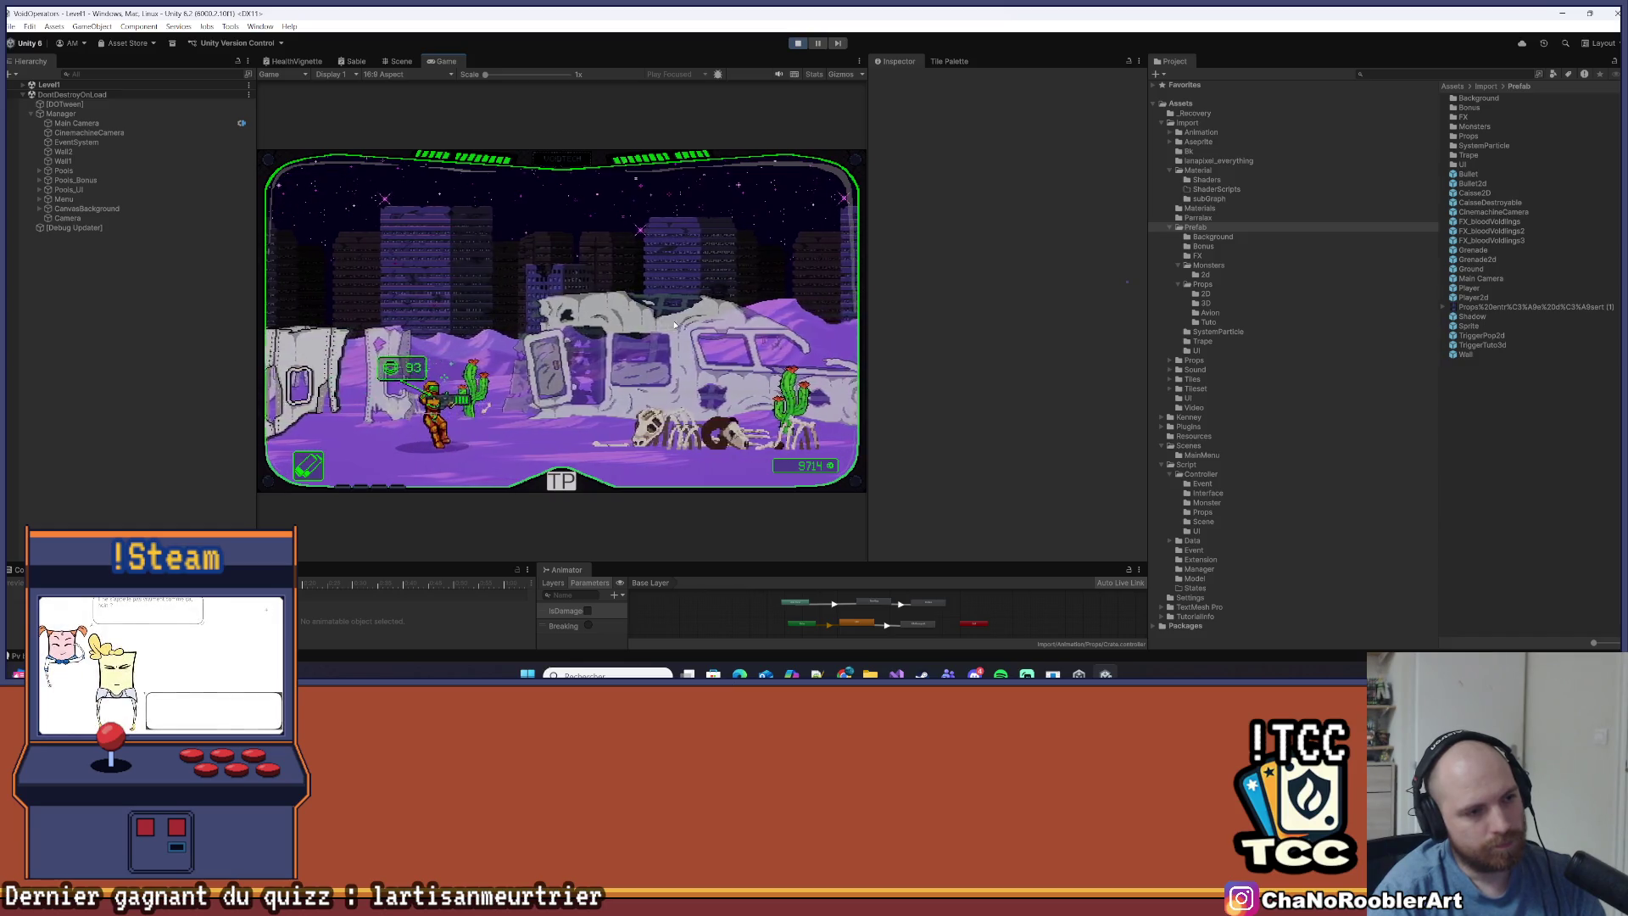
# Jump onto the wrecked bus, run past the cactus toward the red enemies, and stop the play-test
pyautogui.press('d')
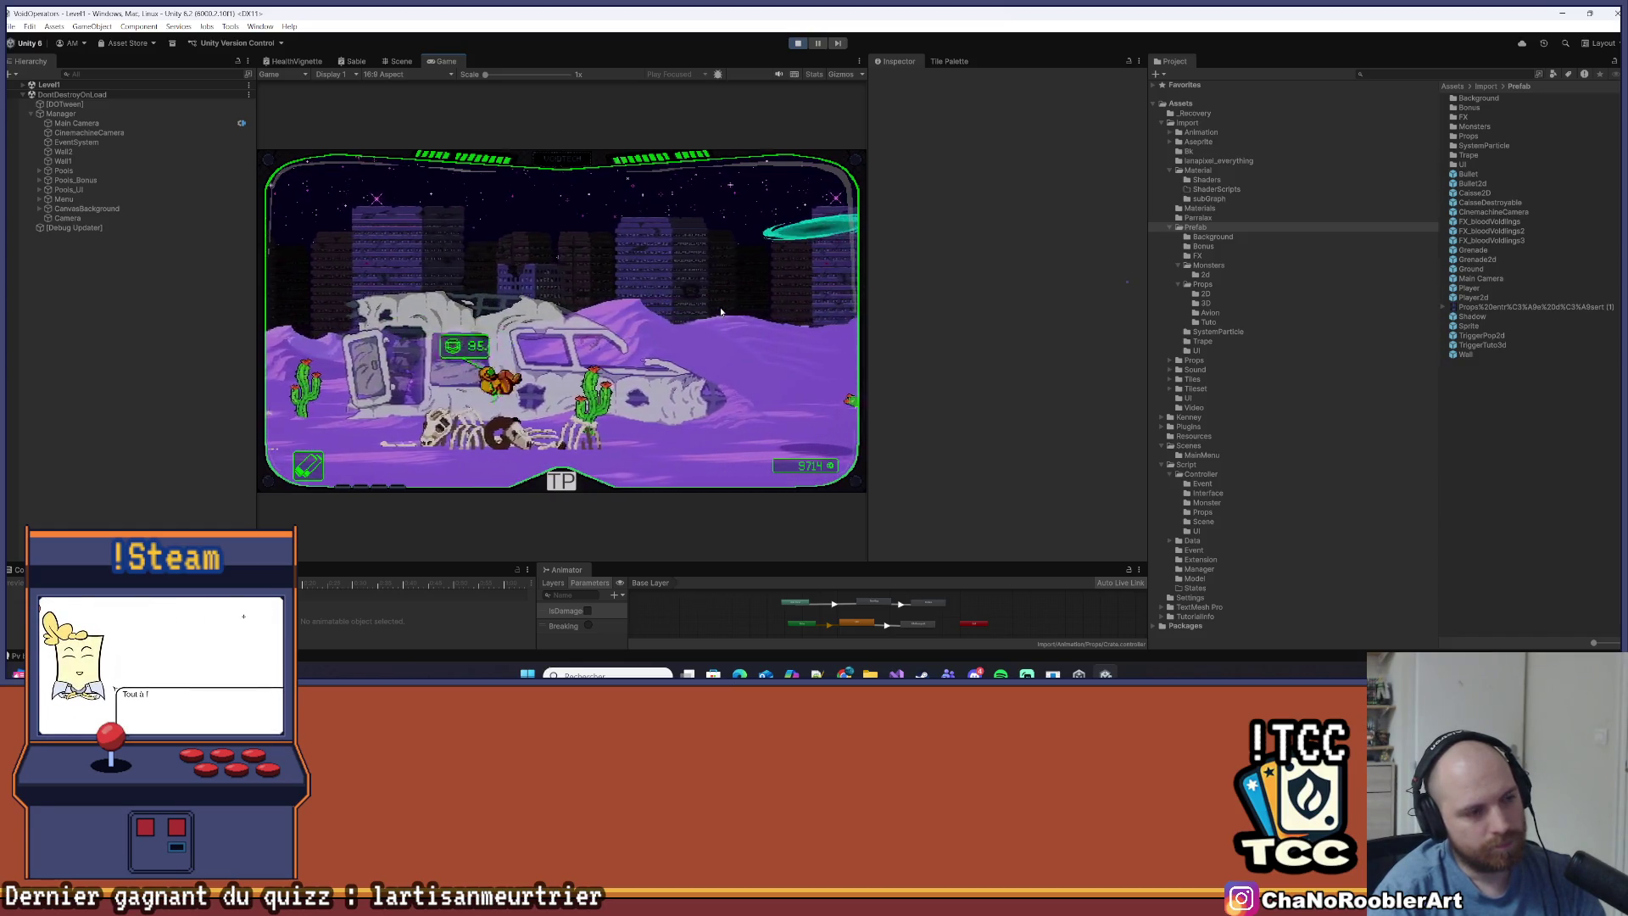
pyautogui.press('d')
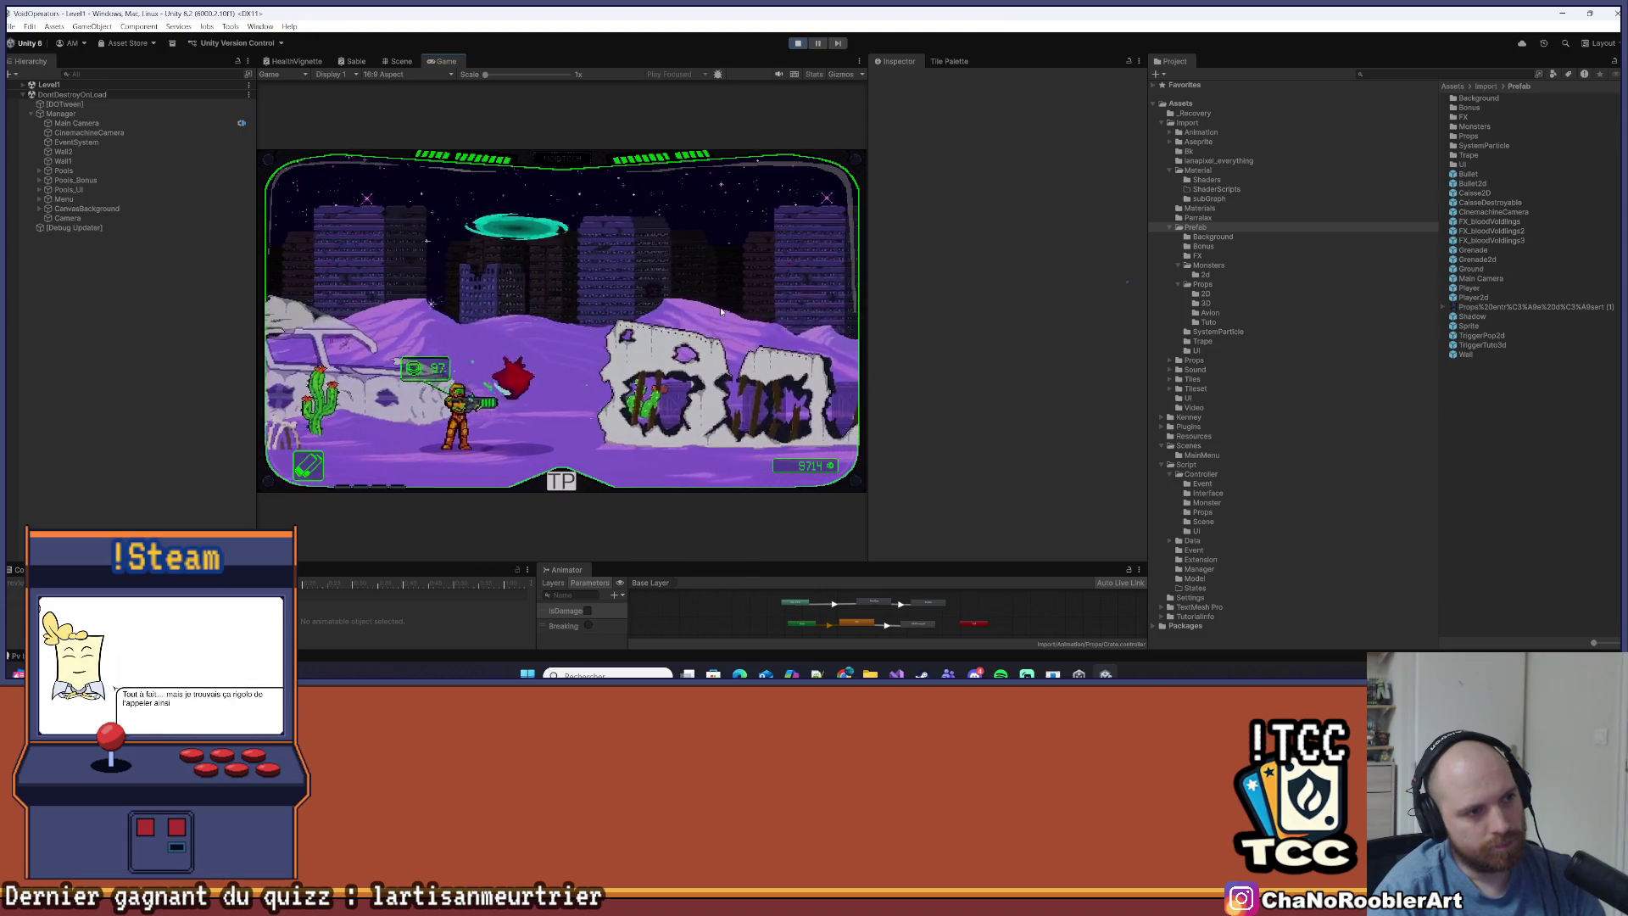
pyautogui.press('d')
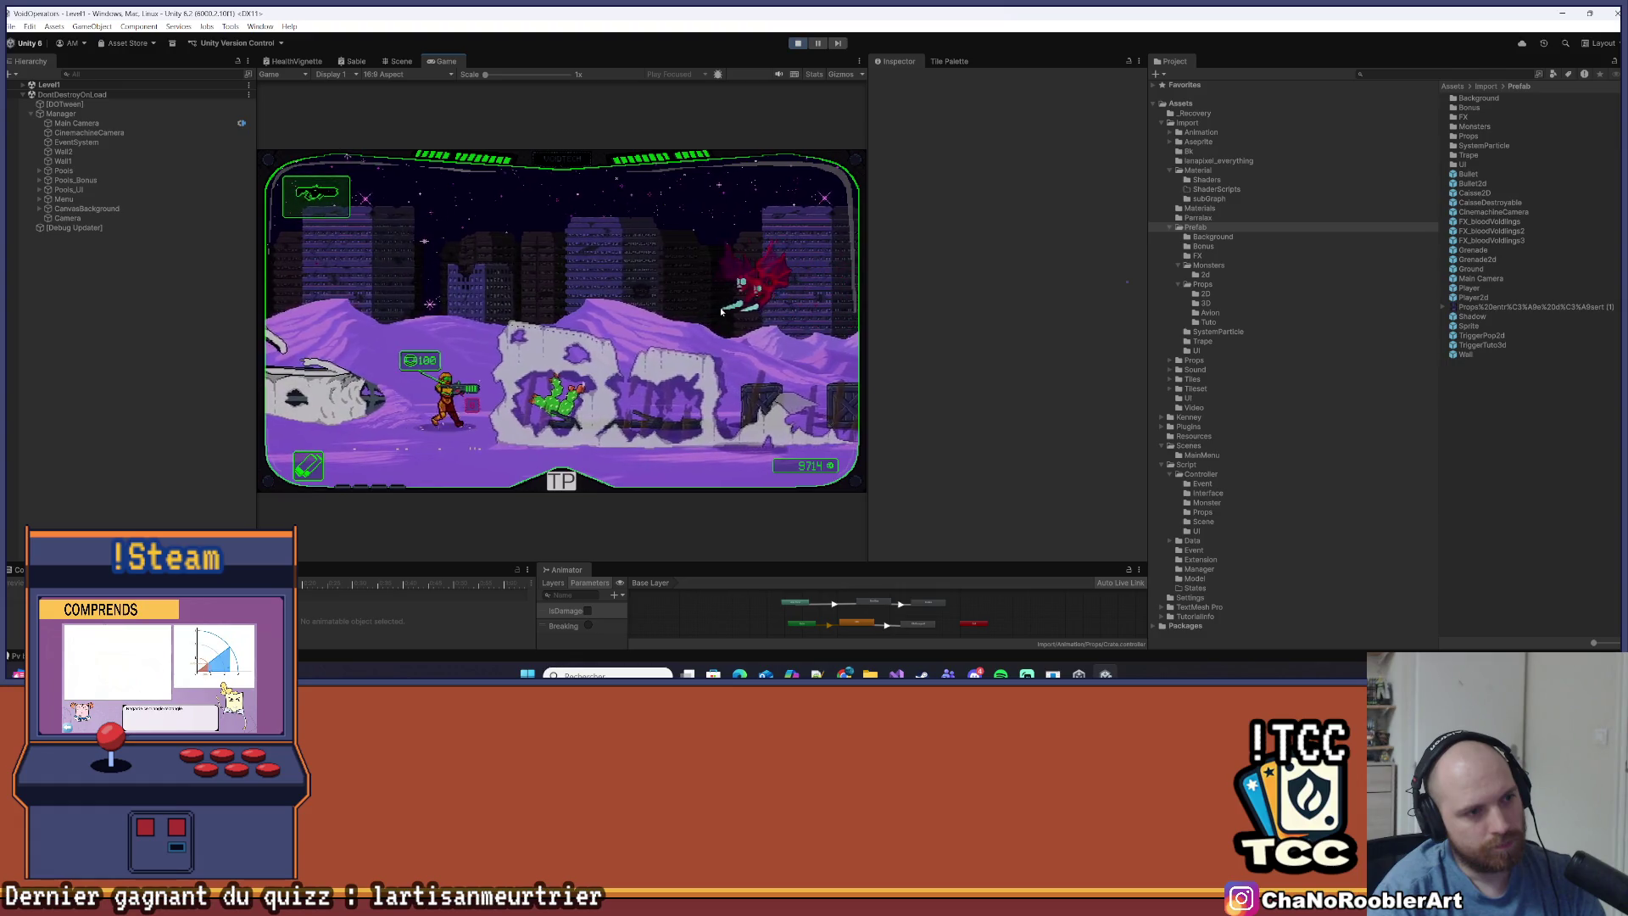
pyautogui.press('d')
pyautogui.press('d')
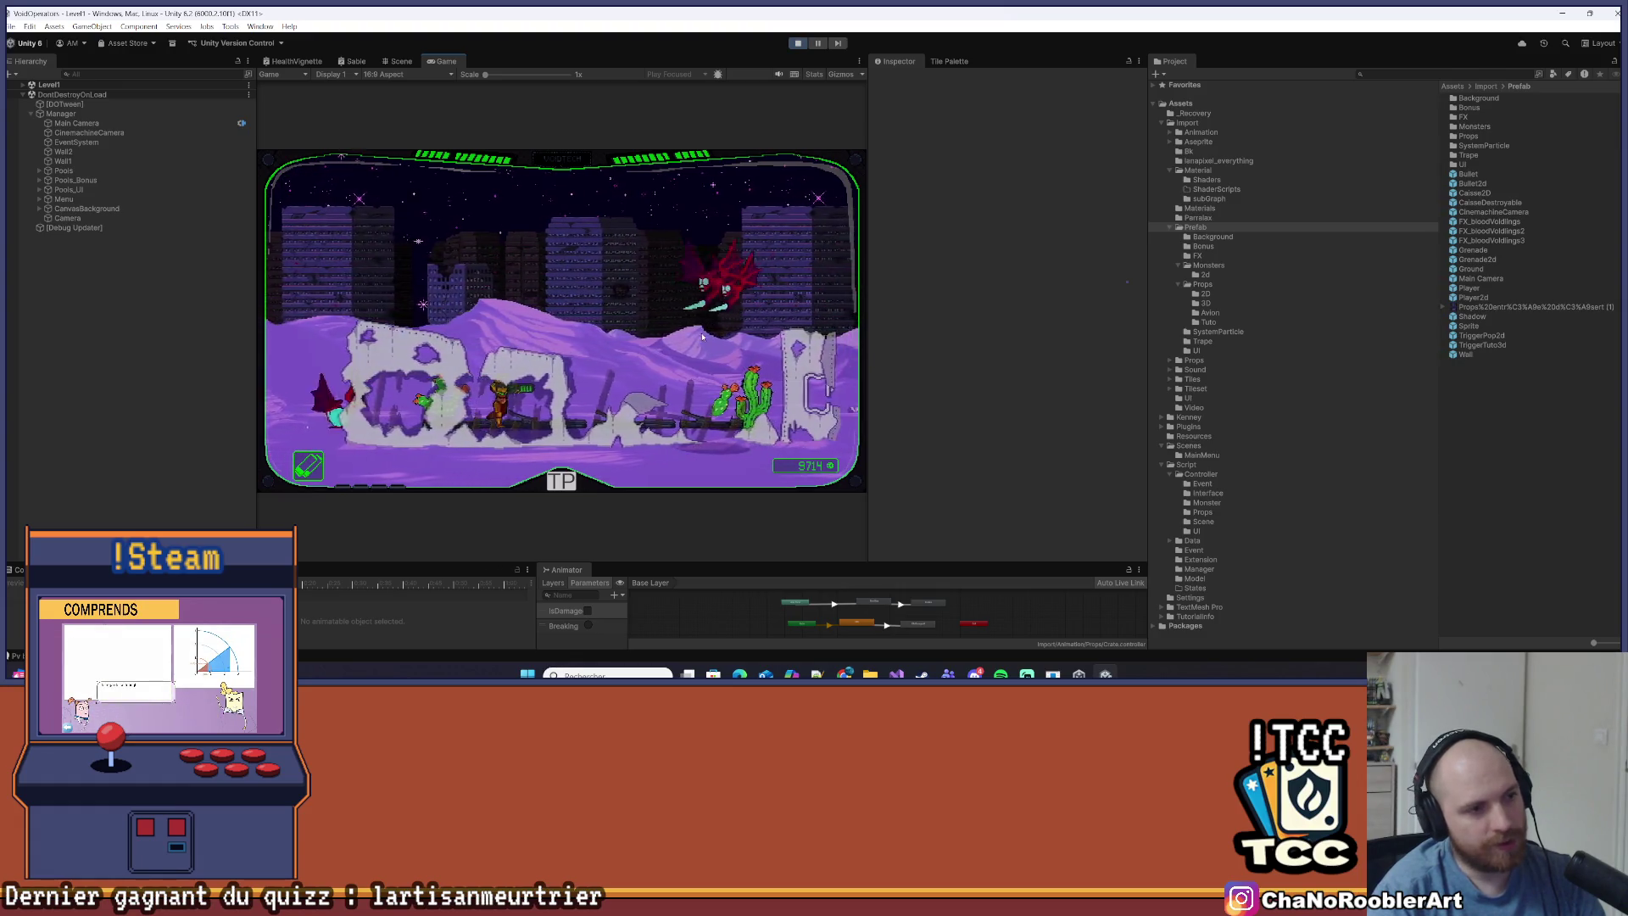
pyautogui.press('d')
pyautogui.click(797, 44)
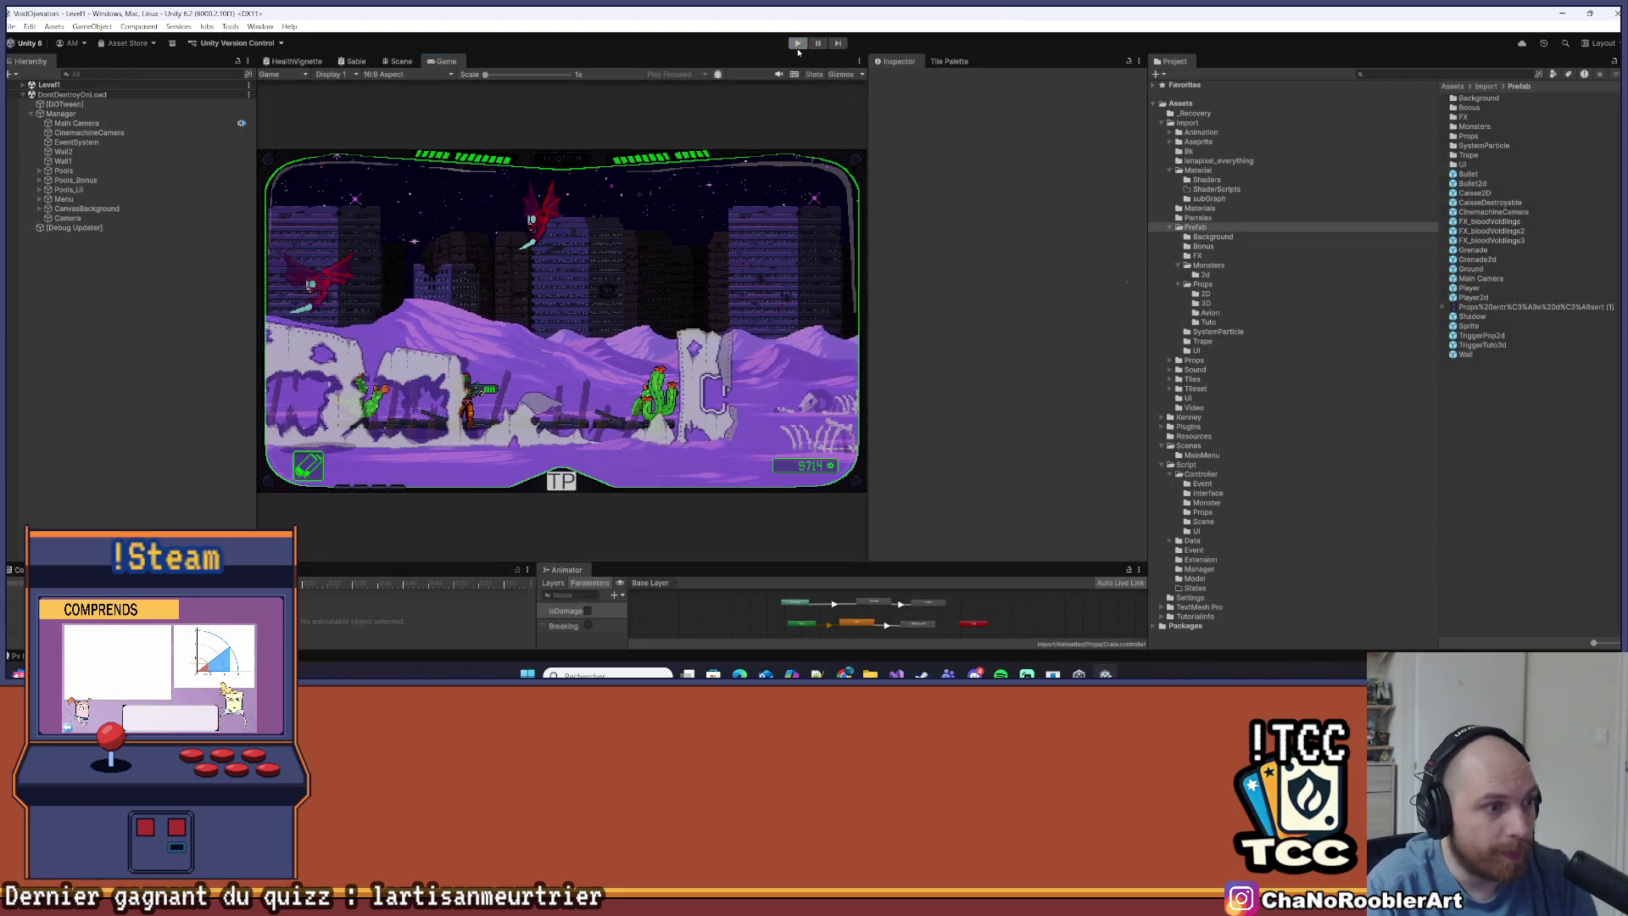
# Select crate CaisseDestroyable (18) in the Scene view to review its components
pyautogui.moveTo(580, 360)
pyautogui.mouseDown()
pyautogui.moveTo(581, 394)
pyautogui.moveTo(442, 518)
pyautogui.moveTo(556, 327)
pyautogui.moveTo(458, 361)
pyautogui.moveTo(763, 382)
pyautogui.moveTo(698, 411)
pyautogui.moveTo(399, 319)
pyautogui.moveTo(456, 384)
pyautogui.mouseUp()
pyautogui.scroll(5, 509, 380)
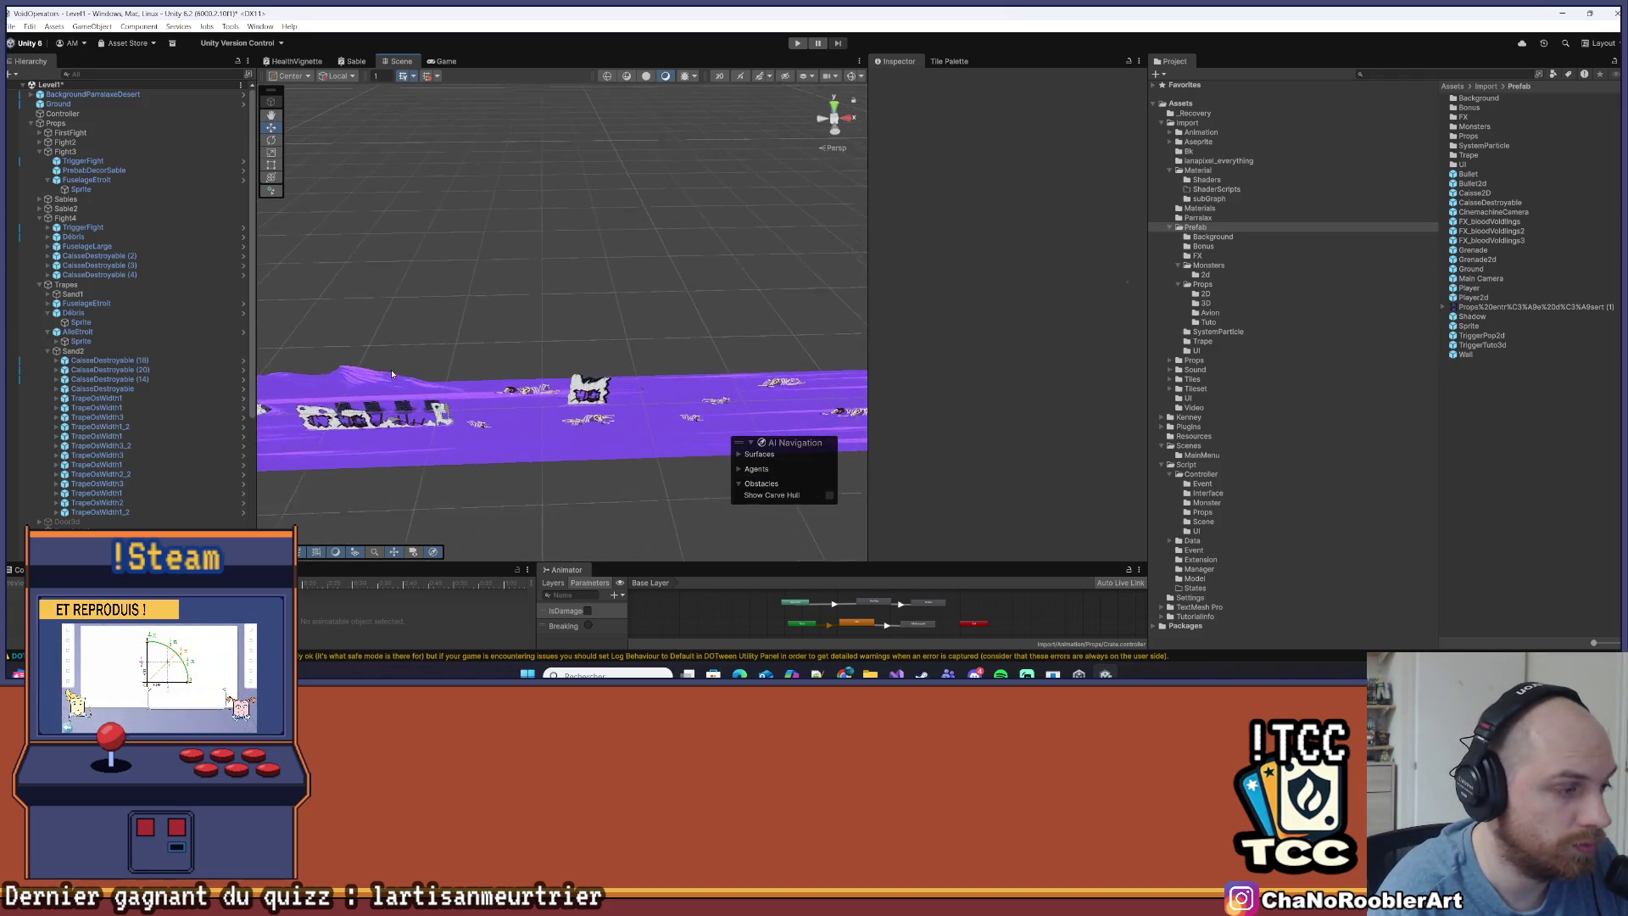
pyautogui.click(143, 363)
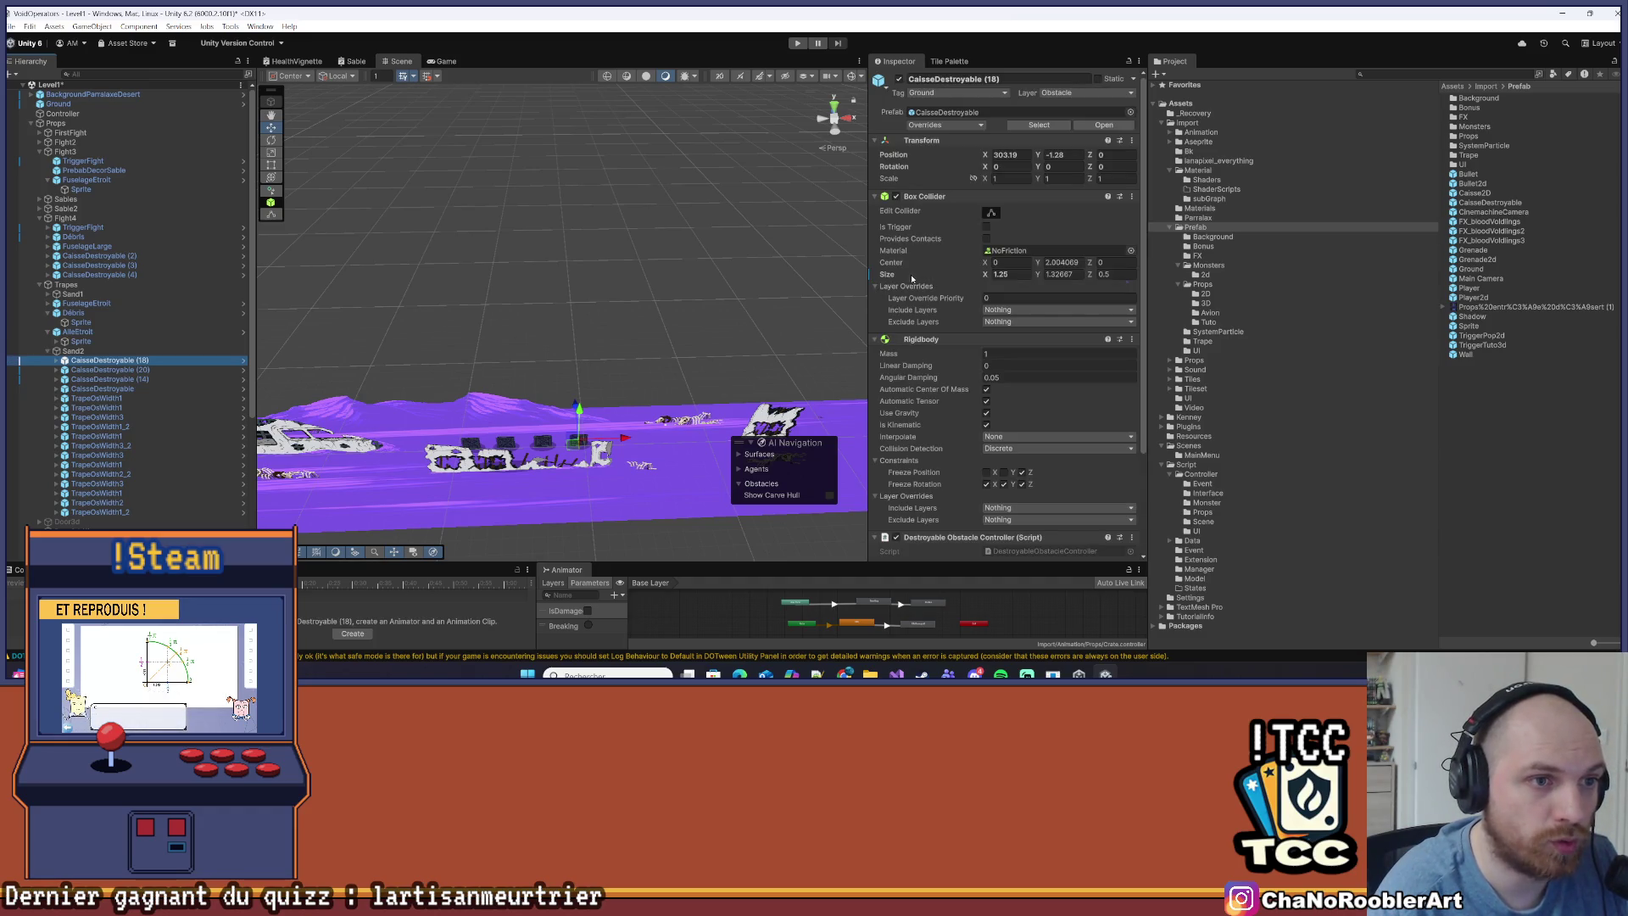
pyautogui.click(545, 229)
# Review crate CaisseDestroyable (2)'s Rigidbody and Destroyable Obstacle Controller settings, then enter Play mode
pyautogui.scroll(-5, 594, 331)
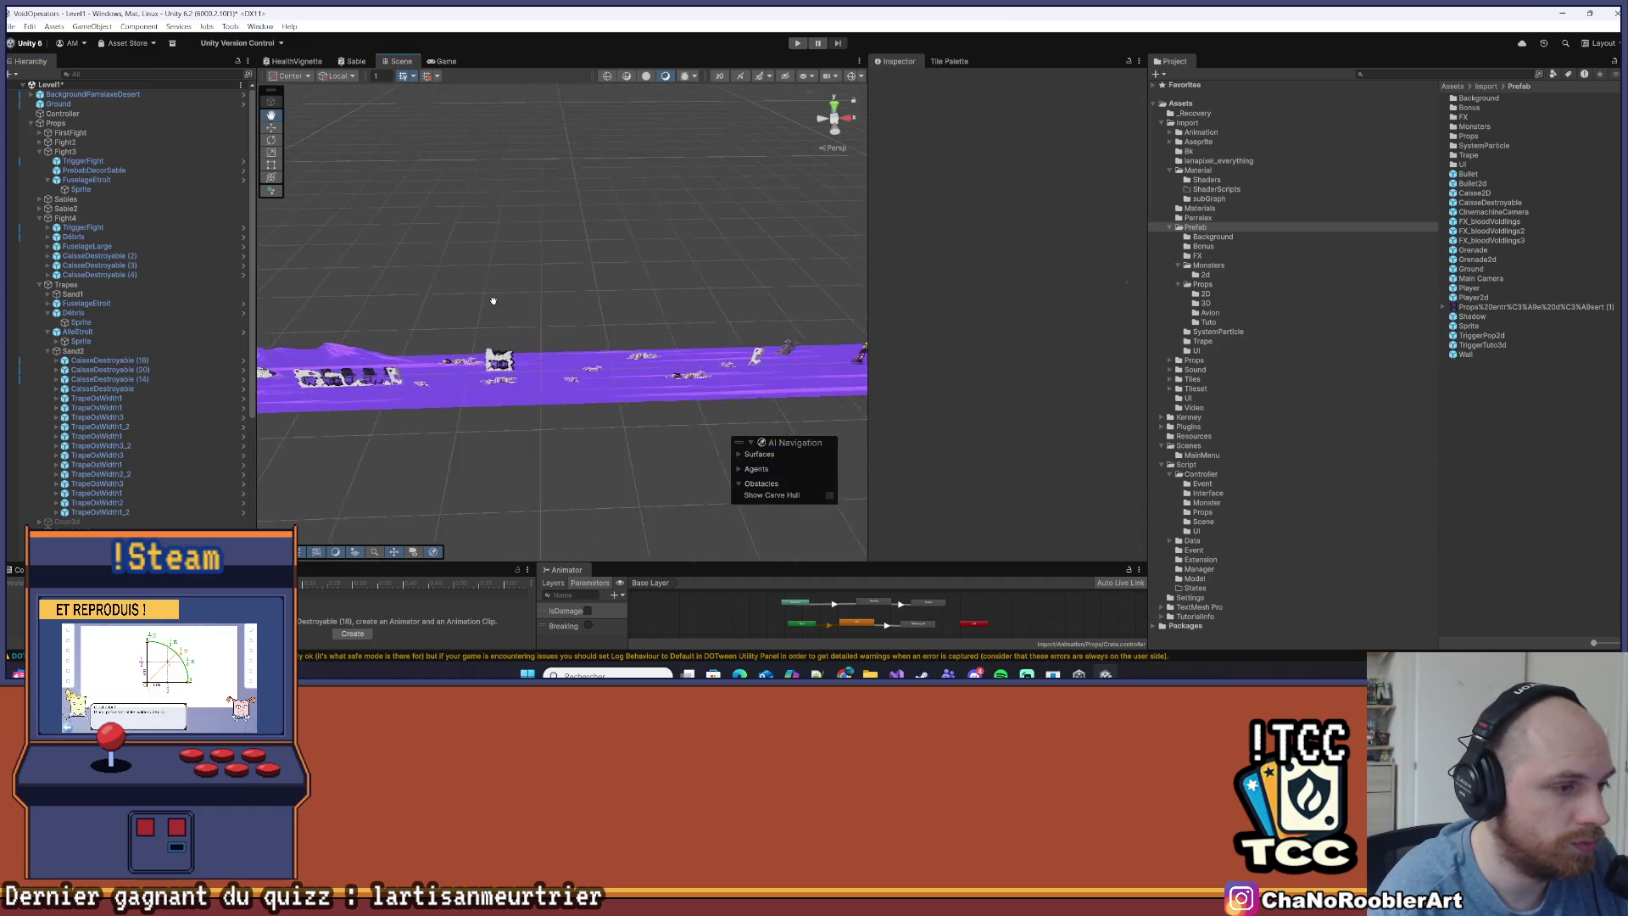
pyautogui.click(569, 355)
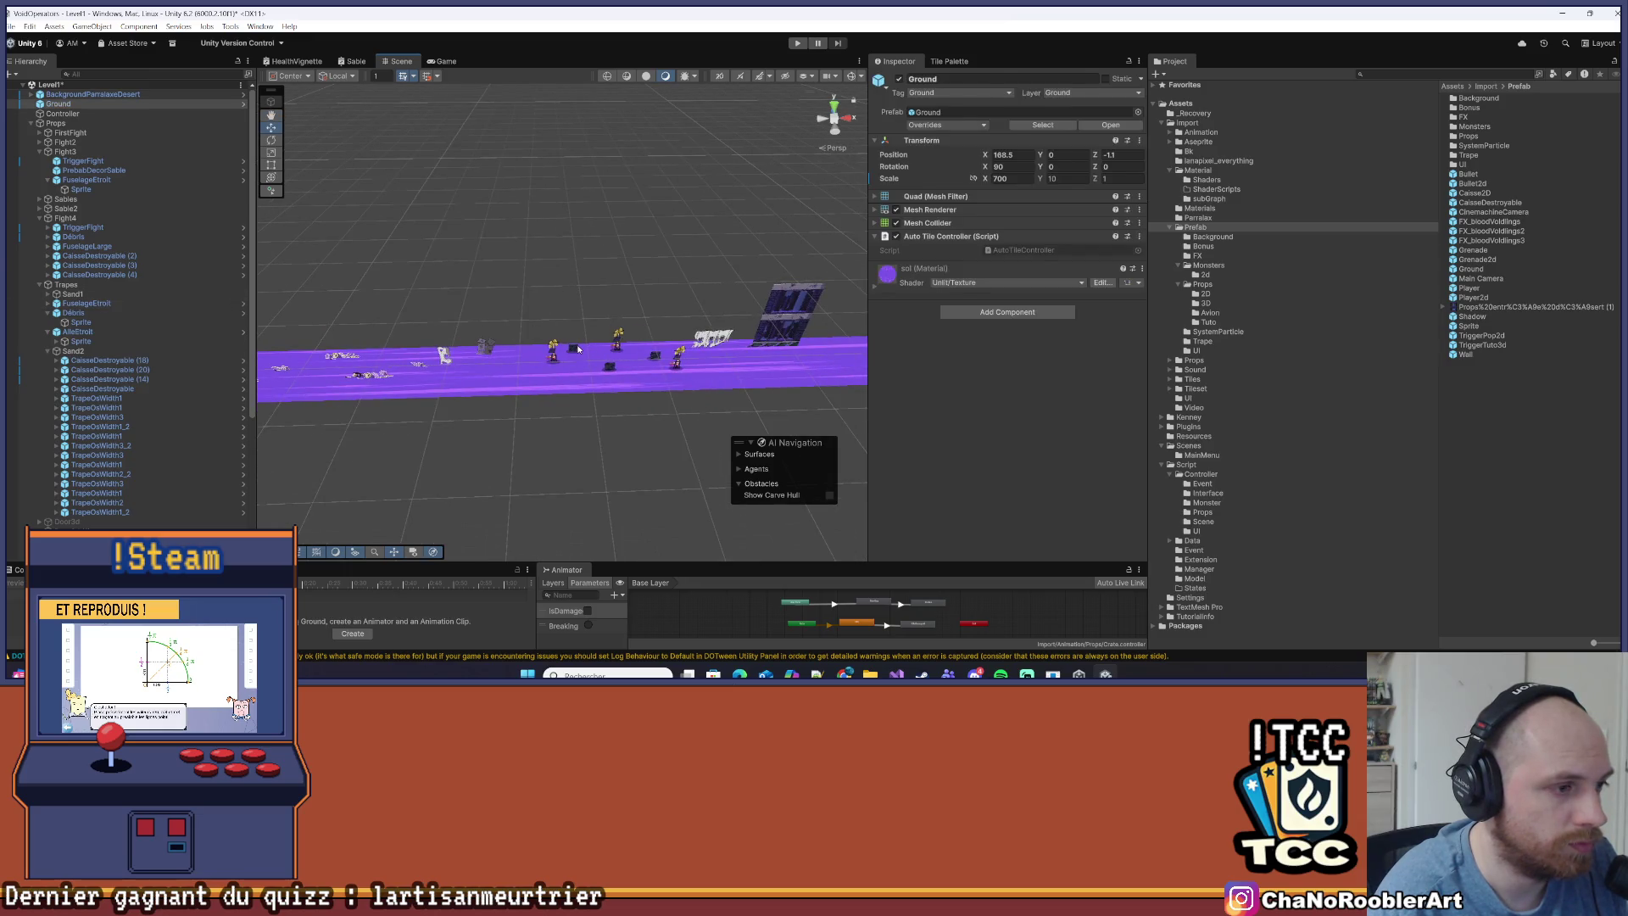
pyautogui.scroll(-5, 954, 333)
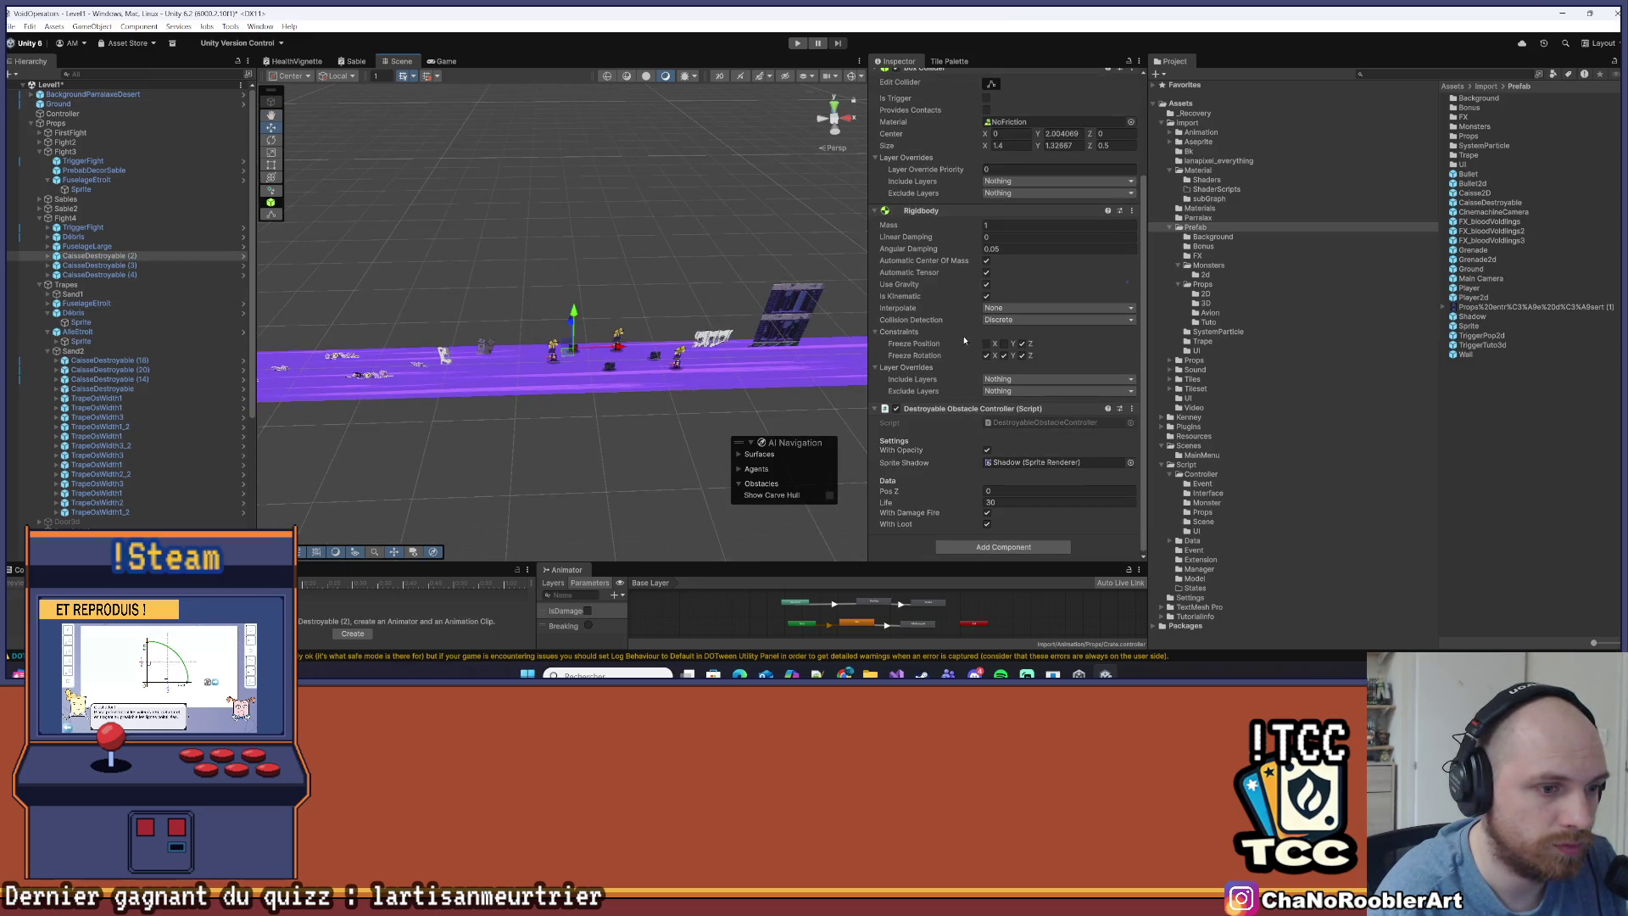
pyautogui.scroll(5, 508, 390)
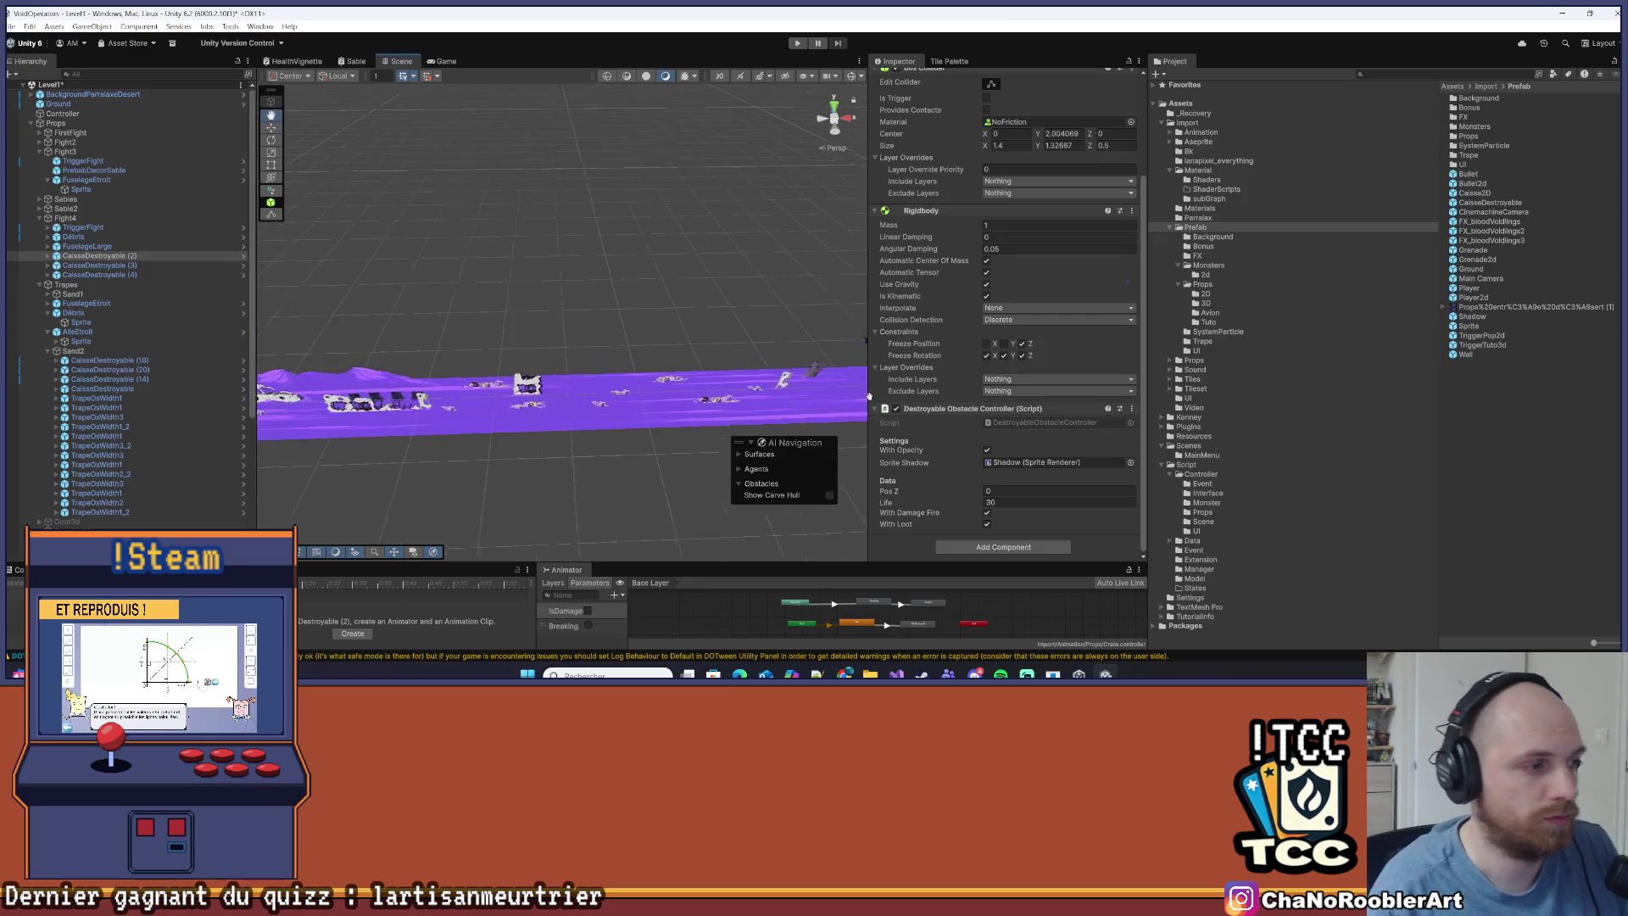
pyautogui.click(798, 44)
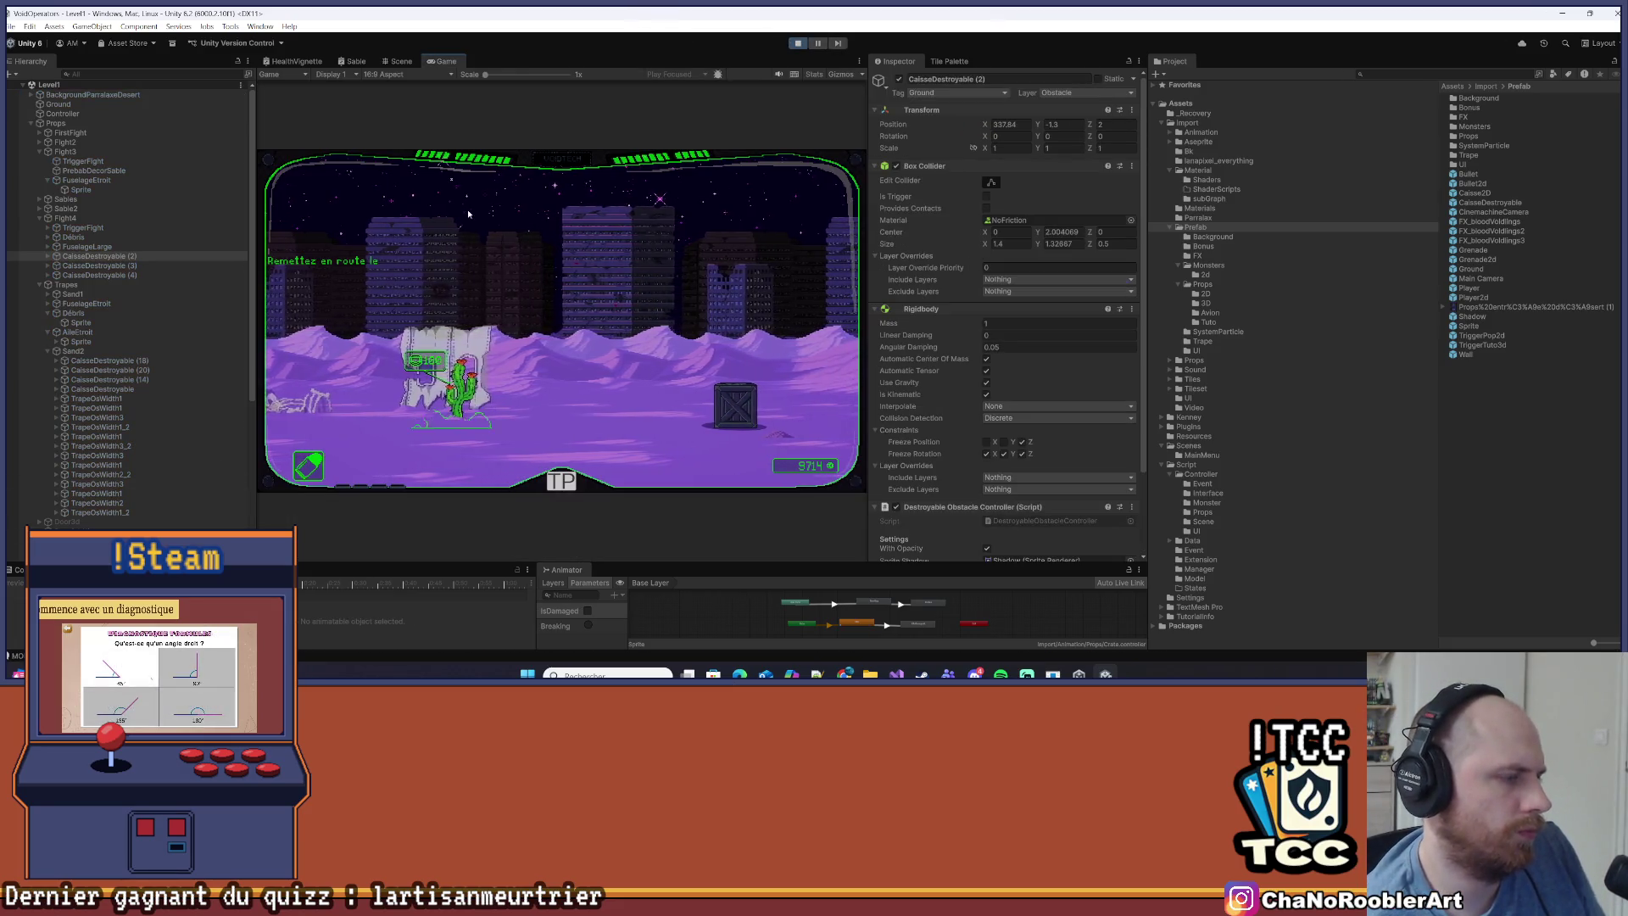
# Collapse the Fight3 and Props groups in the Hierarchy while the game runs
pyautogui.scroll(-2, 205, 335)
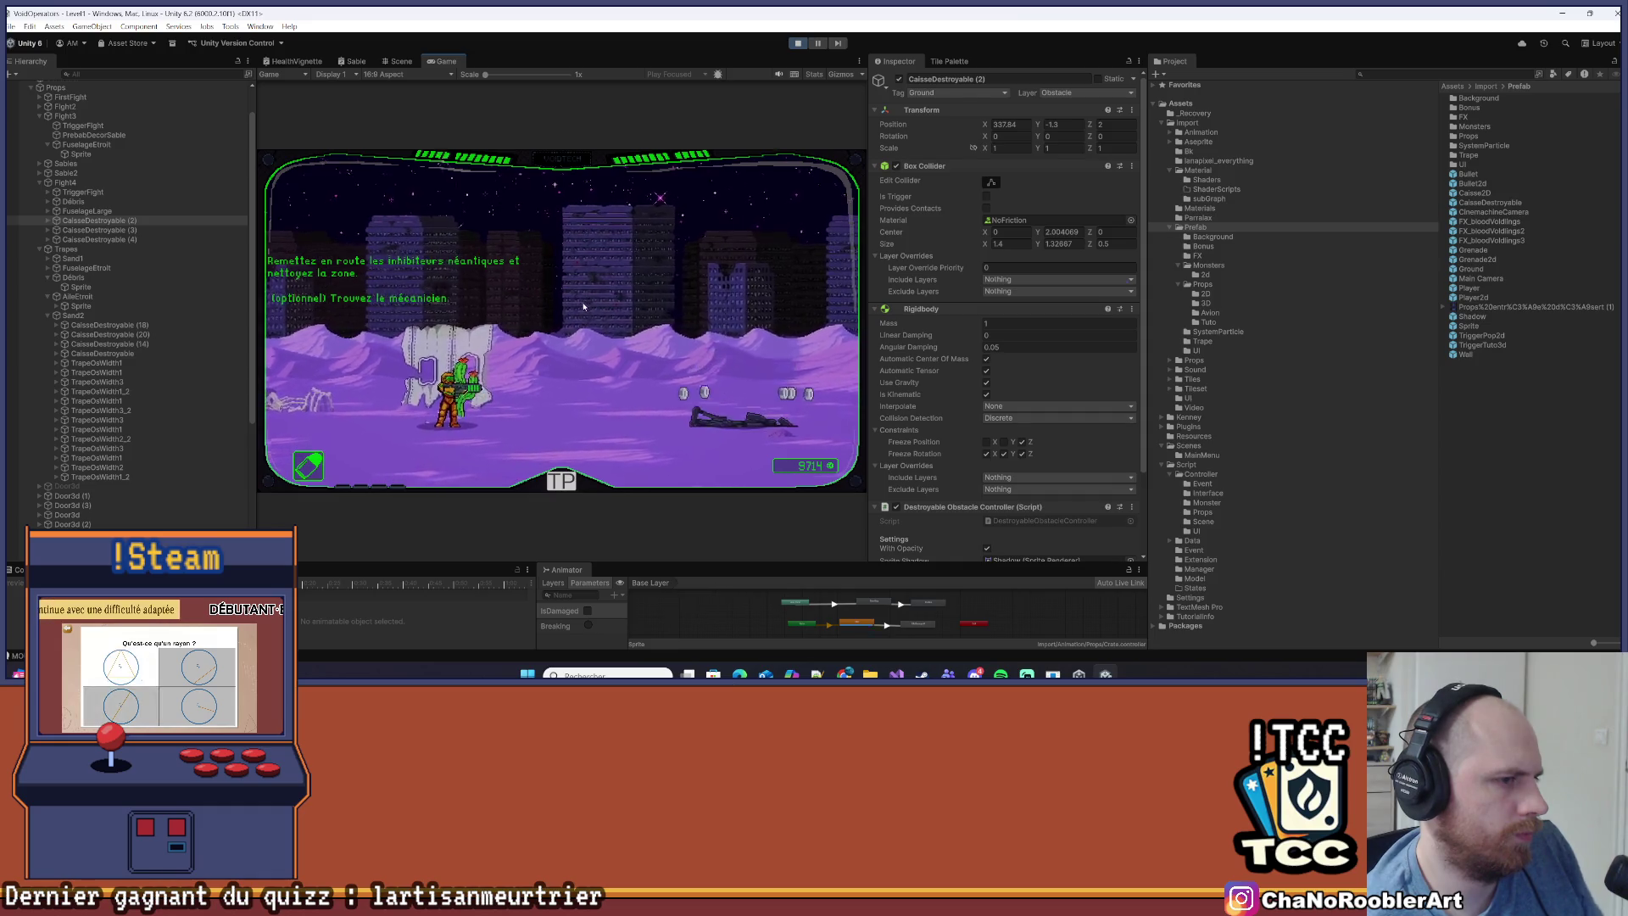
pyautogui.scroll(2, 94, 212)
pyautogui.click(39, 152)
pyautogui.click(32, 131)
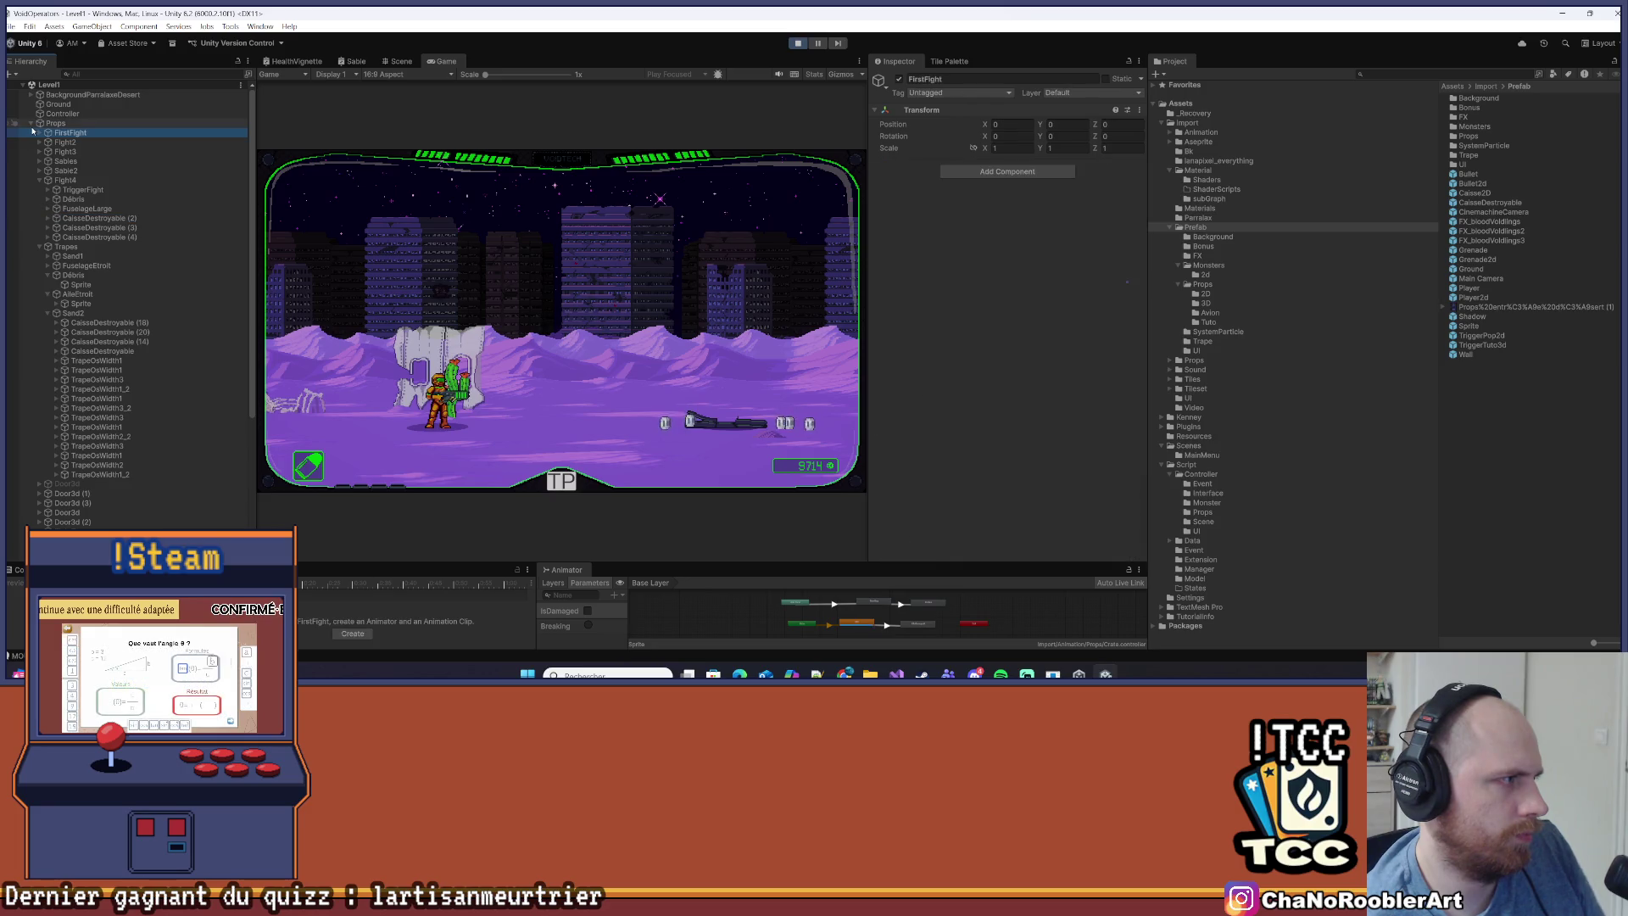
pyautogui.click(31, 124)
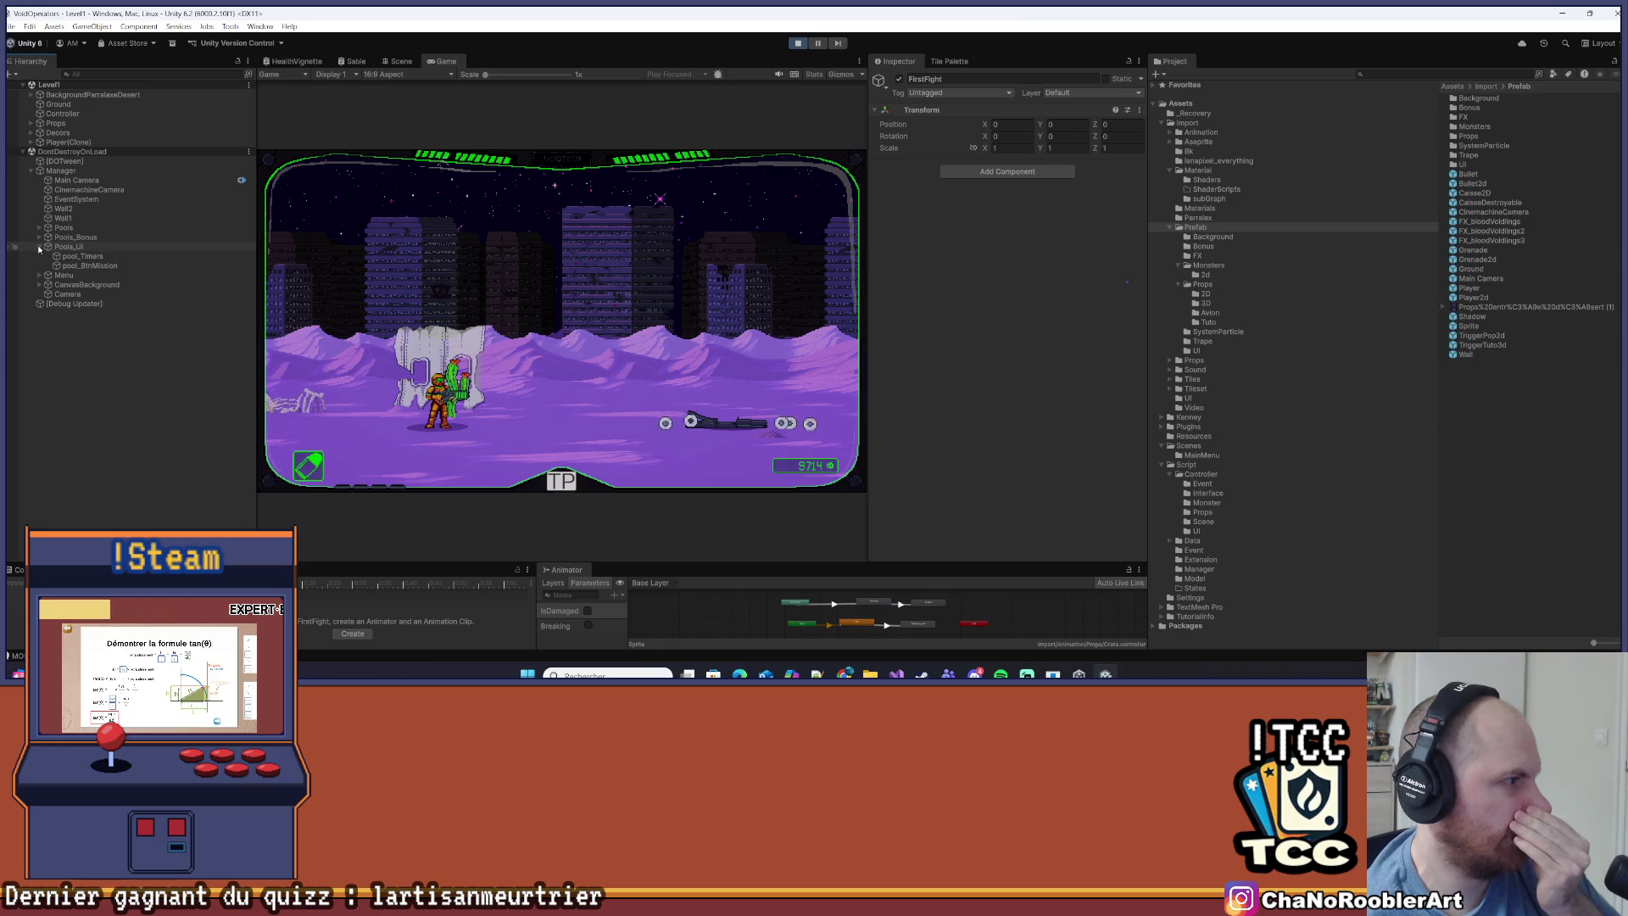
# Expand the Pools and pool_Screw groups, and walk the player past the broken crate and cactus
pyautogui.click(39, 227)
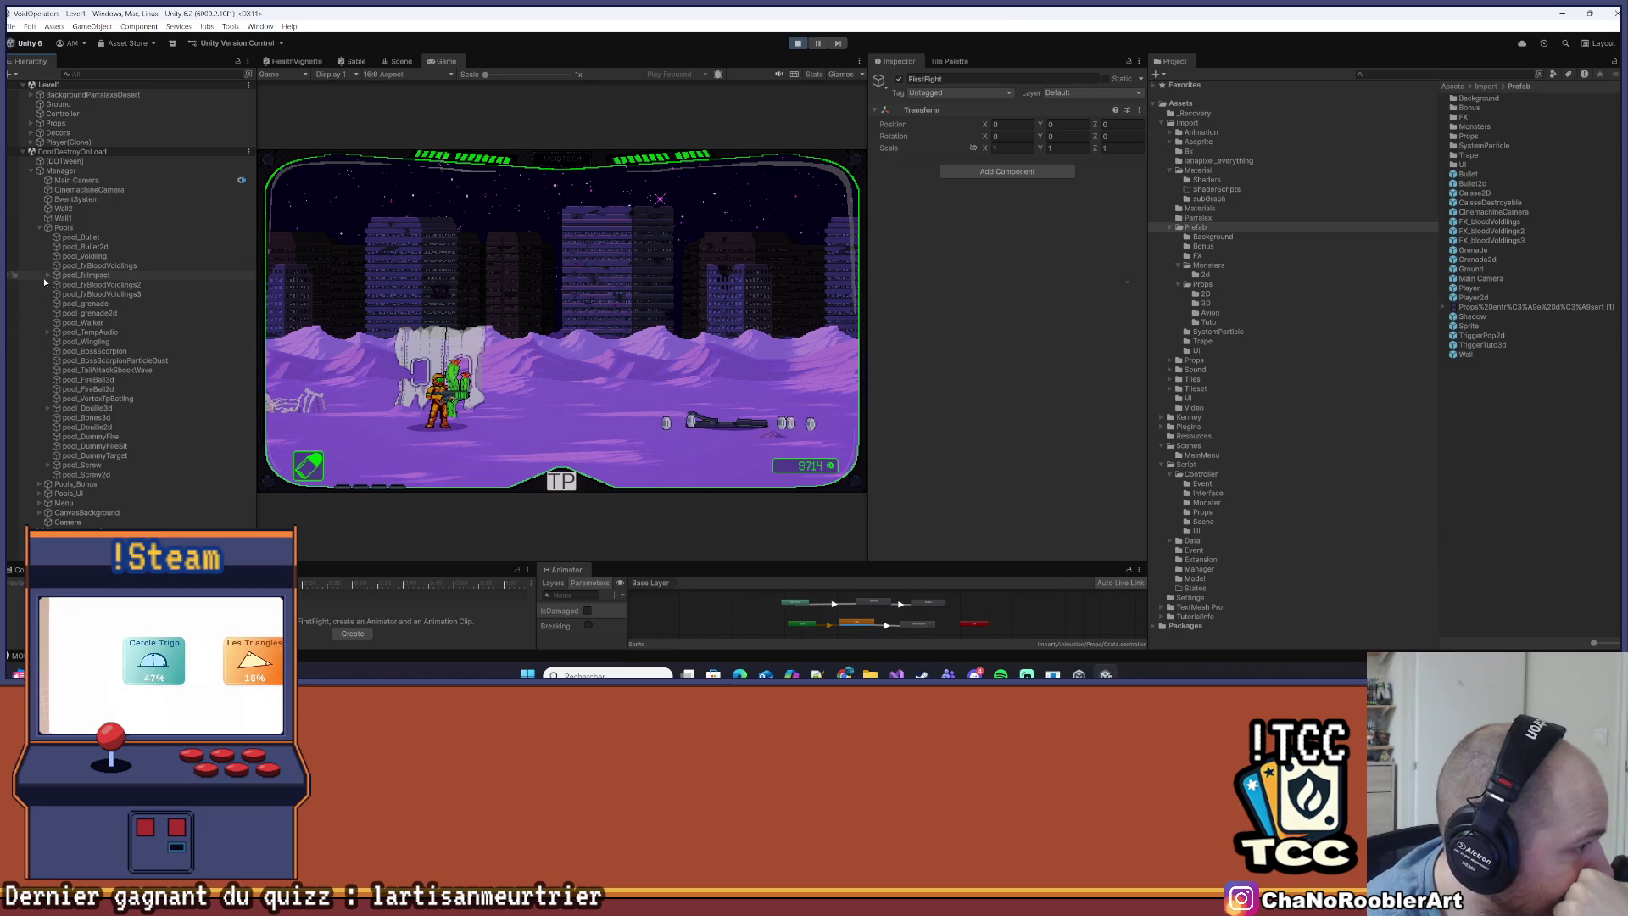
pyautogui.click(48, 465)
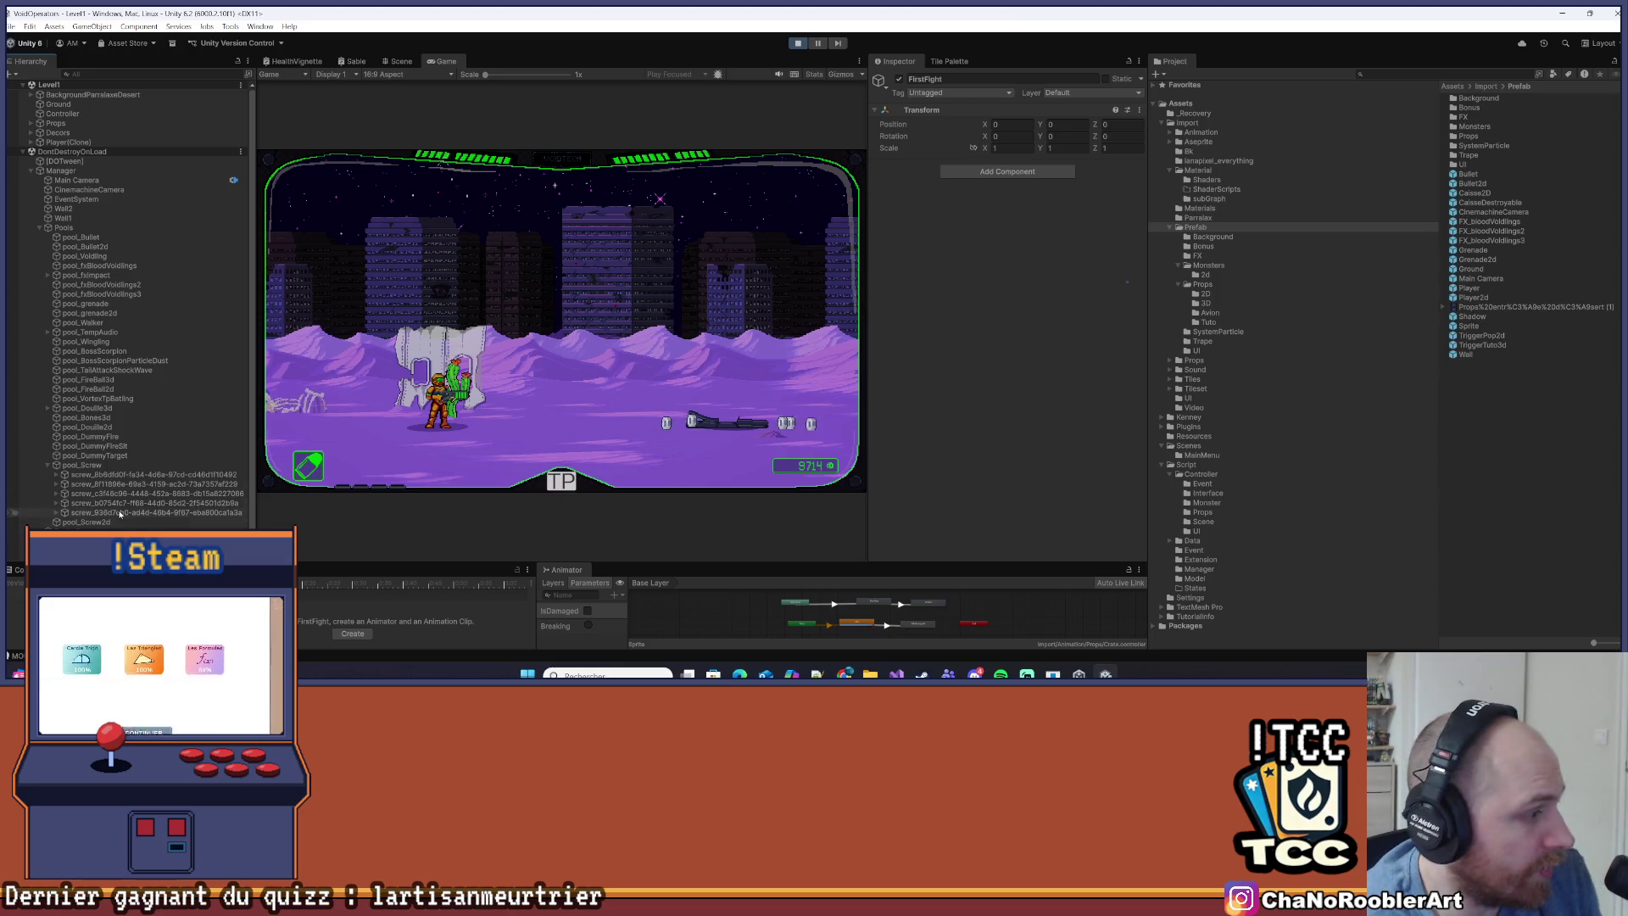
pyautogui.press('d')
pyautogui.press('d')
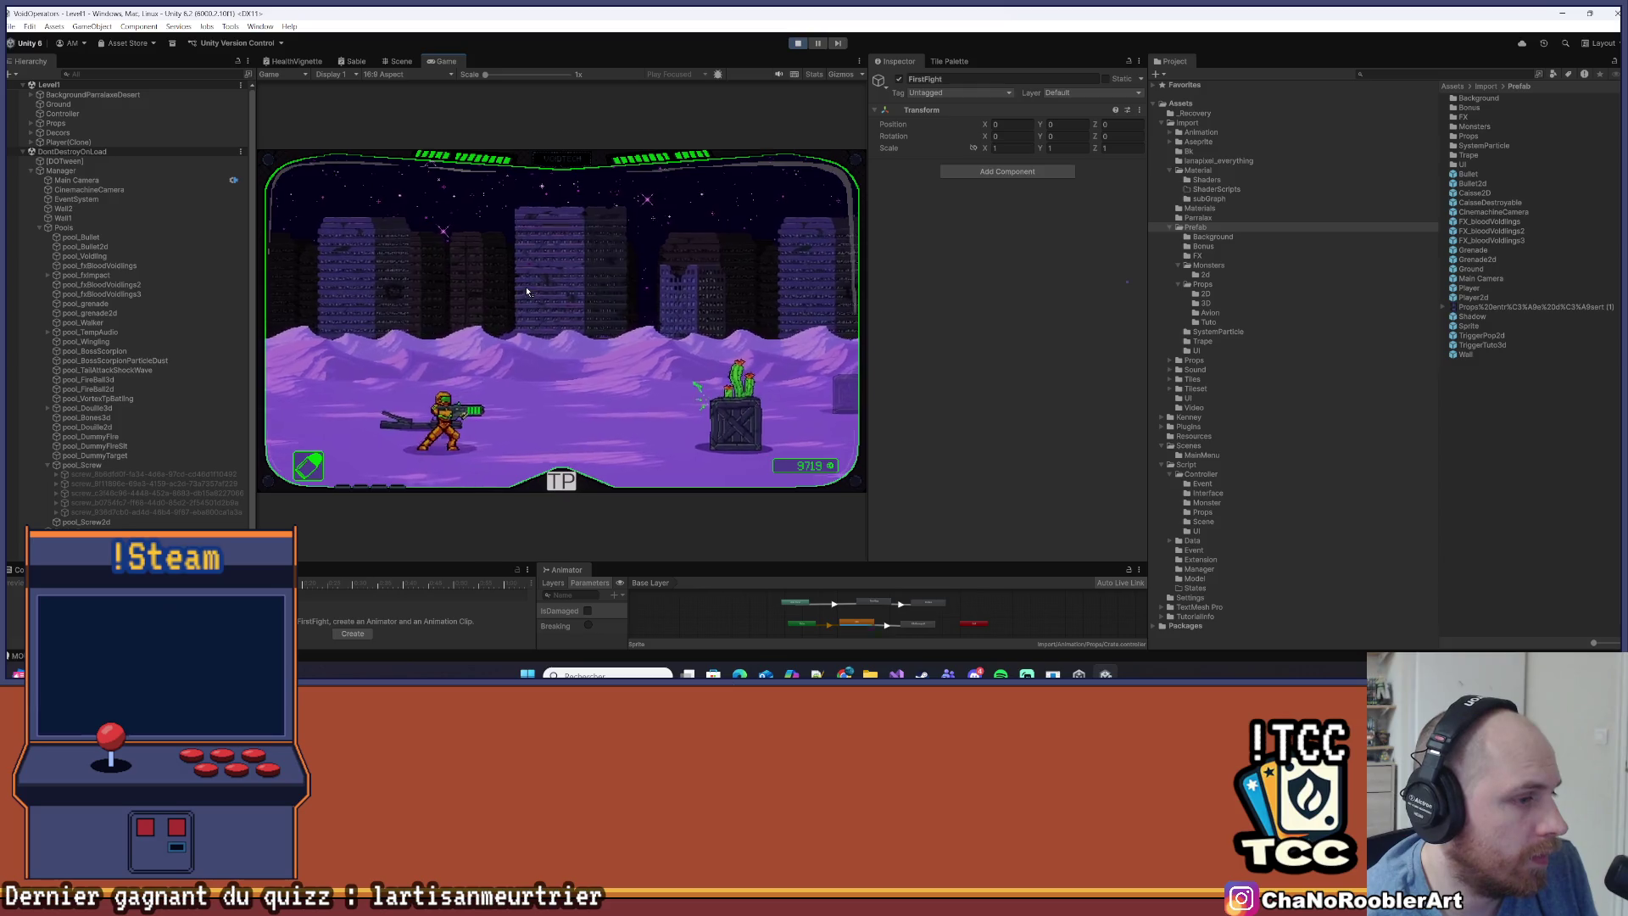
pyautogui.press('d')
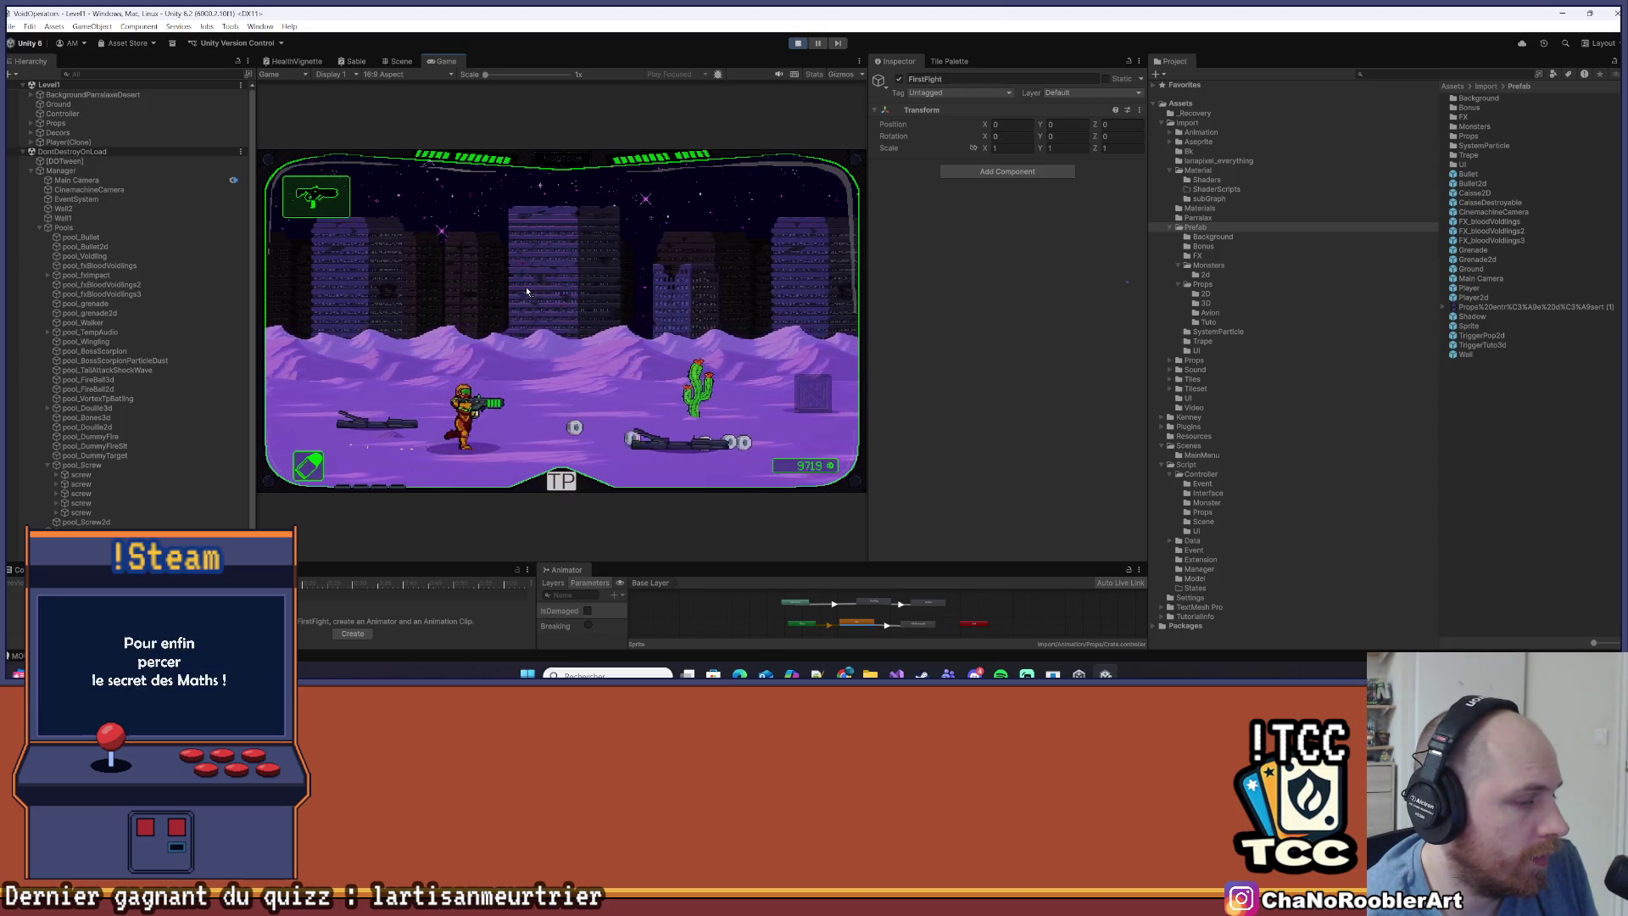
pyautogui.press('d')
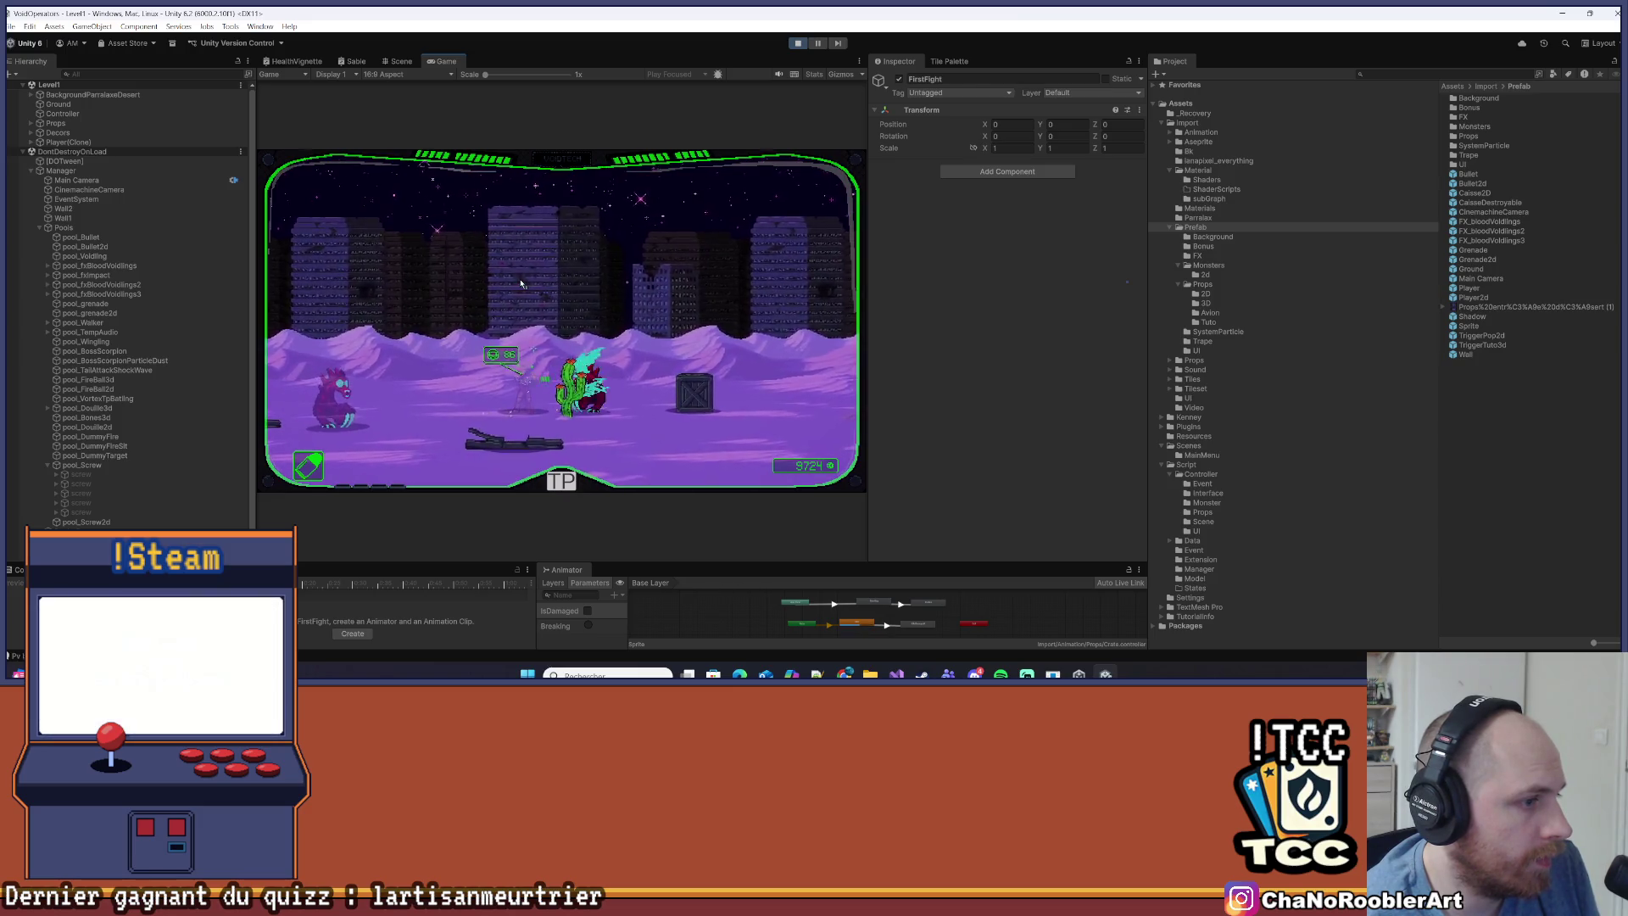
pyautogui.press('d')
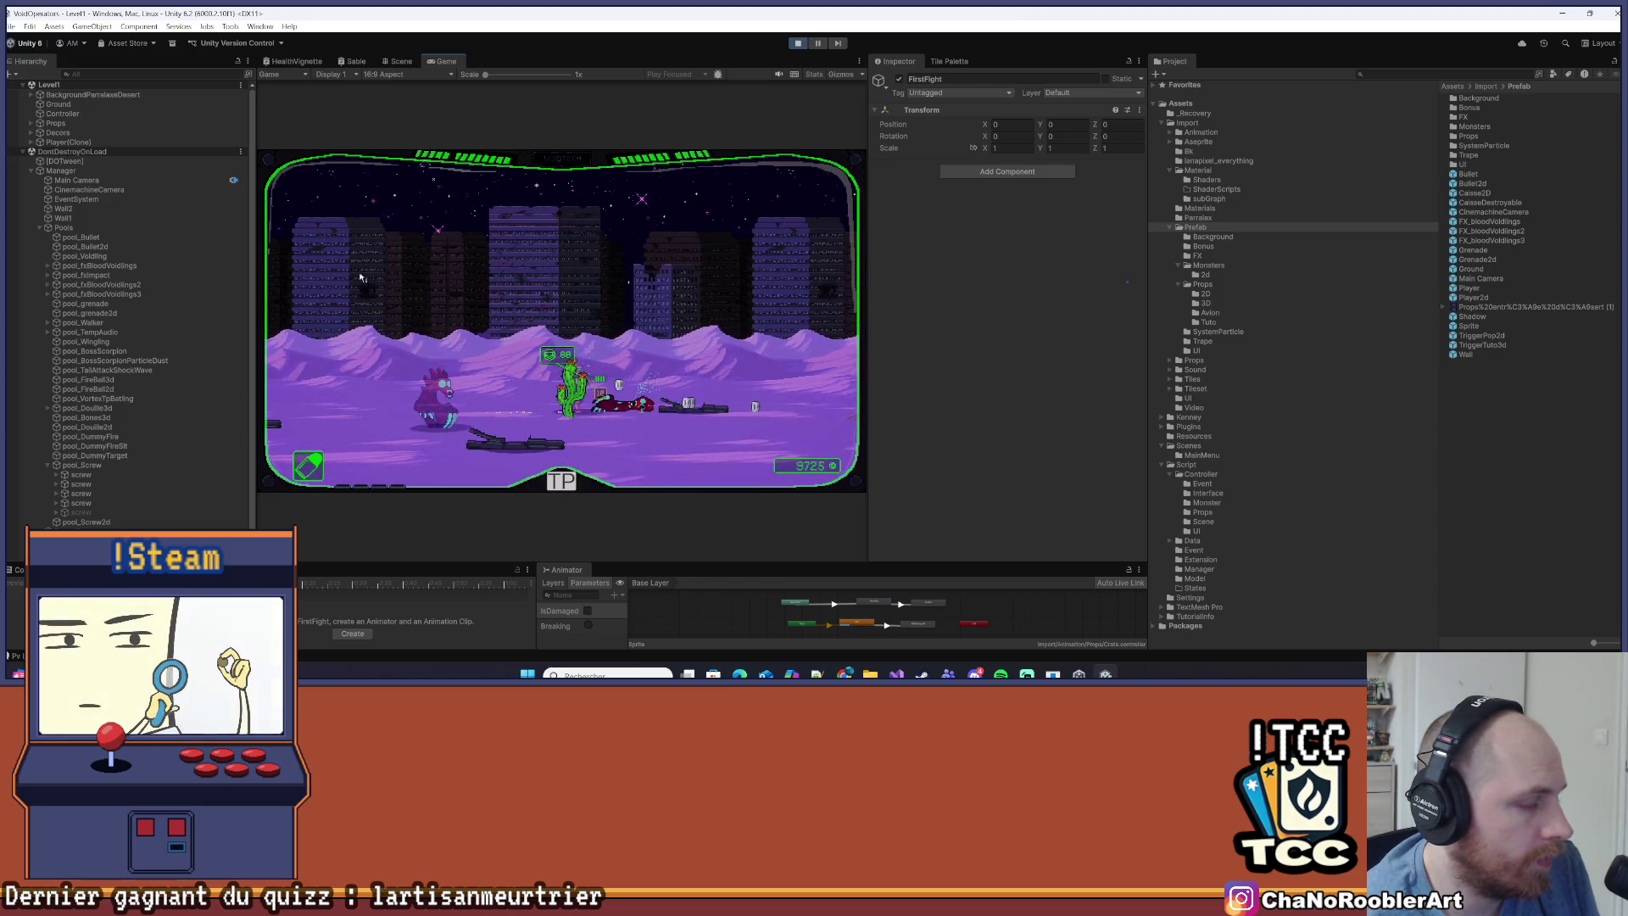
# Teleport into a mission level from the TP menu and select pool_Screw
pyautogui.click(561, 483)
pyautogui.click(413, 326)
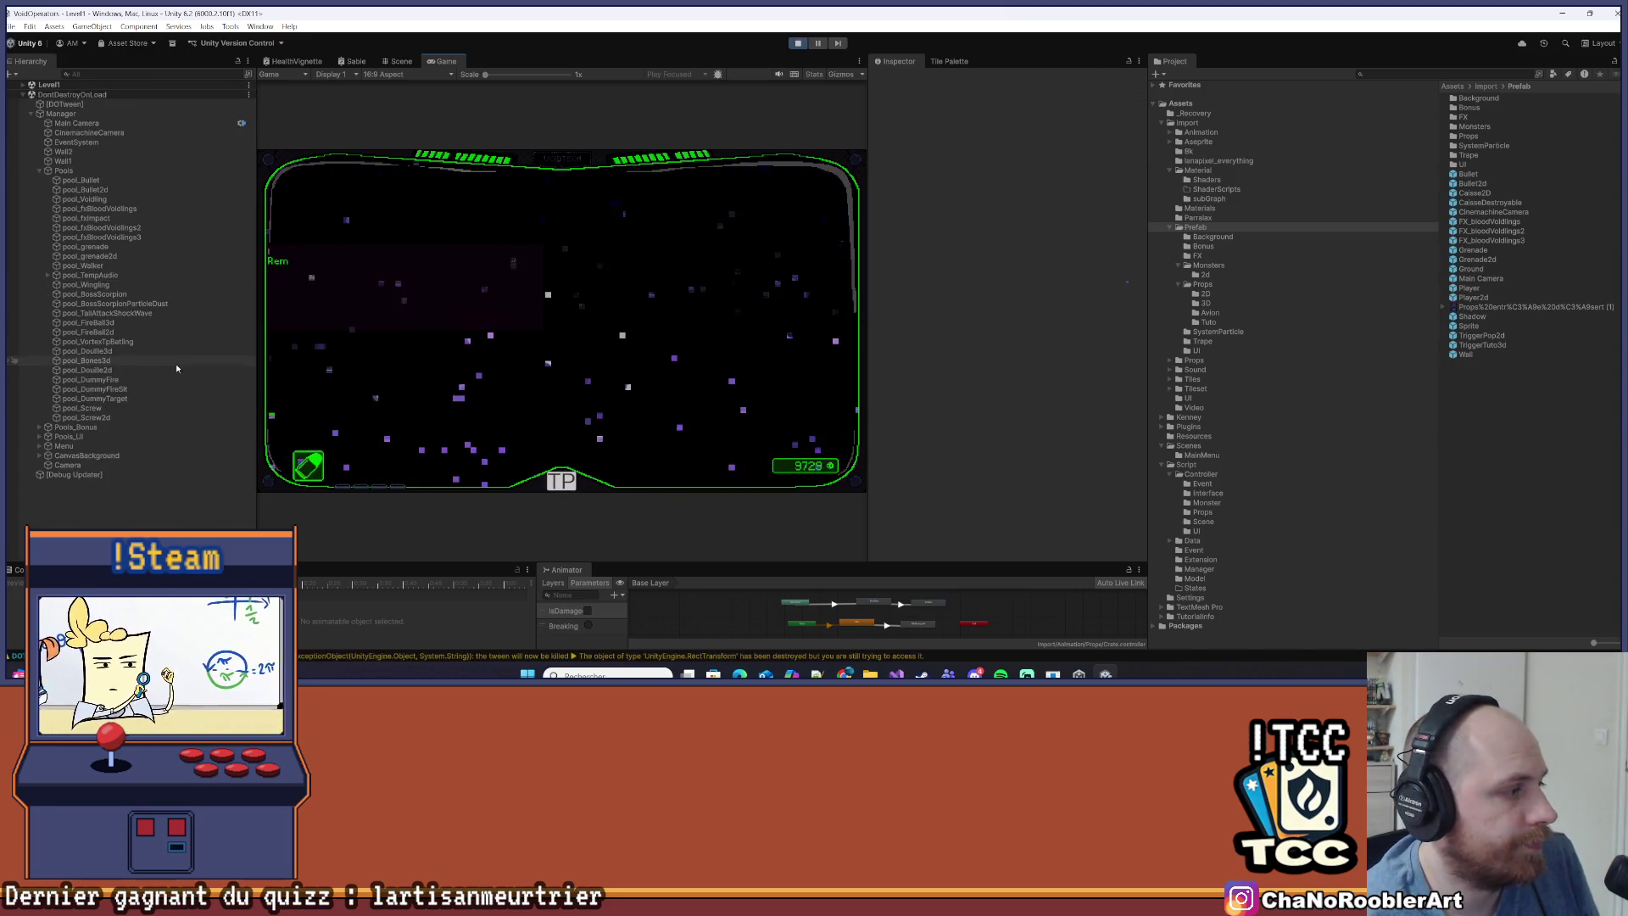
pyautogui.click(178, 408)
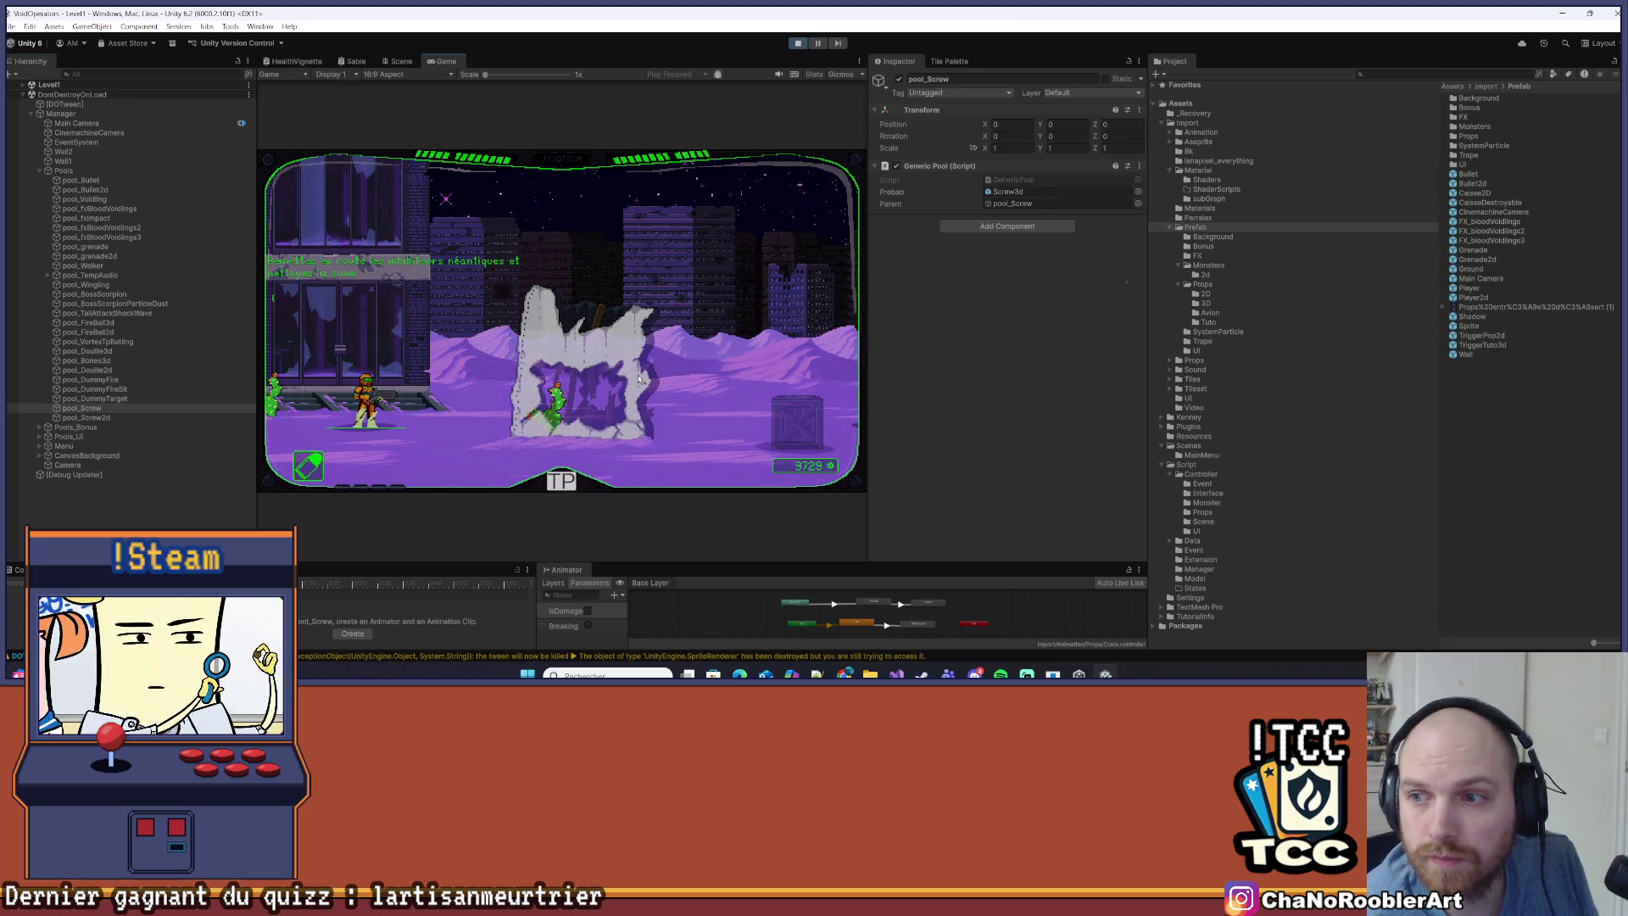
# Run the player right past the ruined walls, then select a spawned screw to view its Screw 3d Controller
pyautogui.press('d')
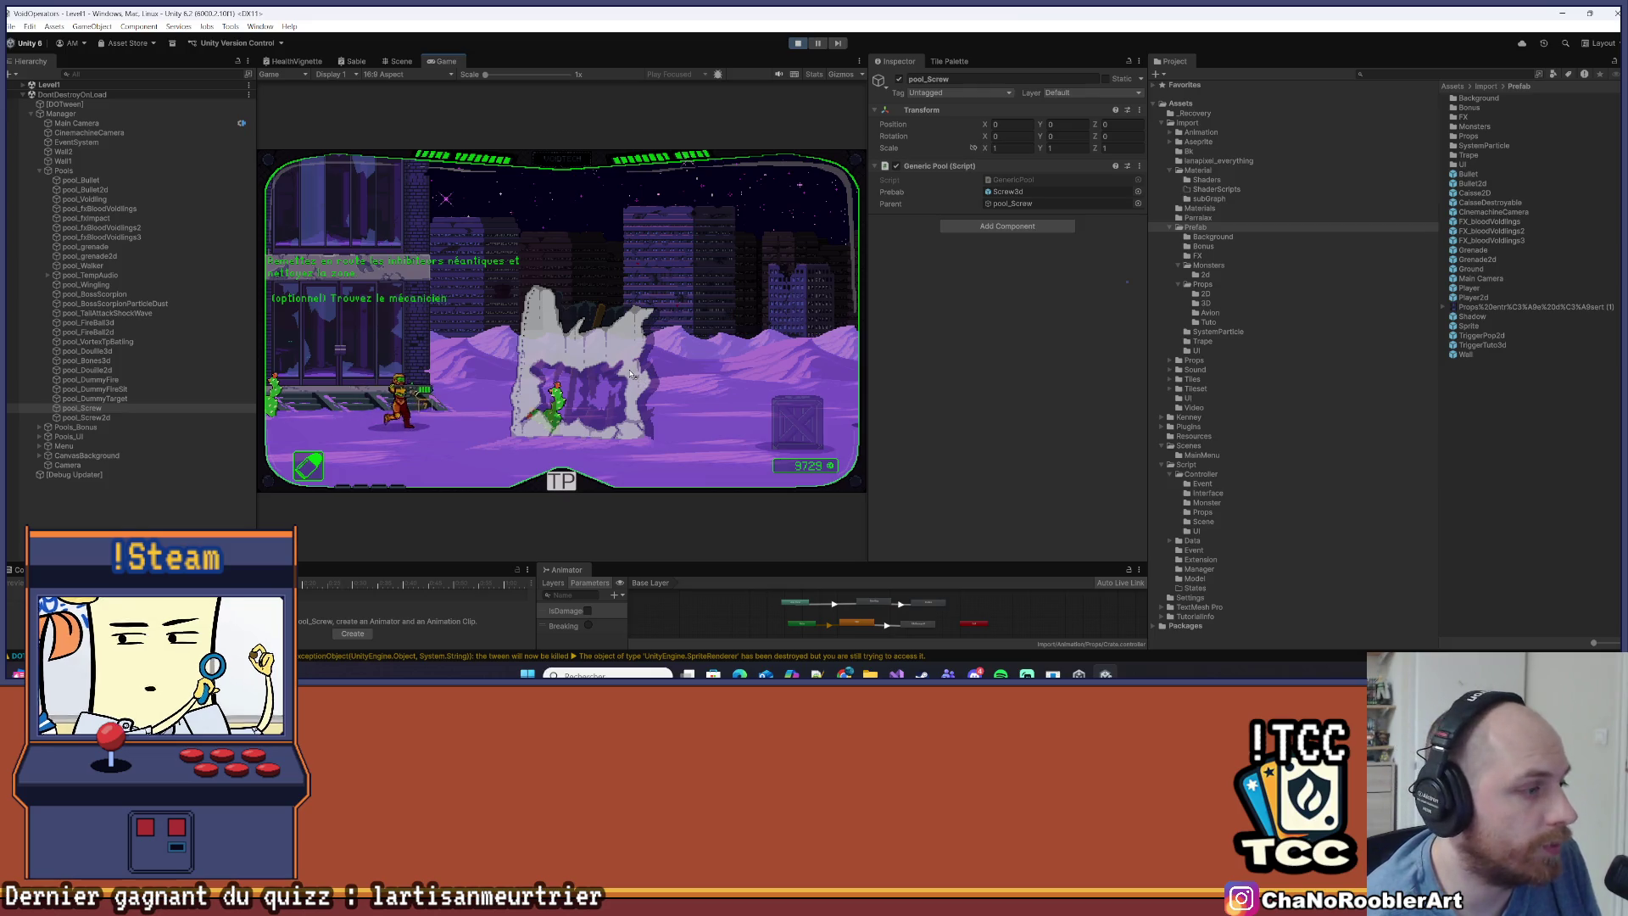
pyautogui.press('d')
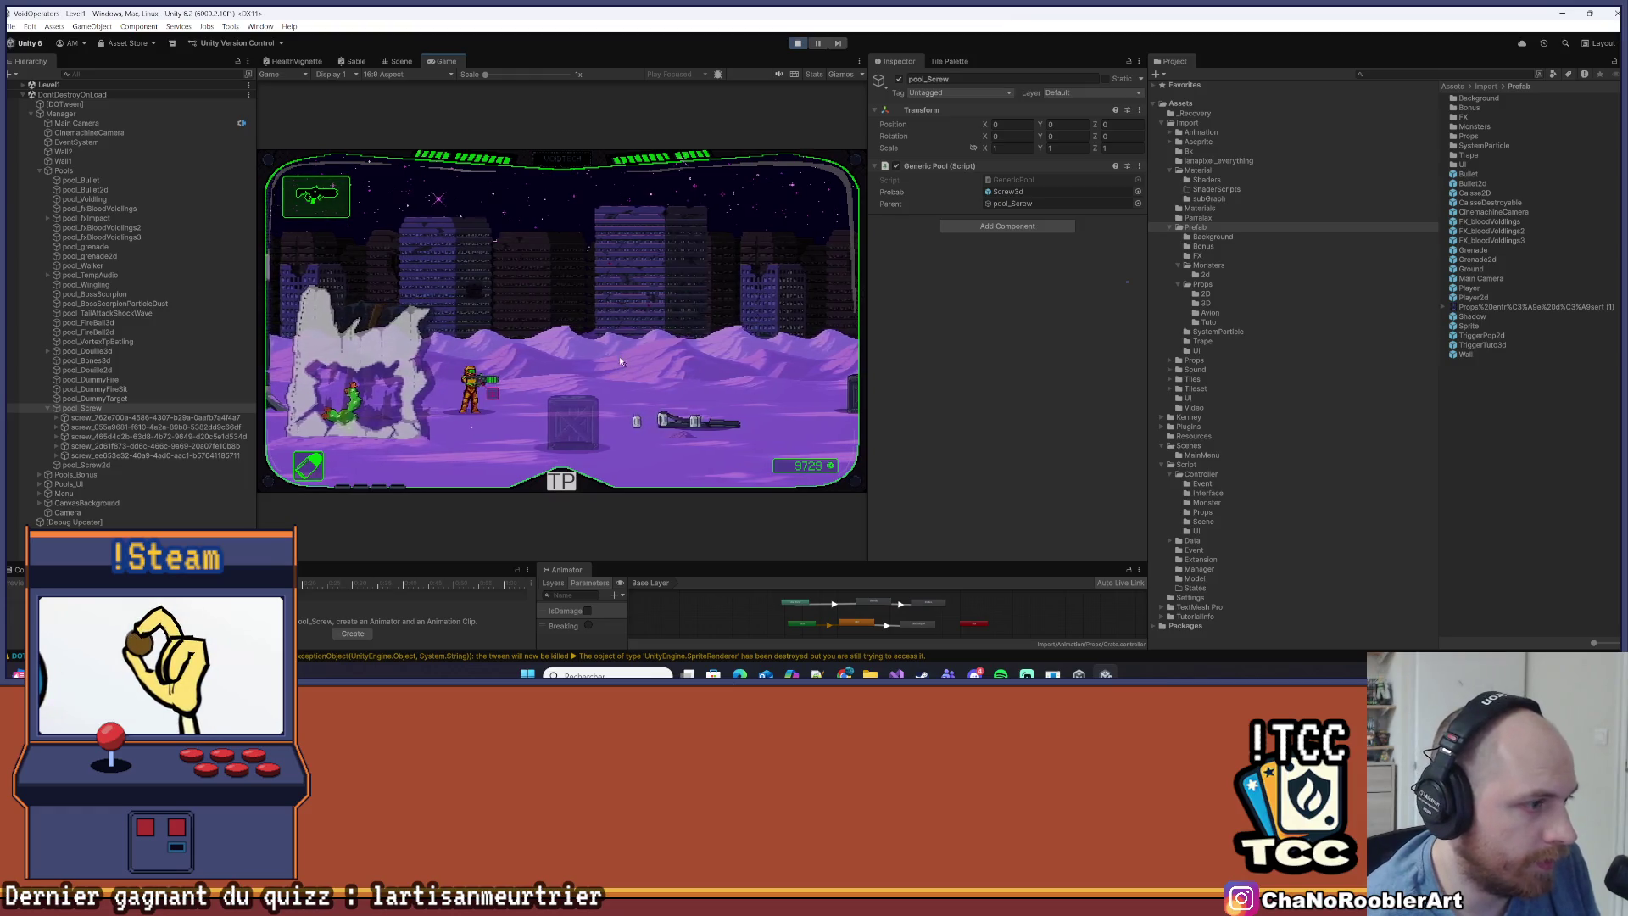
pyautogui.press('a')
pyautogui.press('a')
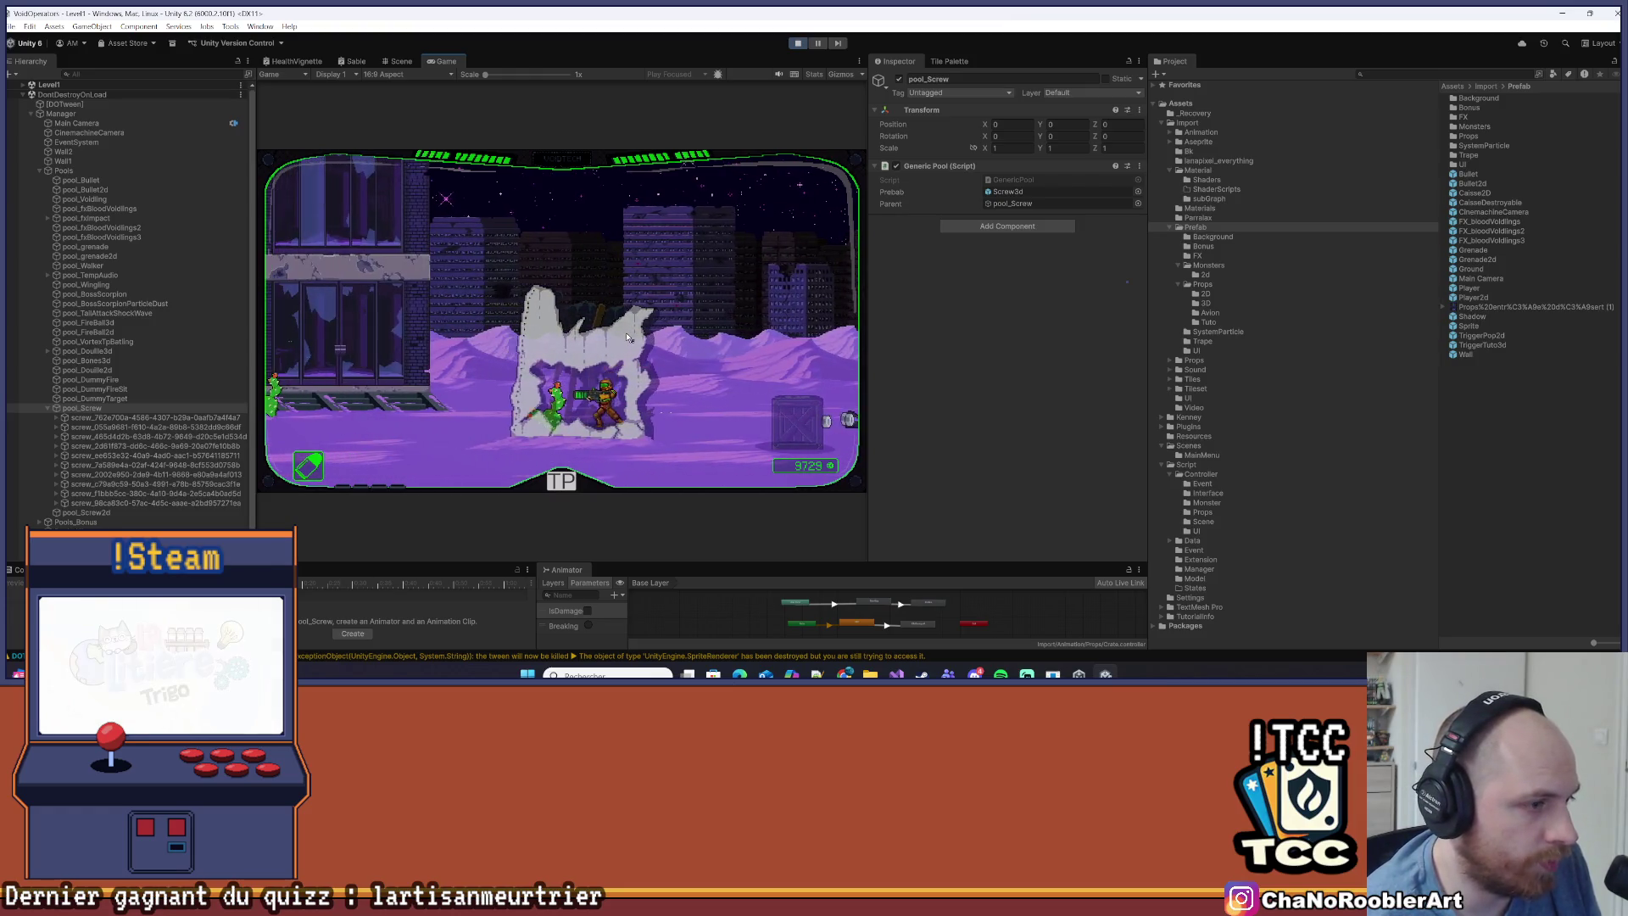
pyautogui.press('d')
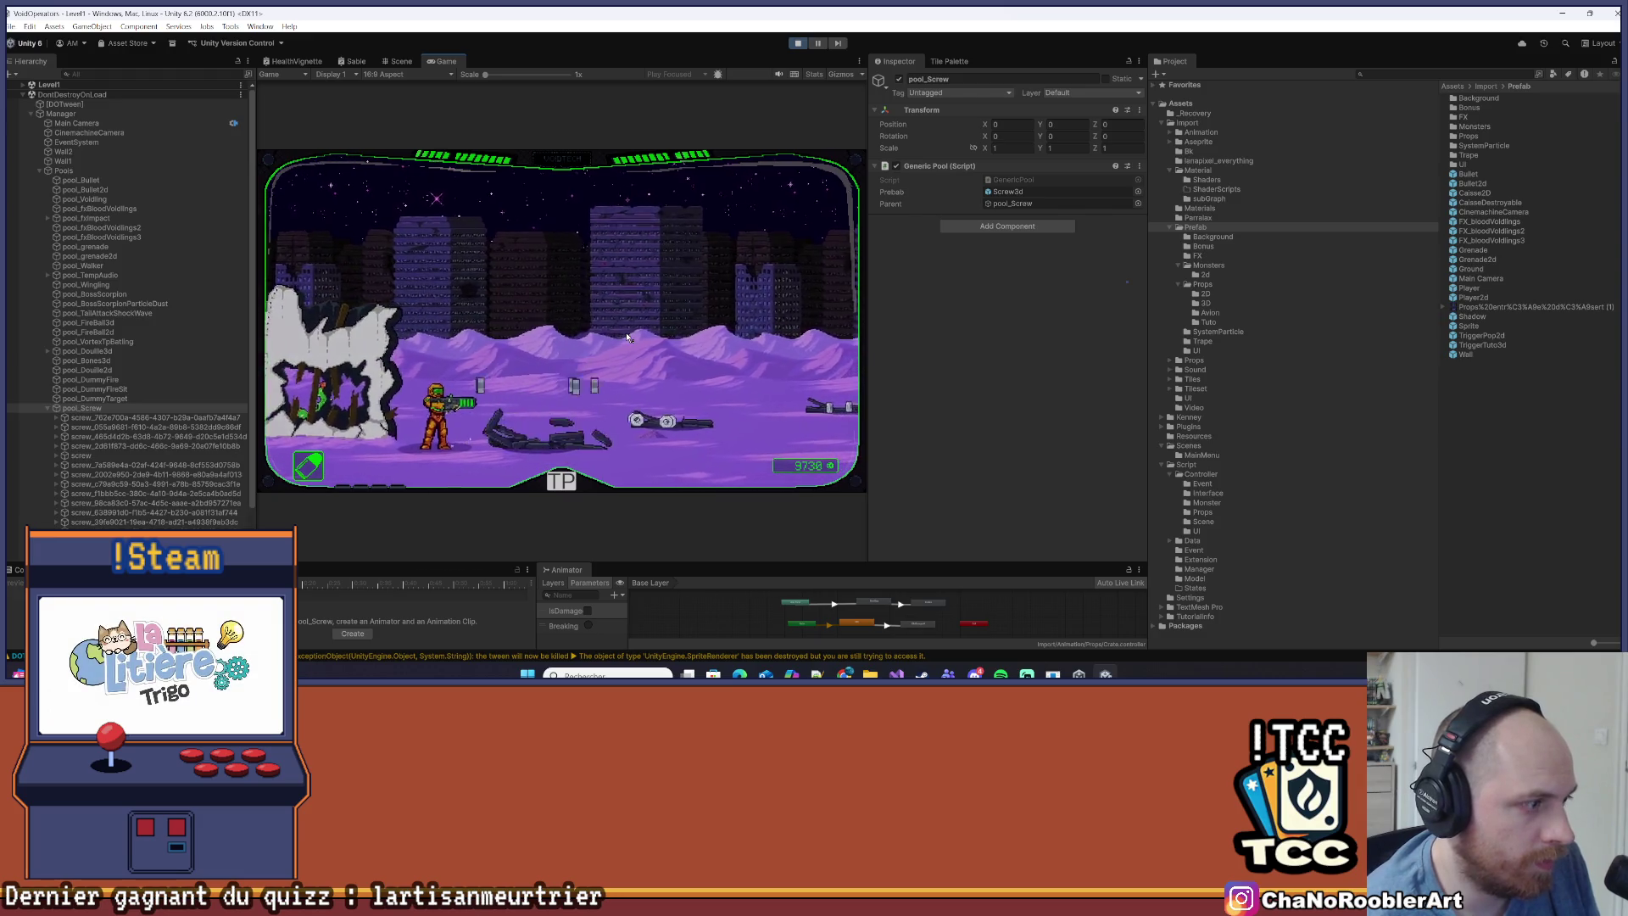
pyautogui.press('d')
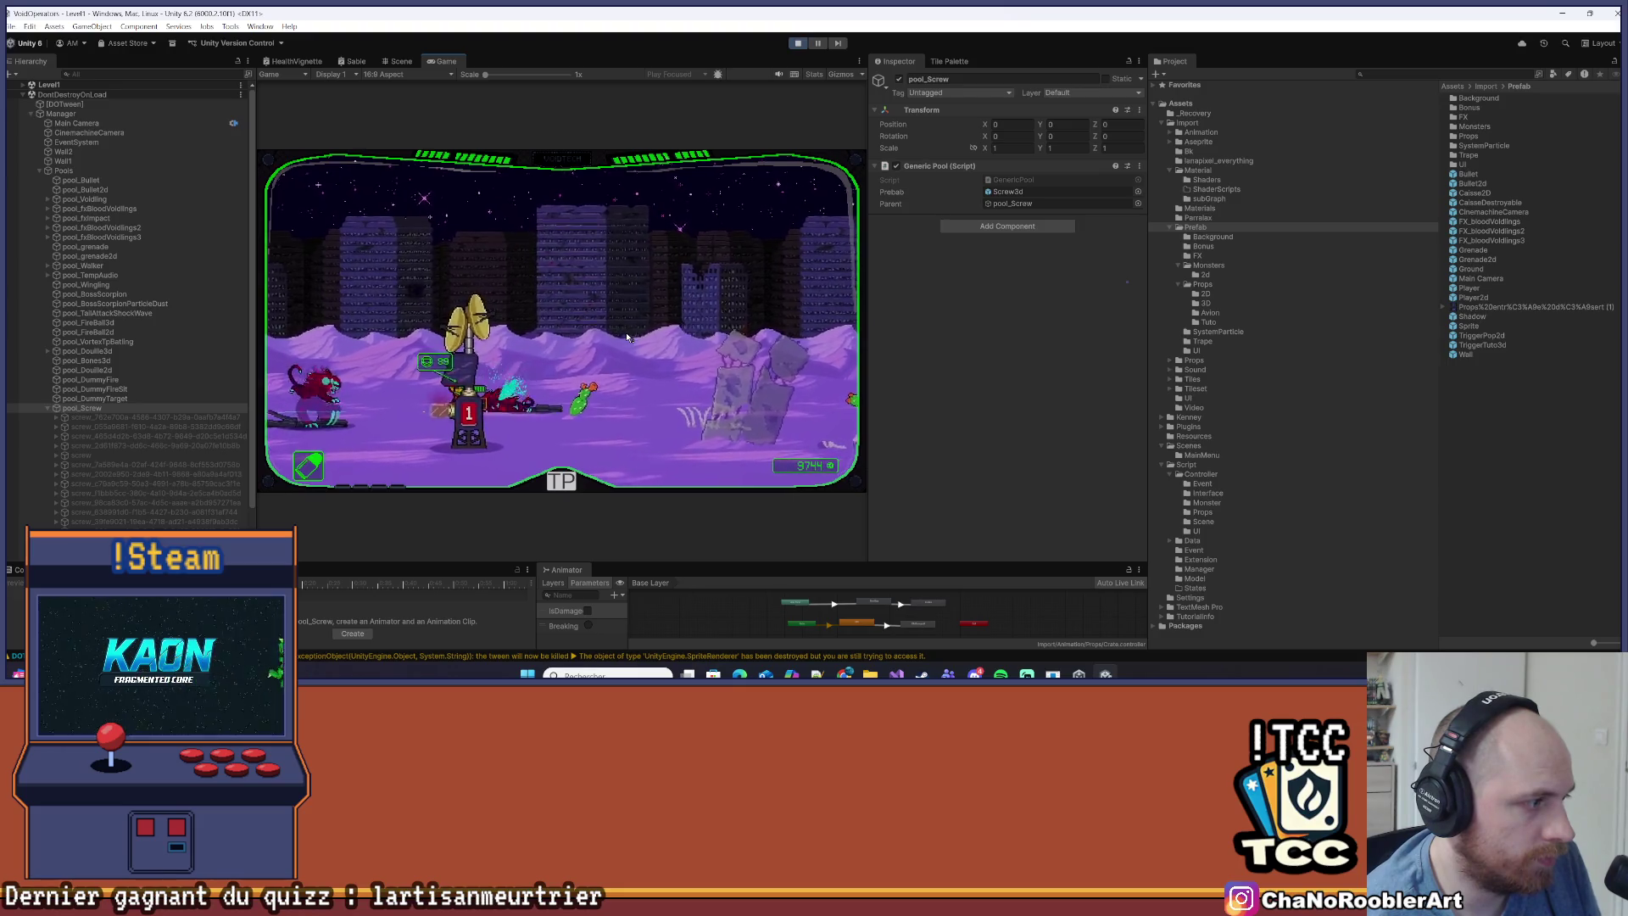
pyautogui.press('d')
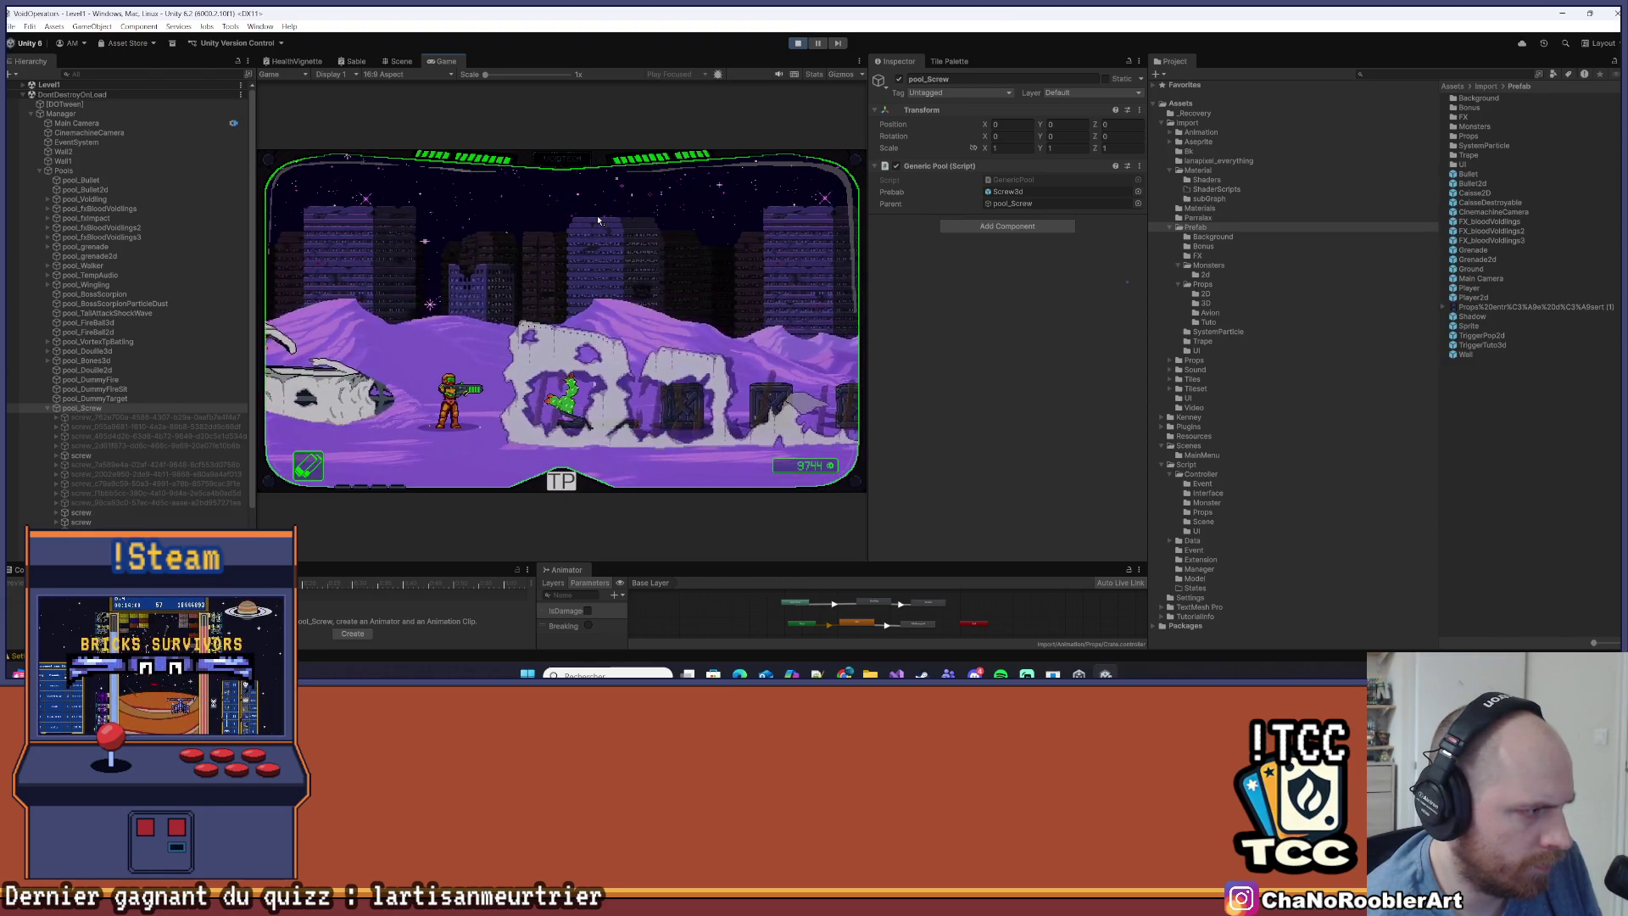
pyautogui.click(127, 457)
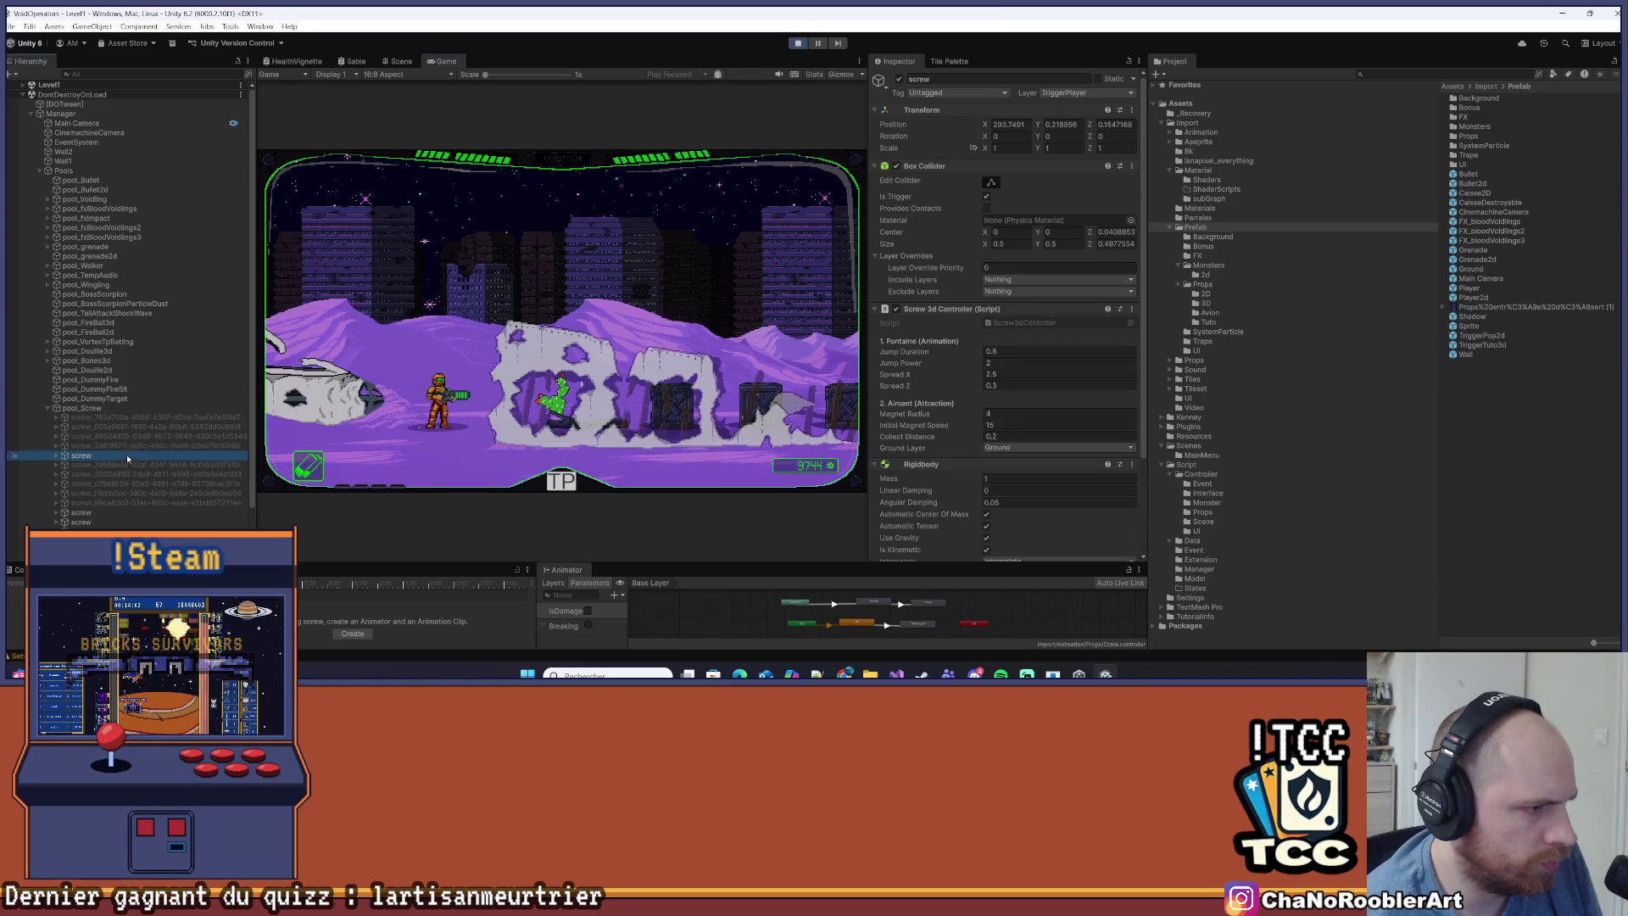
# Frame the selected screw in the Scene view and pan around the running level
pyautogui.click(399, 61)
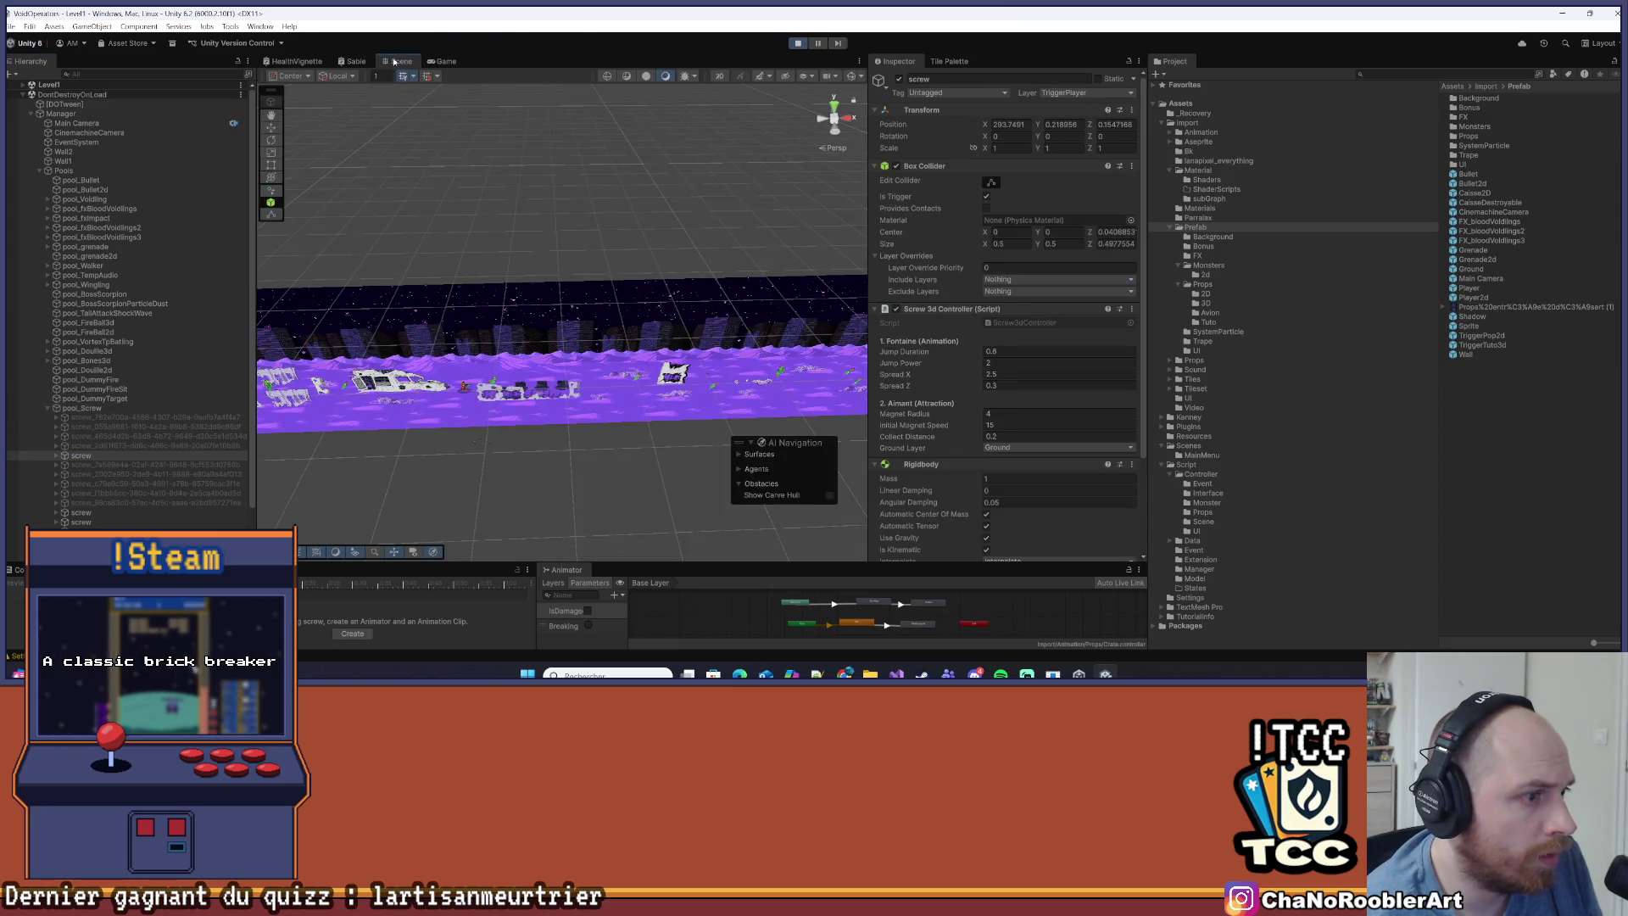
pyautogui.doubleClick(104, 457)
pyautogui.scroll(-5, 517, 318)
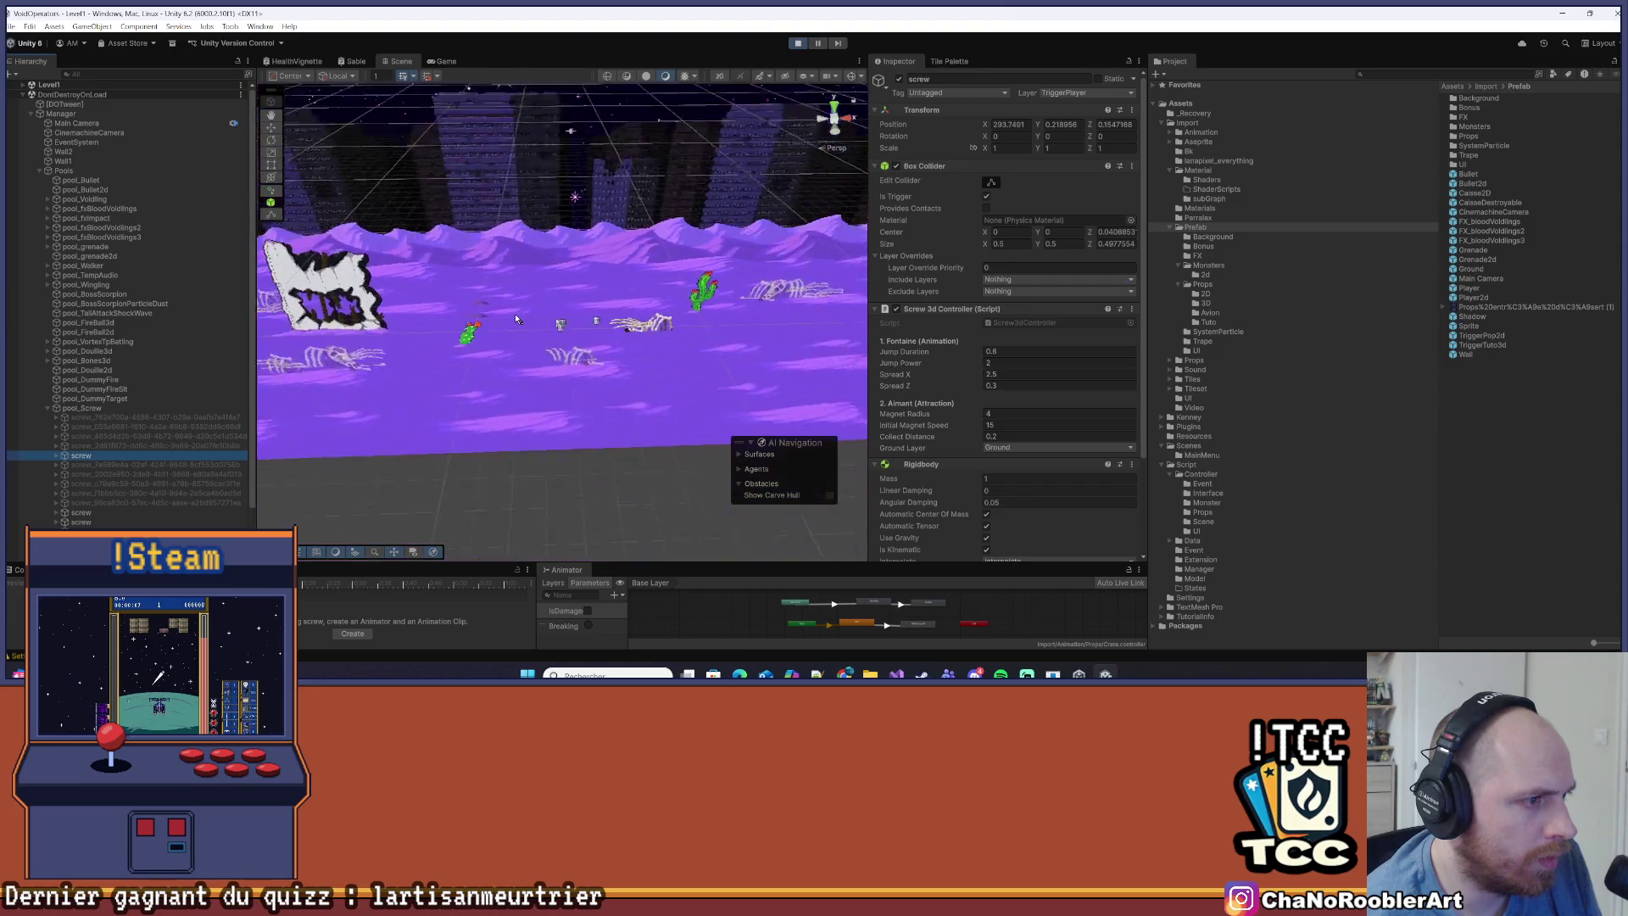
pyautogui.scroll(-5, 517, 318)
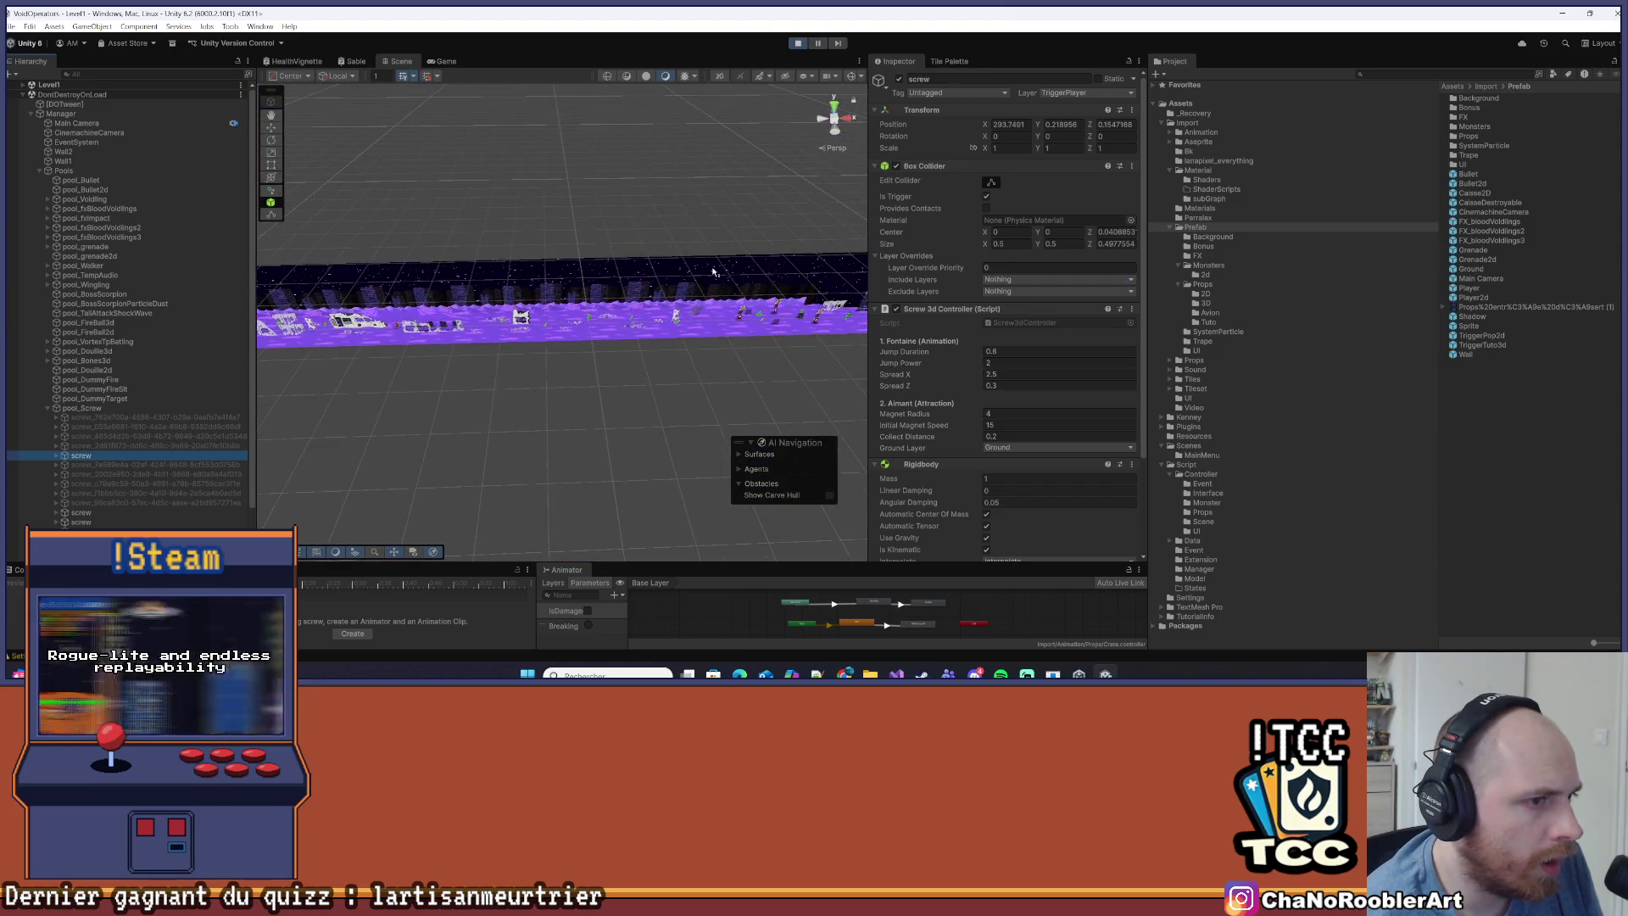
pyautogui.moveTo(709, 274); pyautogui.dragTo(842, 330)
pyautogui.scroll(5, 573, 349)
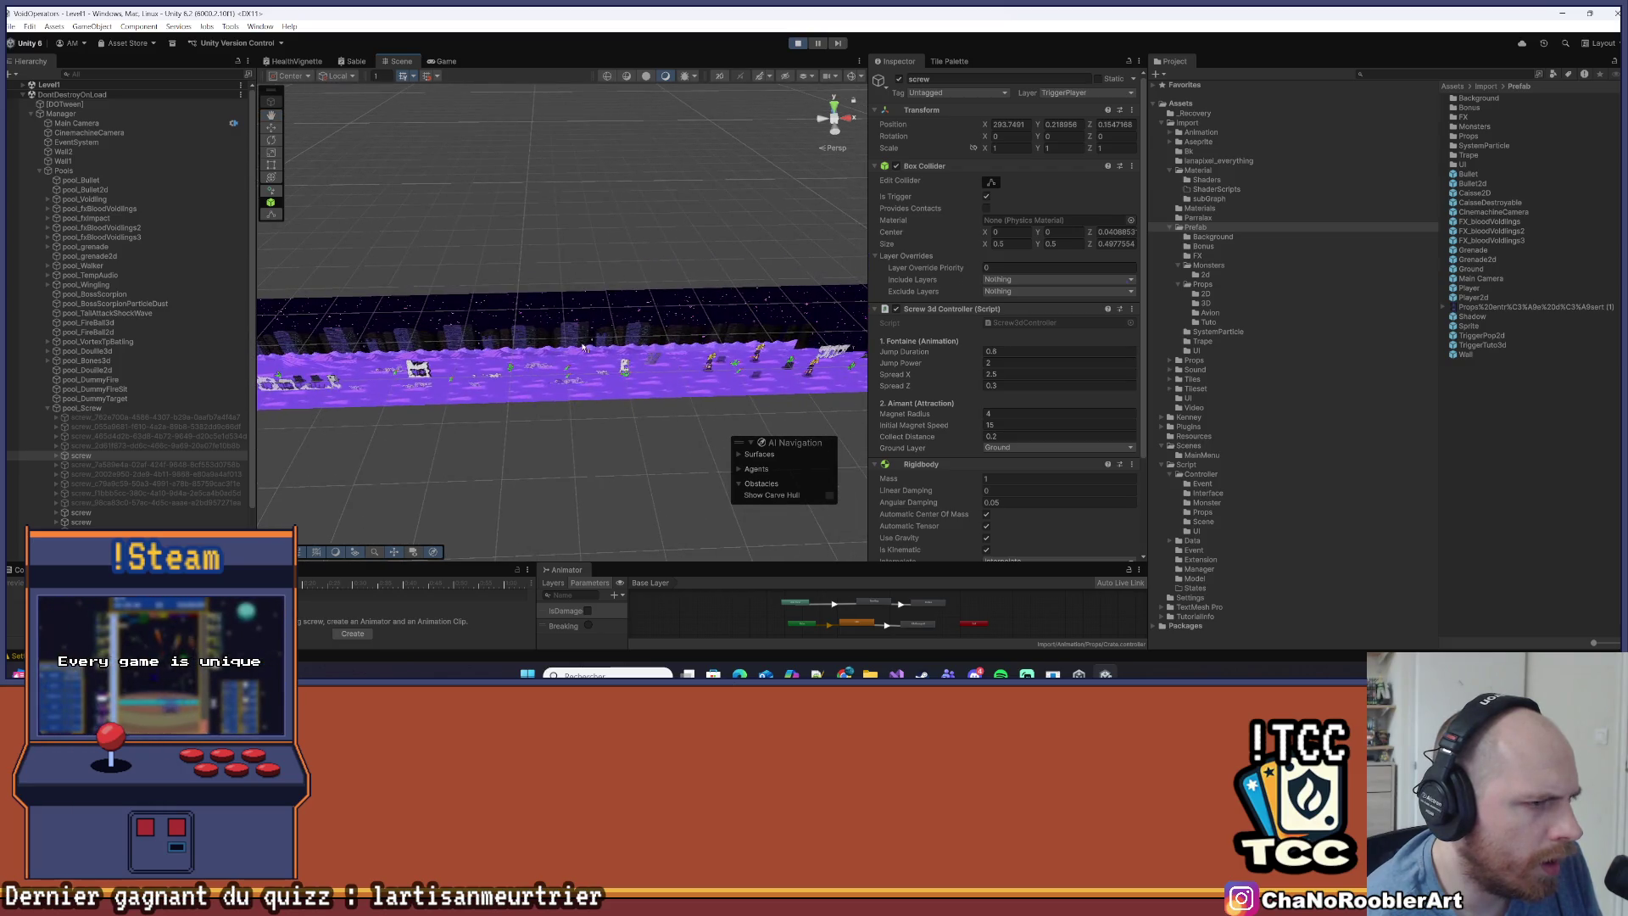
pyautogui.moveTo(574, 349)
pyautogui.mouseDown()
pyautogui.moveTo(434, 355)
pyautogui.moveTo(504, 369)
pyautogui.moveTo(391, 360)
pyautogui.moveTo(776, 368)
pyautogui.moveTo(731, 368)
pyautogui.moveTo(833, 344)
pyautogui.mouseUp()
# Frame the screw again, look across the level, and stop the play test
pyautogui.moveTo(477, 352); pyautogui.dragTo(328, 485)
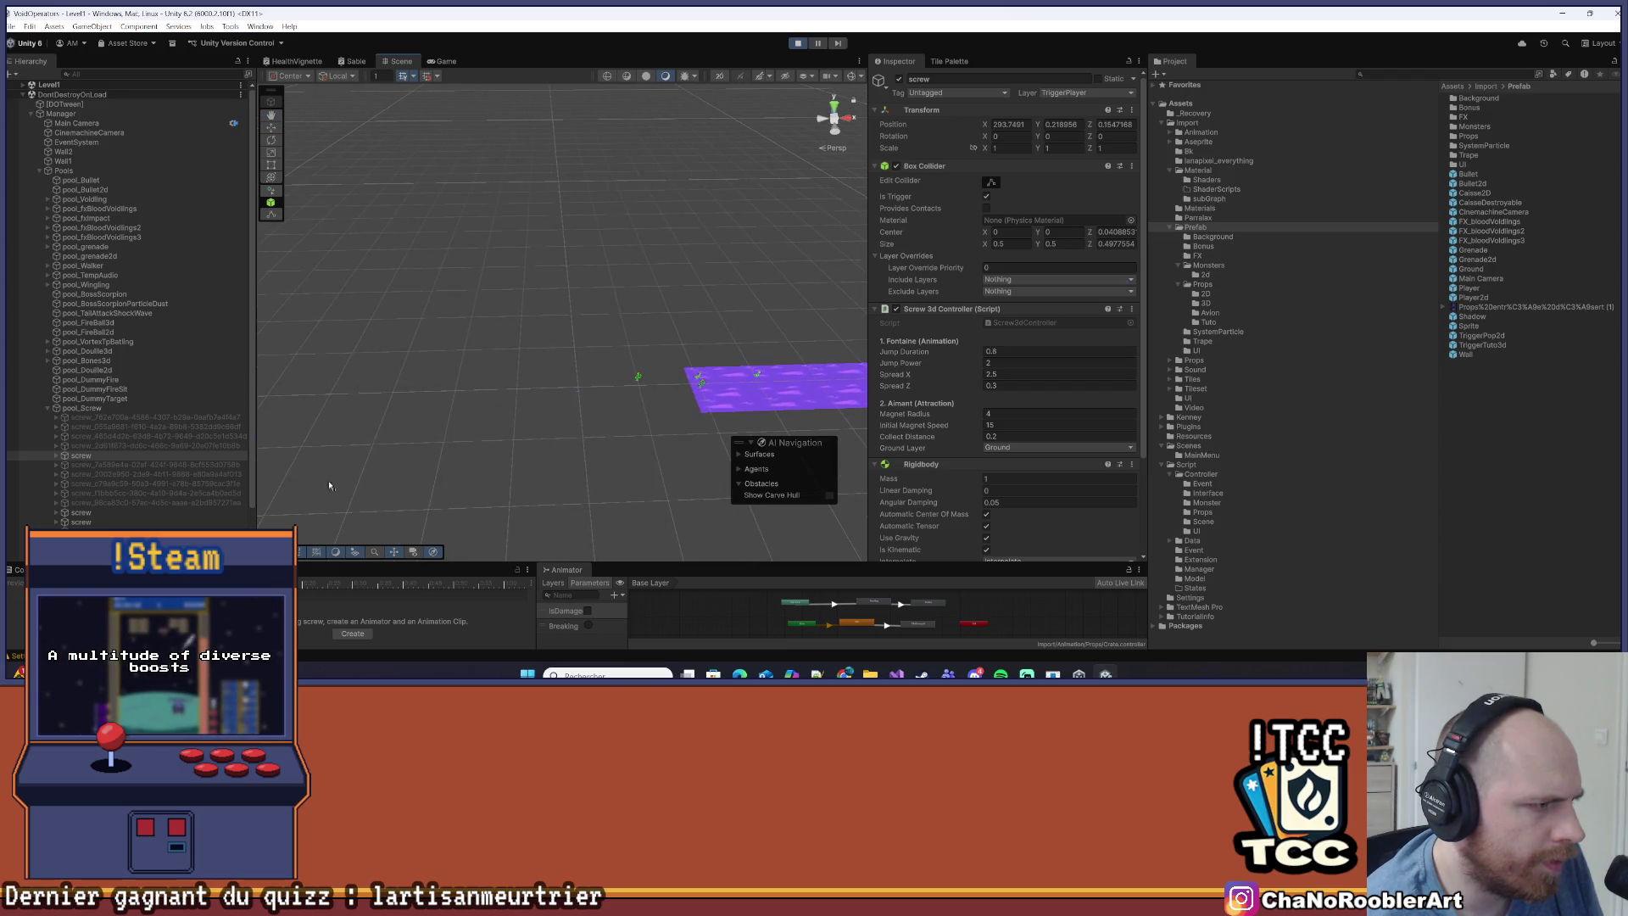
pyautogui.doubleClick(136, 456)
pyautogui.scroll(-5, 598, 416)
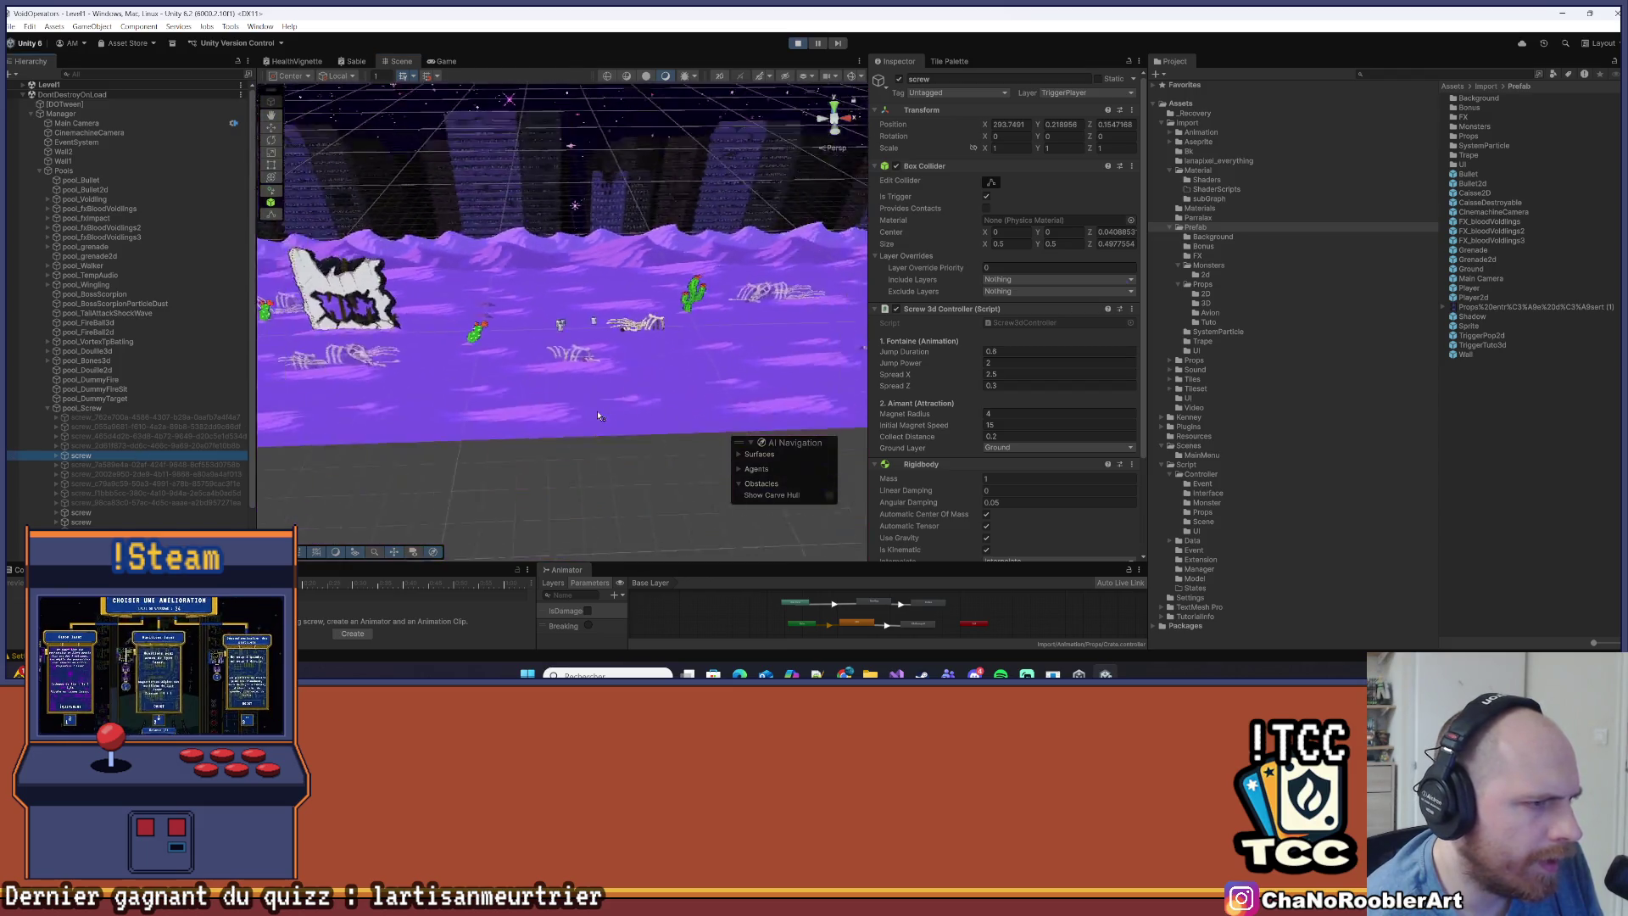
pyautogui.scroll(-5, 598, 415)
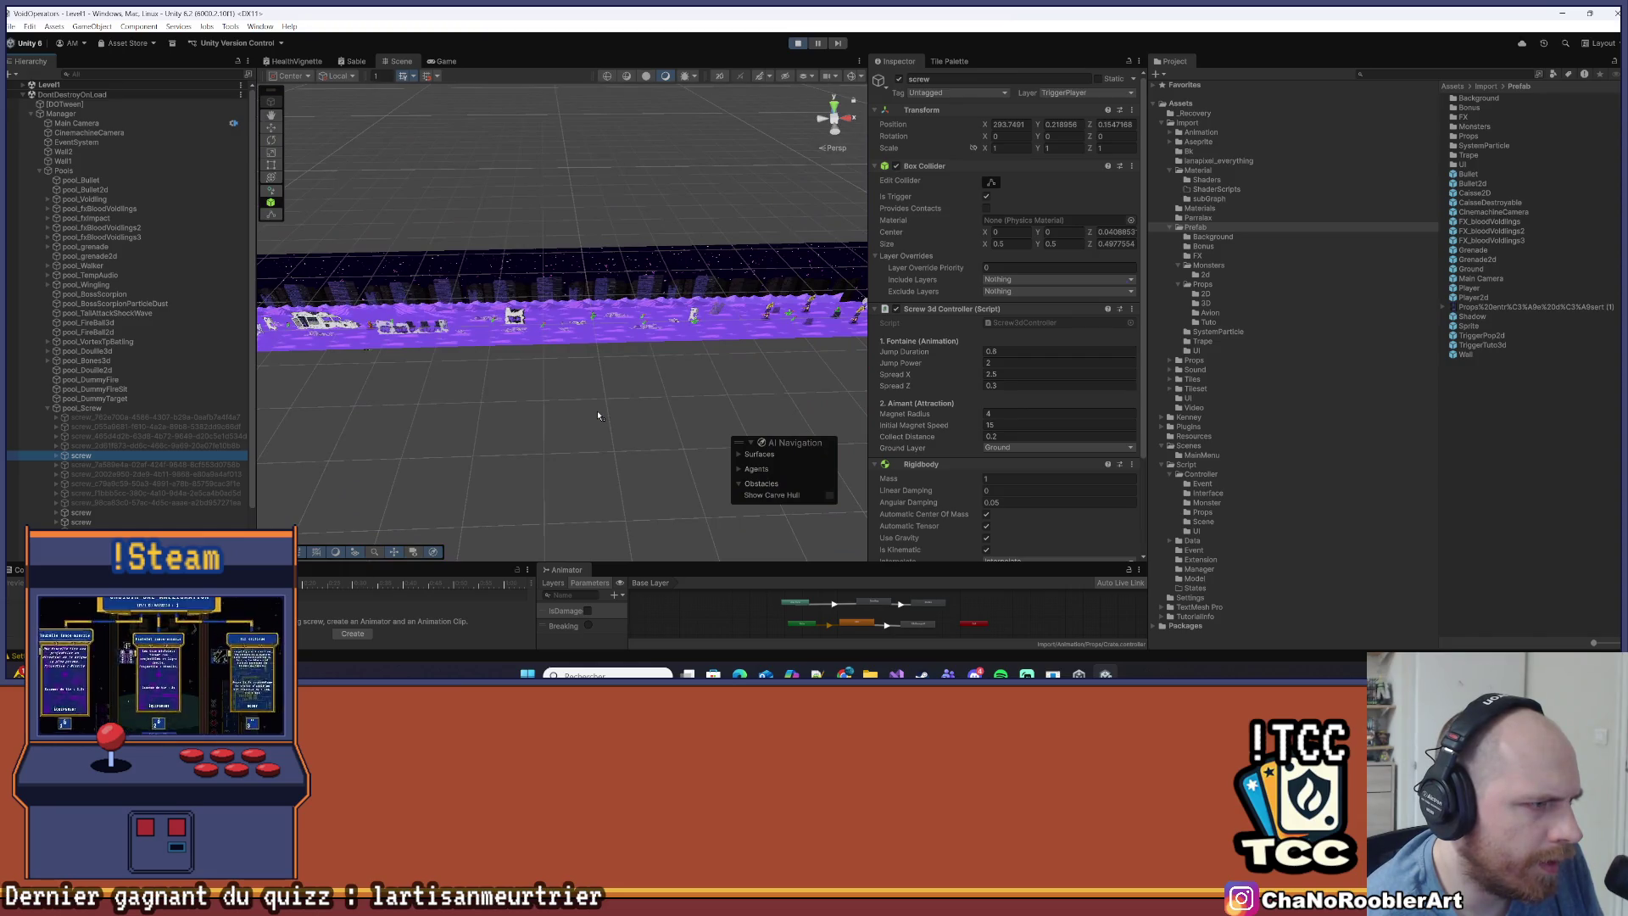
pyautogui.scroll(5, 374, 327)
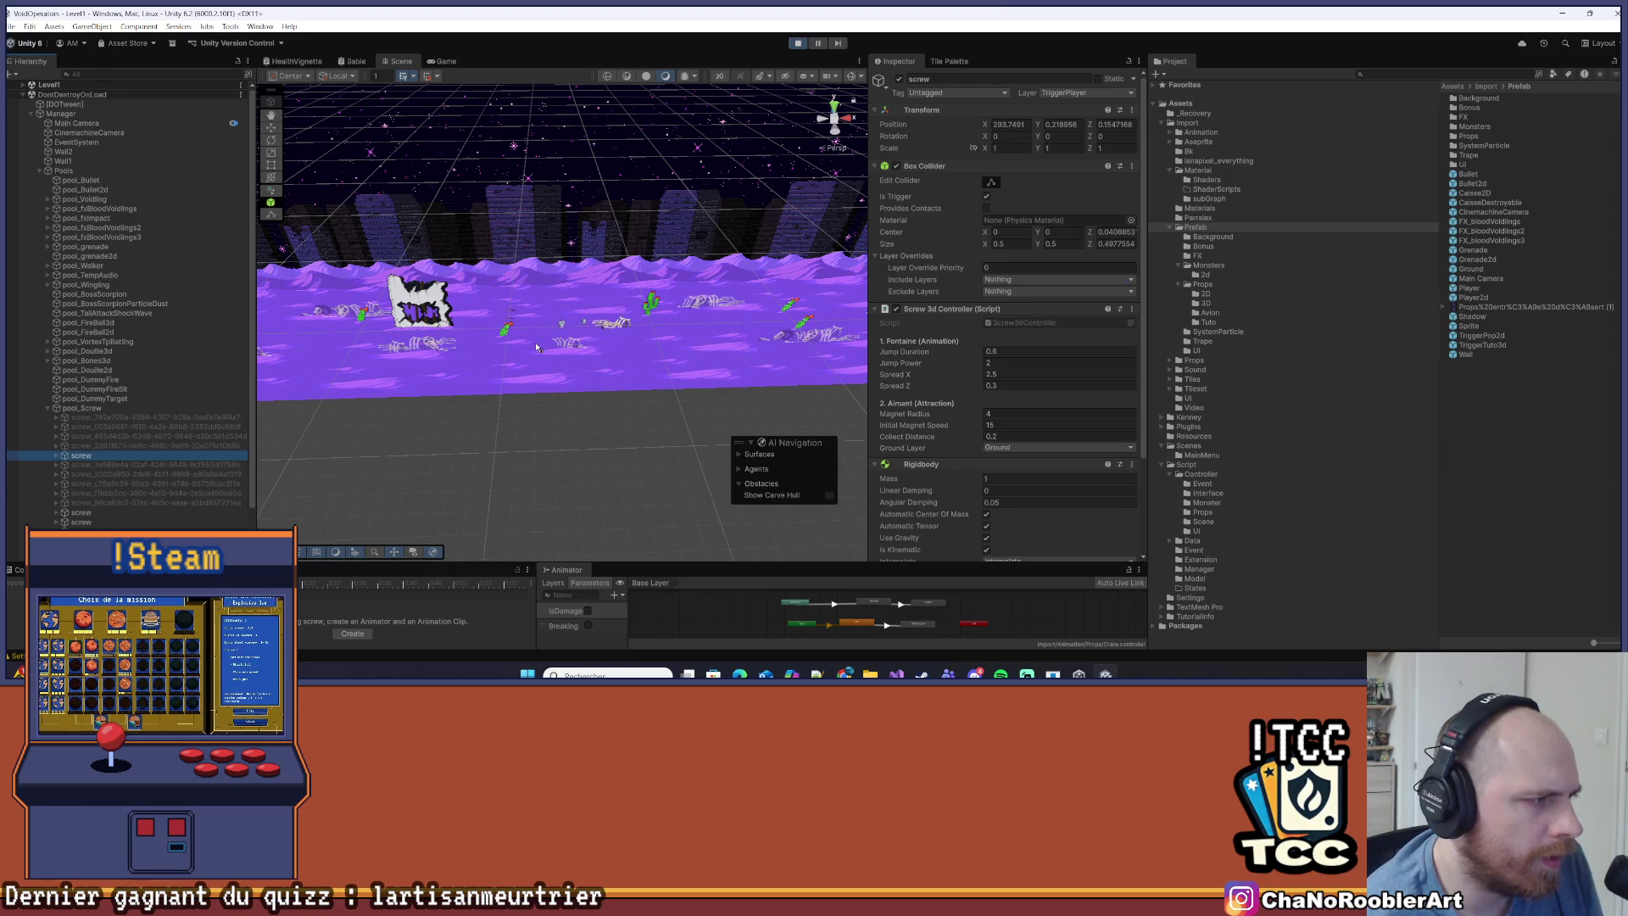
pyautogui.moveTo(536, 347)
pyautogui.mouseDown()
pyautogui.moveTo(622, 298)
pyautogui.moveTo(585, 424)
pyautogui.moveTo(552, 441)
pyautogui.moveTo(489, 303)
pyautogui.mouseUp()
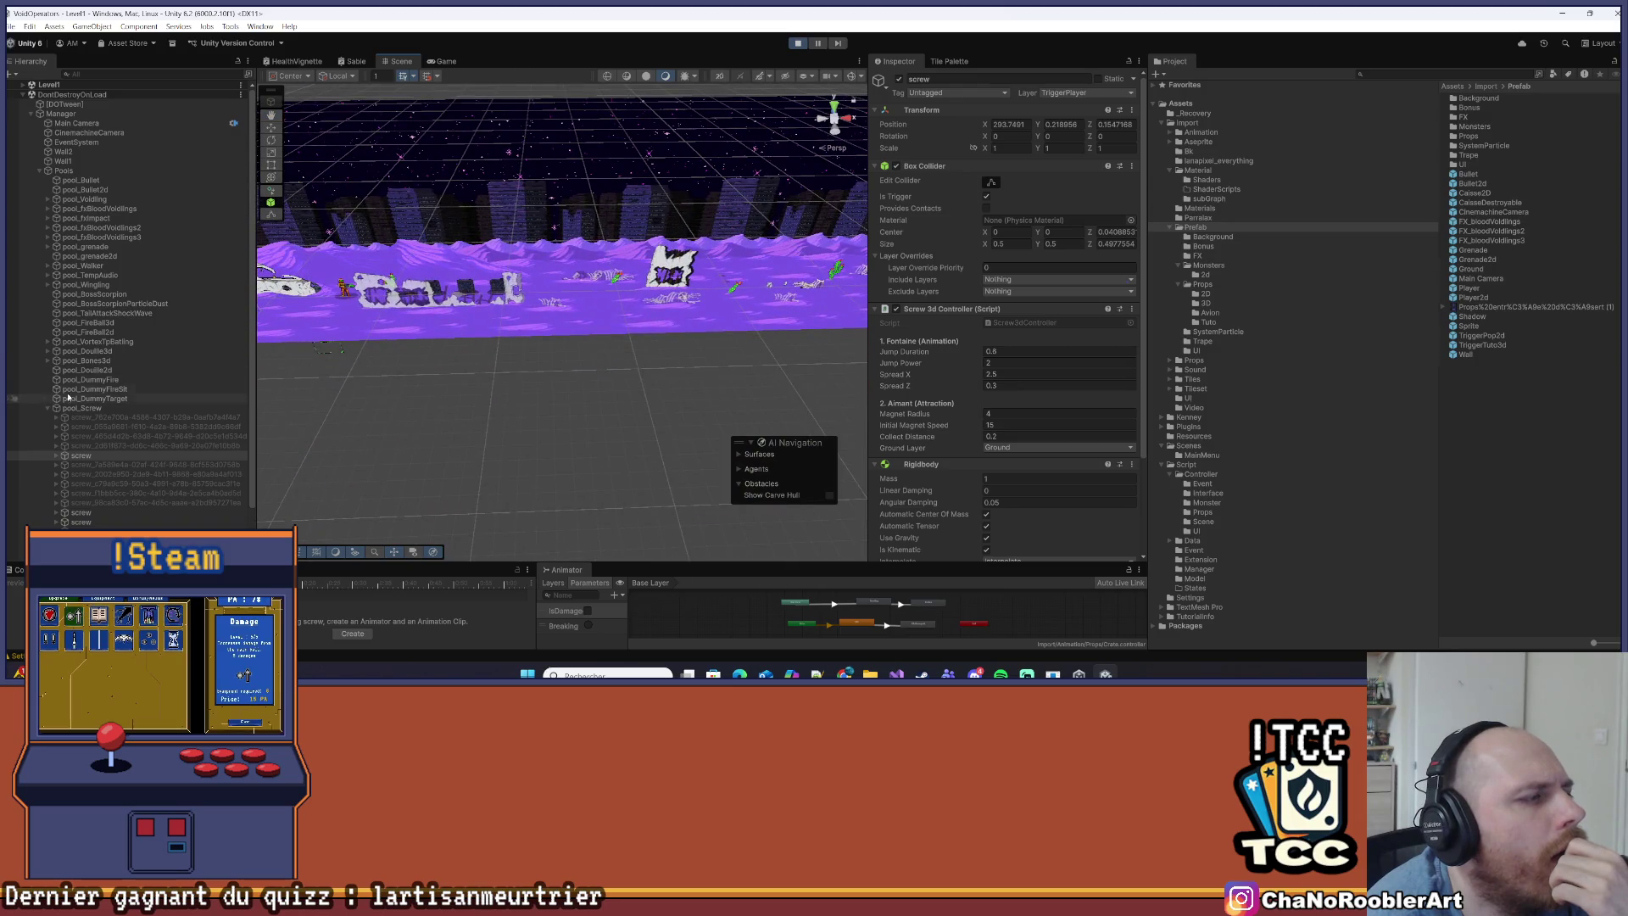
pyautogui.click(789, 44)
pyautogui.moveTo(407, 288); pyautogui.dragTo(432, 265)
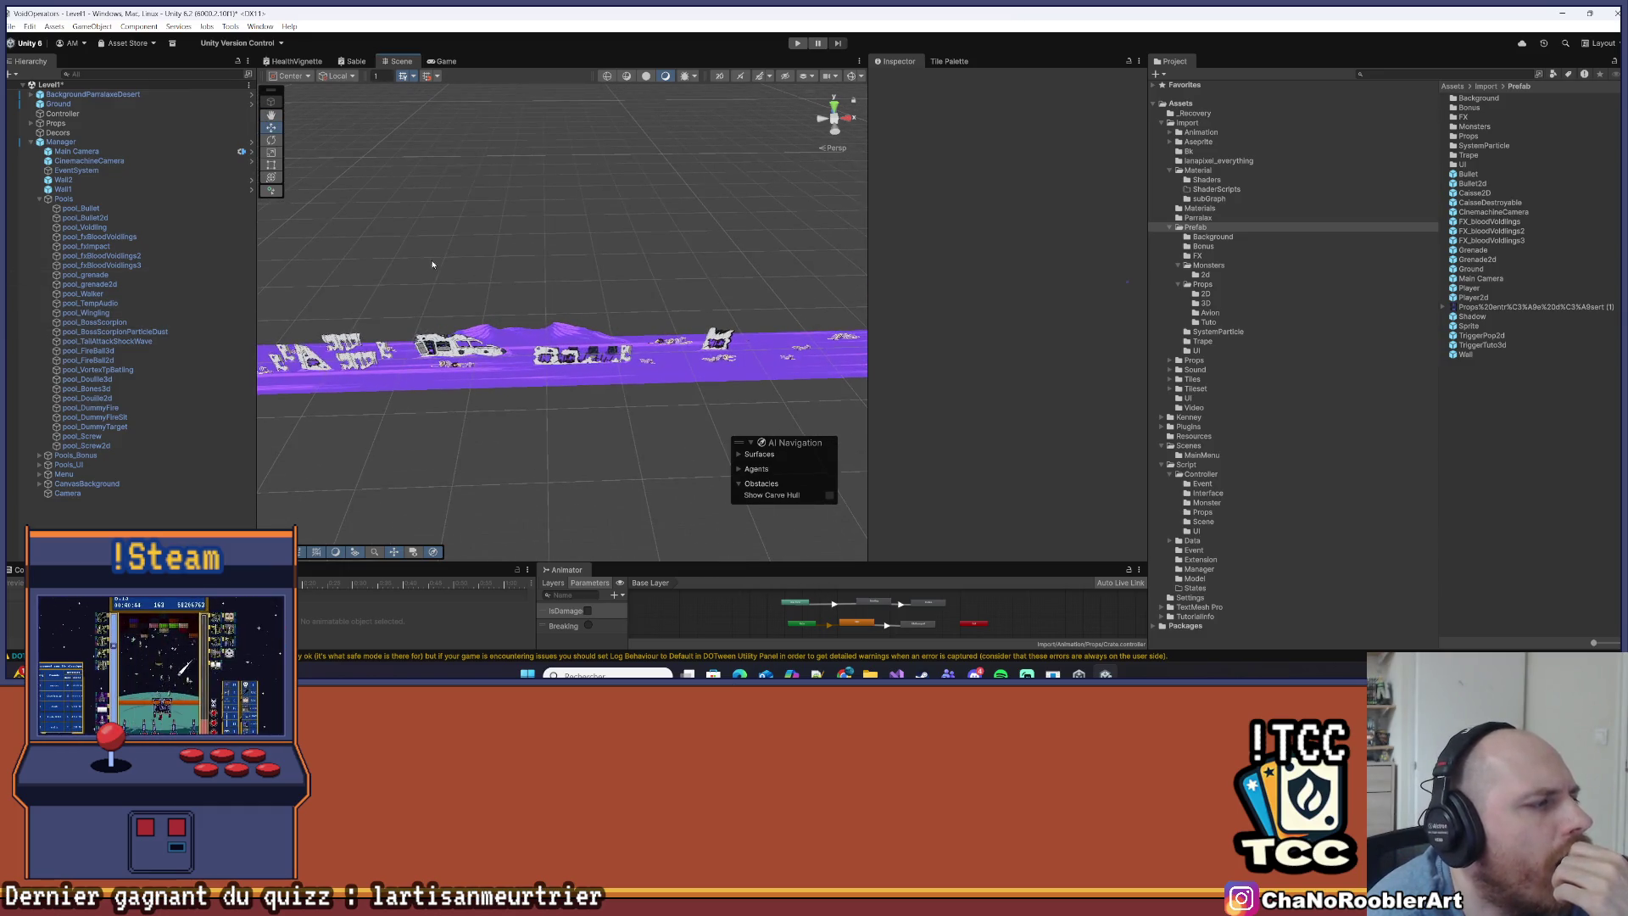
# Select Sand2 and try setting its Position X to 0, then undo the change
pyautogui.scroll(3, 605, 390)
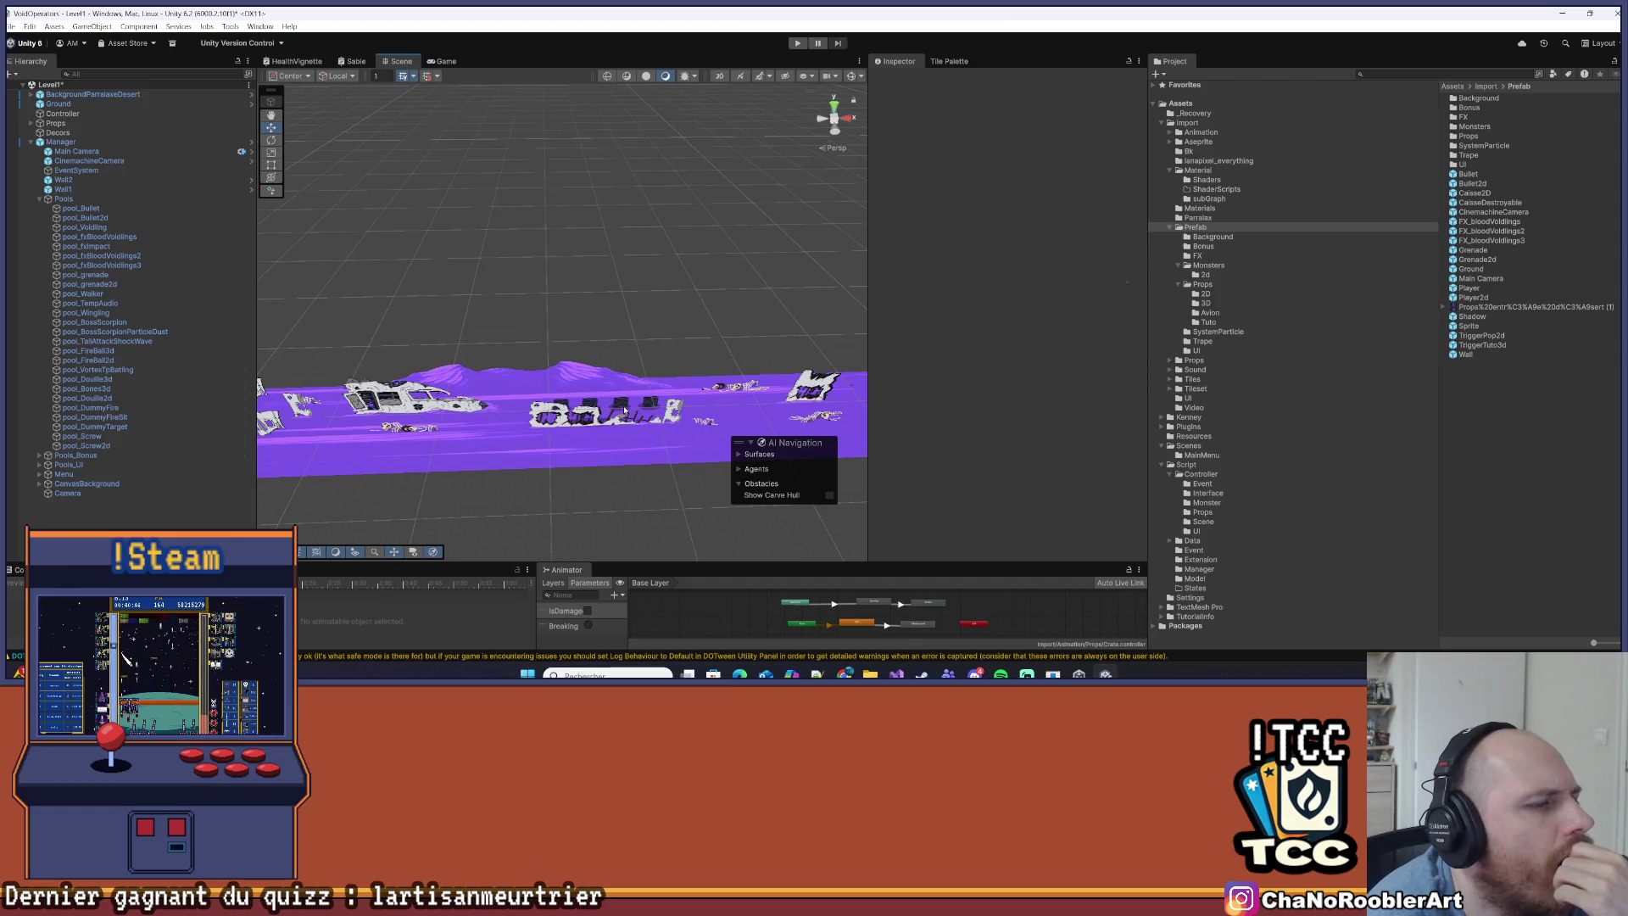
pyautogui.click(625, 411)
pyautogui.click(76, 314)
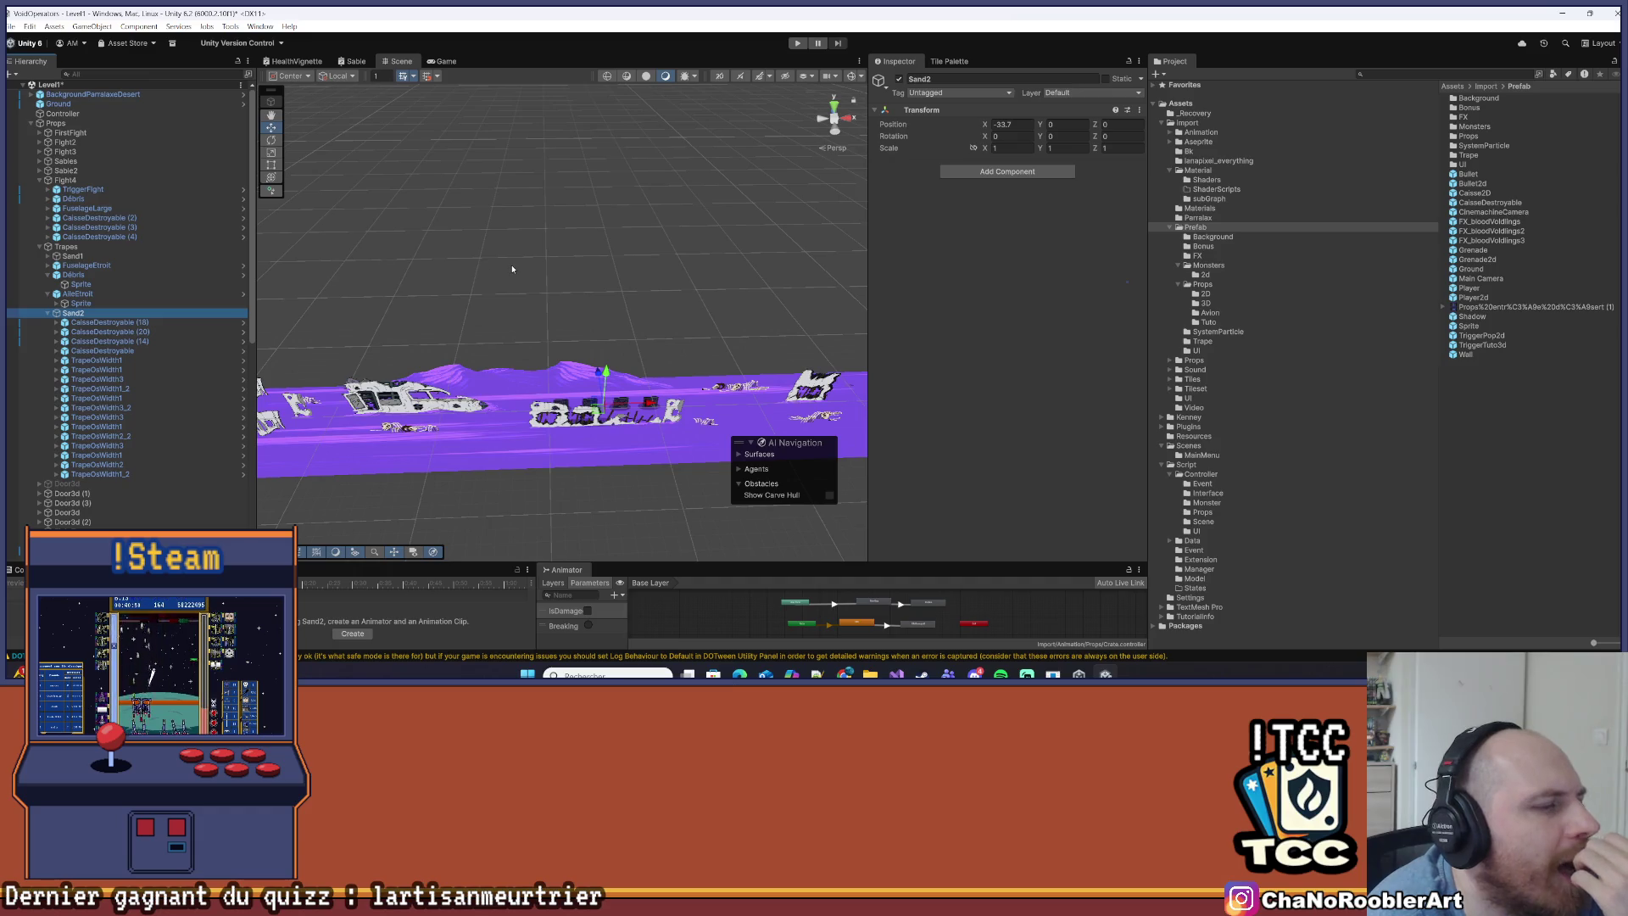
pyautogui.scroll(-3, 512, 270)
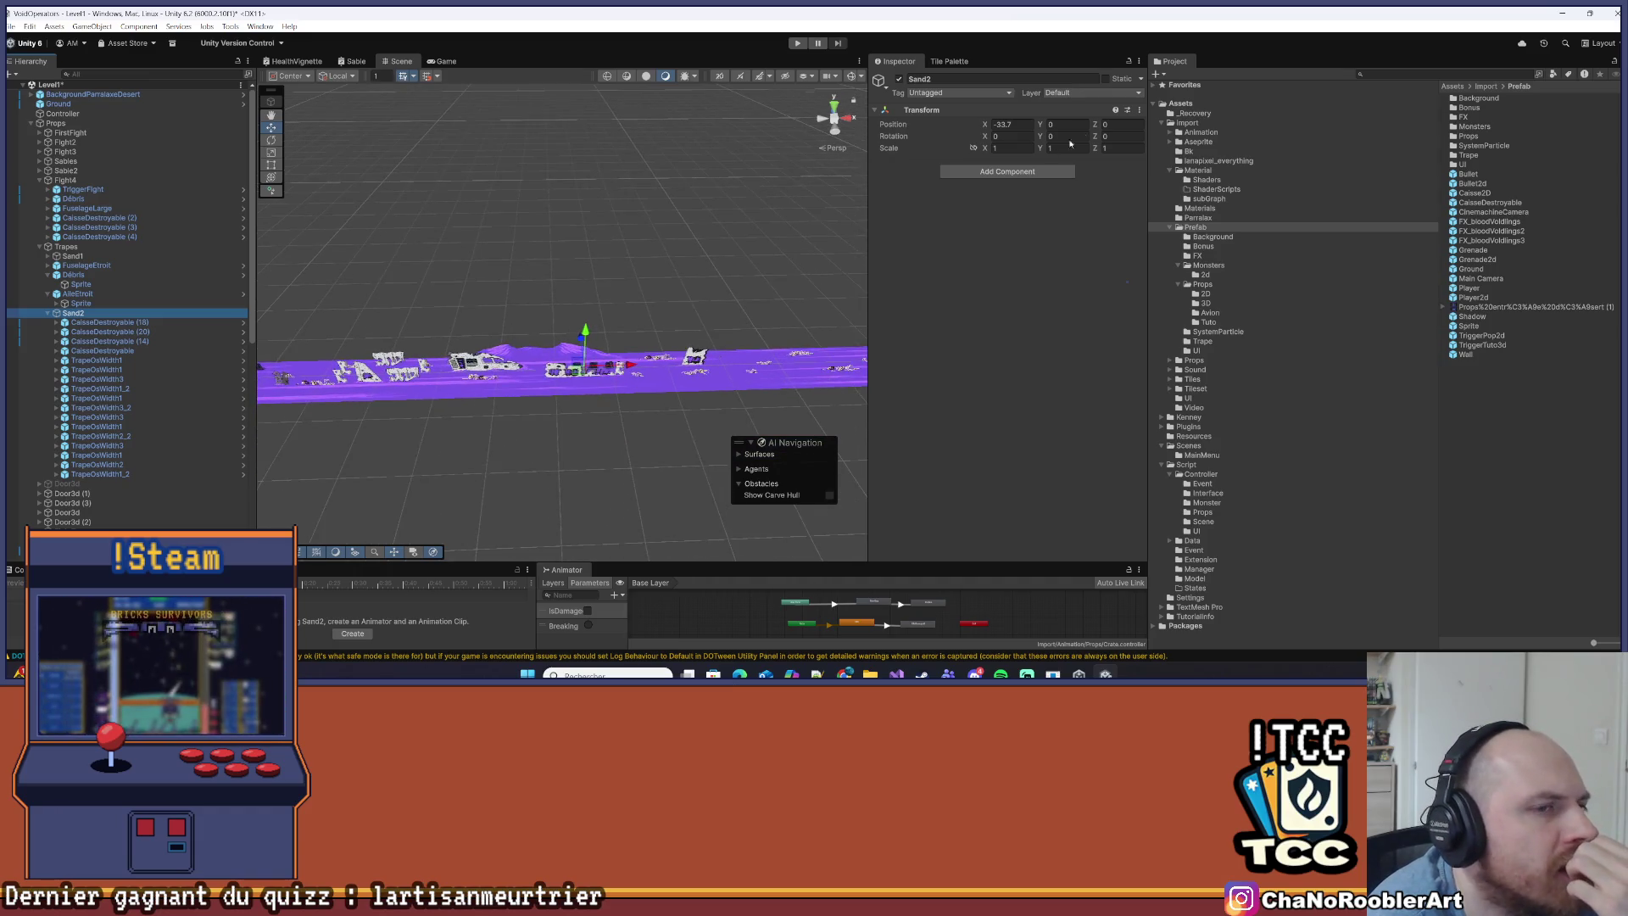
pyautogui.click(1020, 124)
pyautogui.write('0')
pyautogui.scroll(-2, 675, 197)
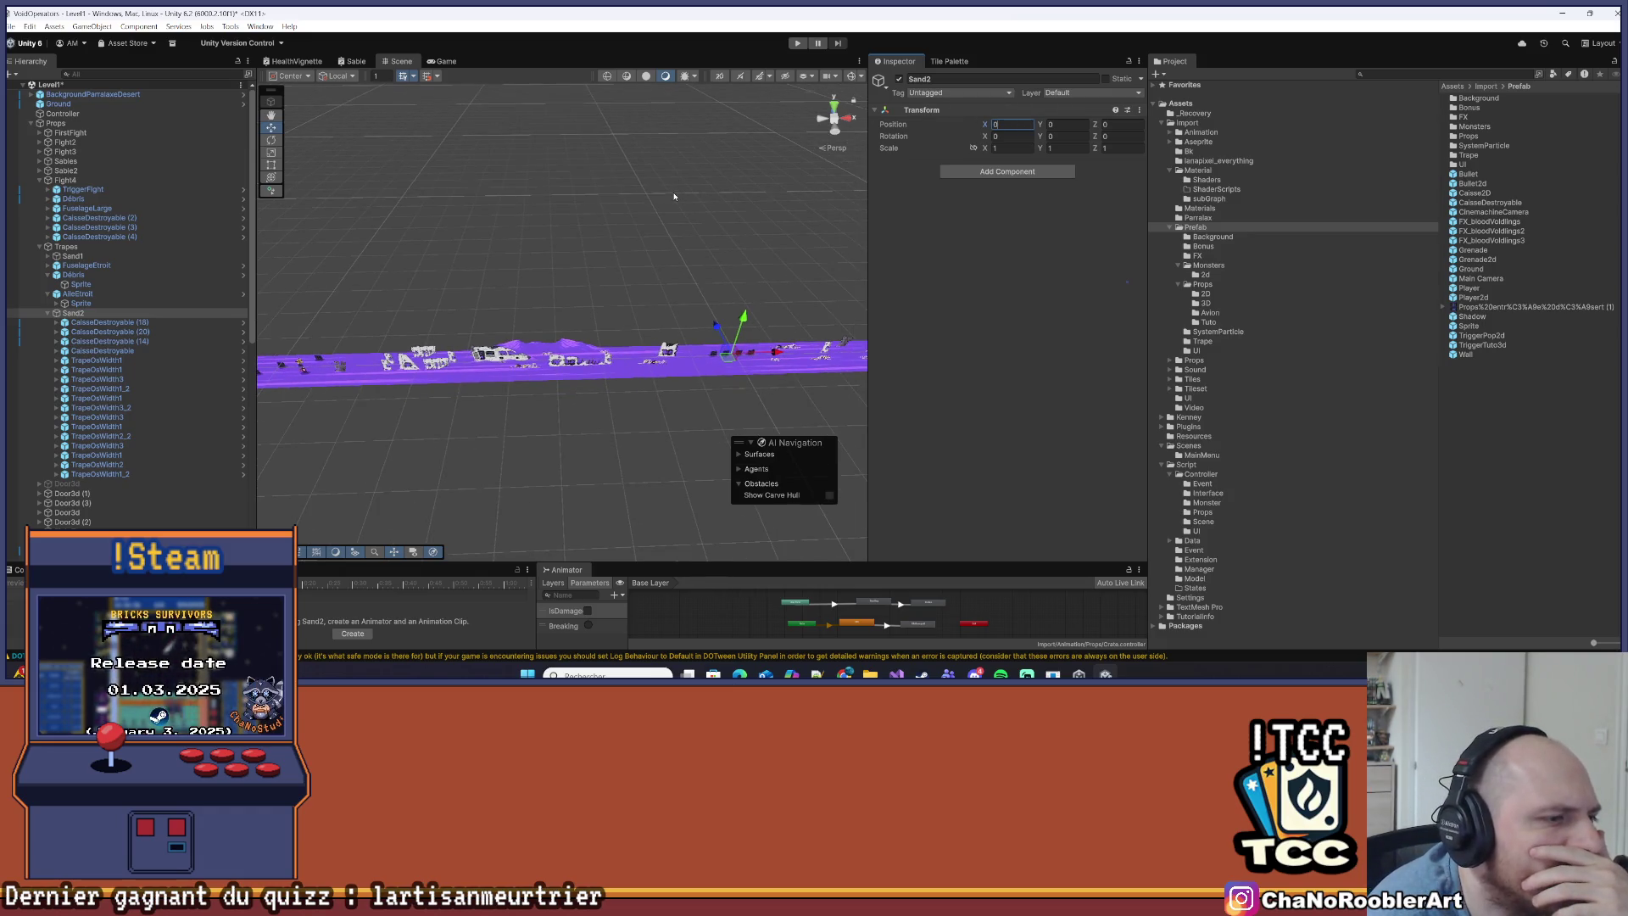
pyautogui.moveTo(673, 196); pyautogui.dragTo(577, 195)
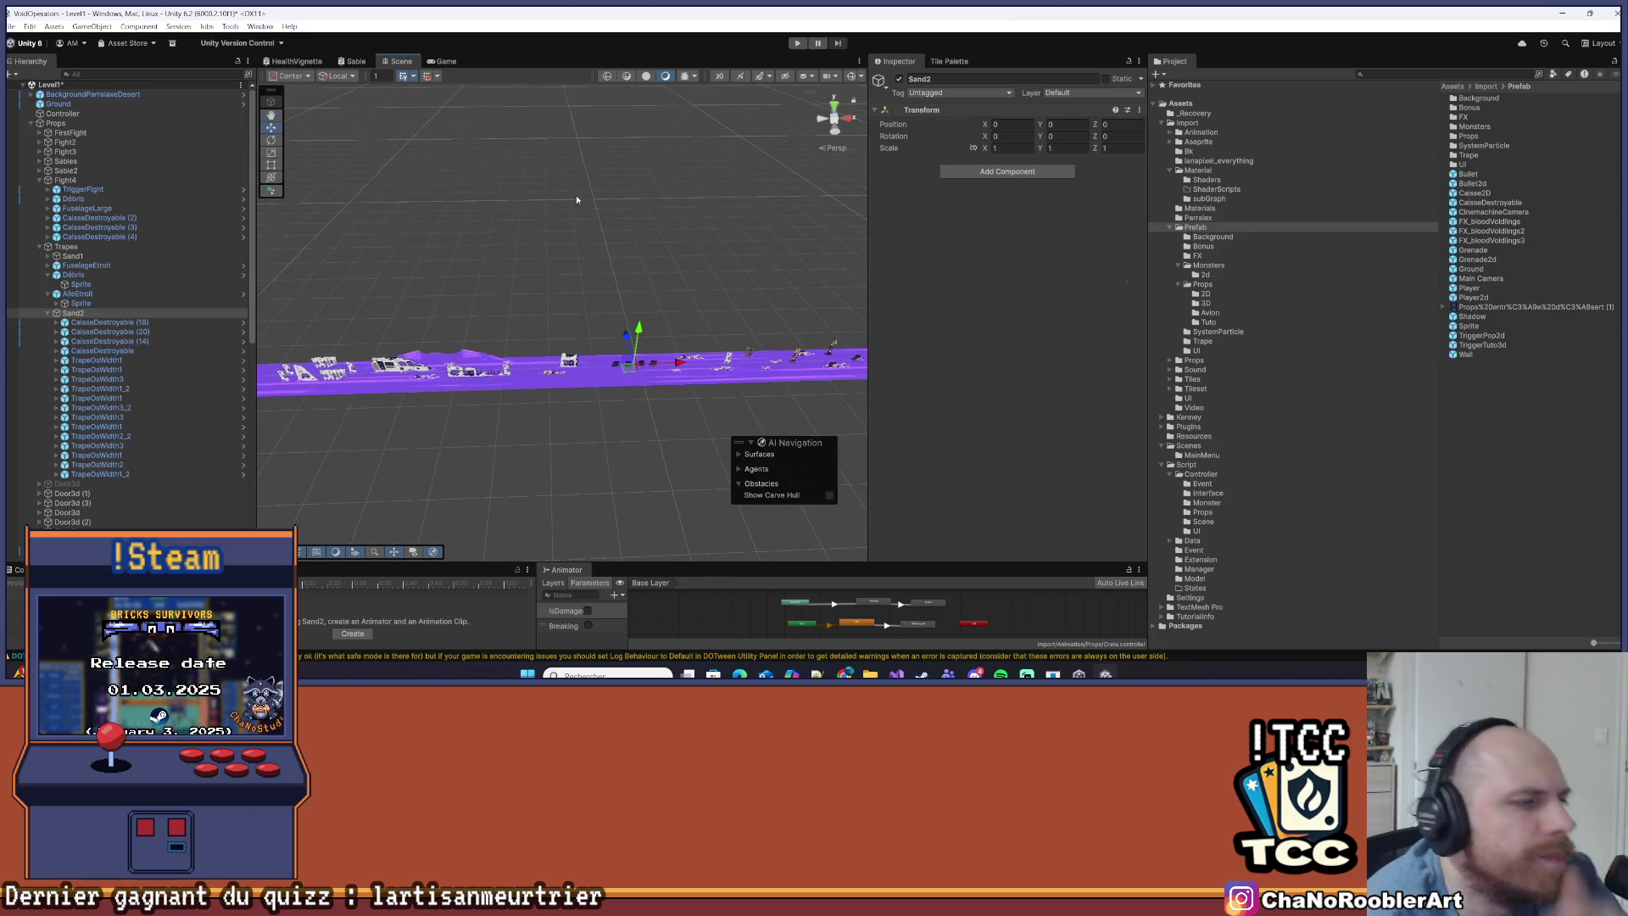
pyautogui.hotkey('ctrl', 'z')
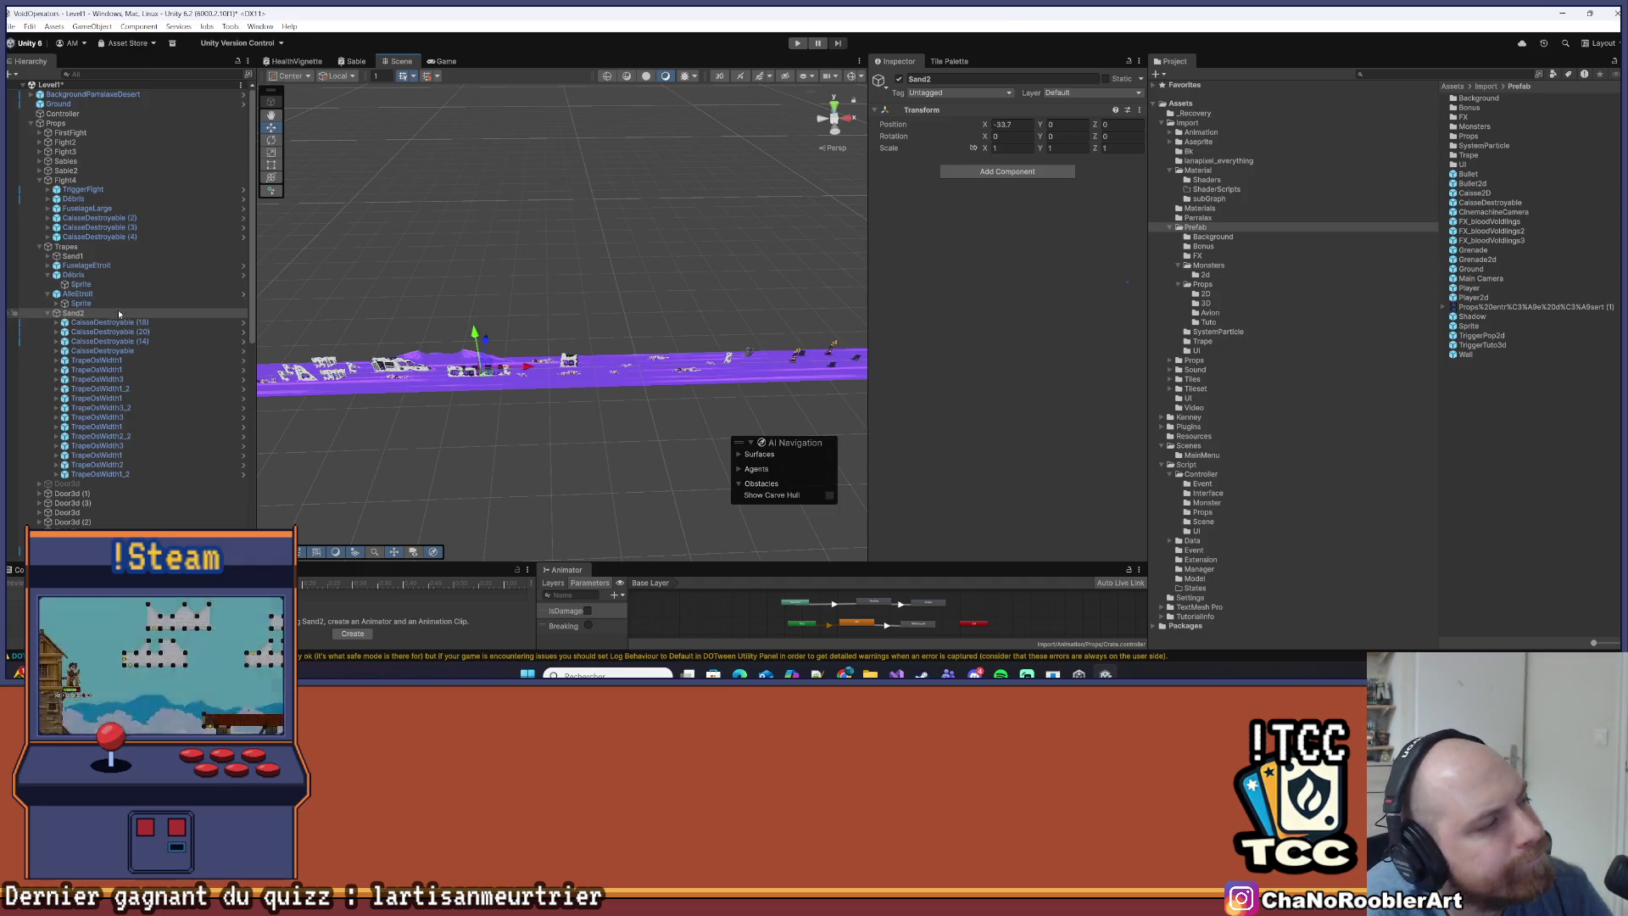
# Collapse the Débris and AlleEtroit groups and set Sand2's Position X to 0
pyautogui.click(49, 275)
pyautogui.click(49, 285)
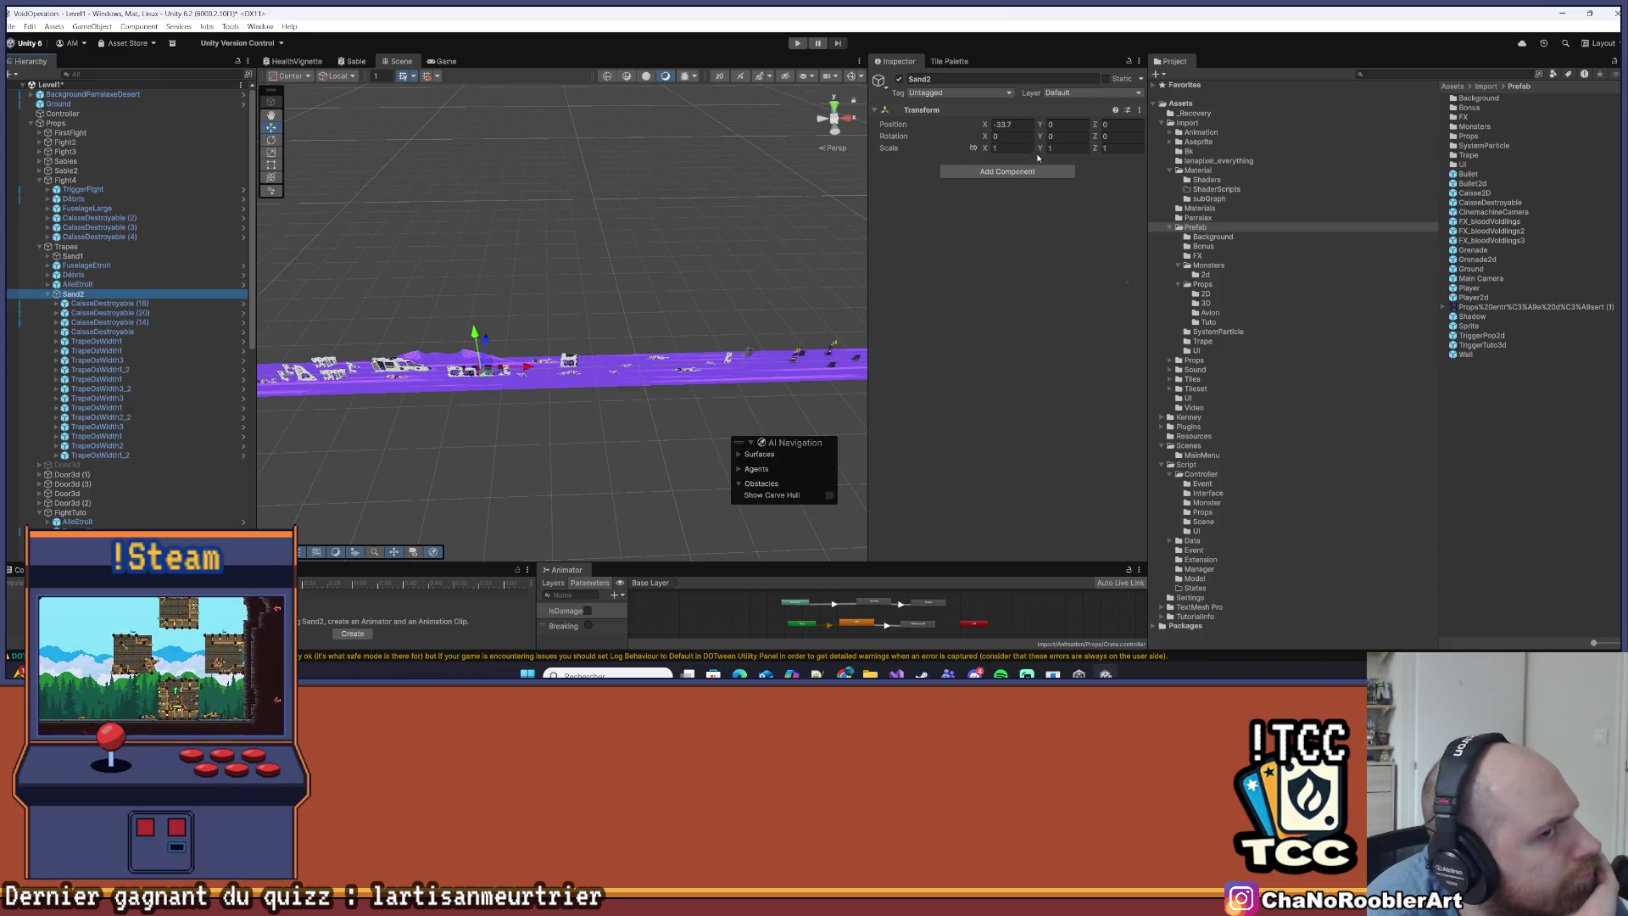
pyautogui.click(1028, 124)
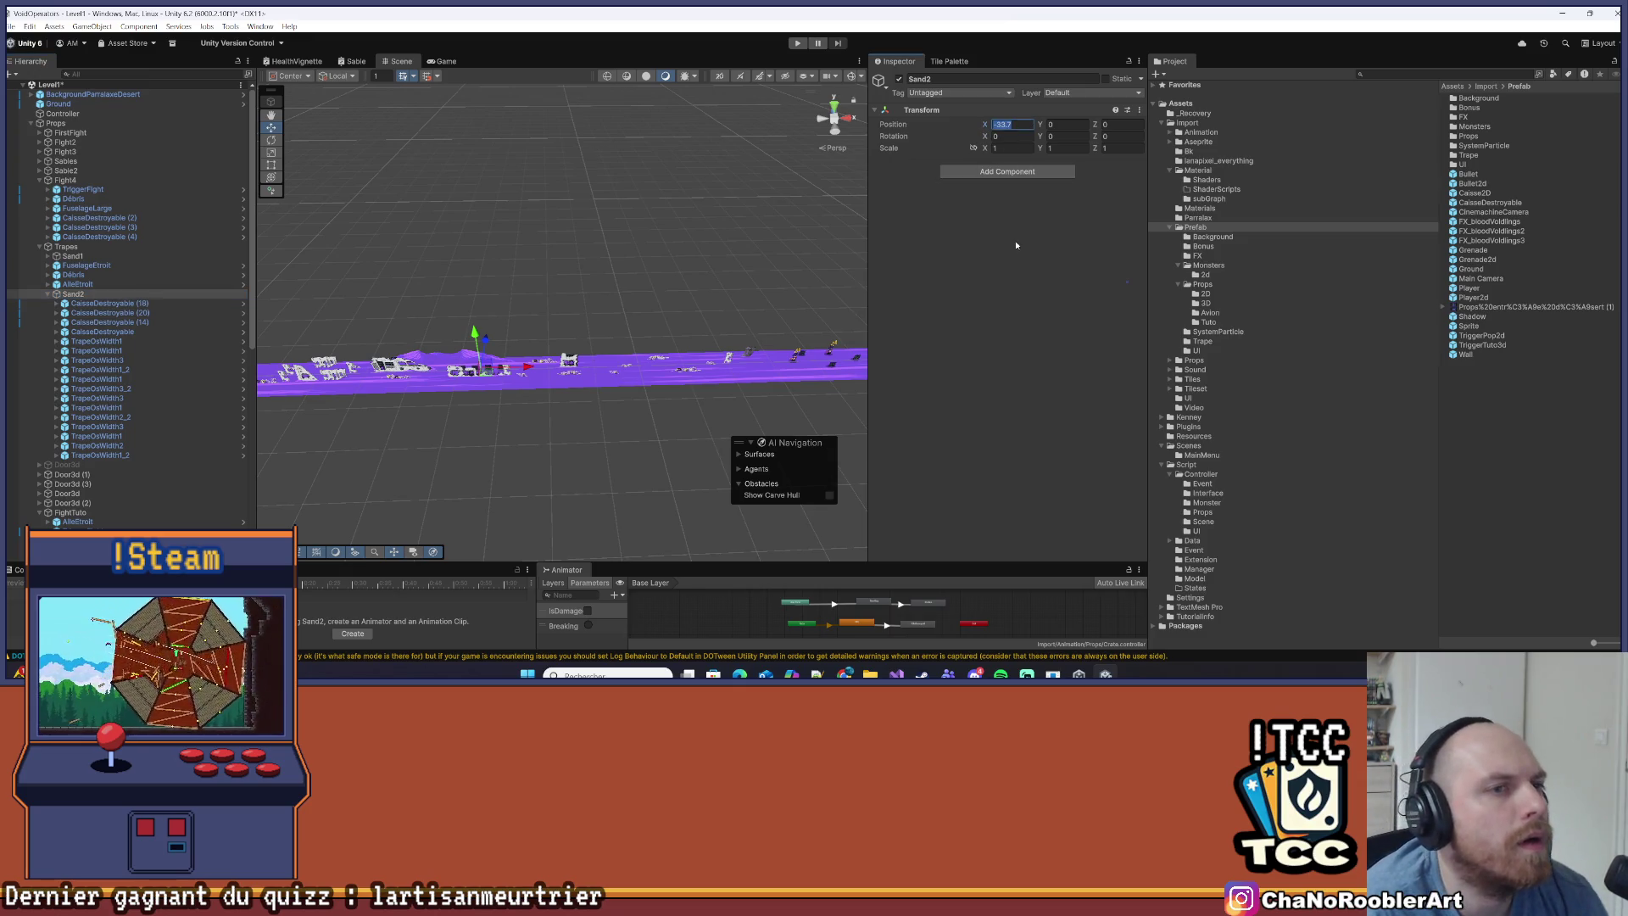
pyautogui.press('Return')
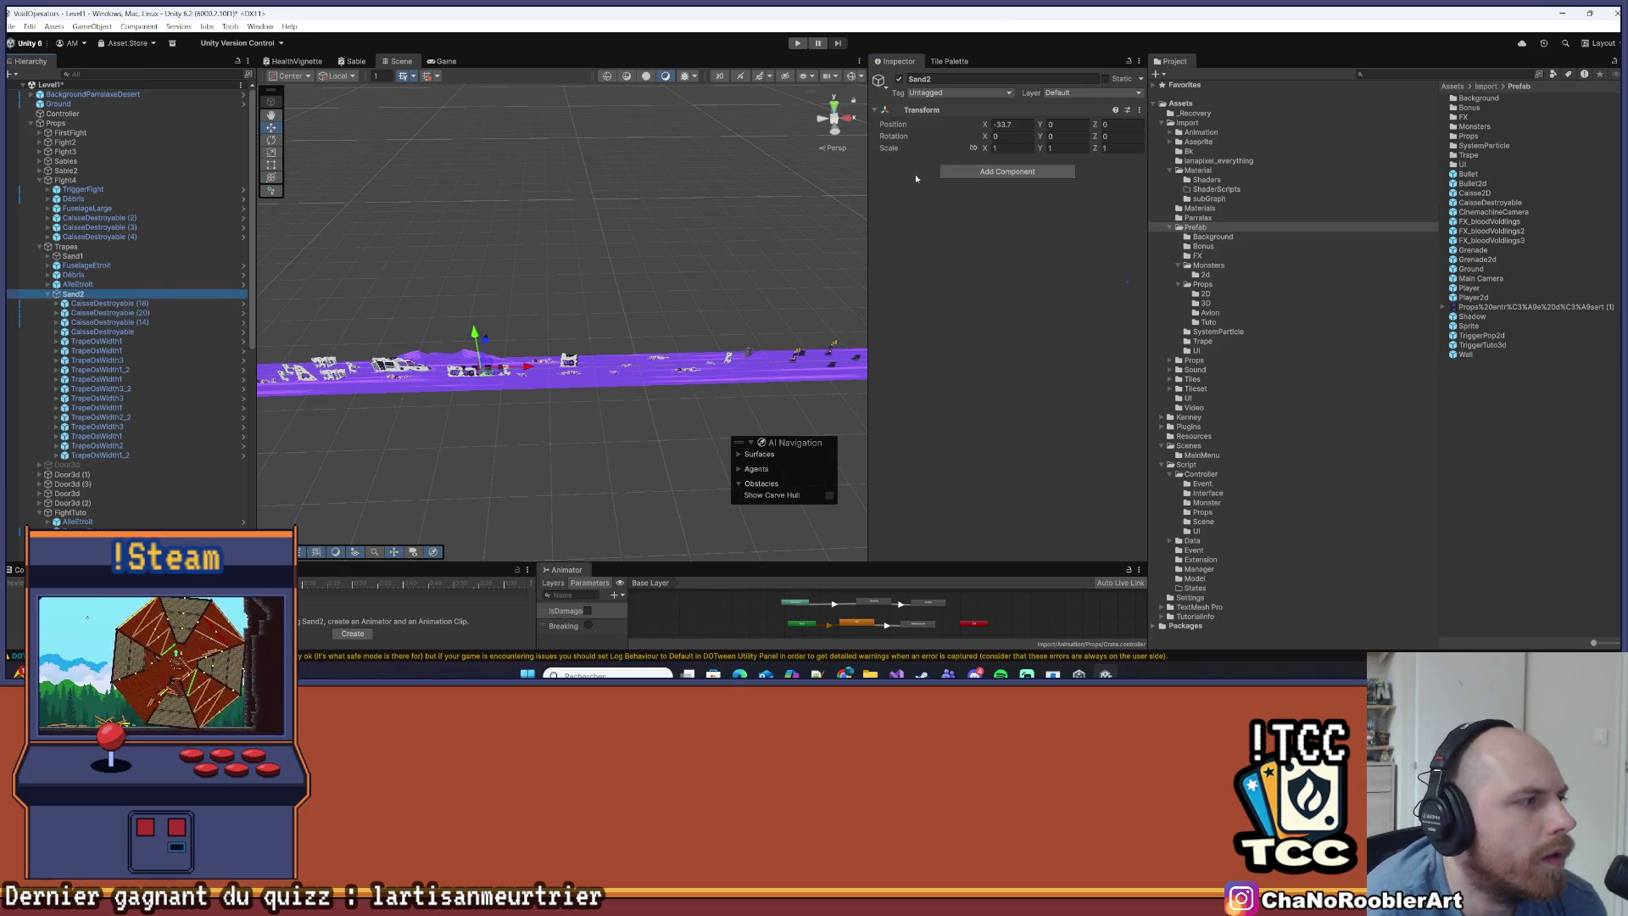
pyautogui.click(1029, 124)
pyautogui.write('0')
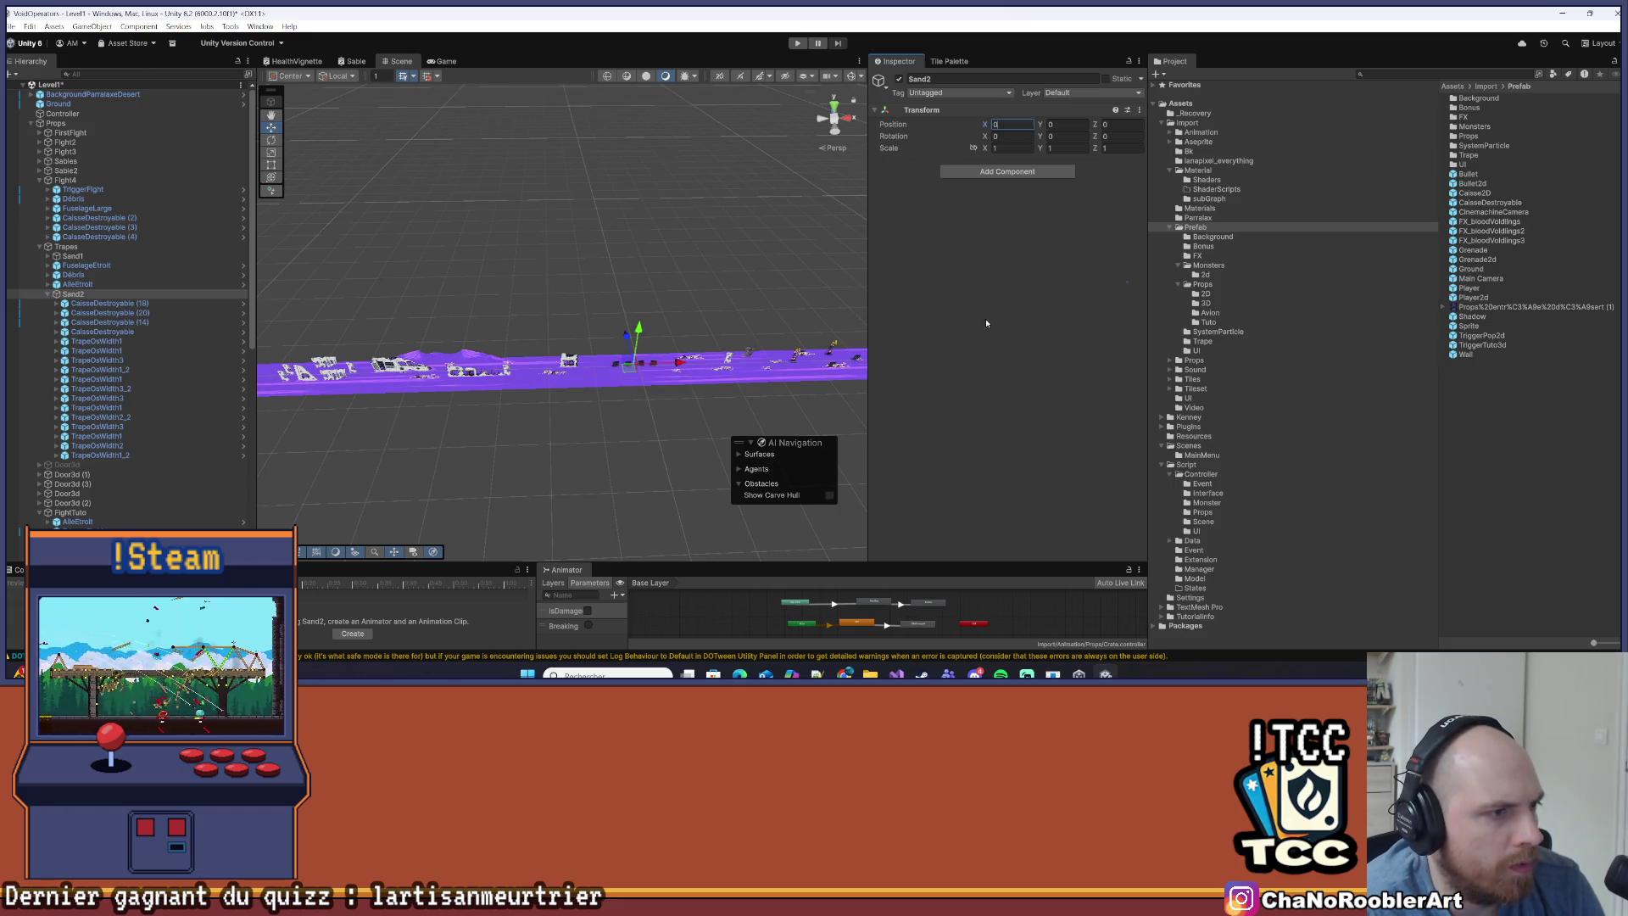
pyautogui.click(106, 304)
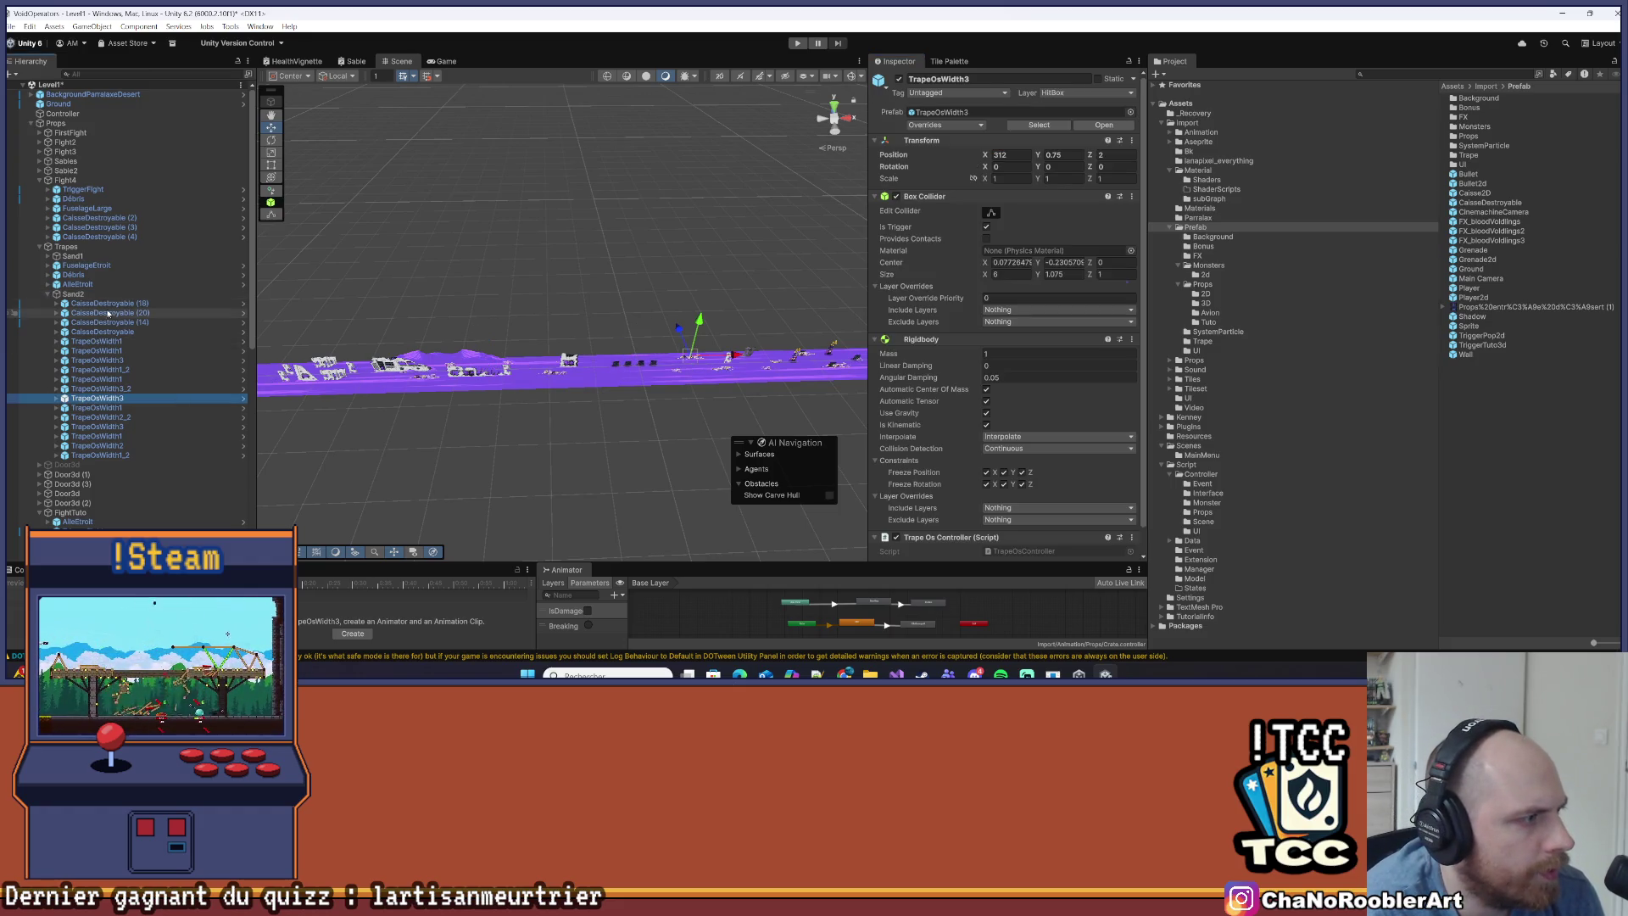
# Multi-select the Sand2 crates and traps through TrapeOsWidth1_2 and enter X -33.7
pyautogui.keyDown('shift'); pyautogui.click(103, 445); pyautogui.keyUp('shift')
pyautogui.keyDown('shift'); pyautogui.click(105, 455); pyautogui.keyUp('shift')
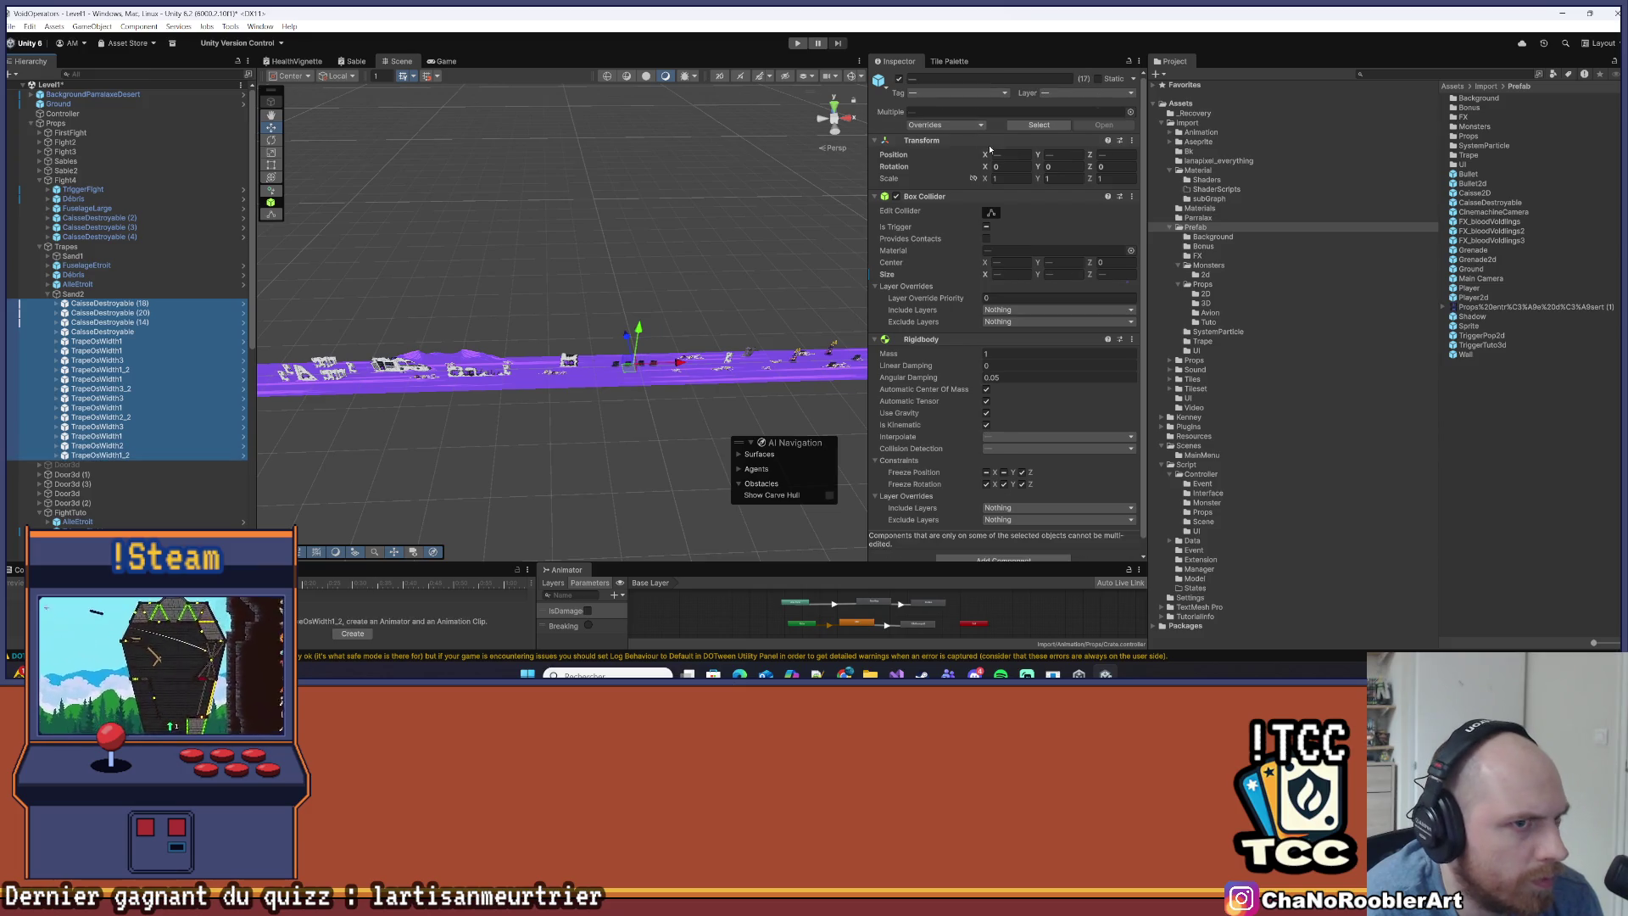
pyautogui.click(1018, 154)
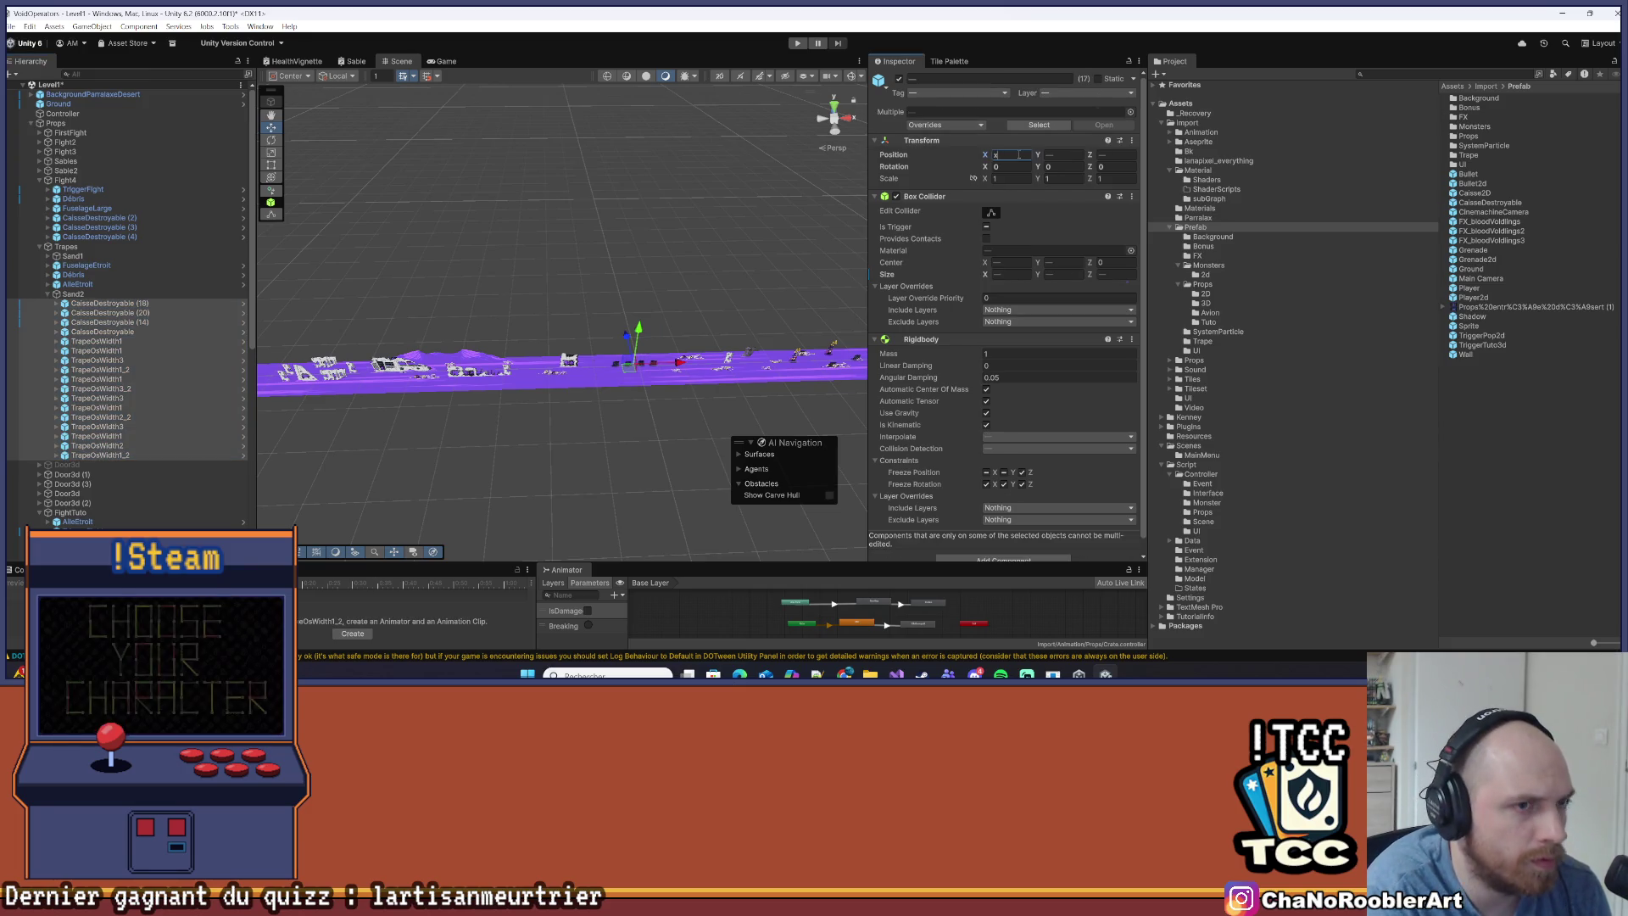
pyautogui.write('-33.7')
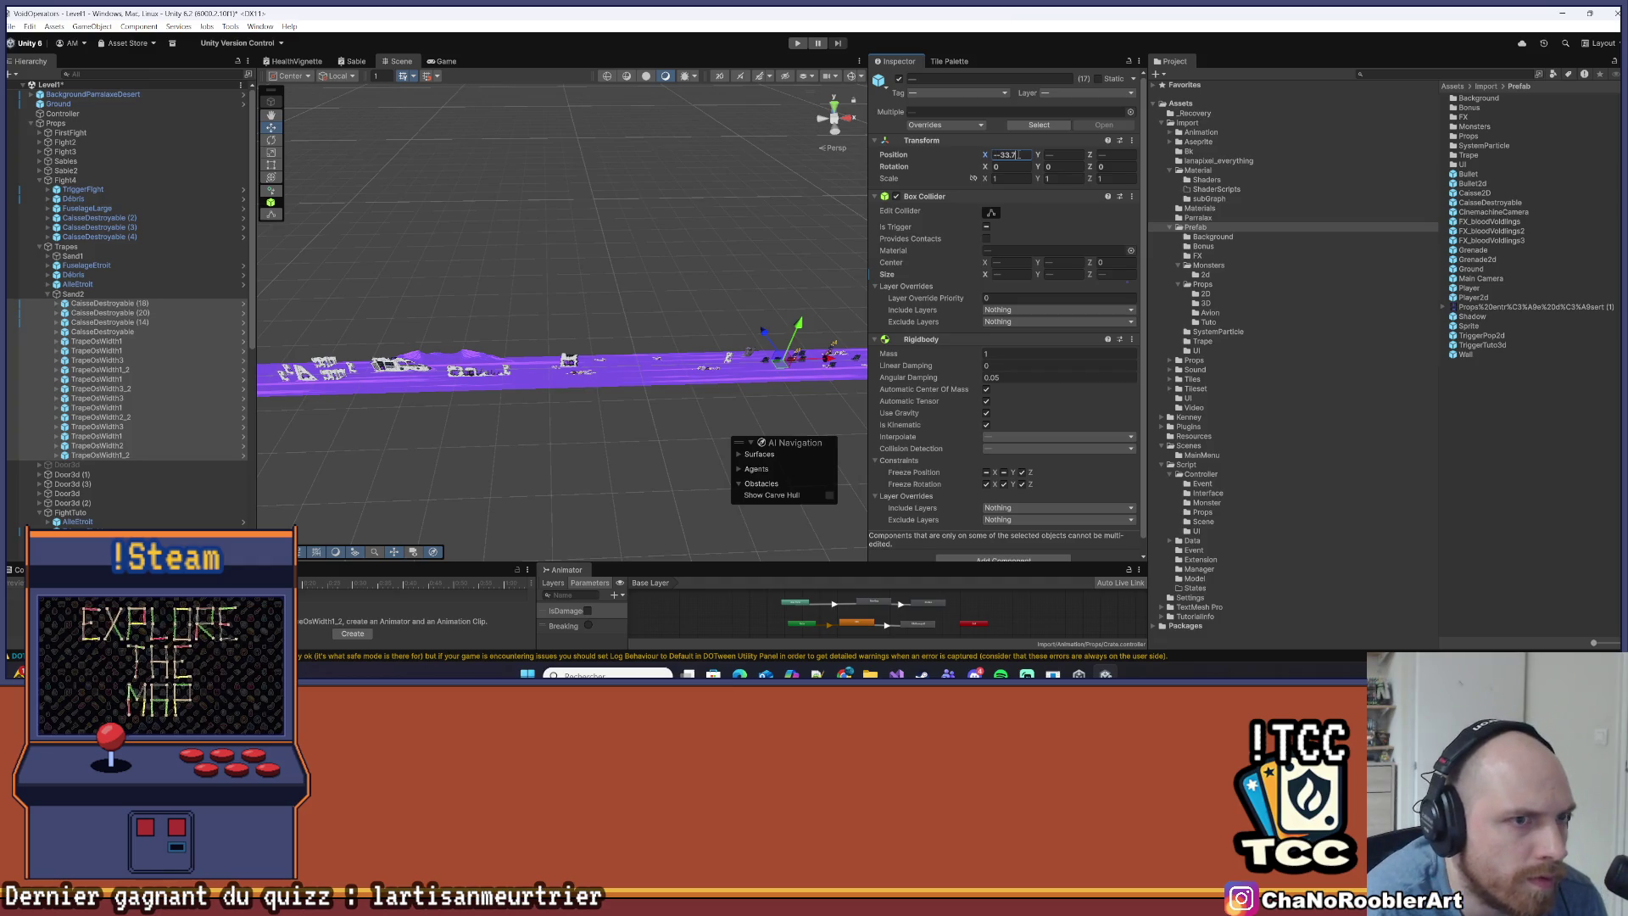
# Fold the Transform and Box Collider sections, undo the bulk move, and select CaisseDestroyable (18)
pyautogui.click(1021, 142)
pyautogui.click(1000, 155)
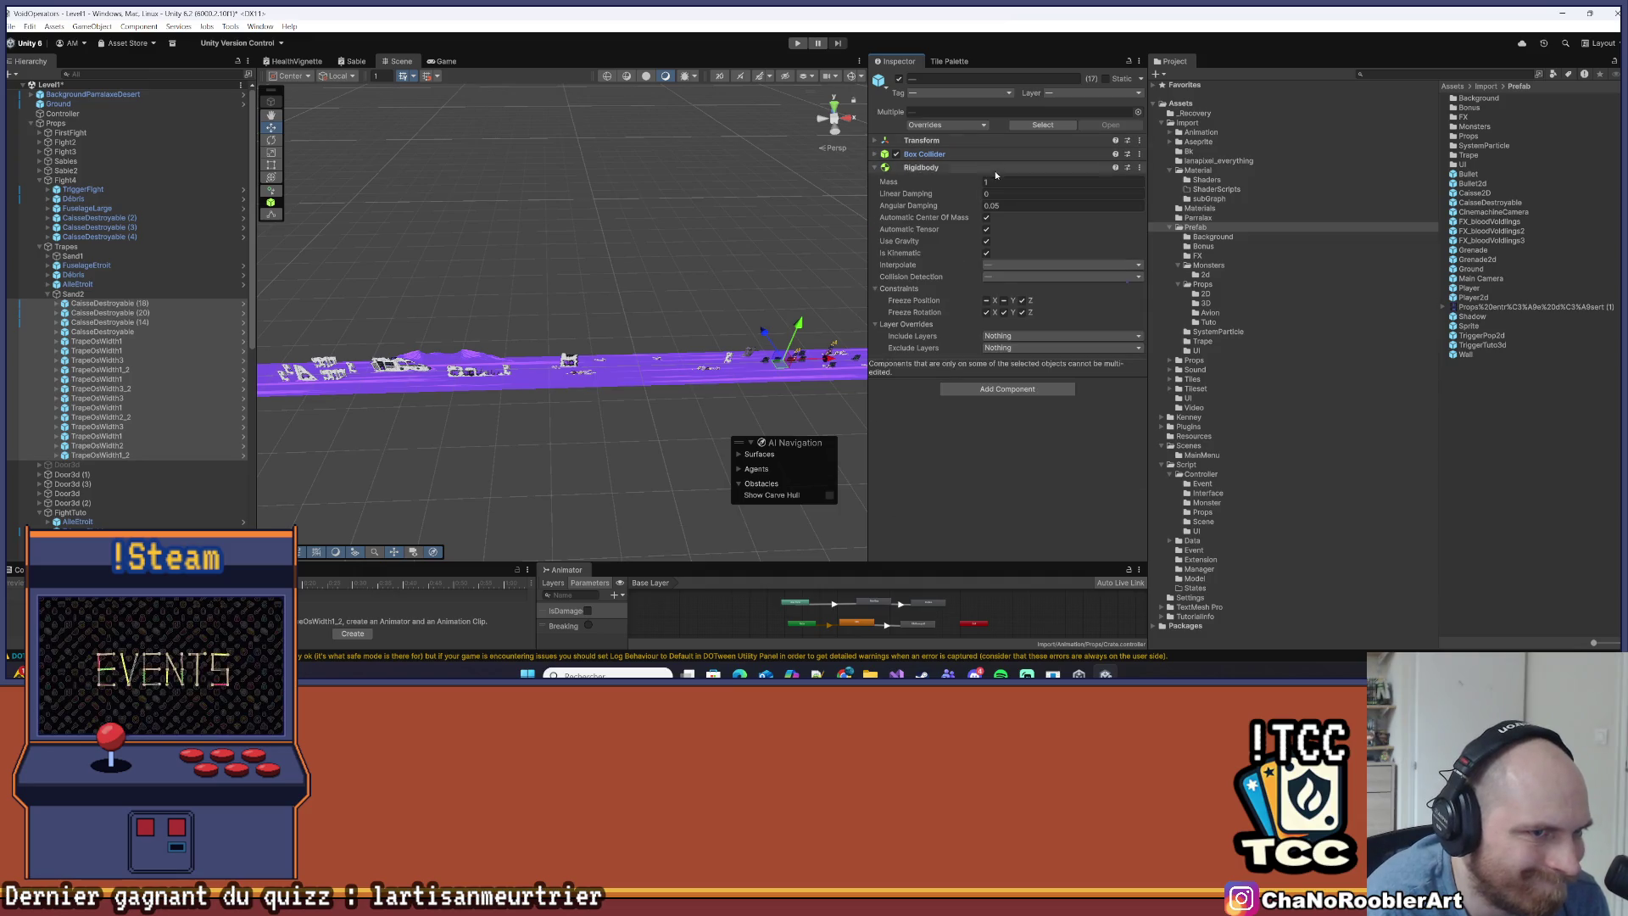
pyautogui.click(1026, 141)
pyautogui.hotkey('ctrl', 'z')
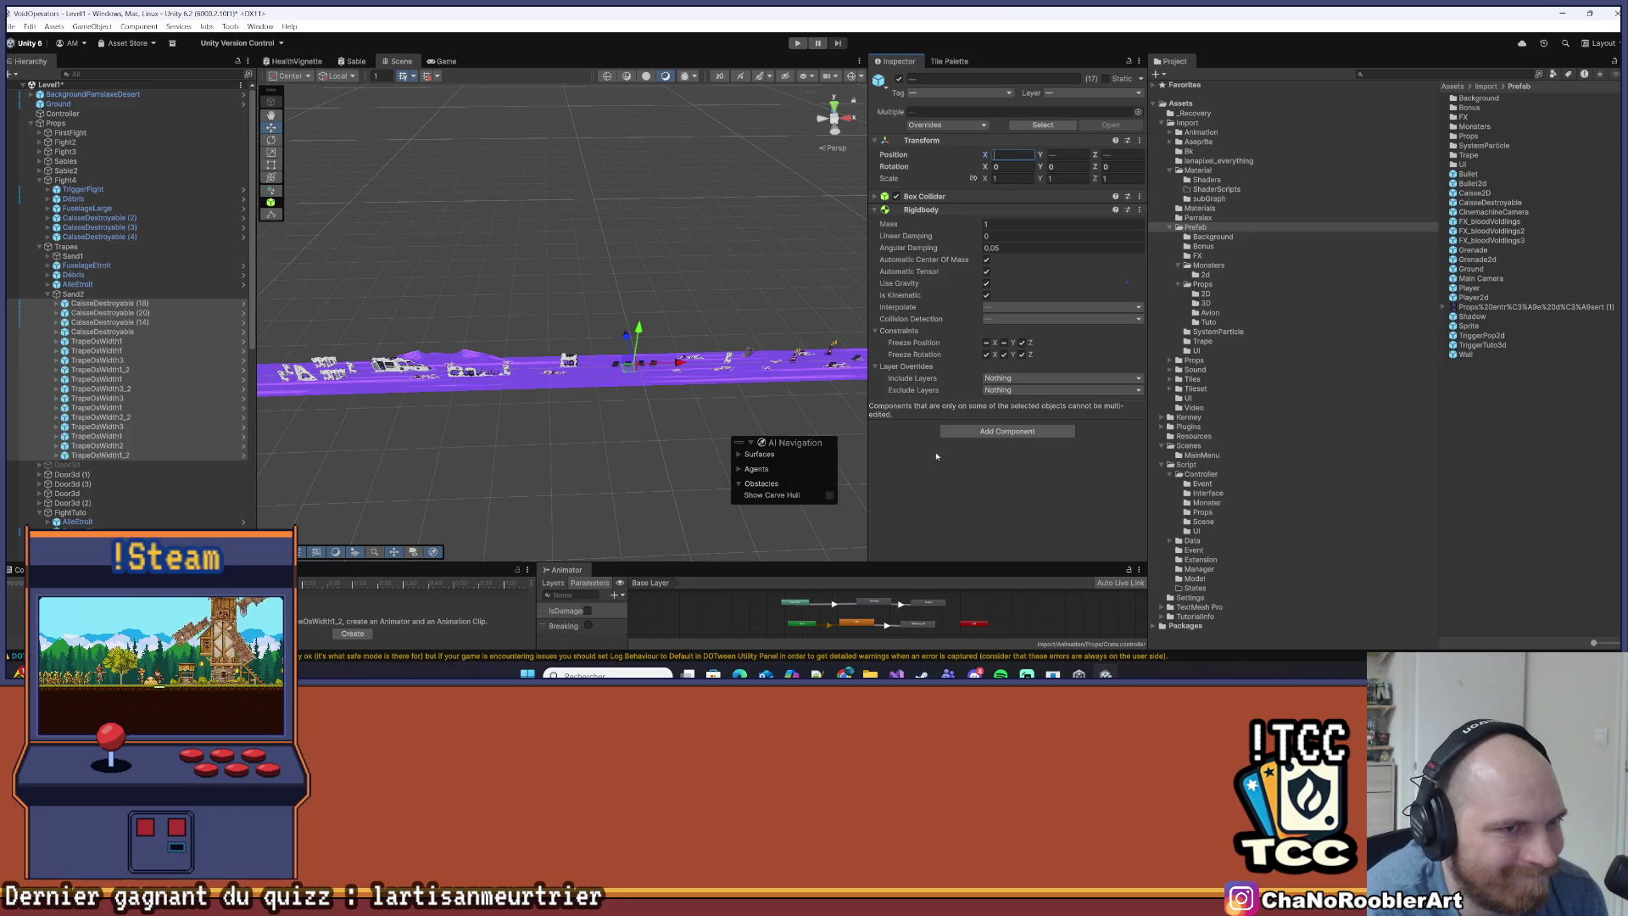
pyautogui.click(169, 302)
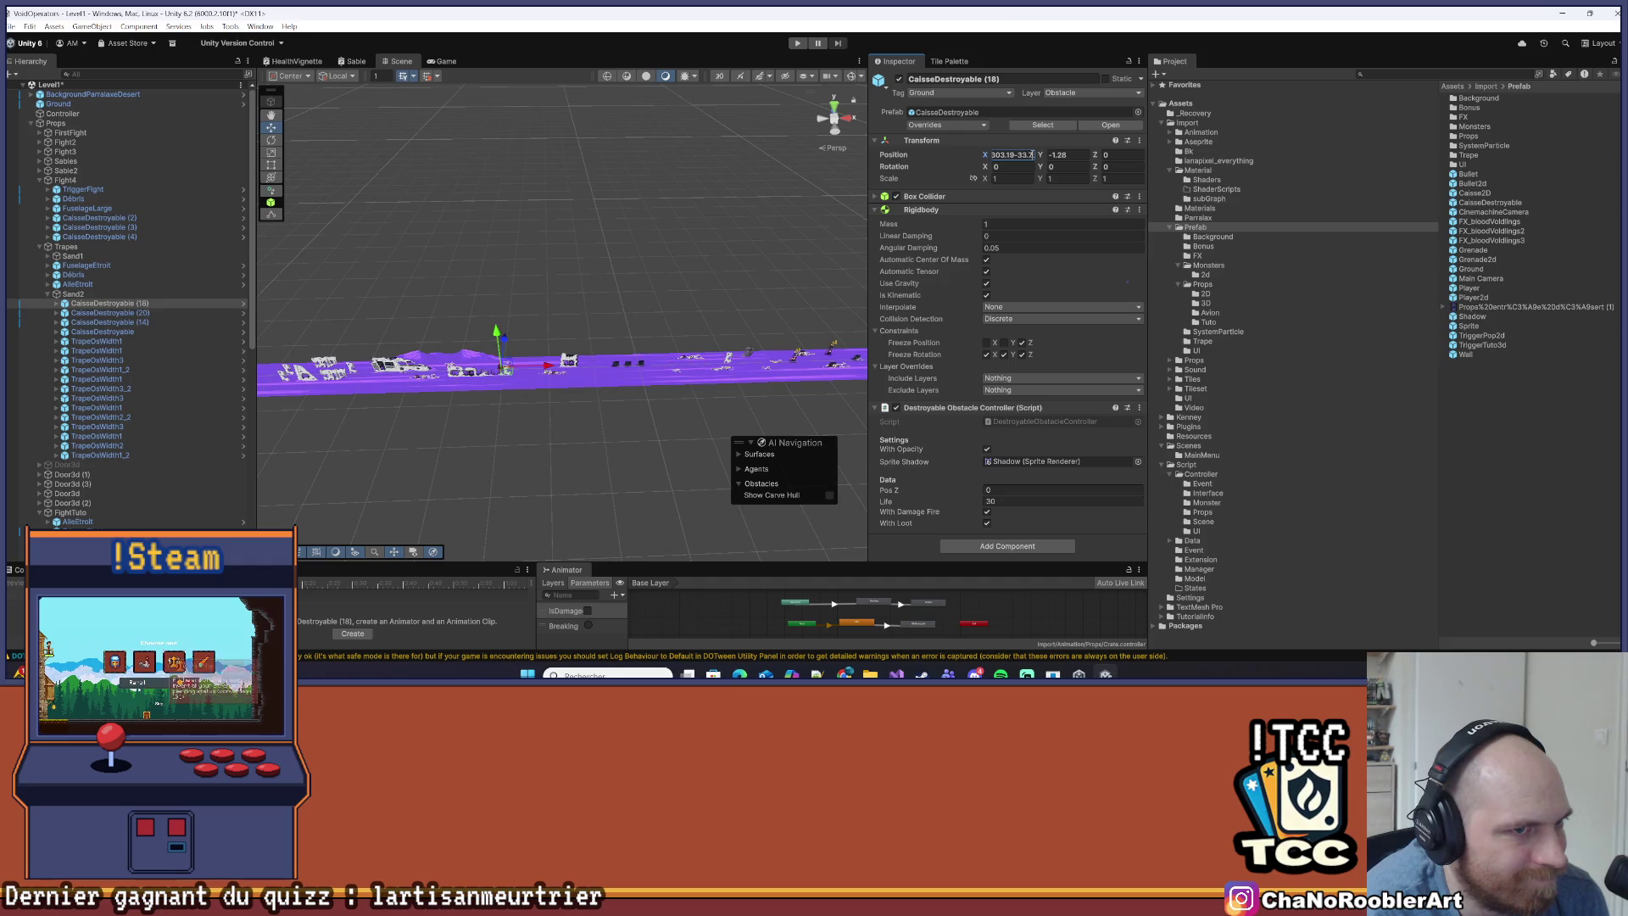
# Shift crates CaisseDestroyable (20) and (14) 33.7 left, to X 266.69 and 281.106
pyautogui.click(166, 313)
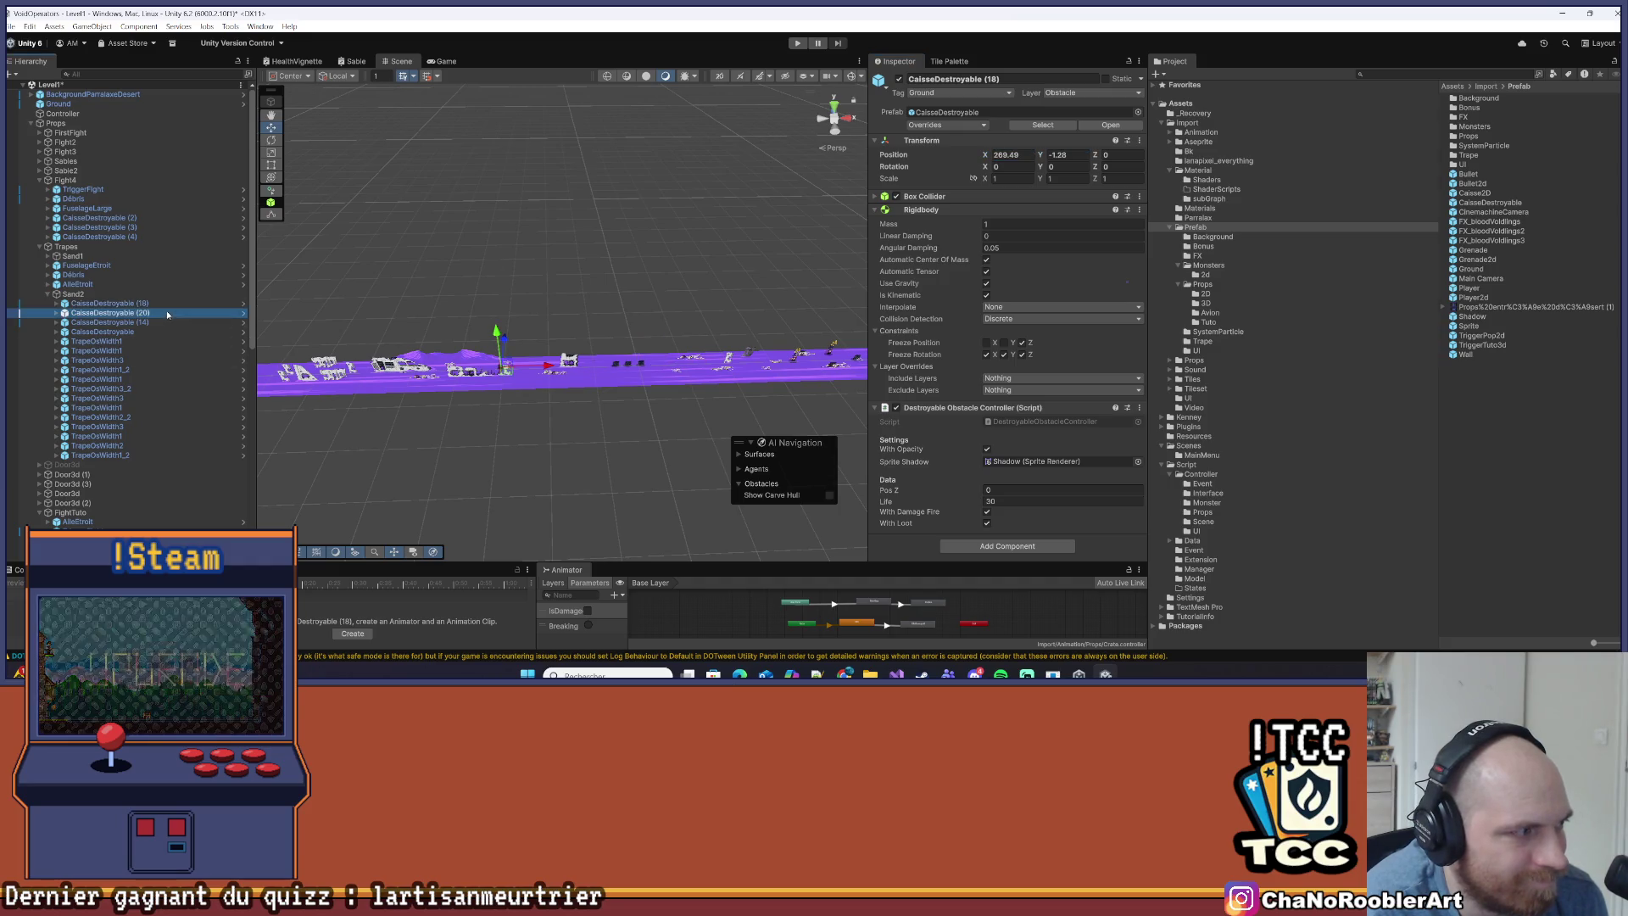
pyautogui.click(1001, 141)
pyautogui.click(999, 140)
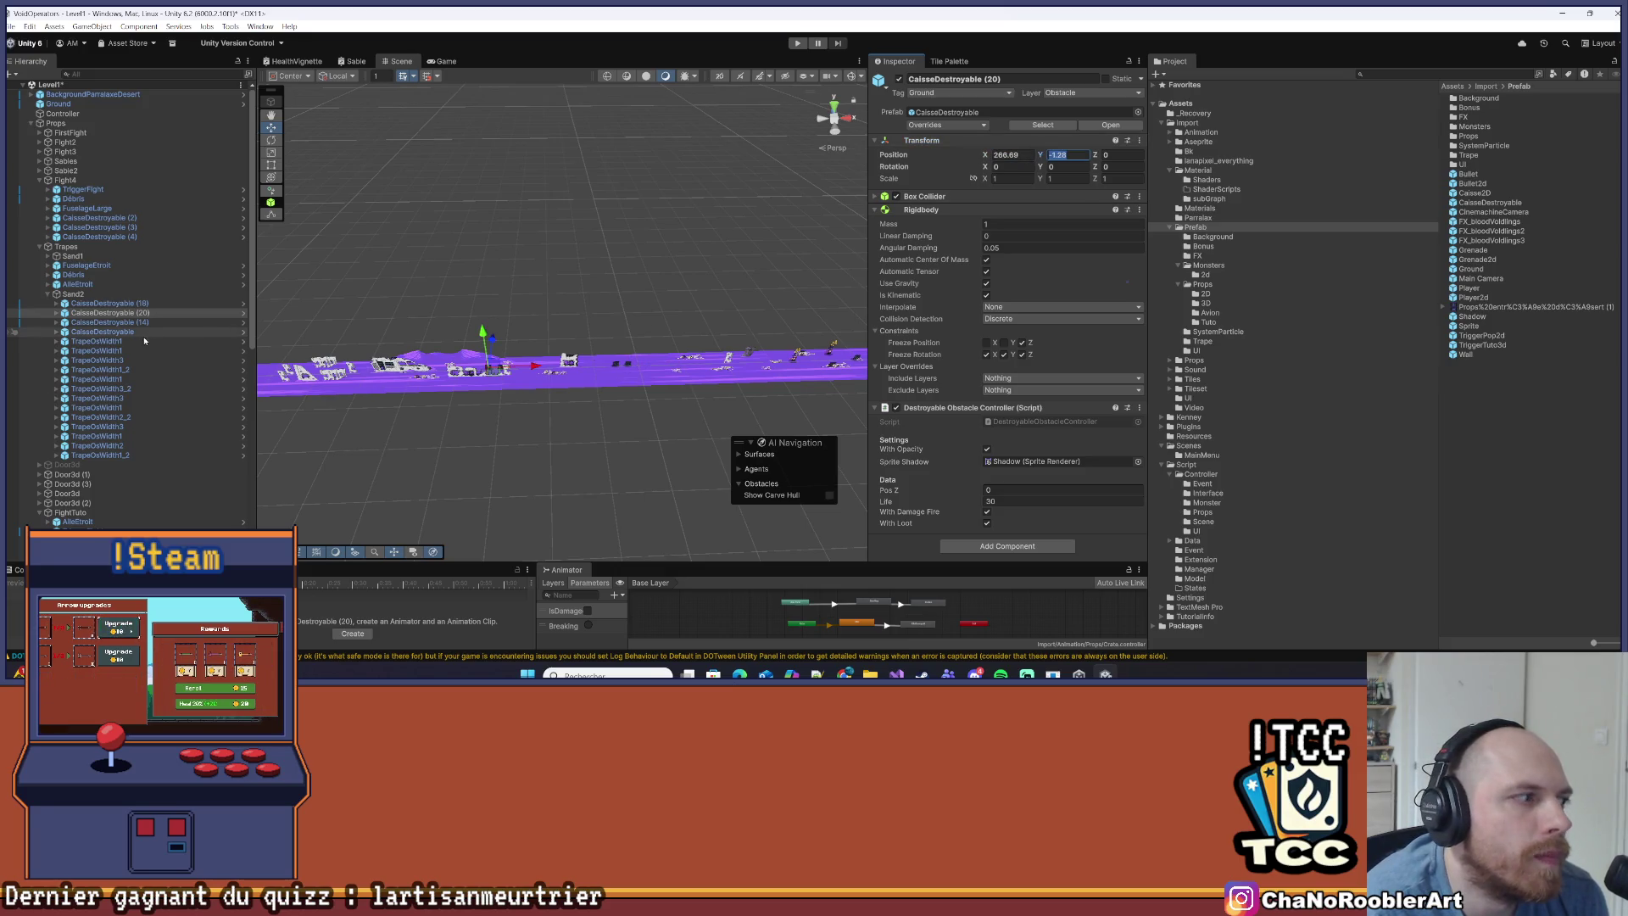
pyautogui.click(108, 323)
pyautogui.click(1031, 164)
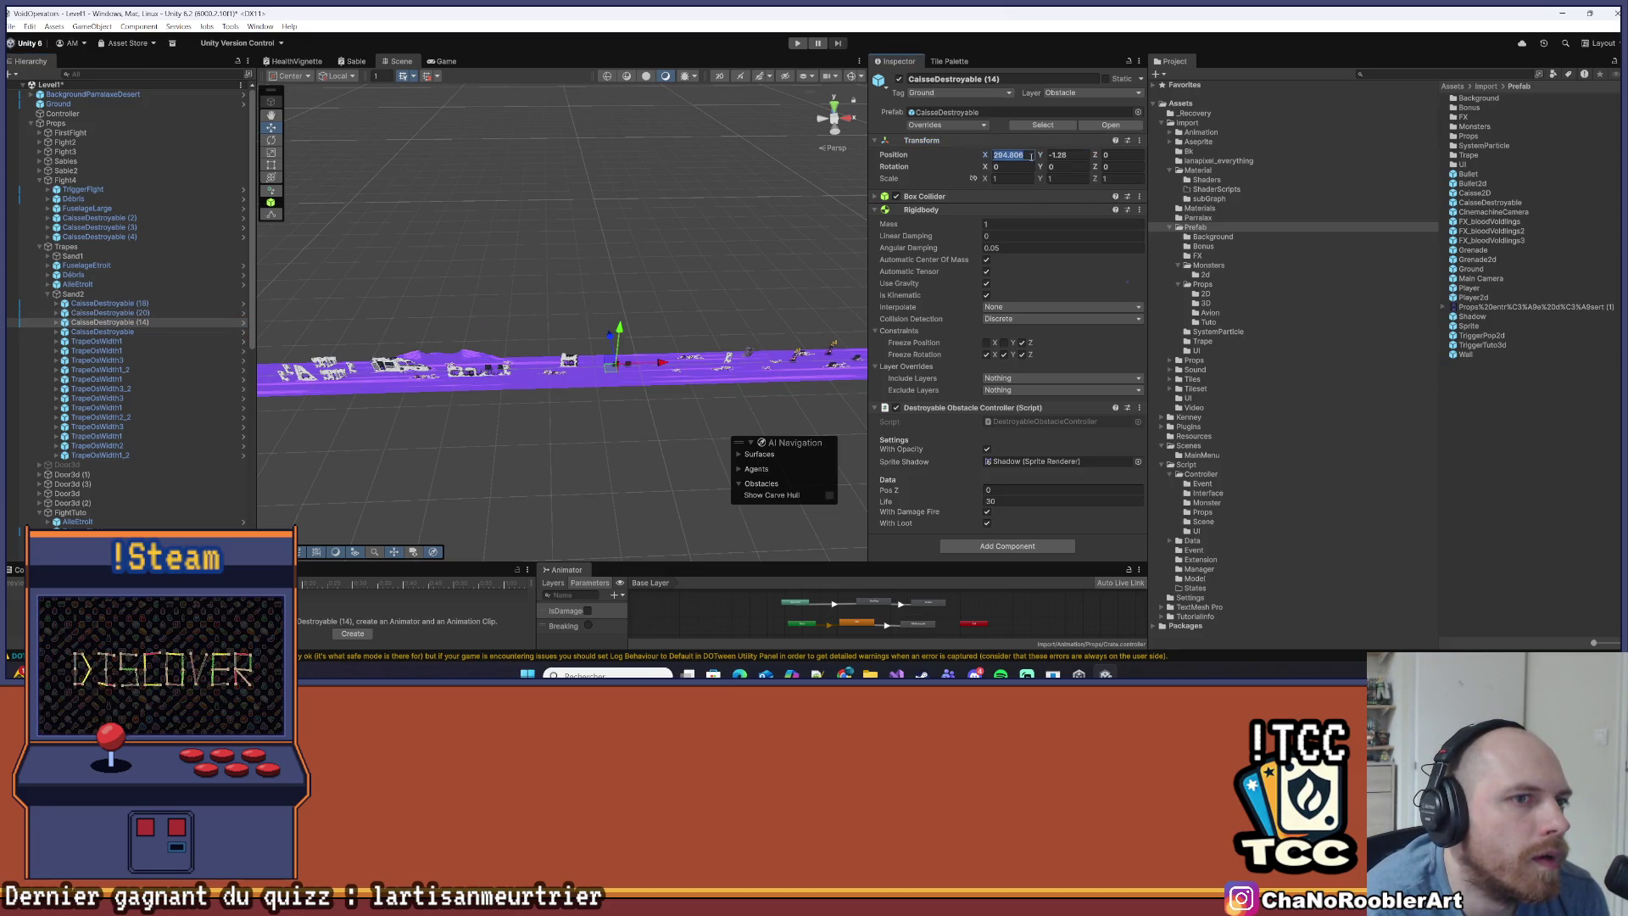
pyautogui.write('281.106')
pyautogui.press('Return')
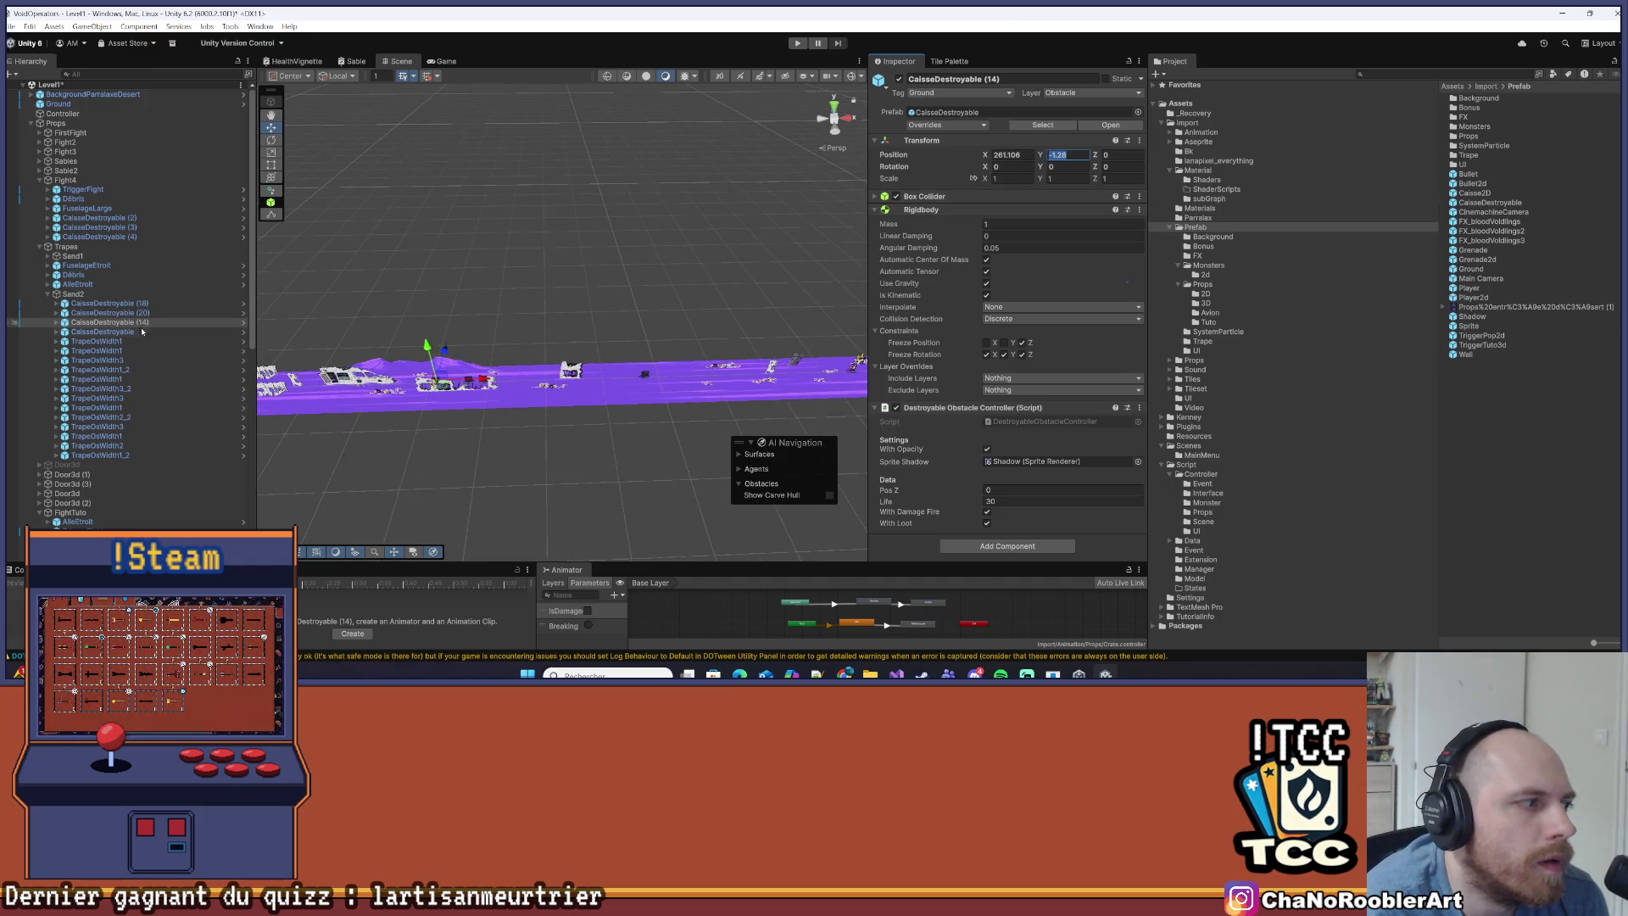
# Edit the plain CaisseDestroyable's X (207.5) and enter 328-33.7 for TrapeOsWidth1's X
pyautogui.click(102, 331)
pyautogui.click(1009, 155)
pyautogui.write('287.5-33.7')
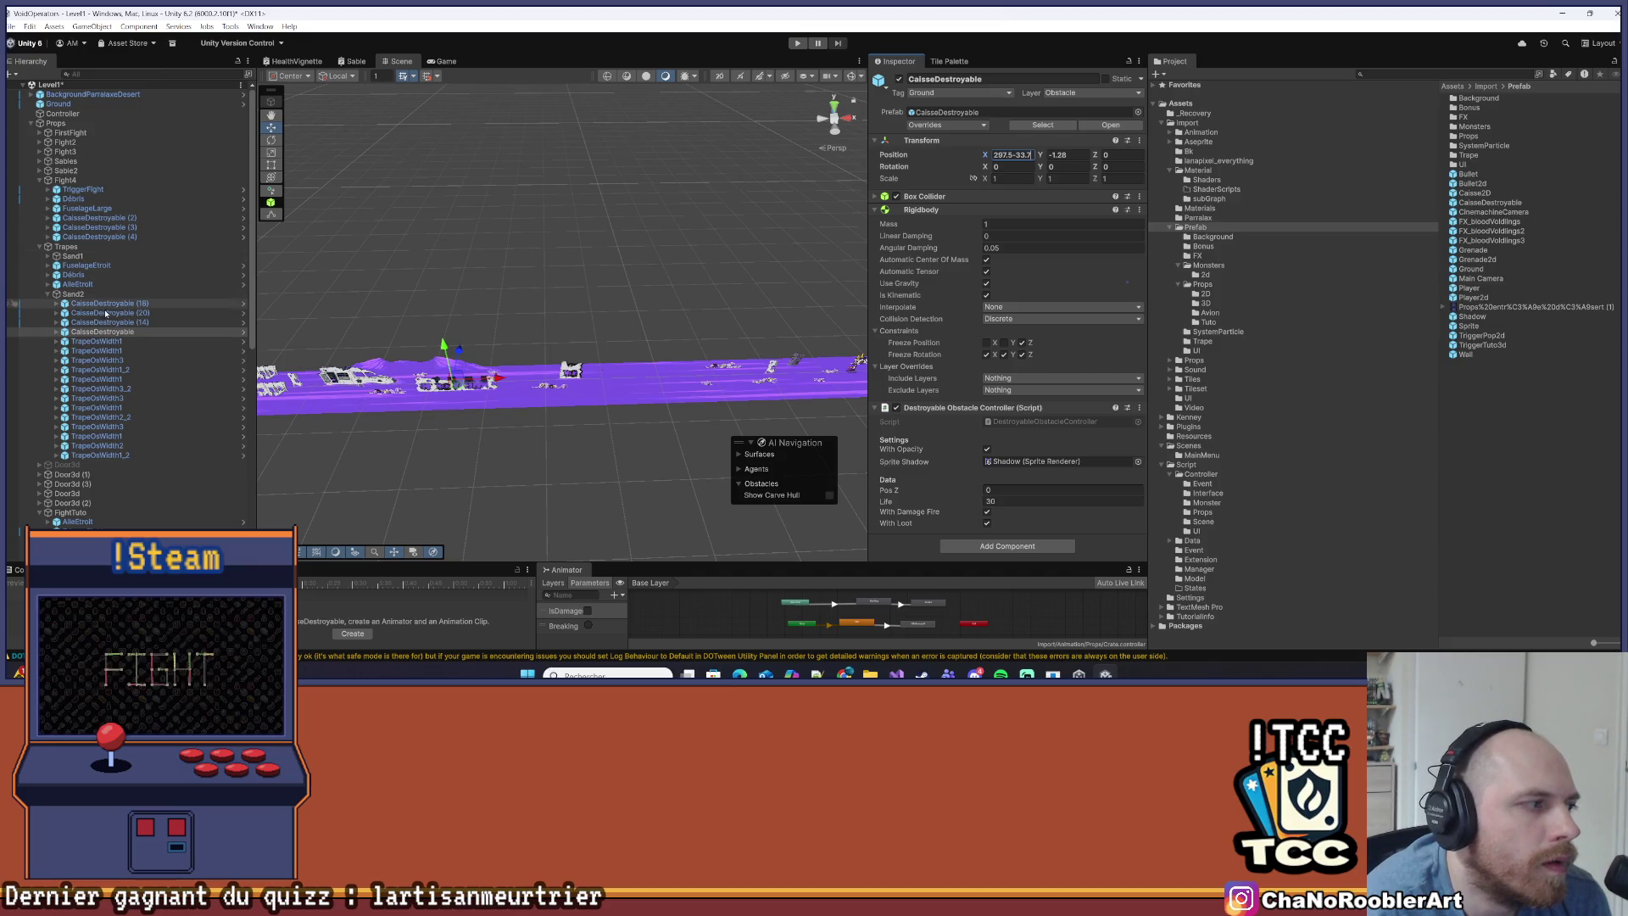
pyautogui.click(96, 341)
pyautogui.click(1052, 156)
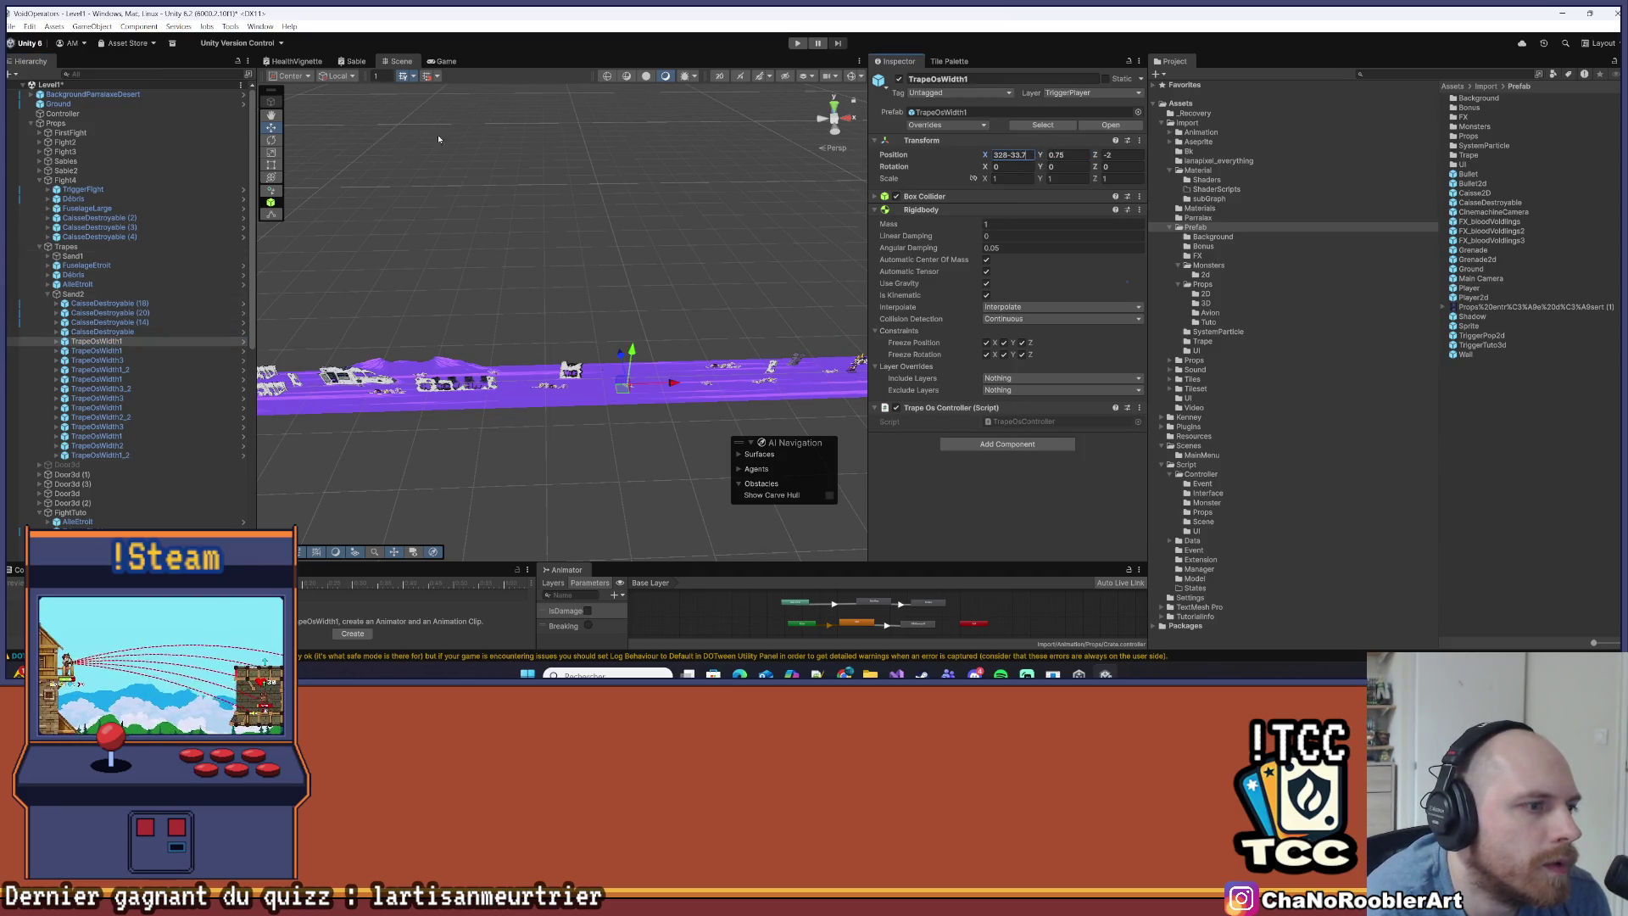
# Shift traps TrapeOsWidth1 (X 248), TrapeOsWidth3, TrapeOsWidth1_2 and TrapeOsWidth1 (X 271) 33.7 left
pyautogui.click(96, 350)
pyautogui.click(1009, 155)
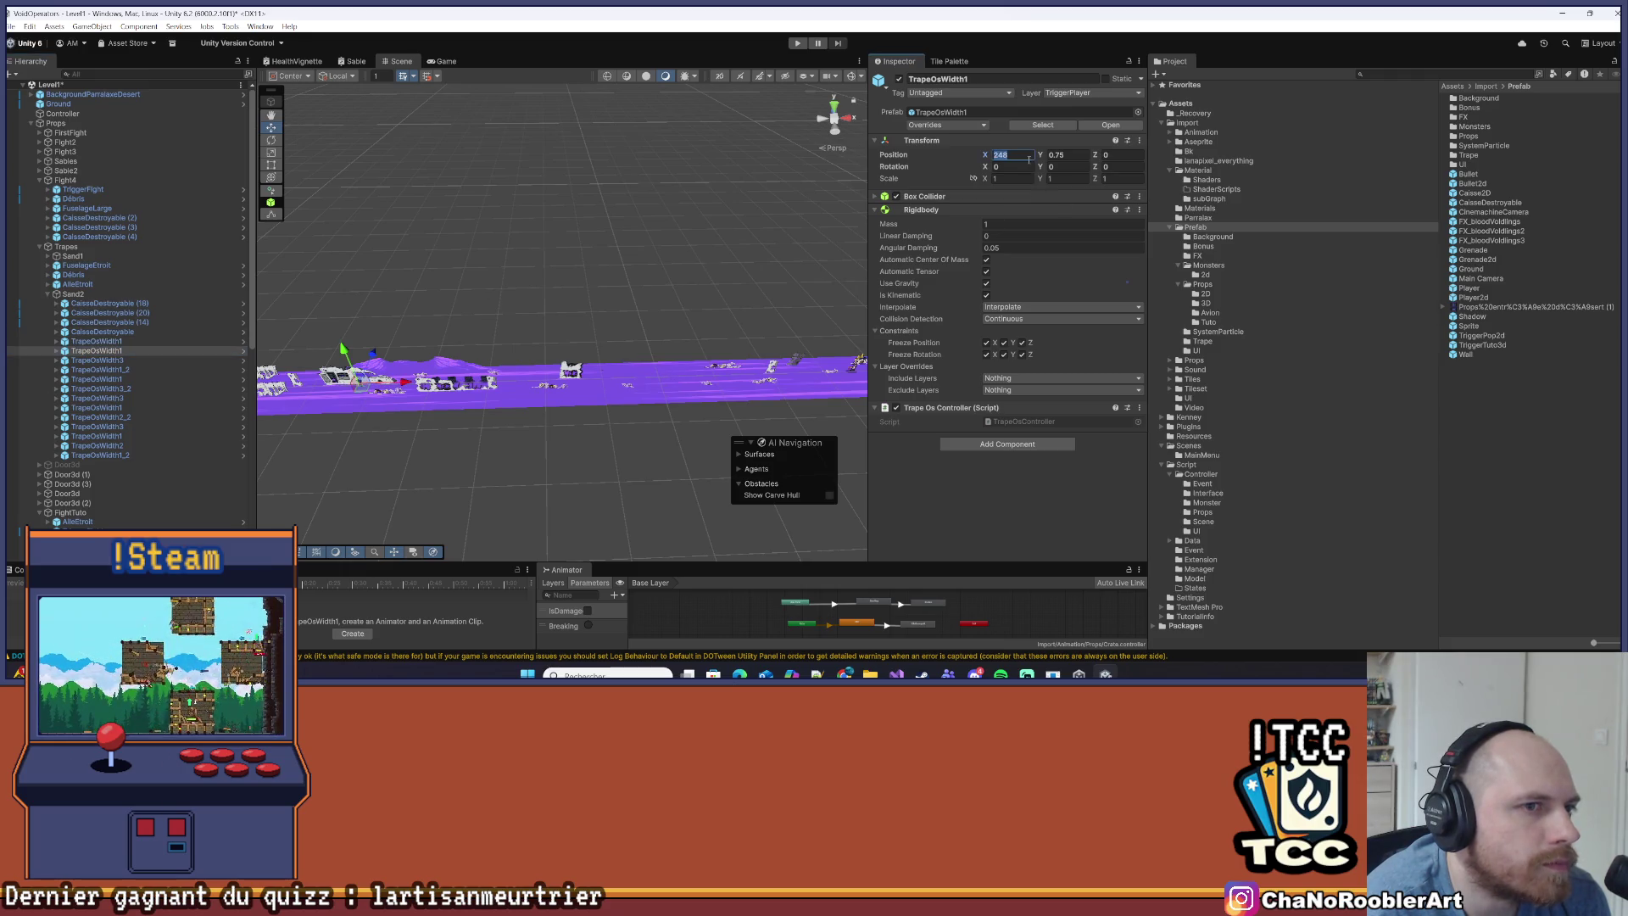
pyautogui.click(127, 361)
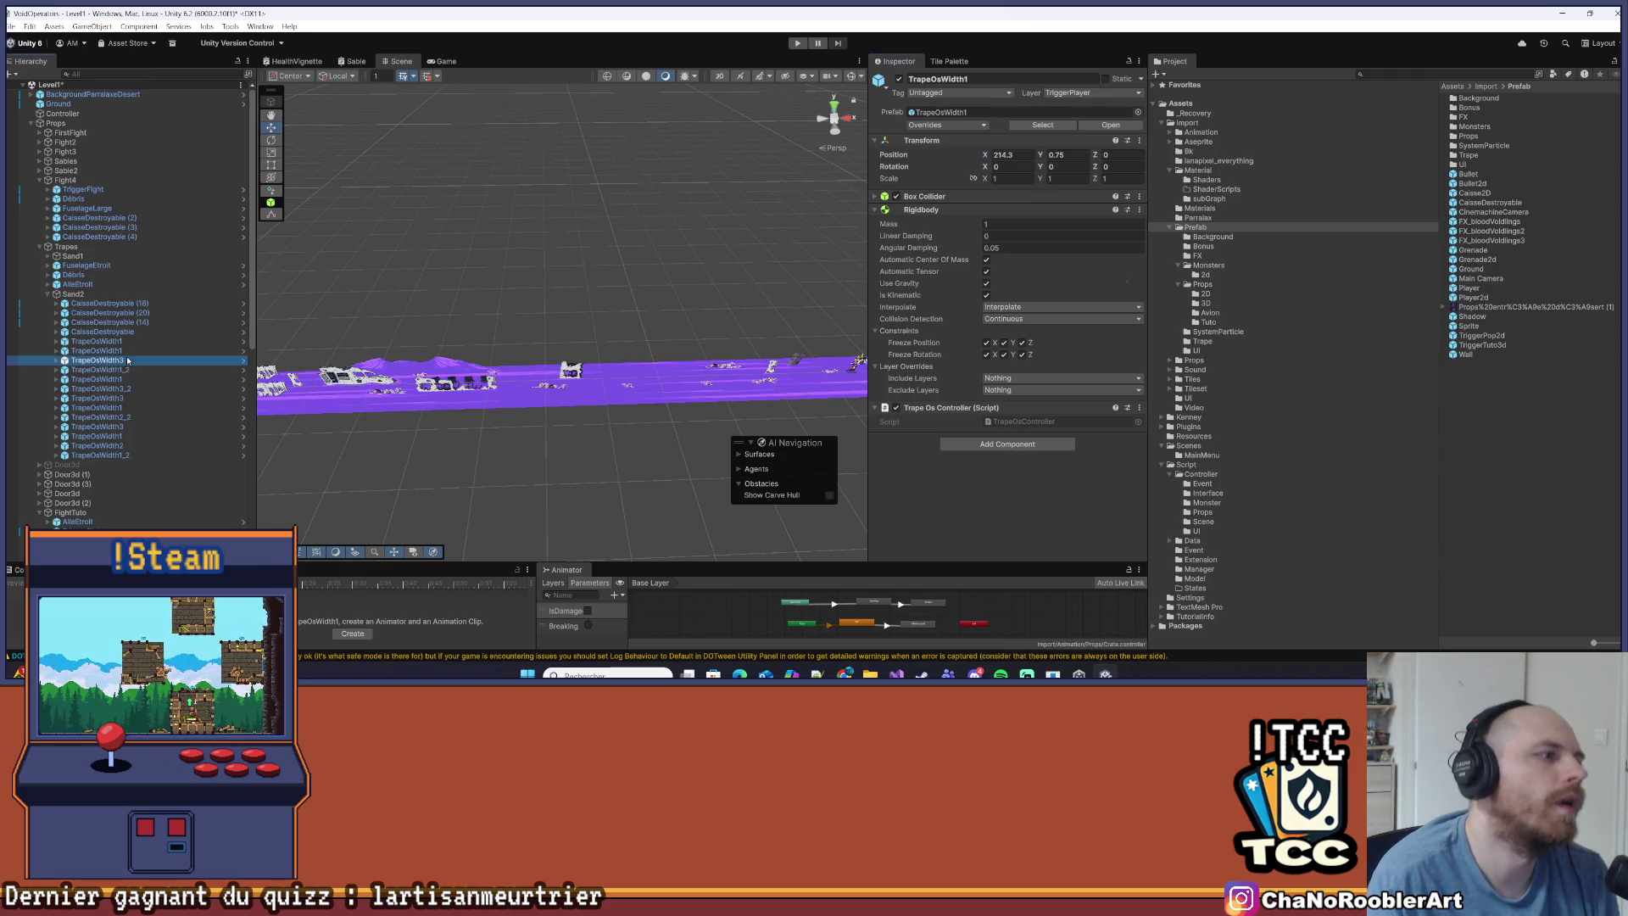
pyautogui.click(1009, 155)
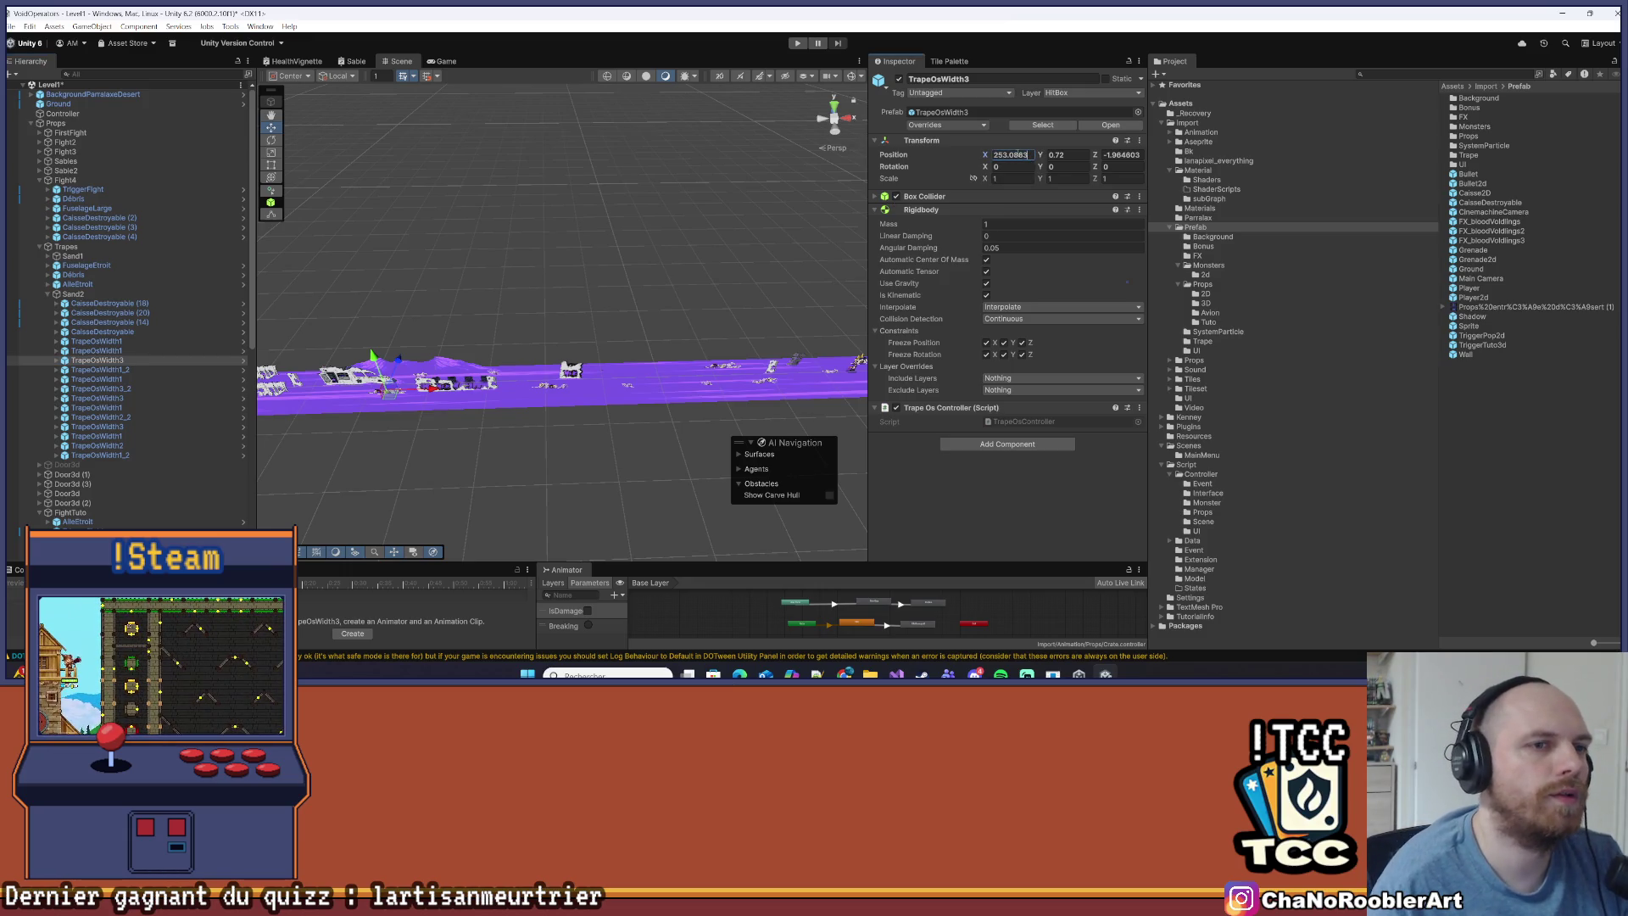
pyautogui.click(119, 370)
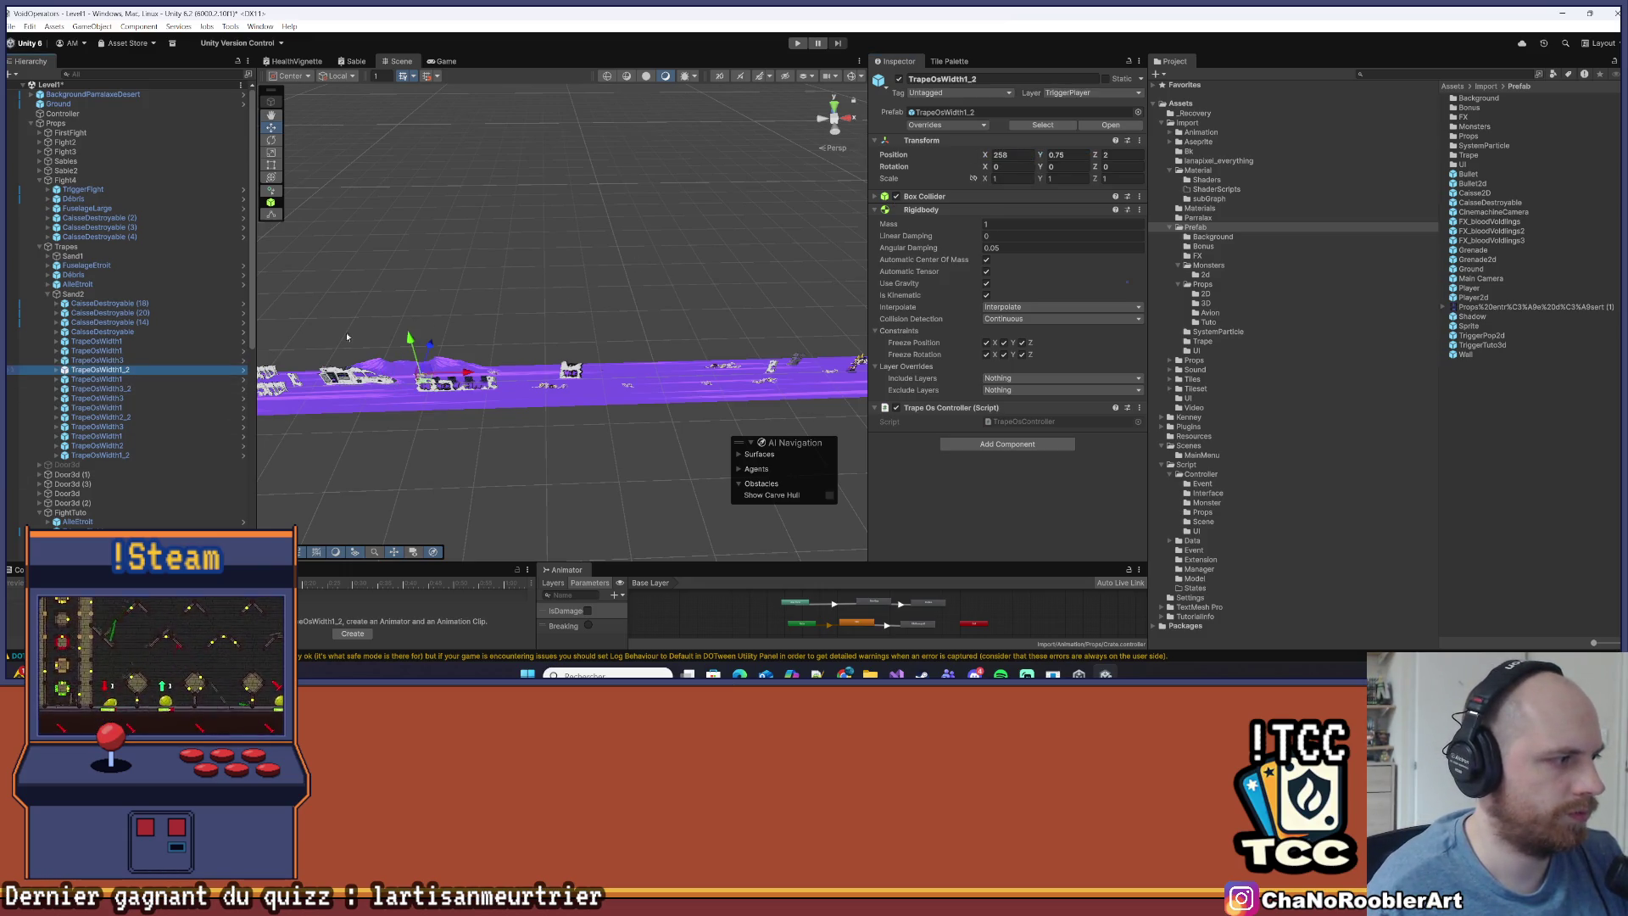
pyautogui.click(1018, 153)
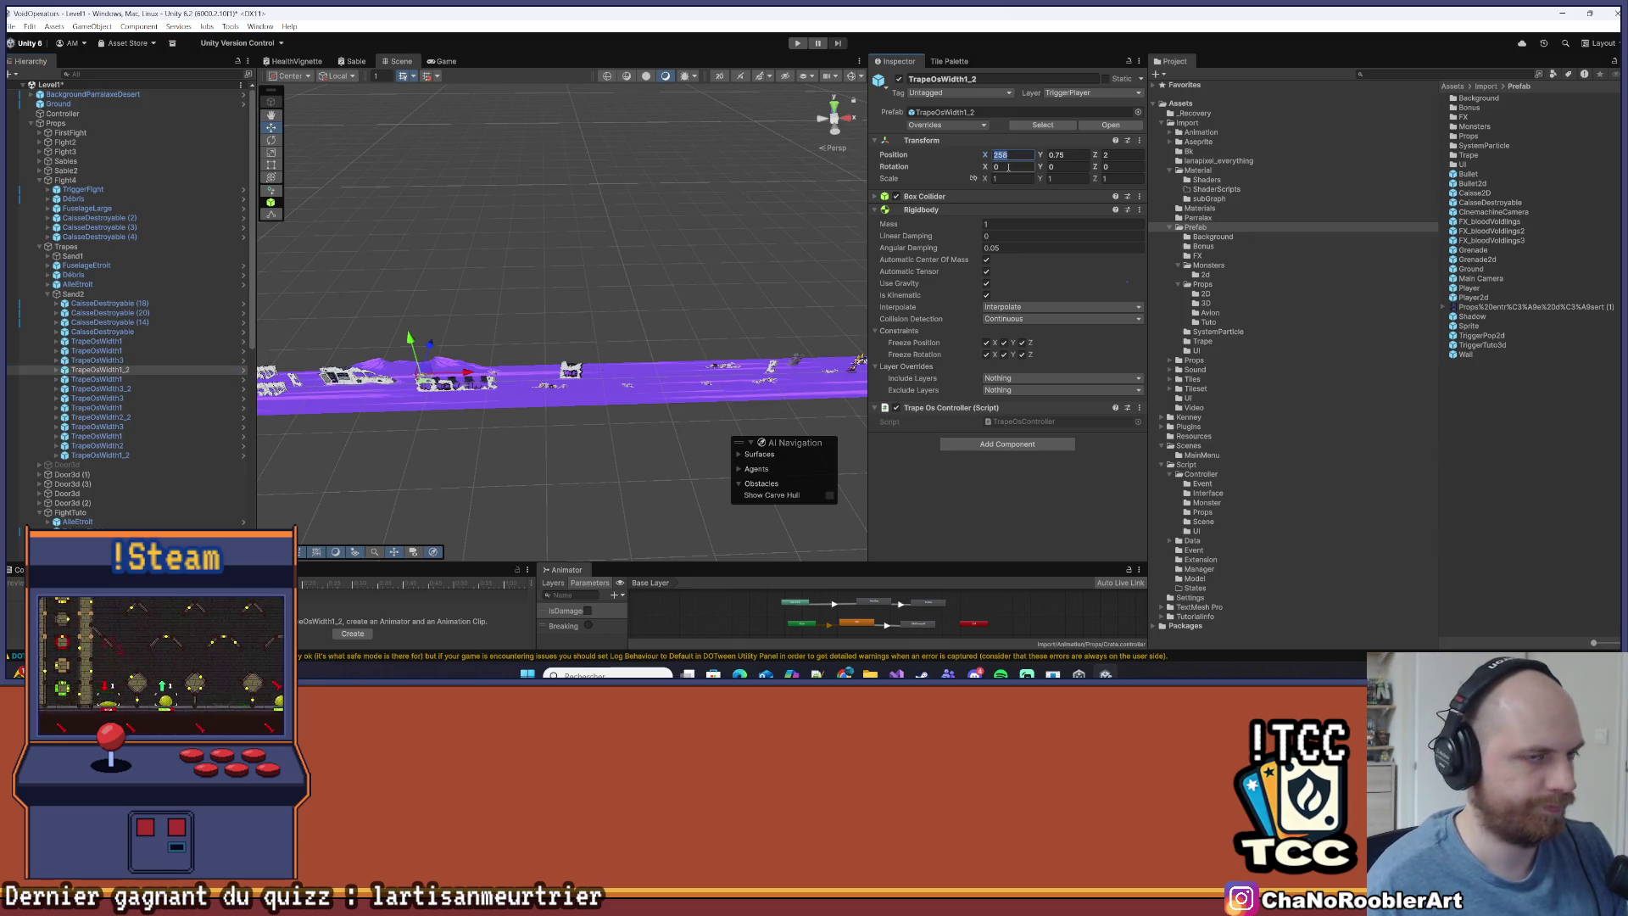
pyautogui.write('224.5')
pyautogui.click(96, 379)
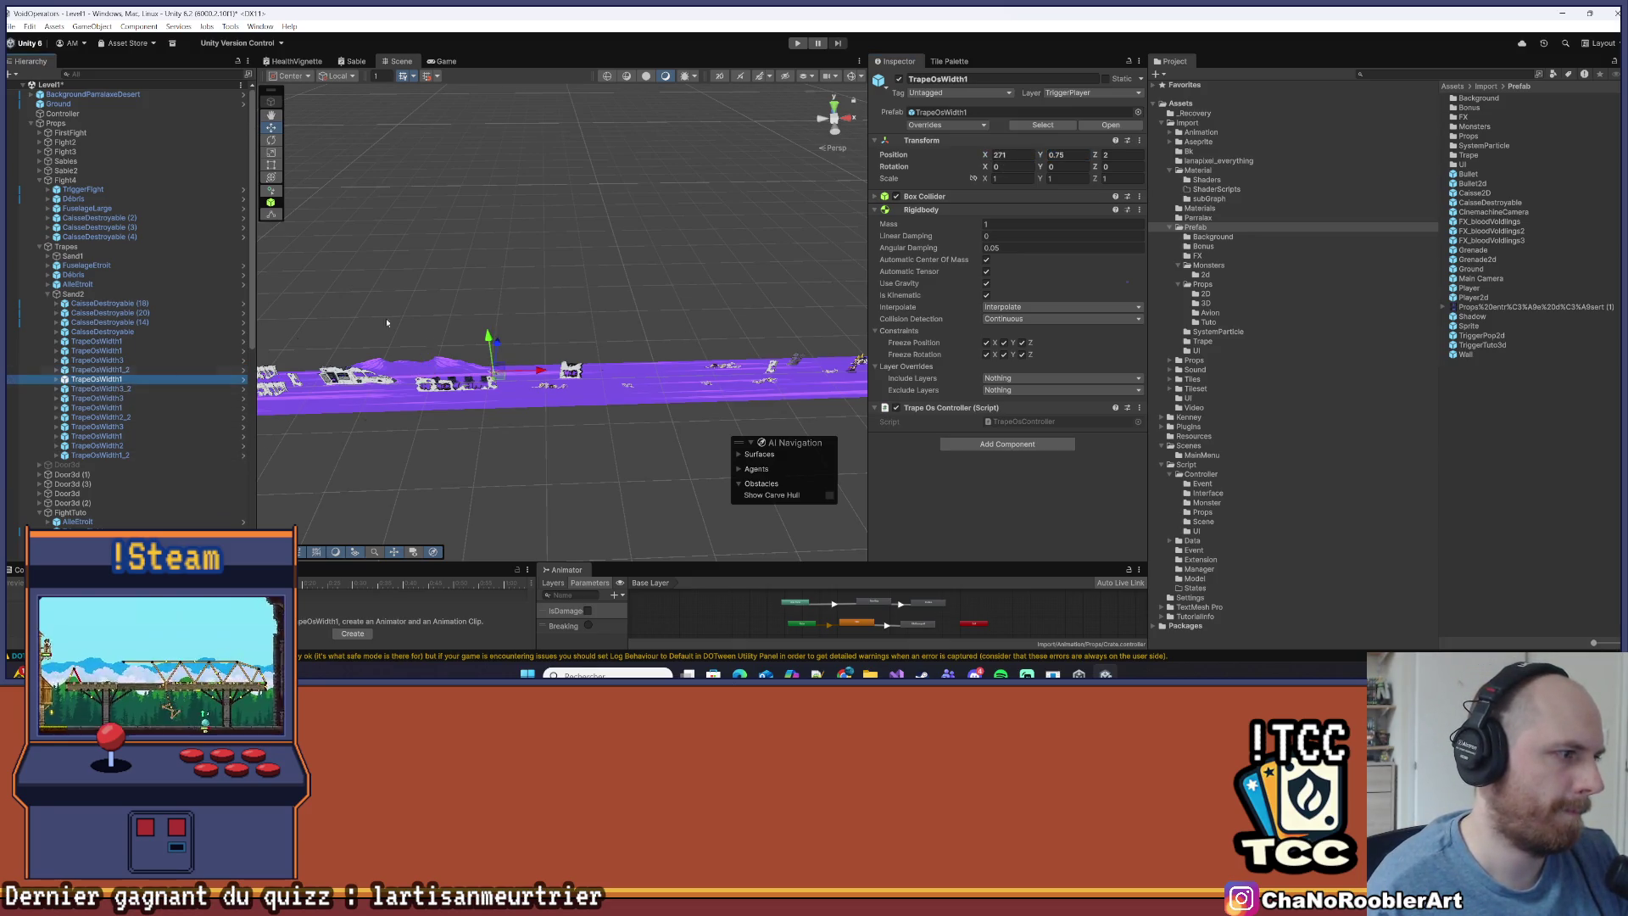
pyautogui.click(994, 155)
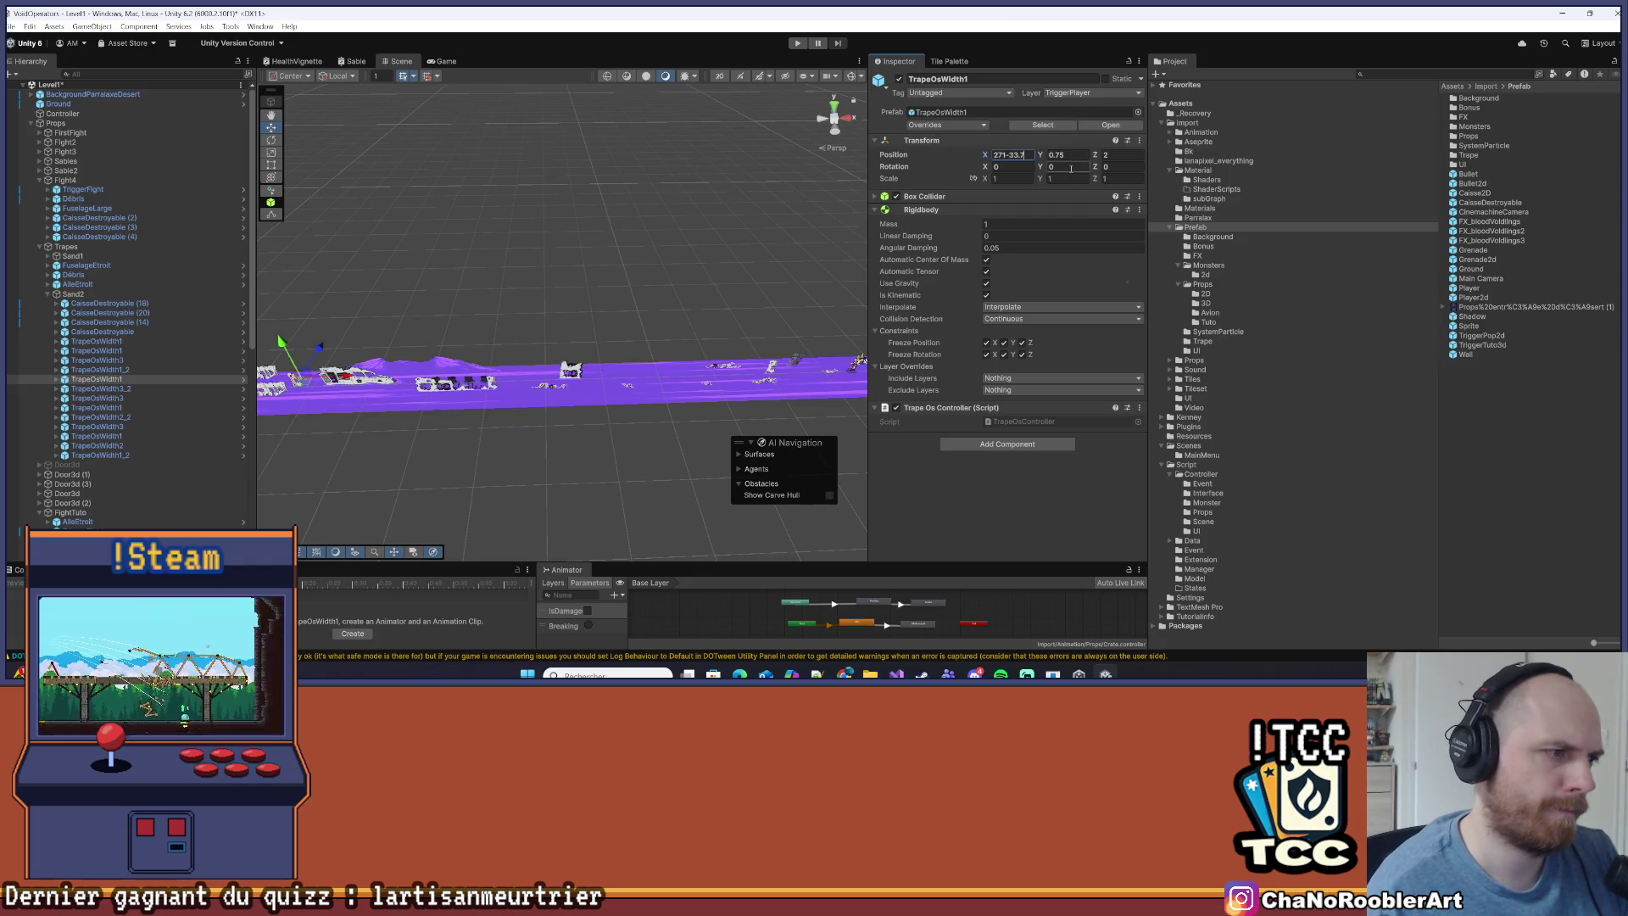
# Shift traps TrapeOsWidth3_2 (281), TrapeOsWidth3 (312), TrapeOsWidth1 (308) and TrapeOsWidth2_2 (318) 33.7 left
pyautogui.click(101, 389)
pyautogui.click(1022, 156)
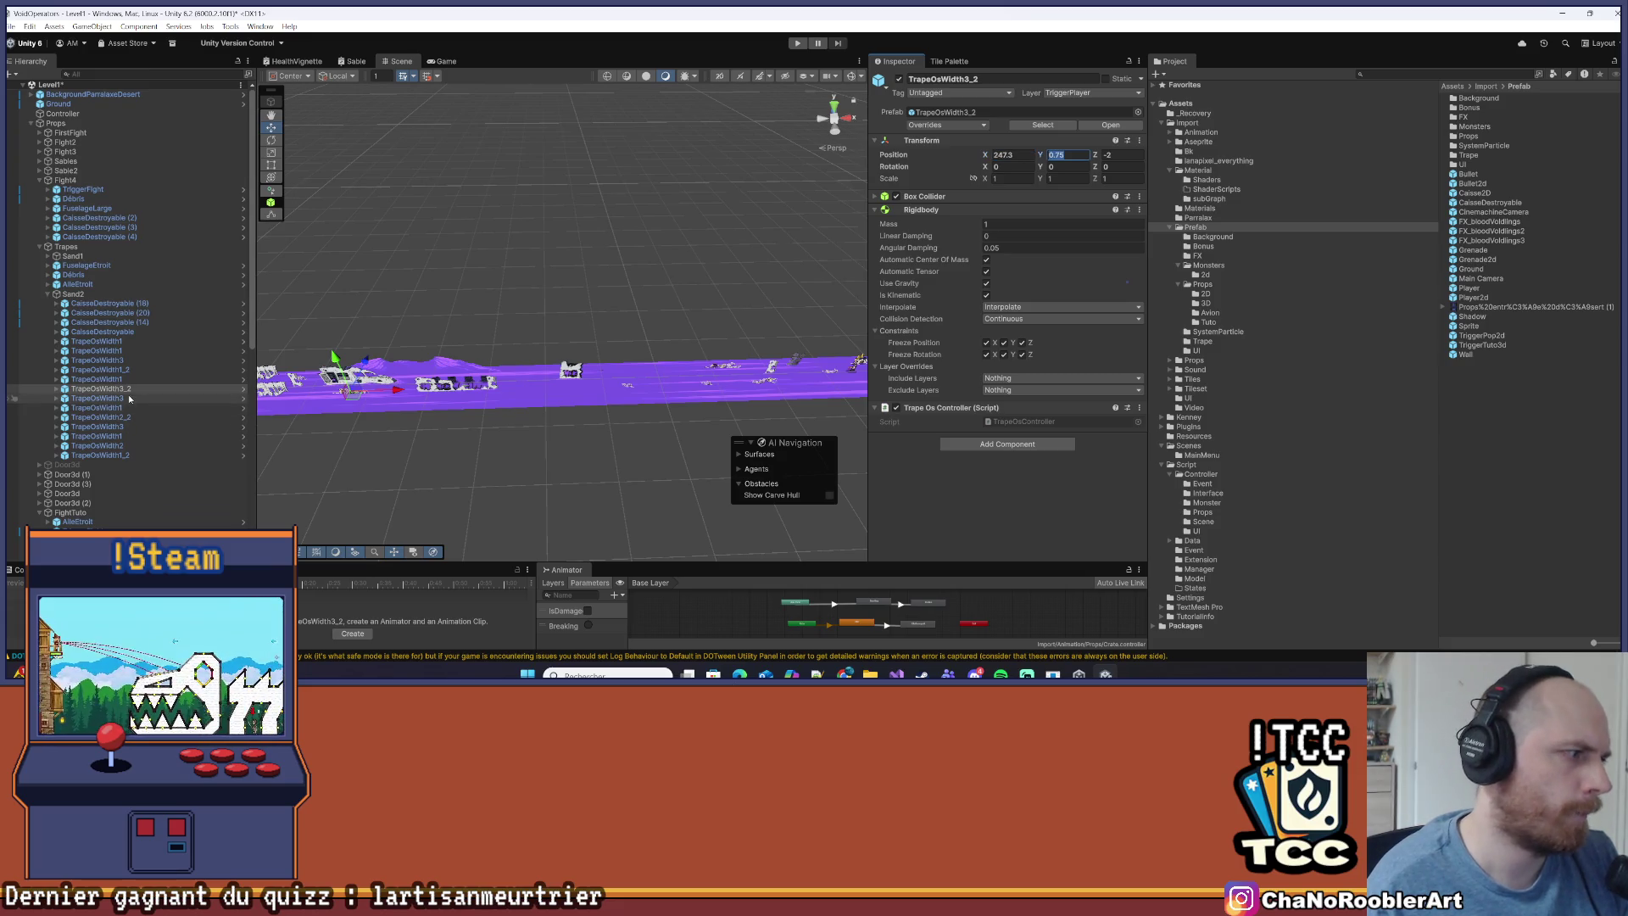
pyautogui.click(124, 399)
pyautogui.click(1030, 154)
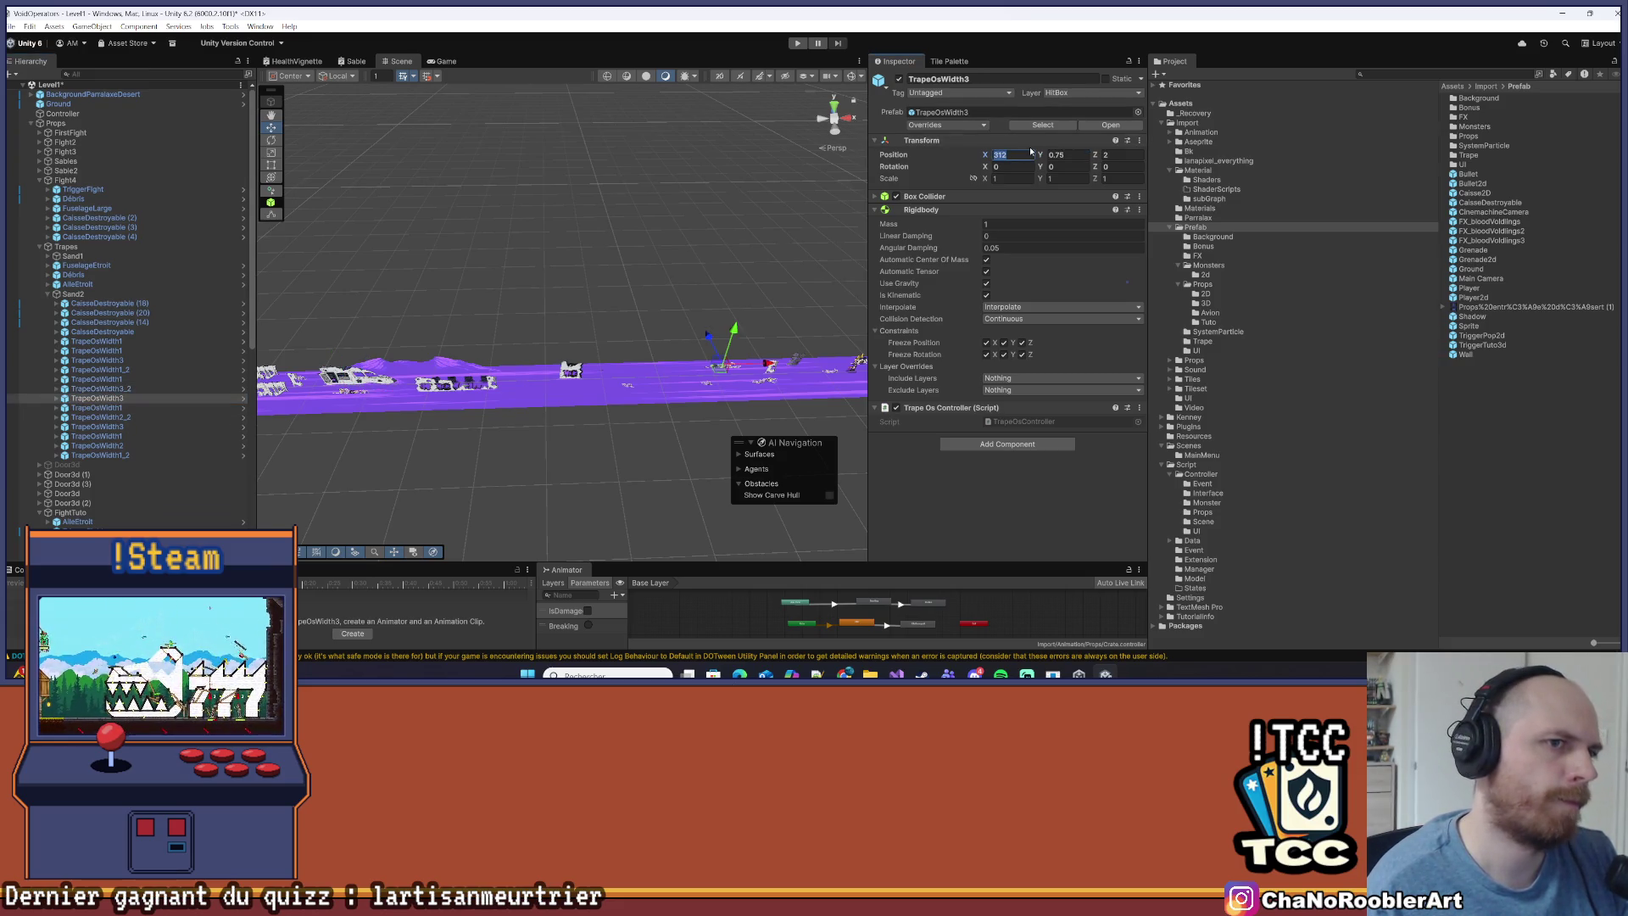
pyautogui.click(127, 408)
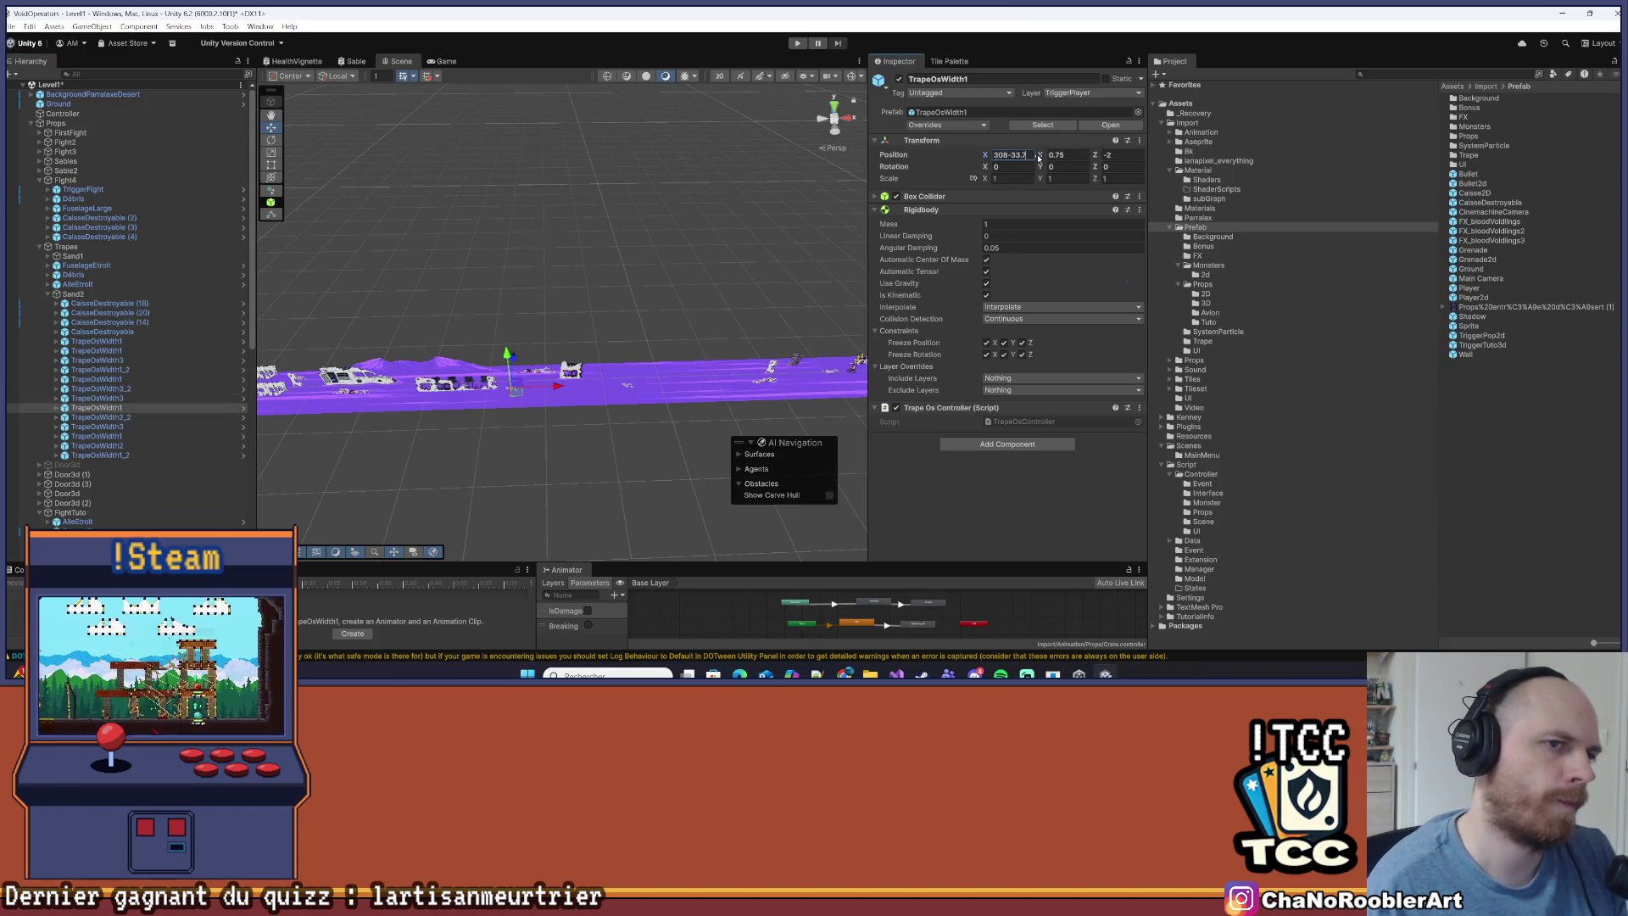
pyautogui.click(97, 417)
pyautogui.click(1013, 156)
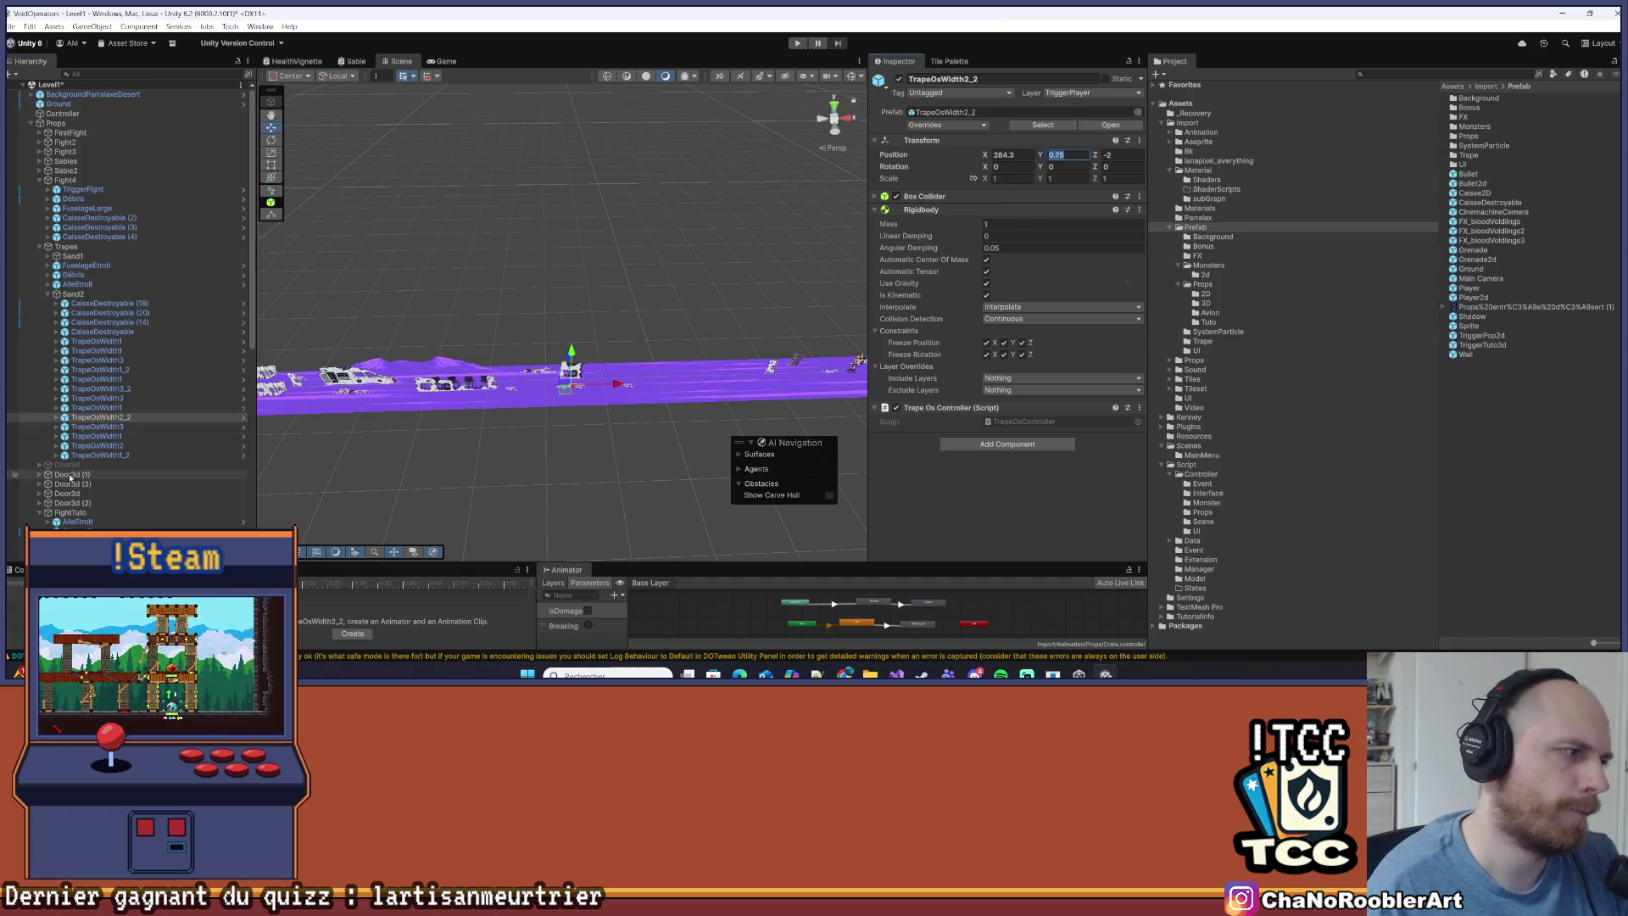
# Move TrapeOsWidth3 from X 343.5 to 309.8 and TrapeOsWidth1 from 350 to 316.3
pyautogui.click(97, 427)
pyautogui.write('309.8')
pyautogui.press('Tab')
pyautogui.click(118, 438)
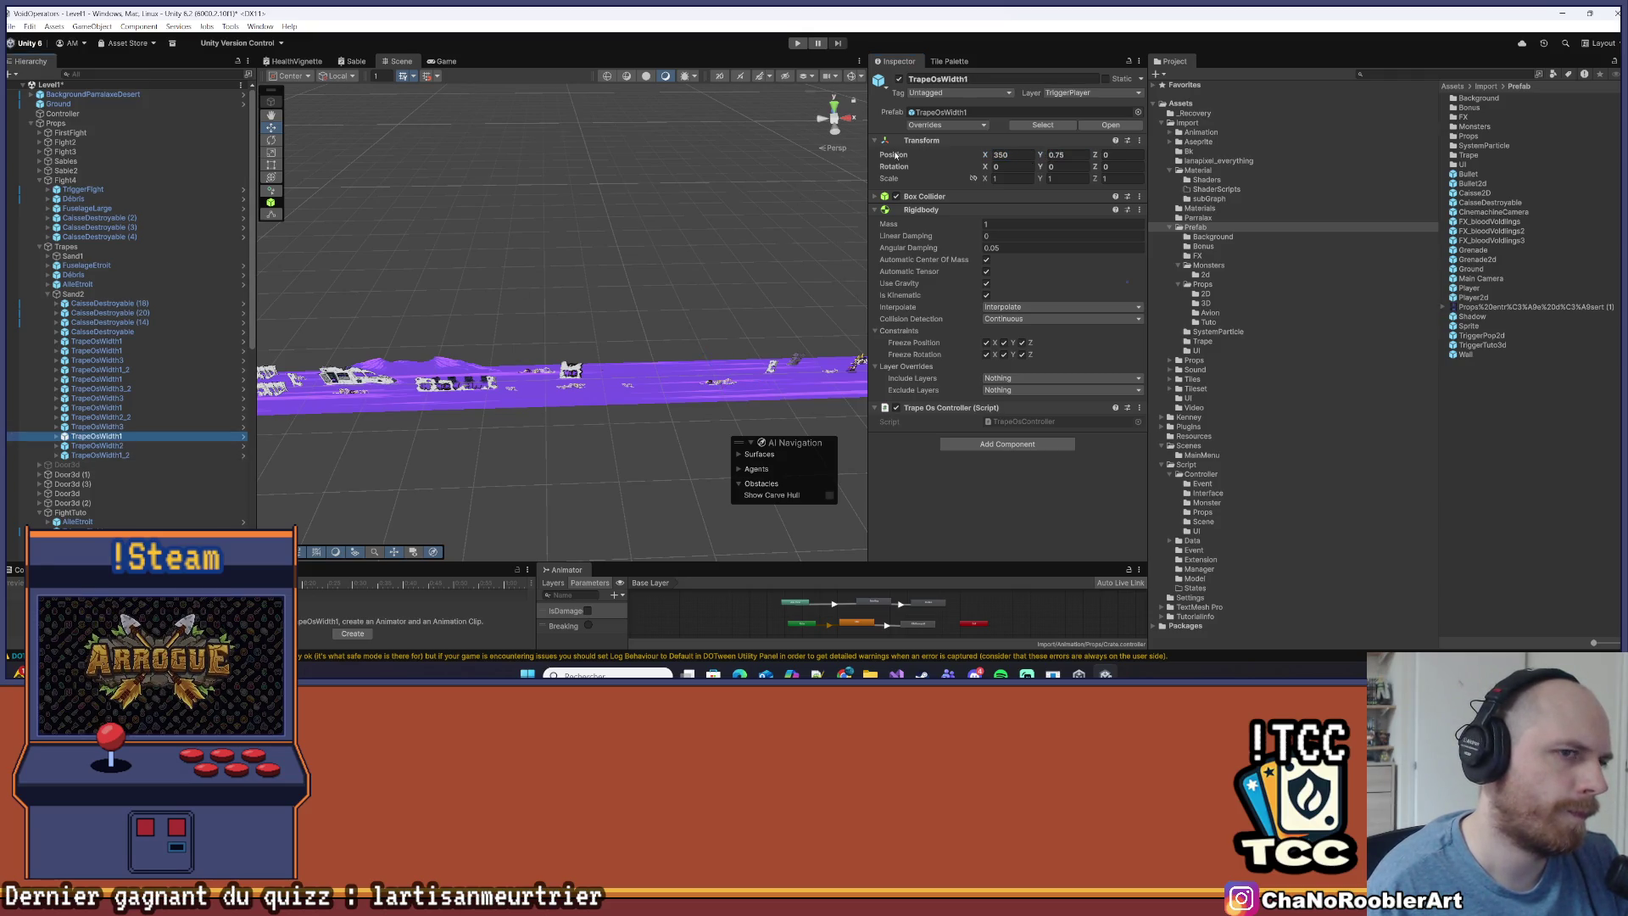
pyautogui.click(1012, 156)
pyautogui.write('316.3')
pyautogui.press('Tab')
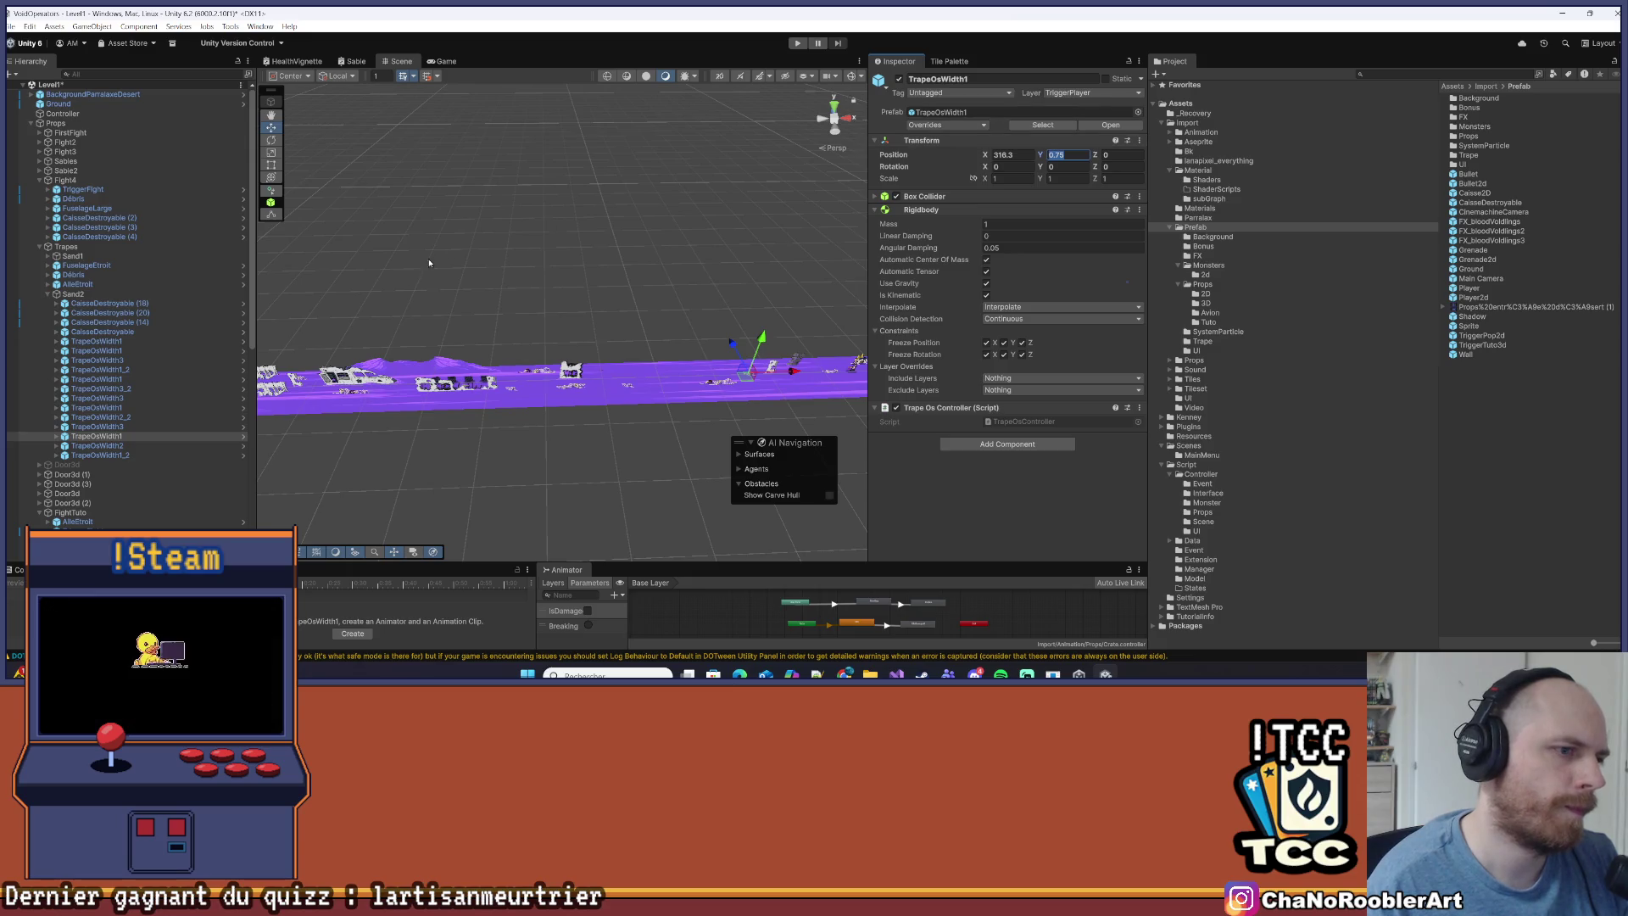
# Shift TrapeOsWidth2 (338.5 to 304.8) and TrapeOsWidth1_2 (331) by -33.7, then deselect
pyautogui.click(111, 446)
pyautogui.click(1018, 155)
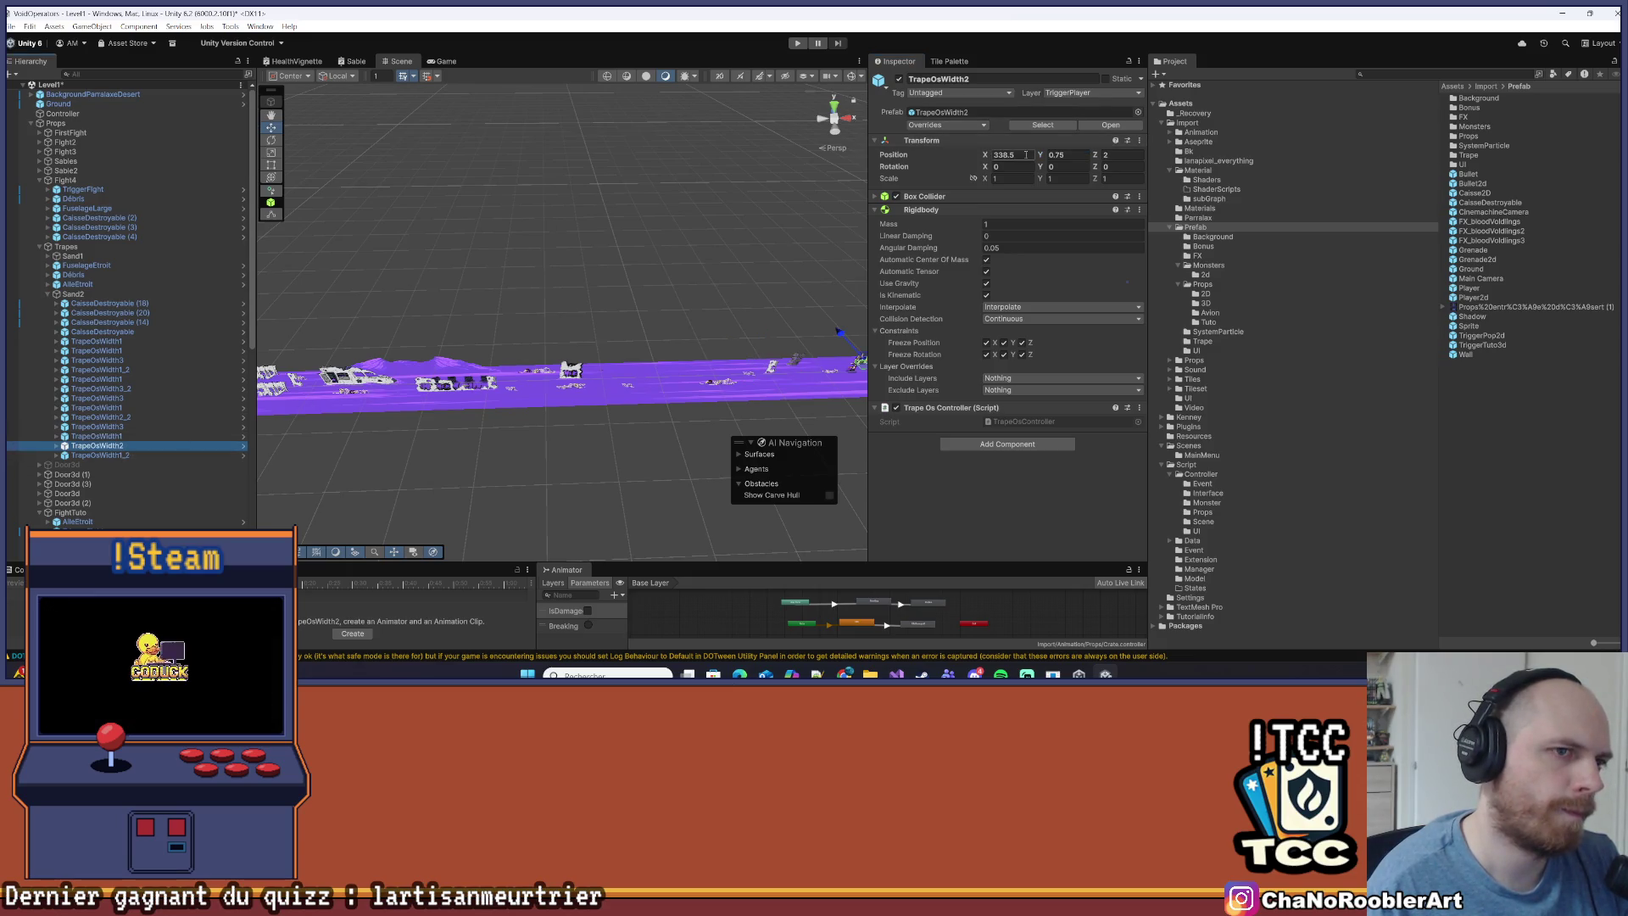
pyautogui.write('-33.7')
pyautogui.press('Tab')
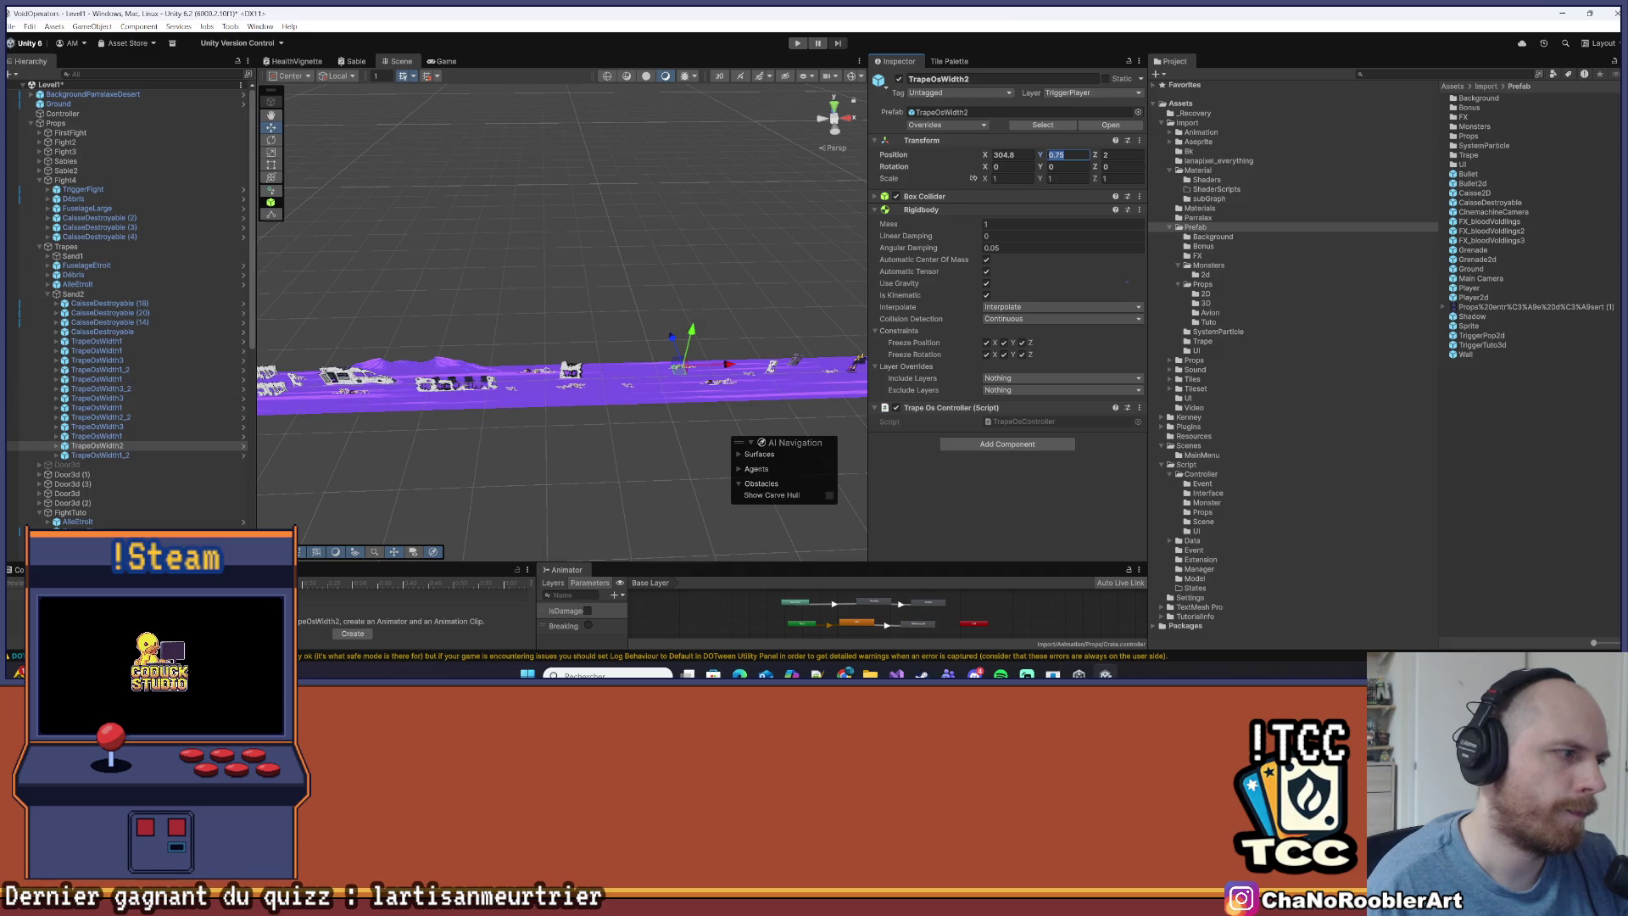
pyautogui.click(119, 456)
pyautogui.click(1013, 155)
pyautogui.write('-33.7')
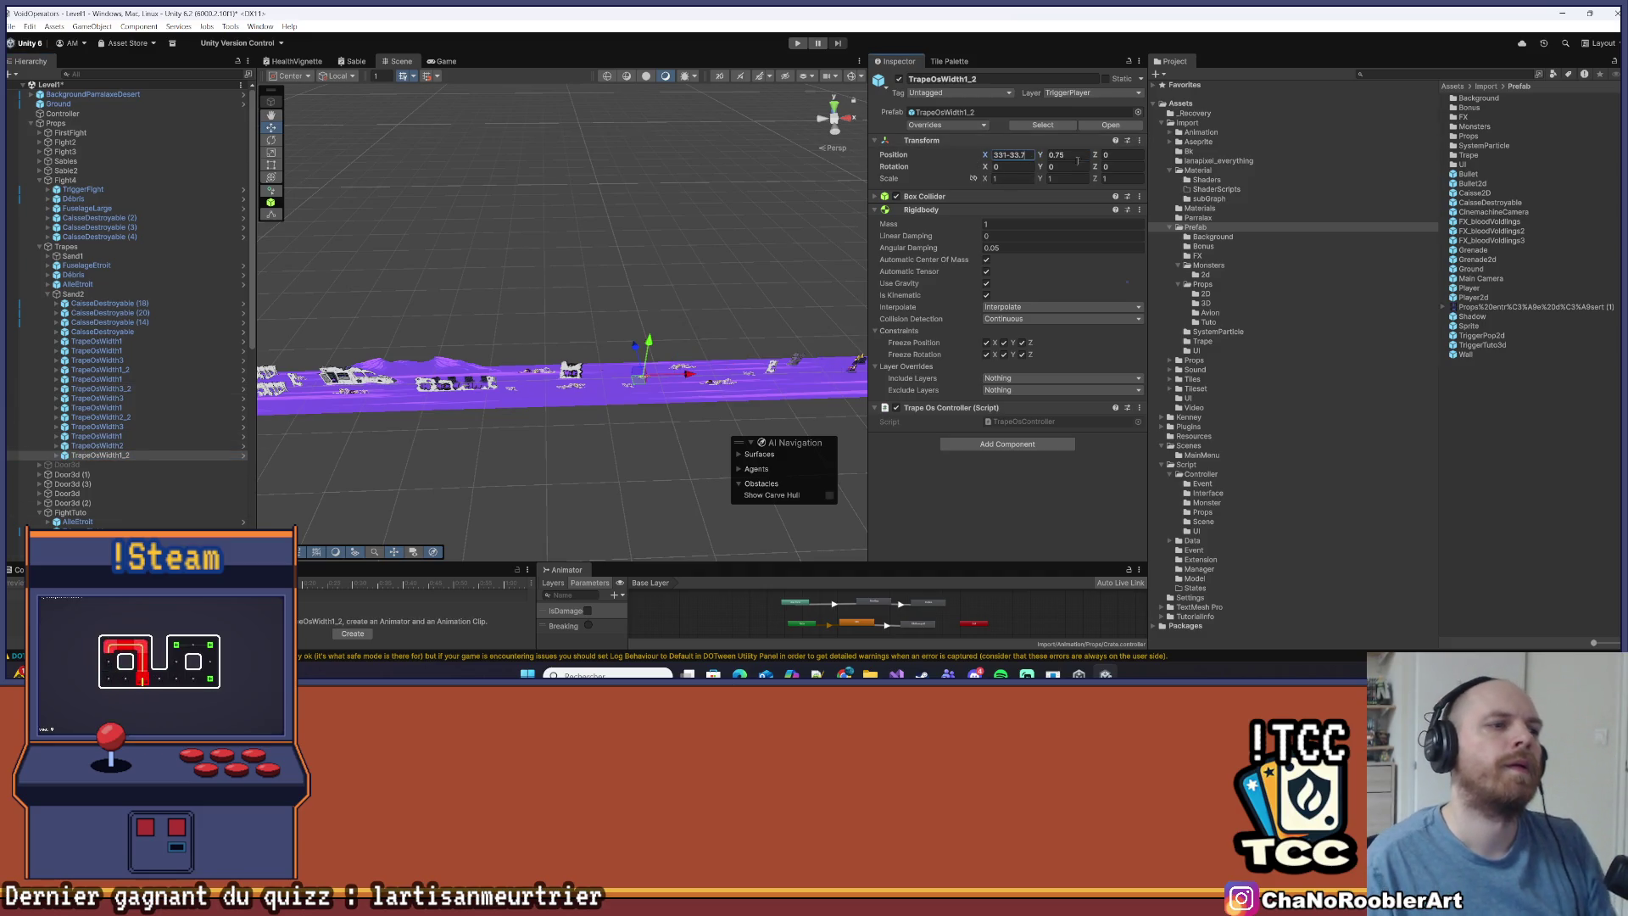
pyautogui.click(678, 221)
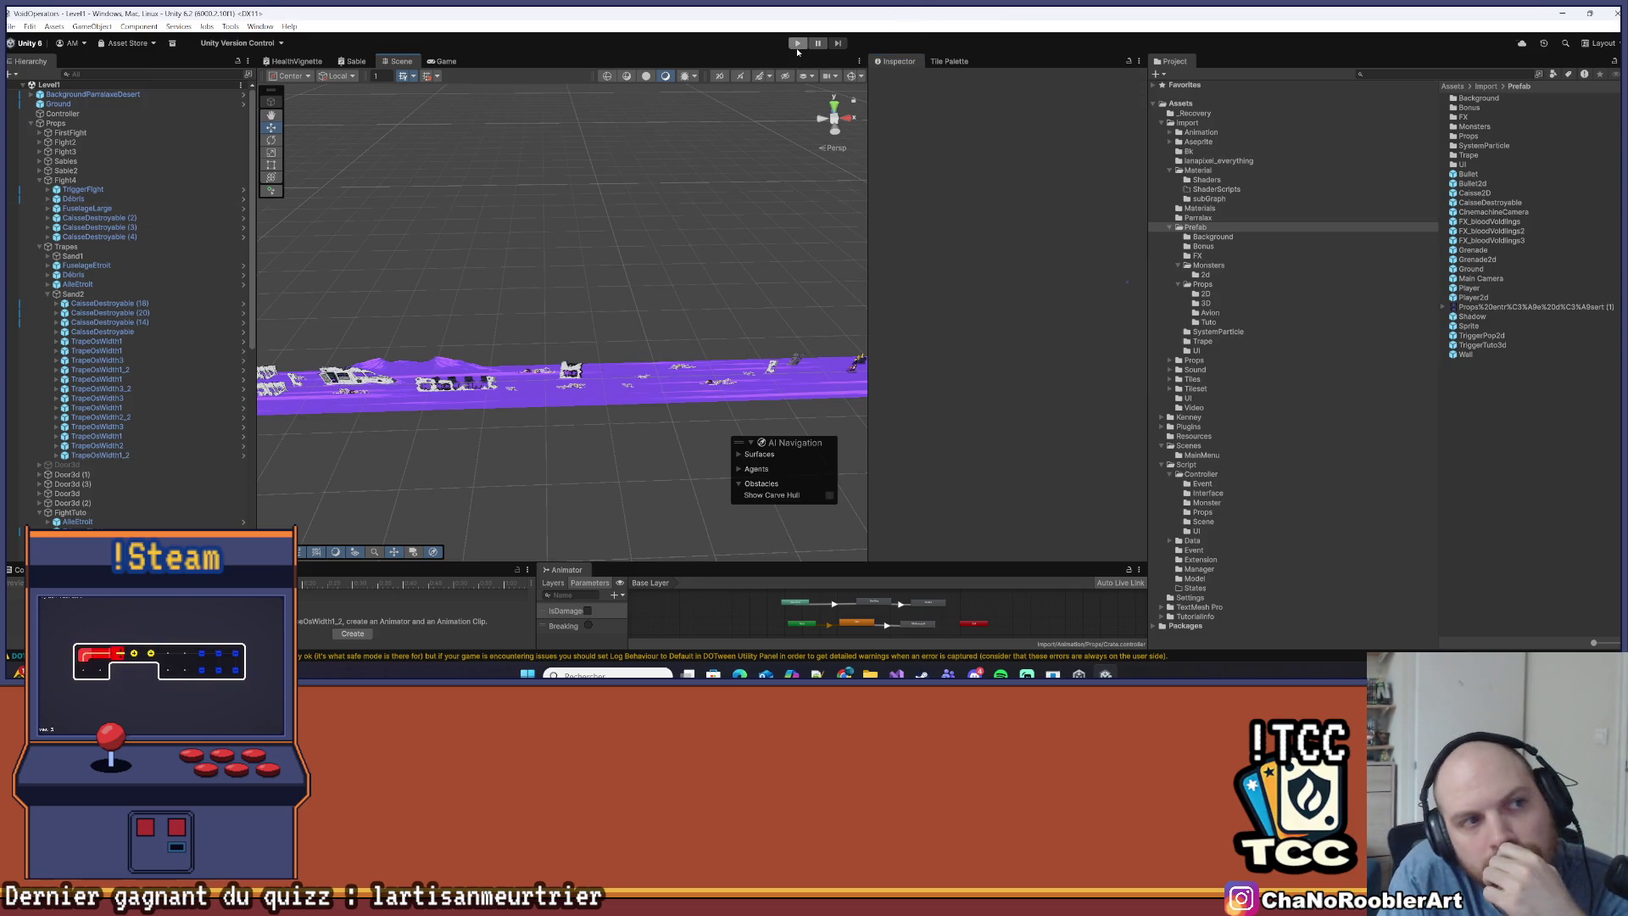
# Enter Play mode and inspect the CaisseDestroyable (4) crate and the Trapes group in the Hierarchy
pyautogui.click(797, 47)
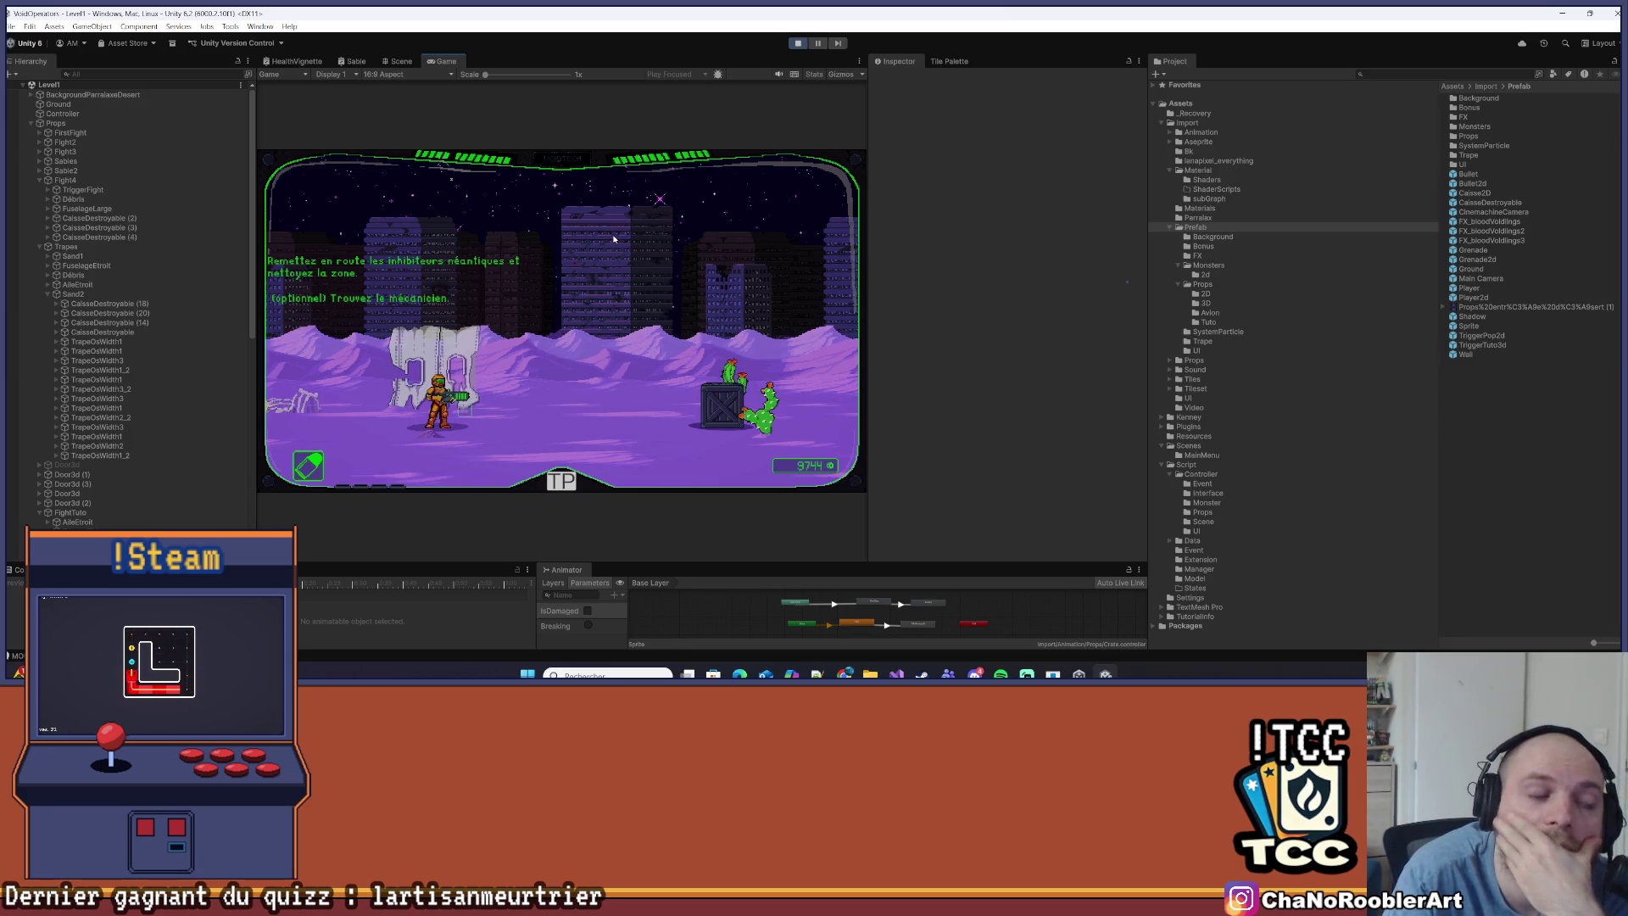
pyautogui.click(38, 237)
pyautogui.click(39, 180)
pyautogui.click(39, 190)
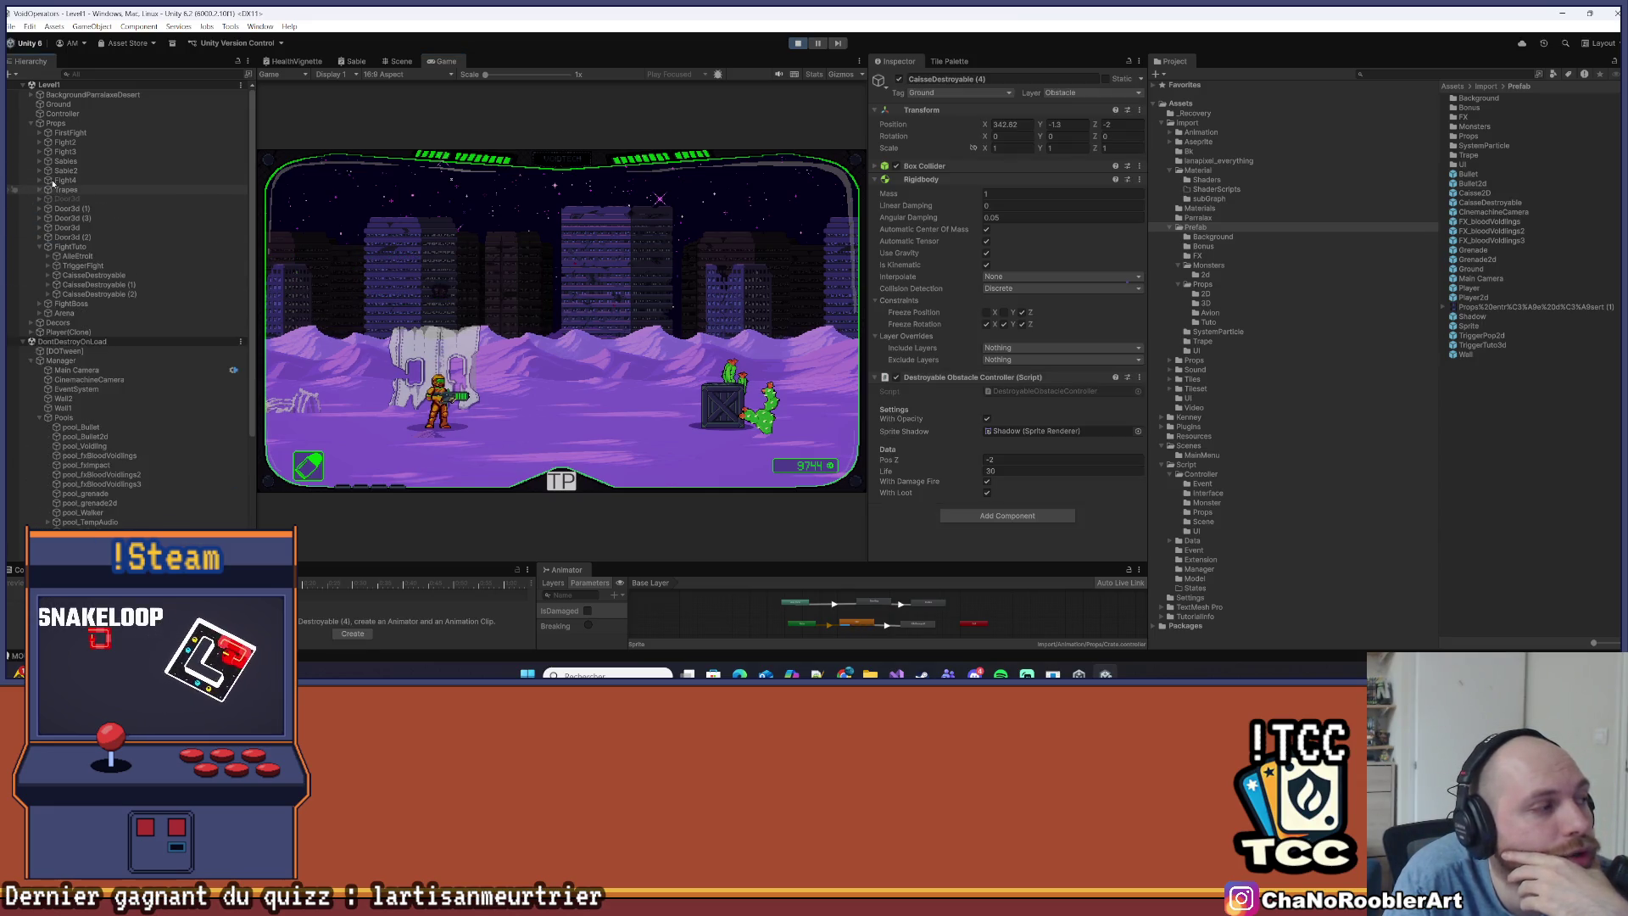
pyautogui.click(68, 190)
# Step through the Fight3, FirstFight, FightTuto and FightBoss fight groups in the Hierarchy
pyautogui.click(75, 180)
pyautogui.click(82, 171)
pyautogui.click(89, 161)
pyautogui.click(92, 152)
pyautogui.click(96, 144)
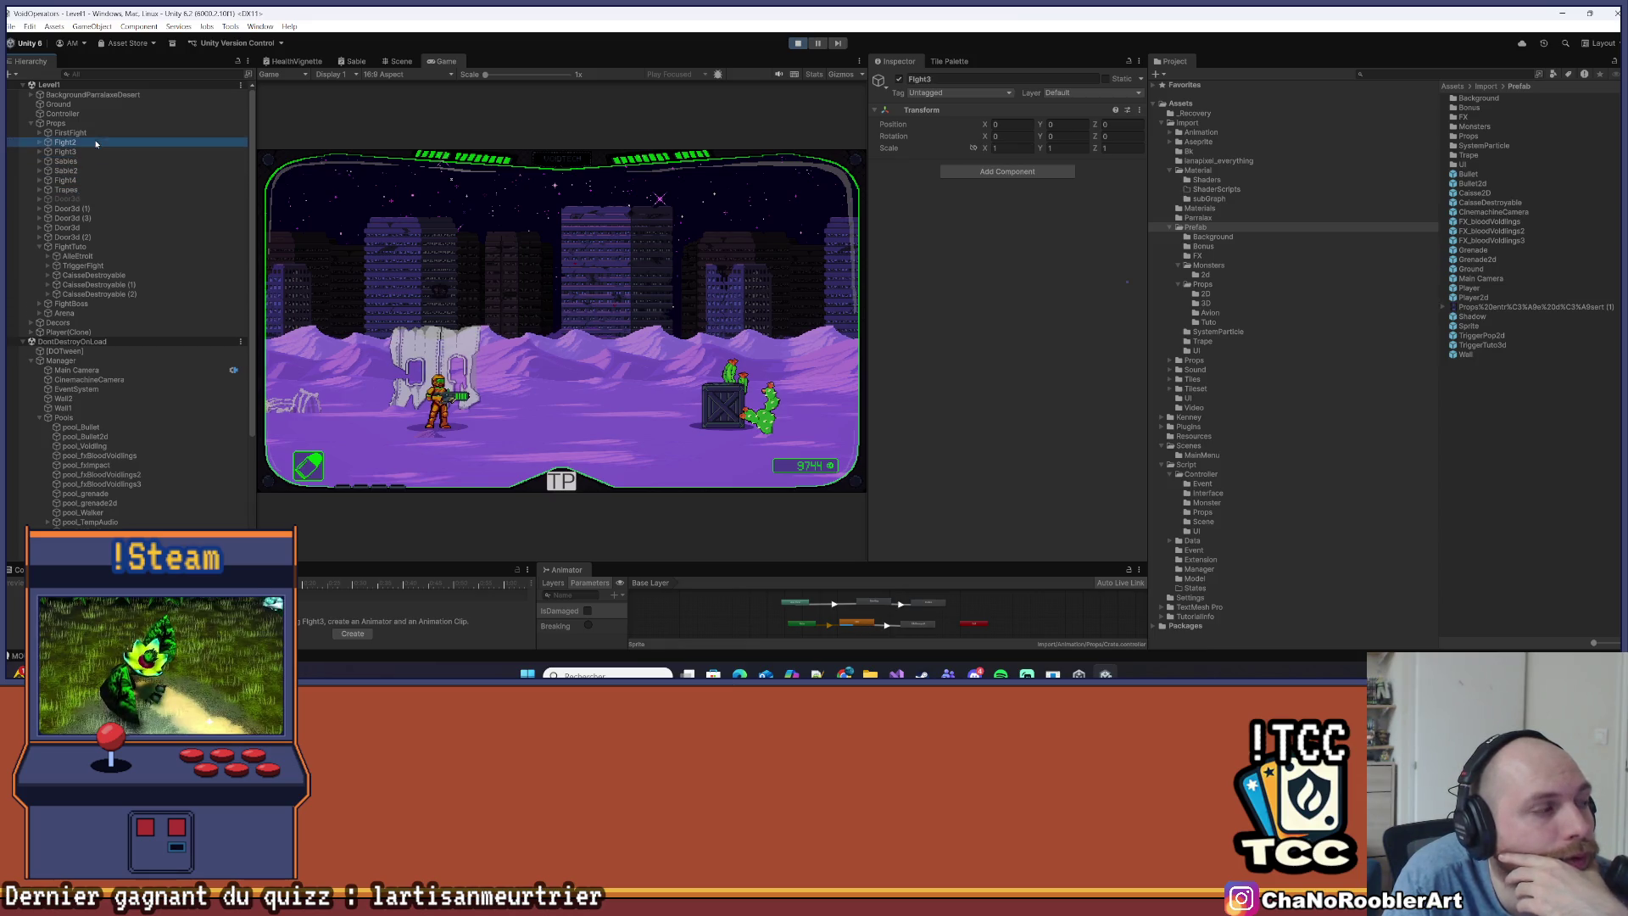
pyautogui.click(98, 134)
pyautogui.click(76, 247)
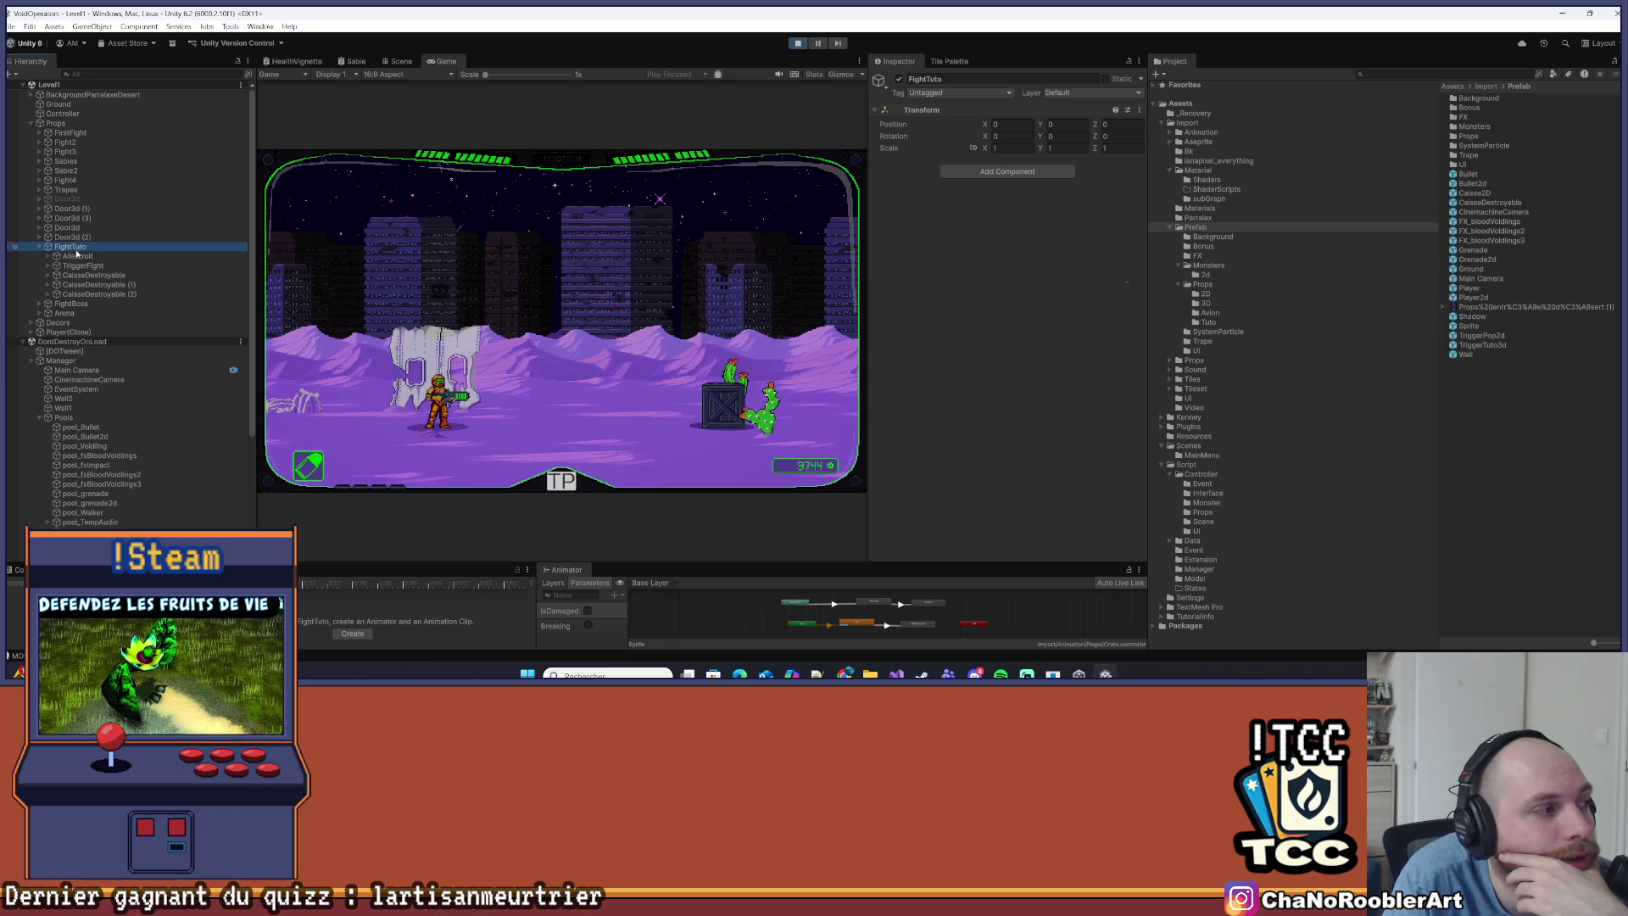
pyautogui.click(83, 304)
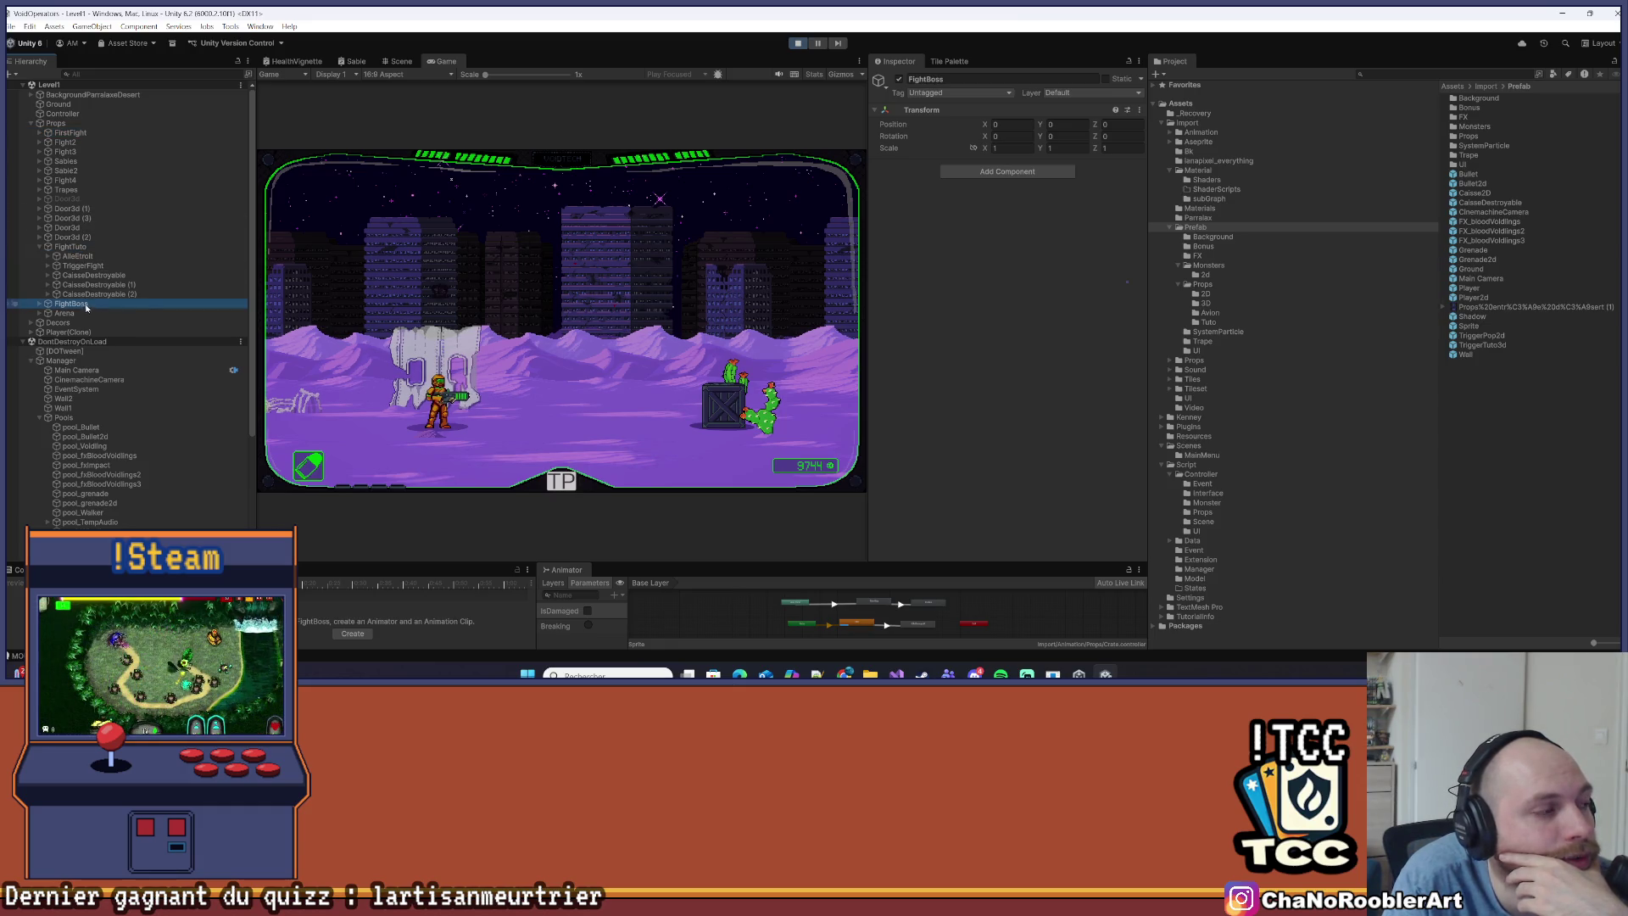
# Teleport into the first mission and advance right past the crate and radar tower
pyautogui.click(612, 441)
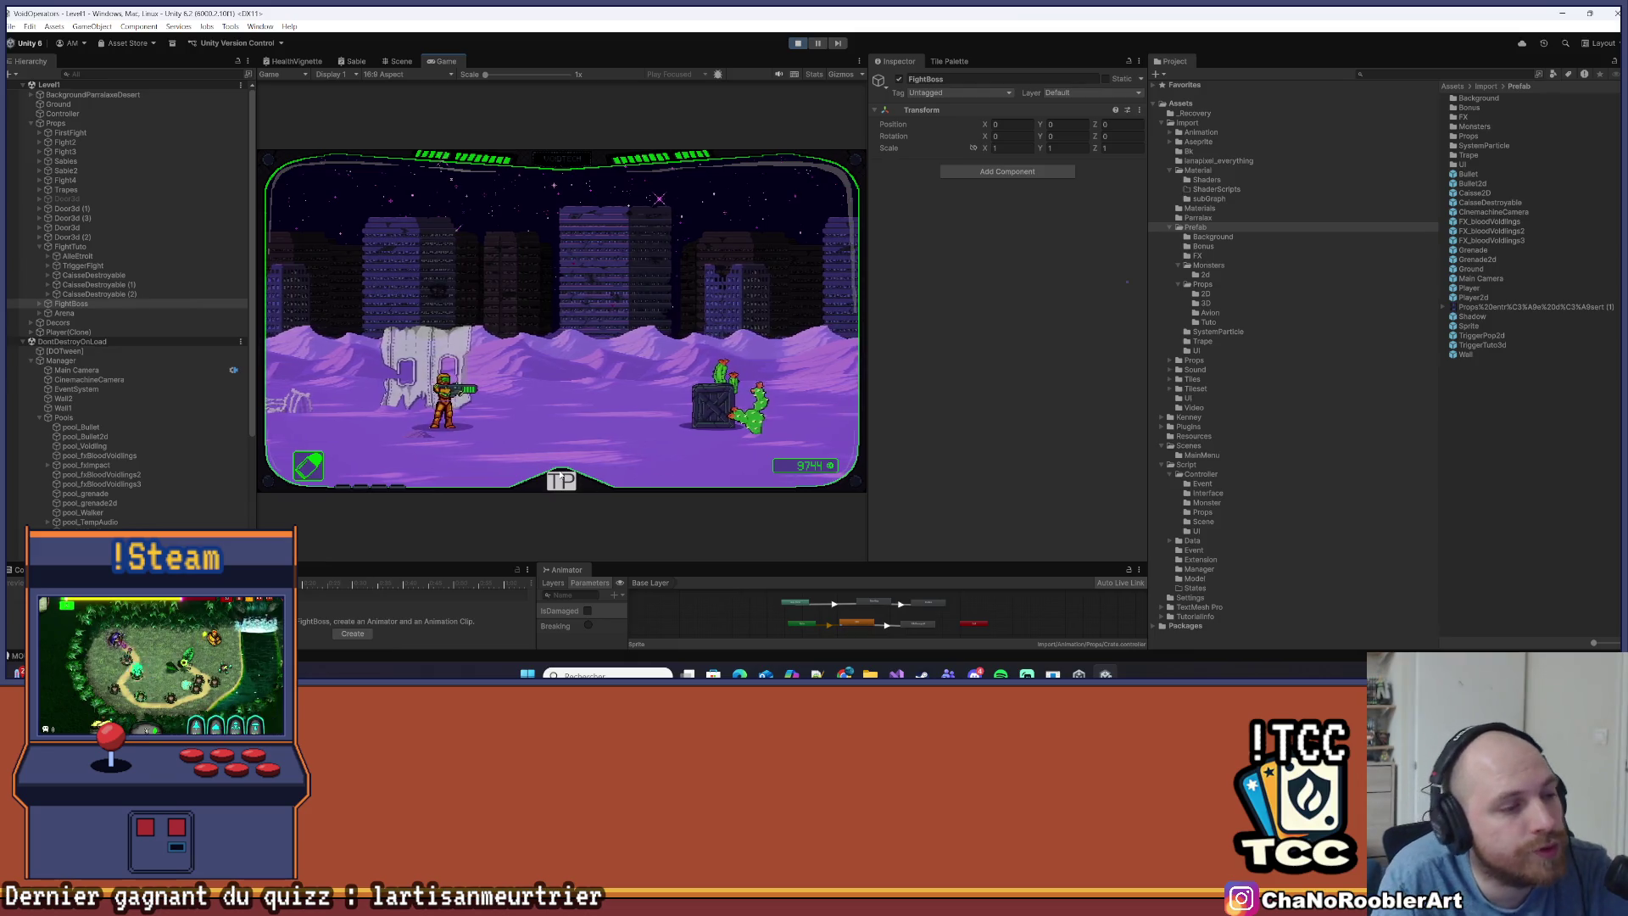
pyautogui.click(562, 479)
pyautogui.click(418, 334)
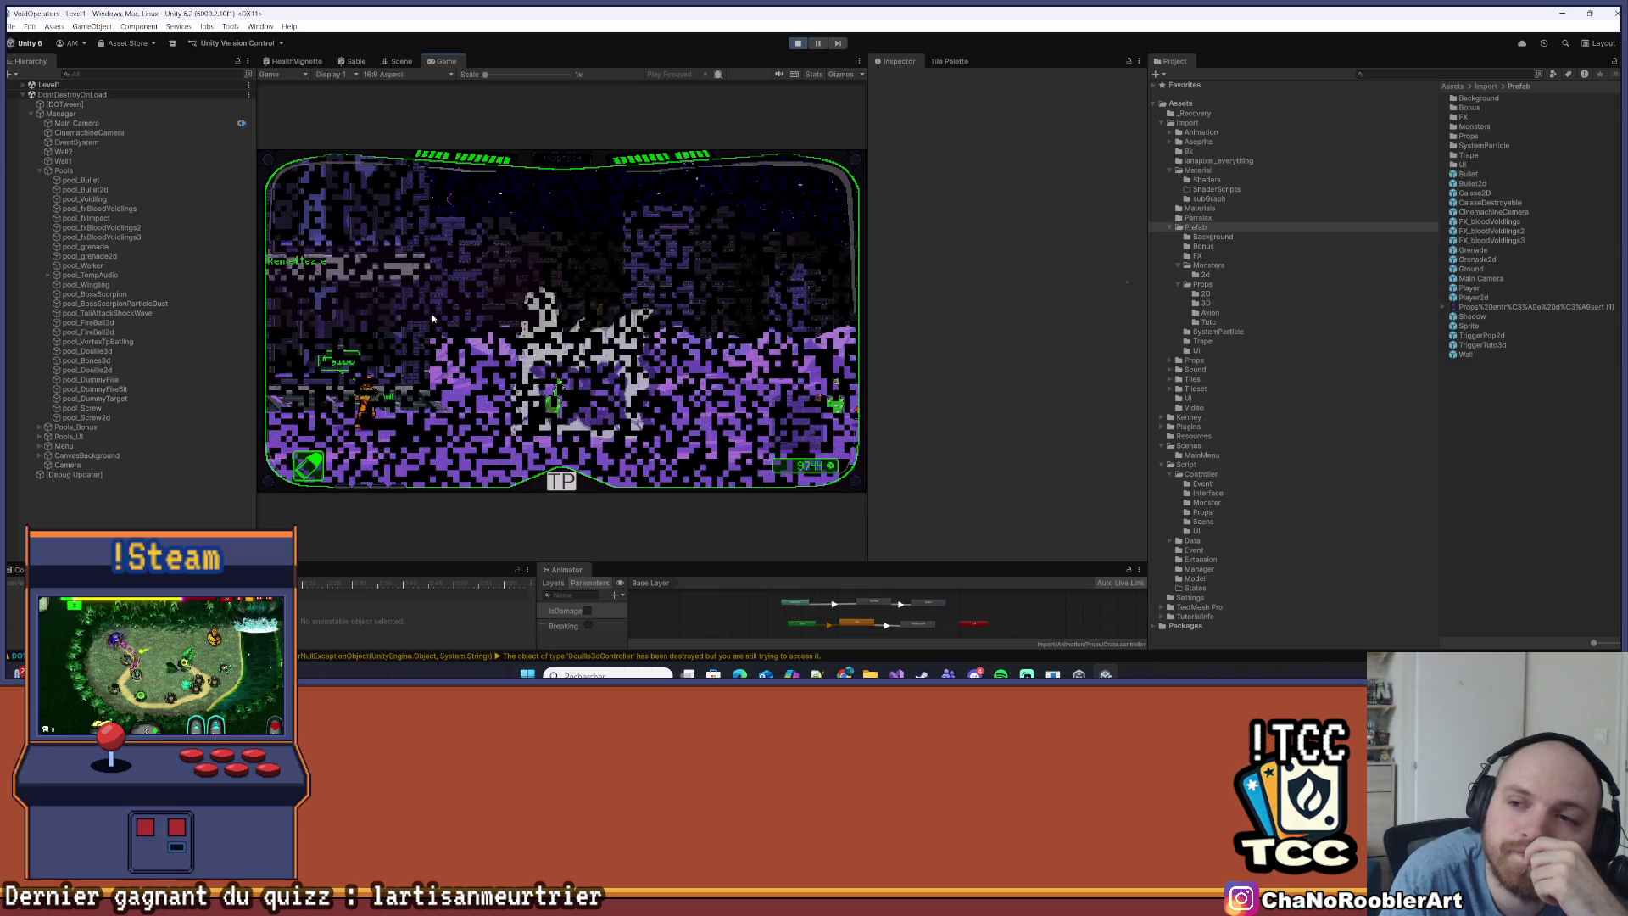
pyautogui.press('d')
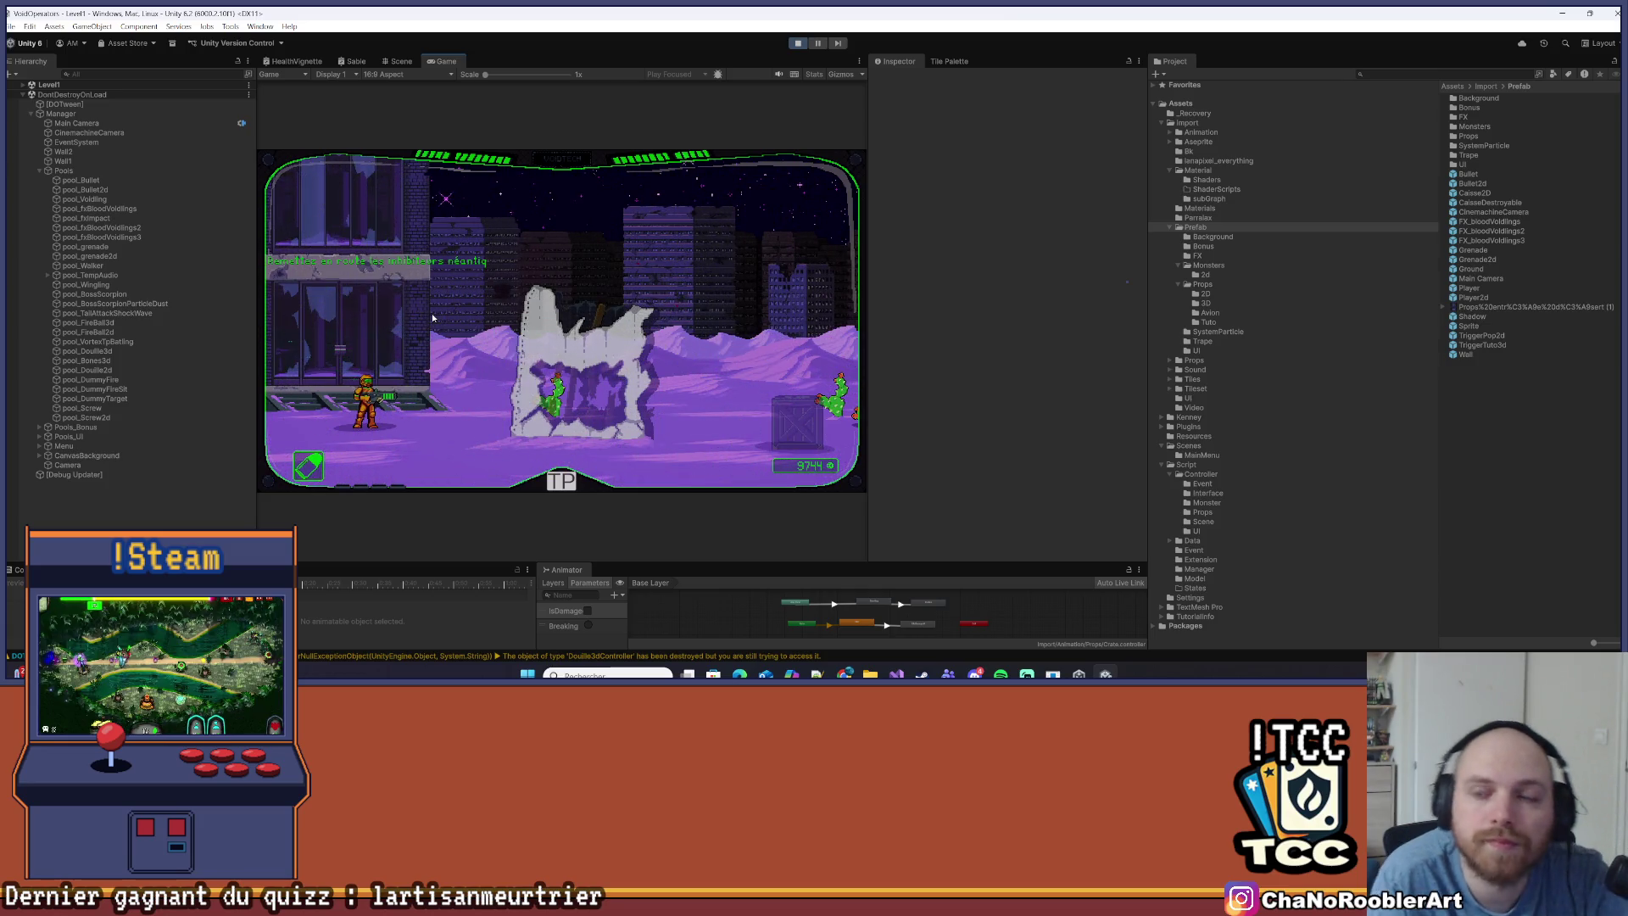
pyautogui.press('d')
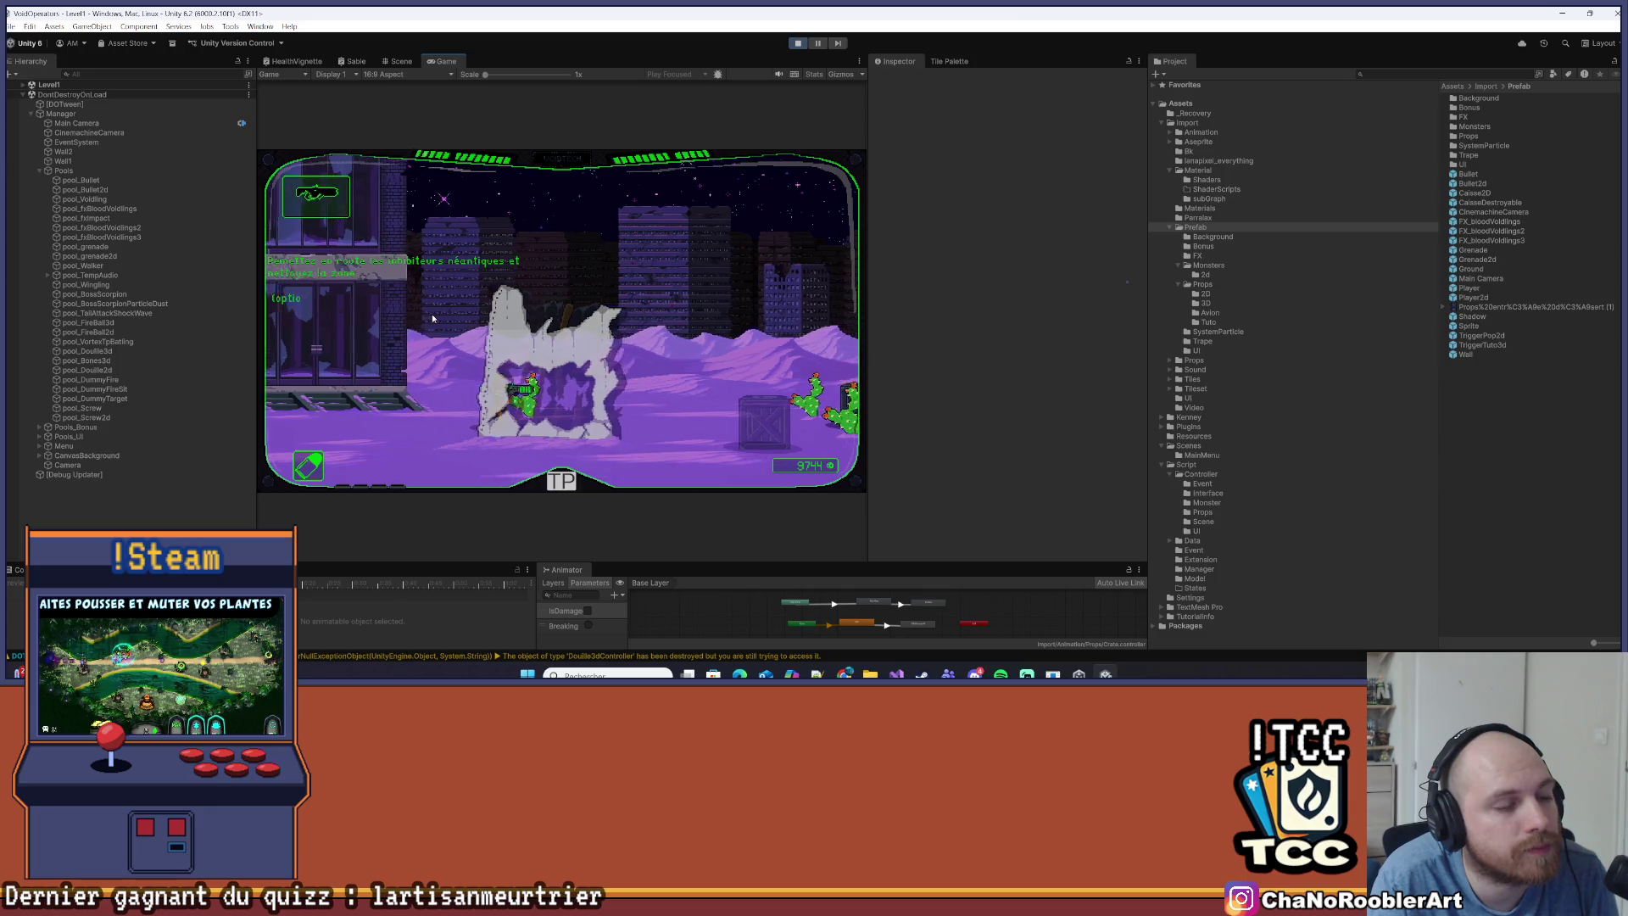
pyautogui.press('d')
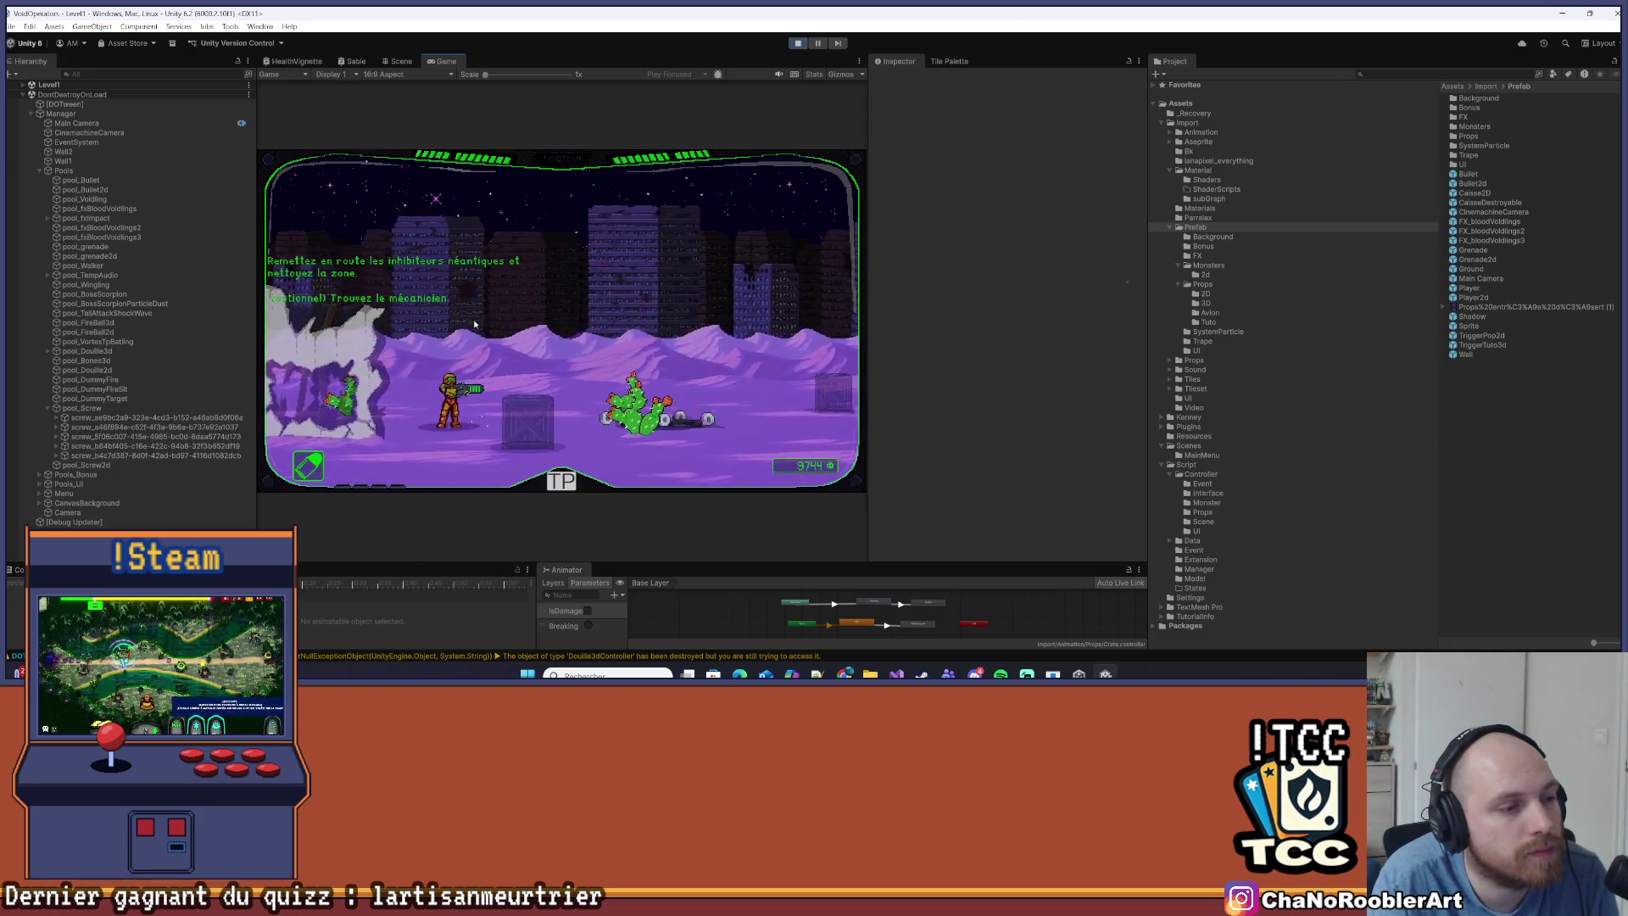
pyautogui.press('d')
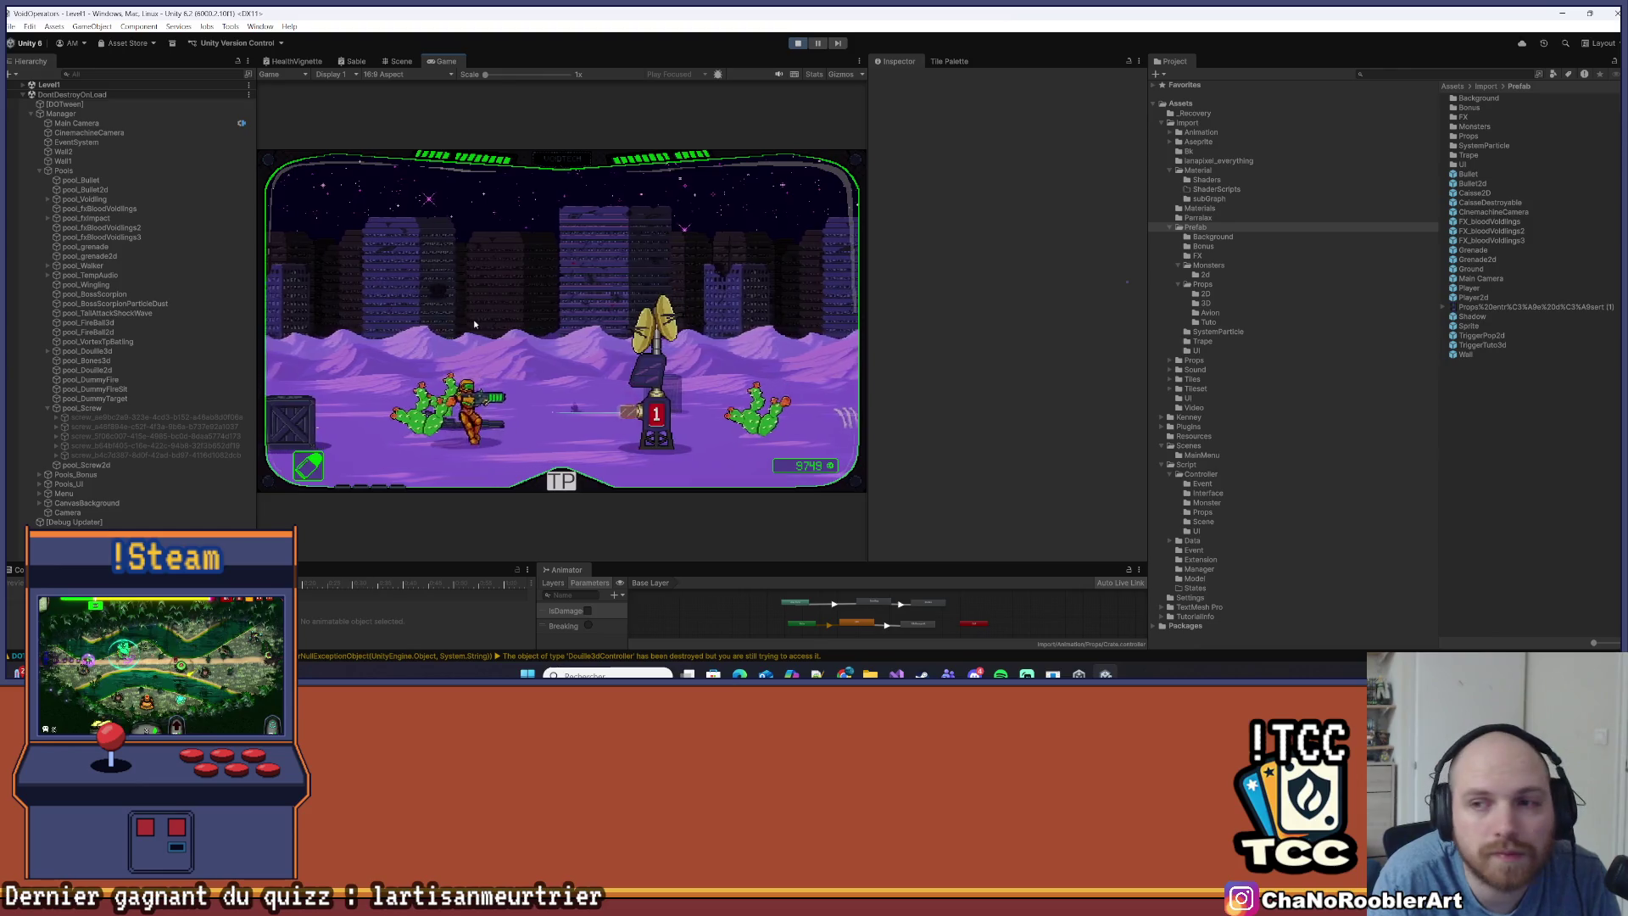
pyautogui.press('d')
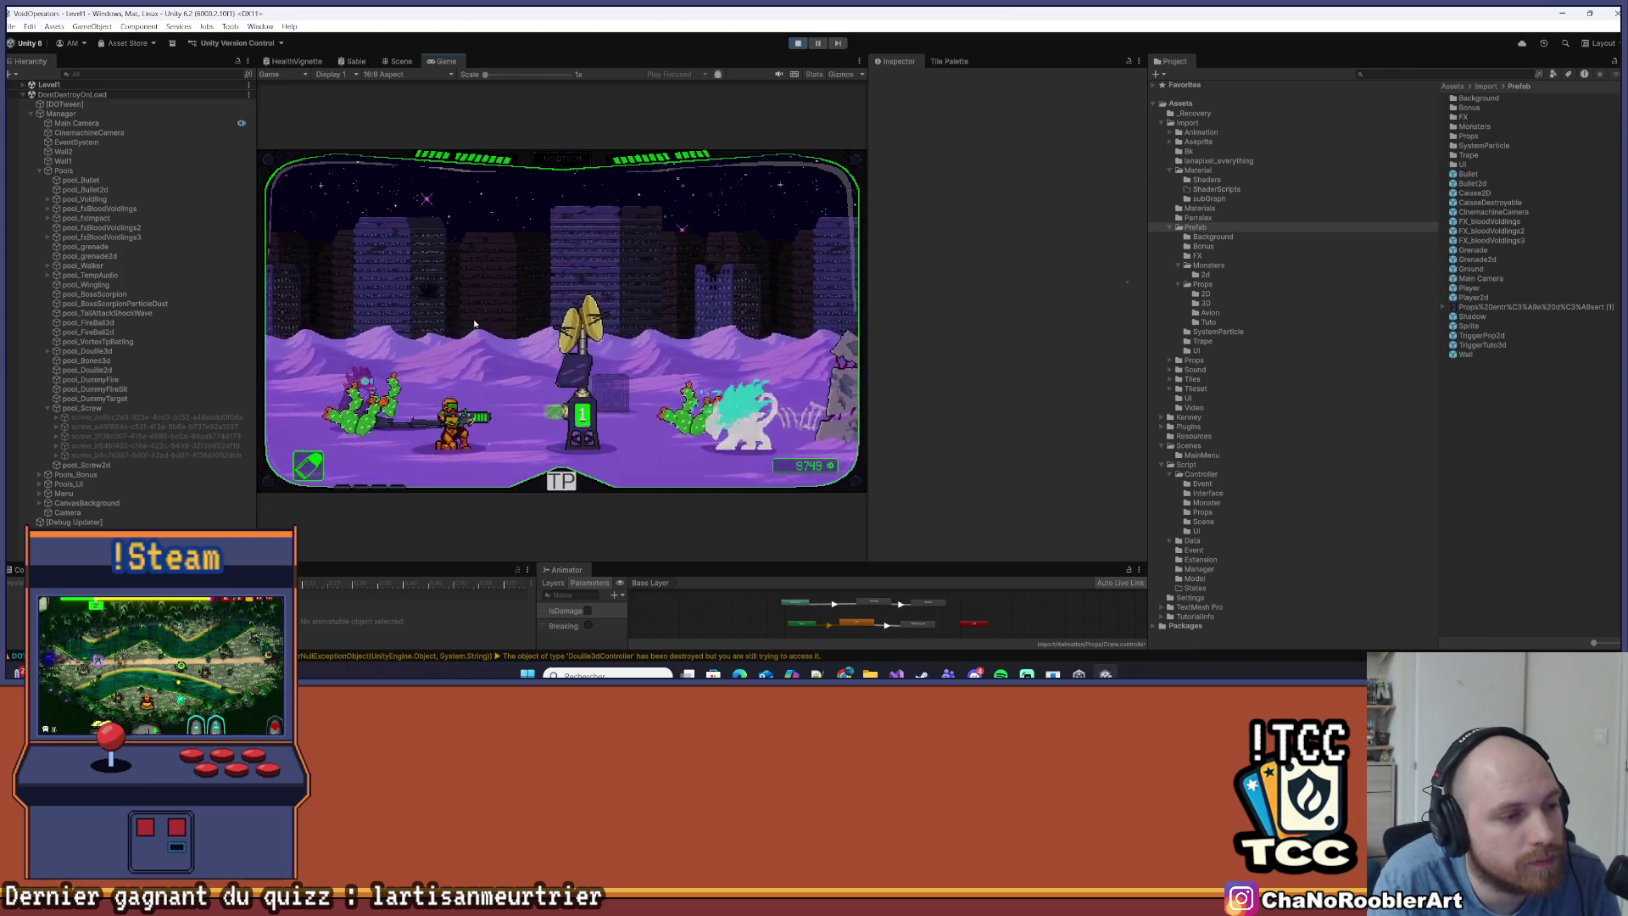
# Fight the cactus enemies through the ruined-wall area toward the wrecked bus
pyautogui.press('a')
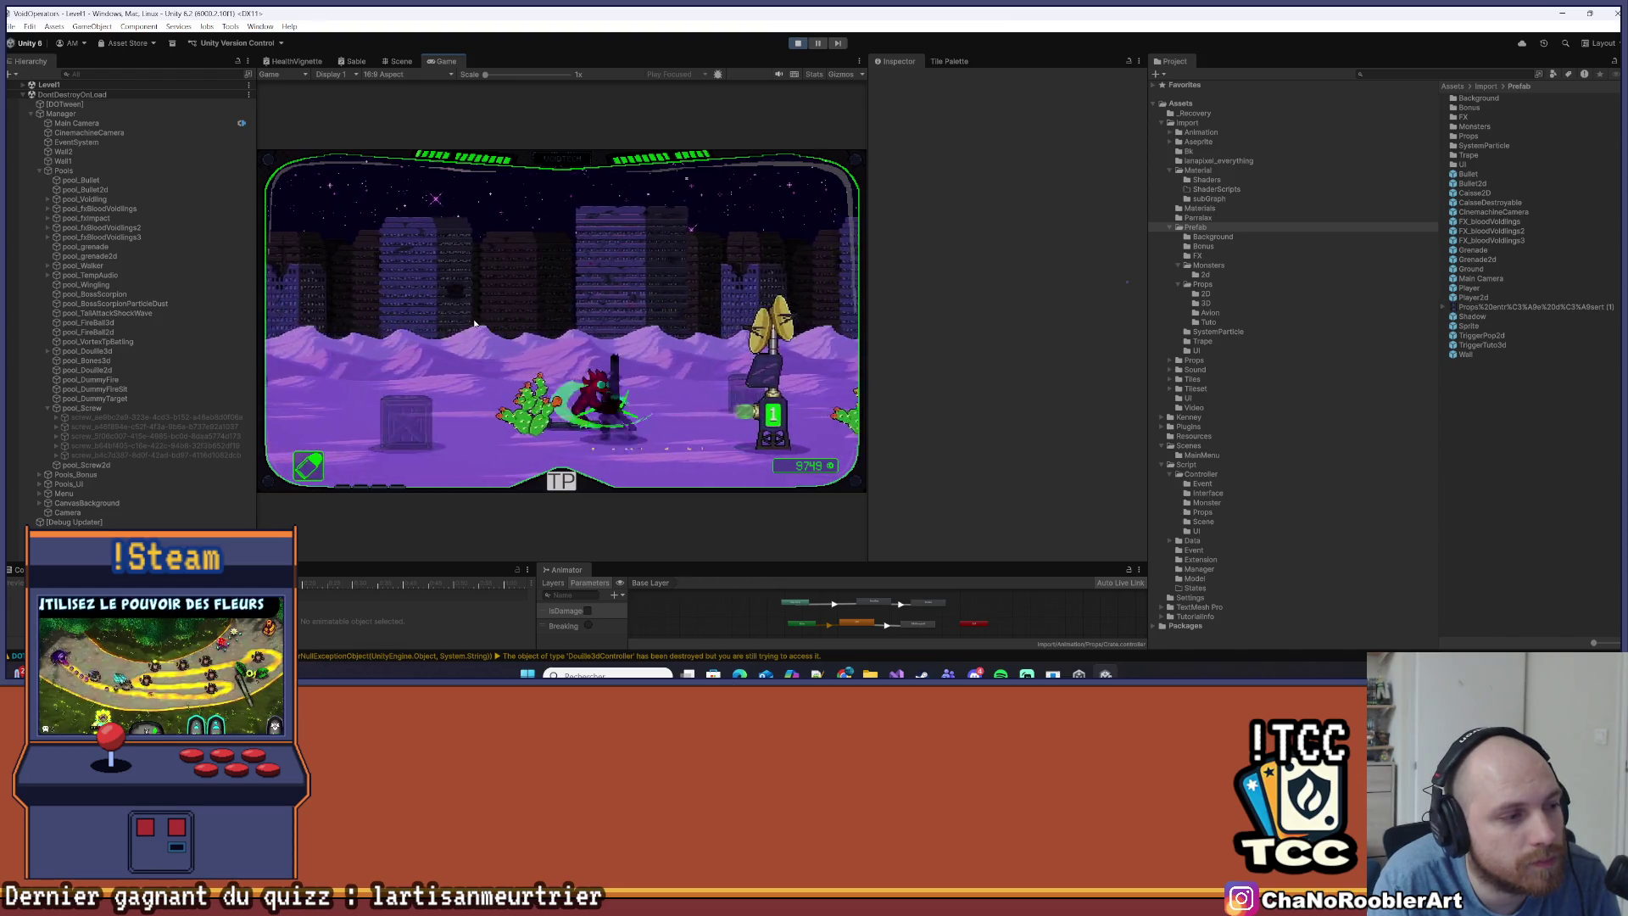
pyautogui.press('d')
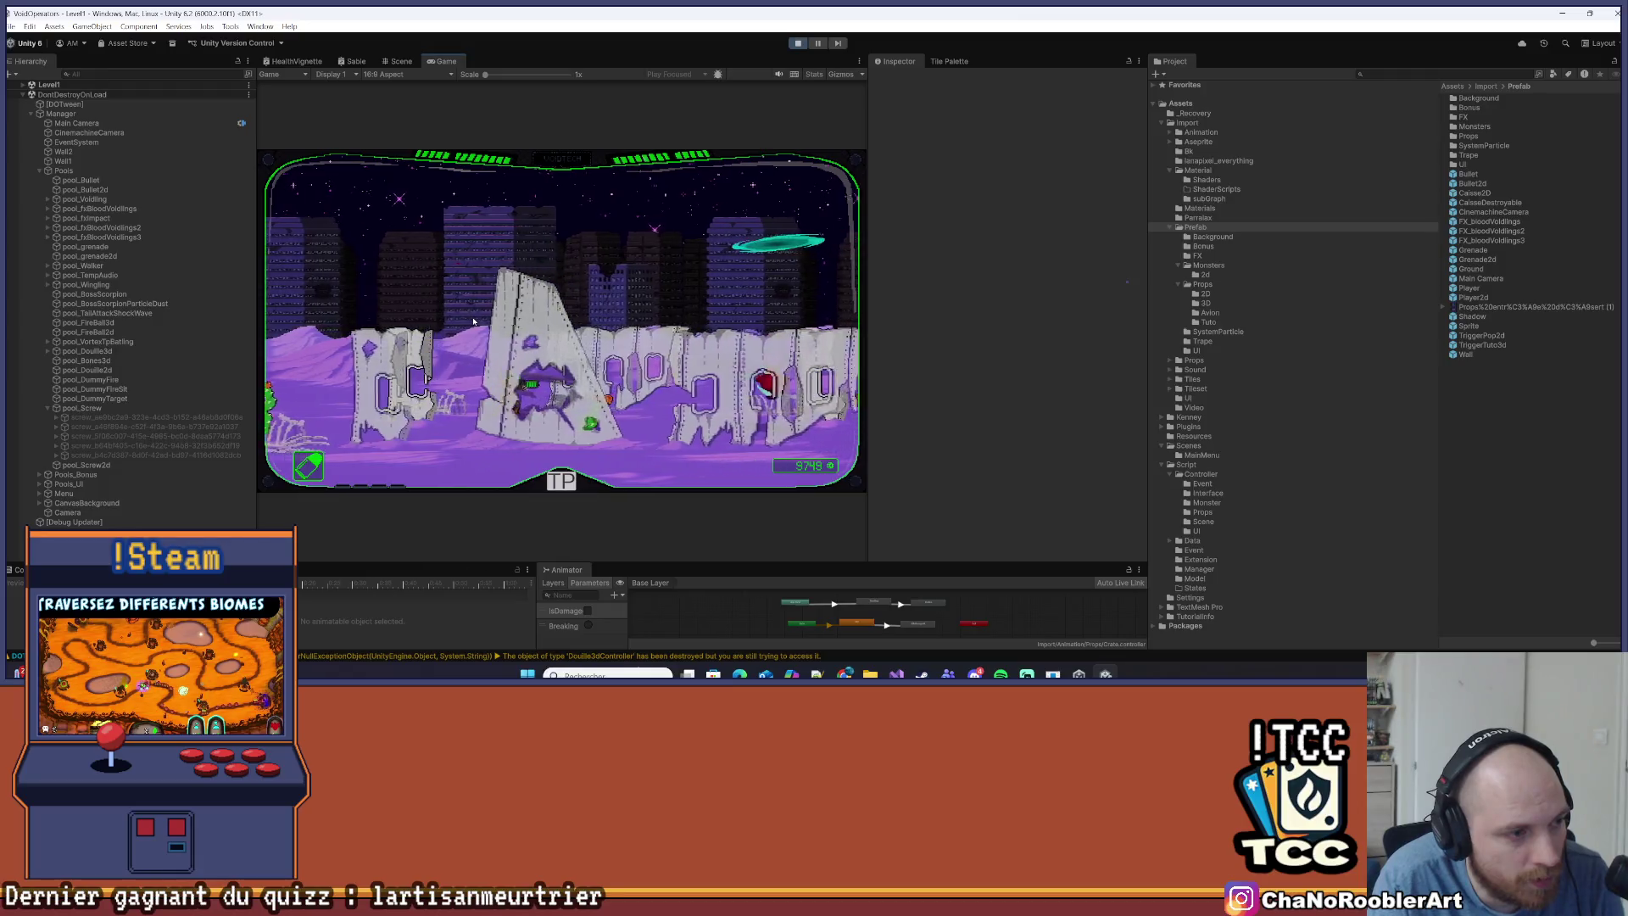
pyautogui.press('d')
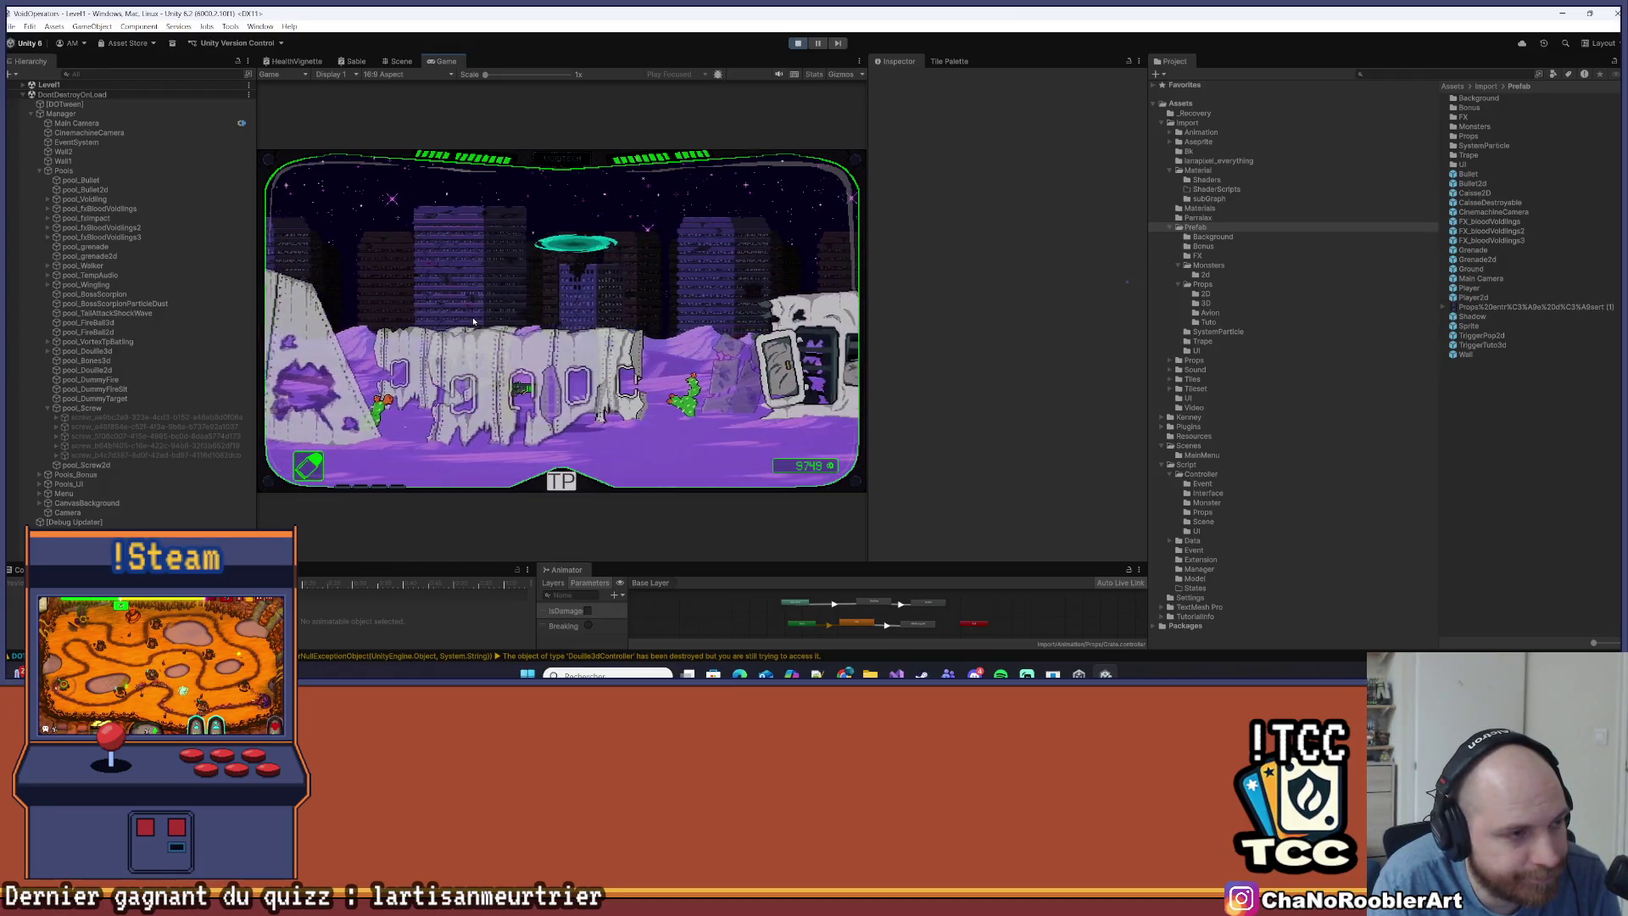
pyautogui.press('d')
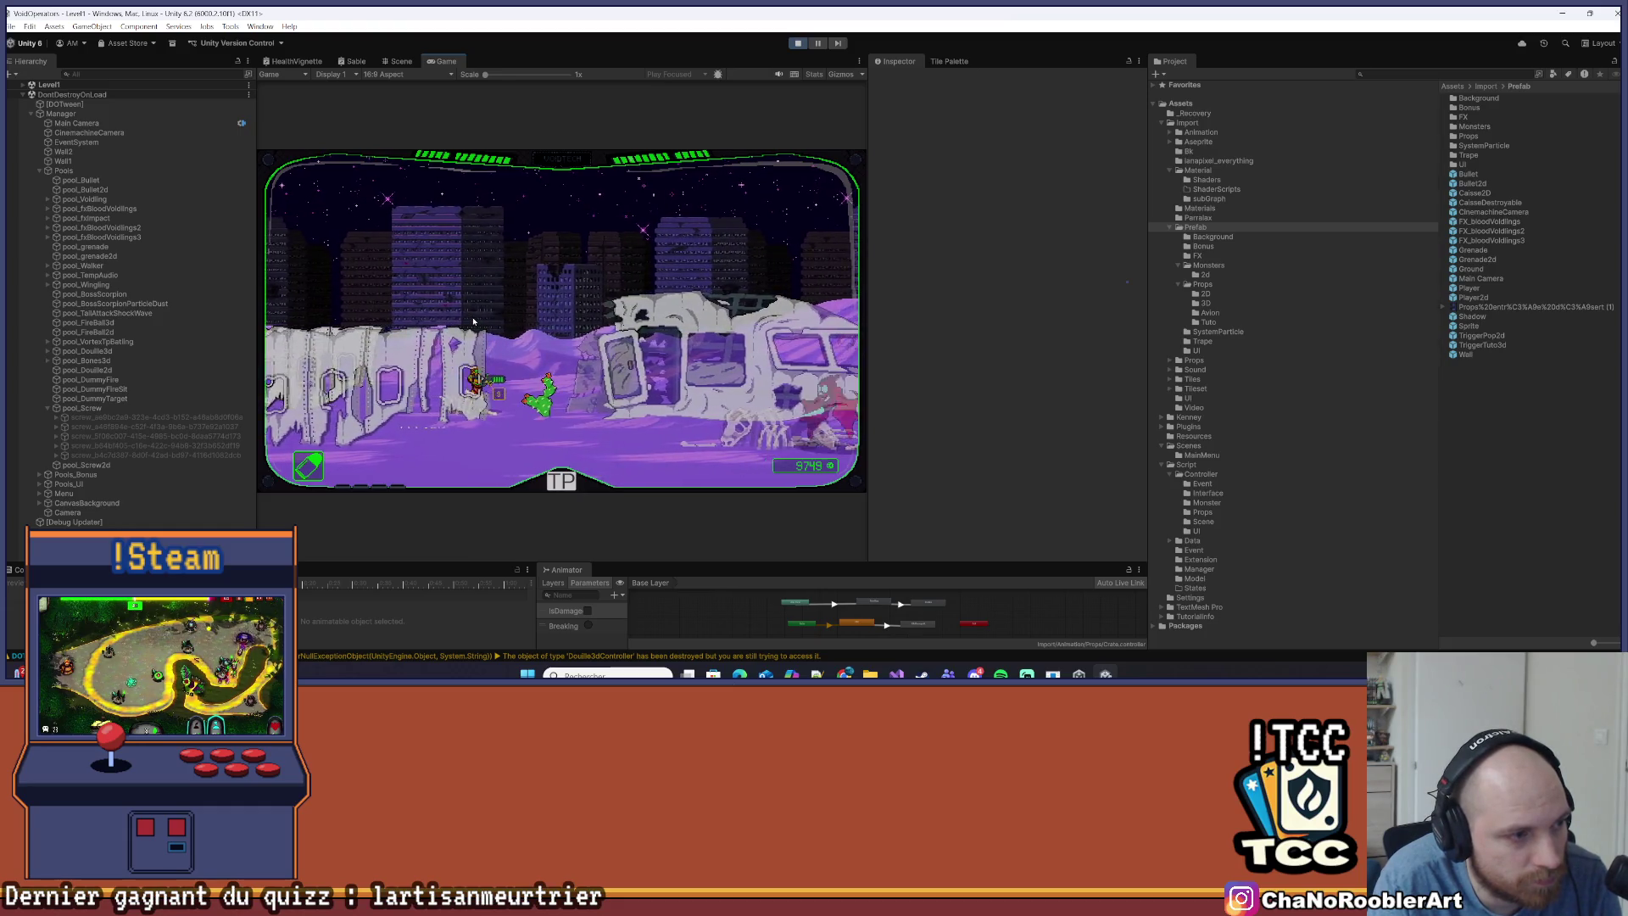
pyautogui.press('d')
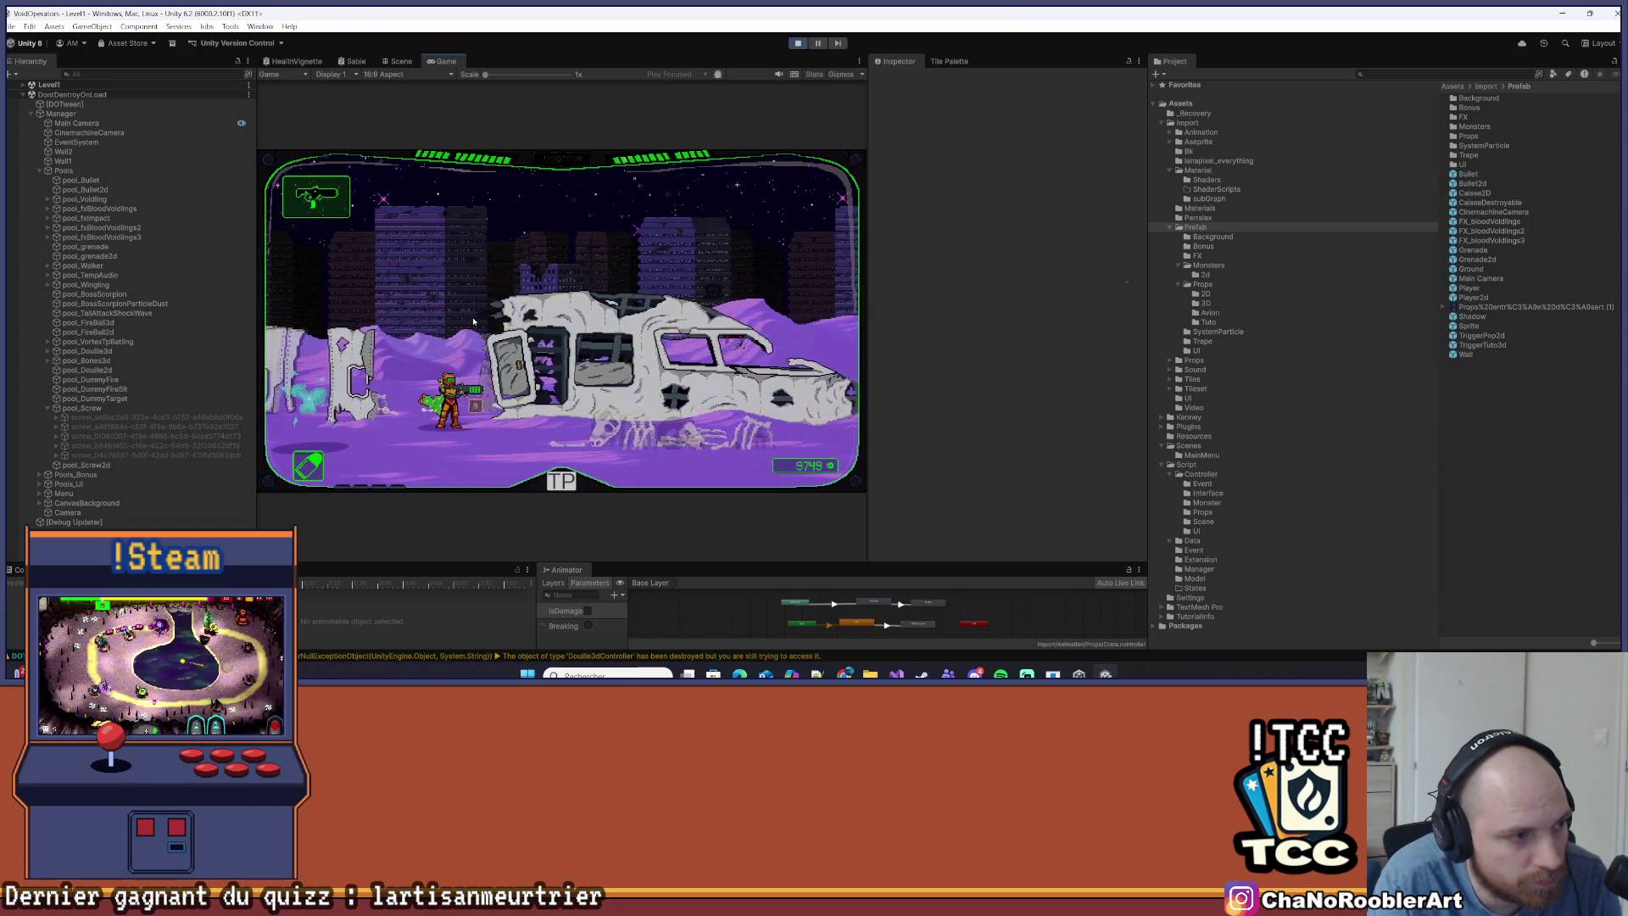
pyautogui.press('d')
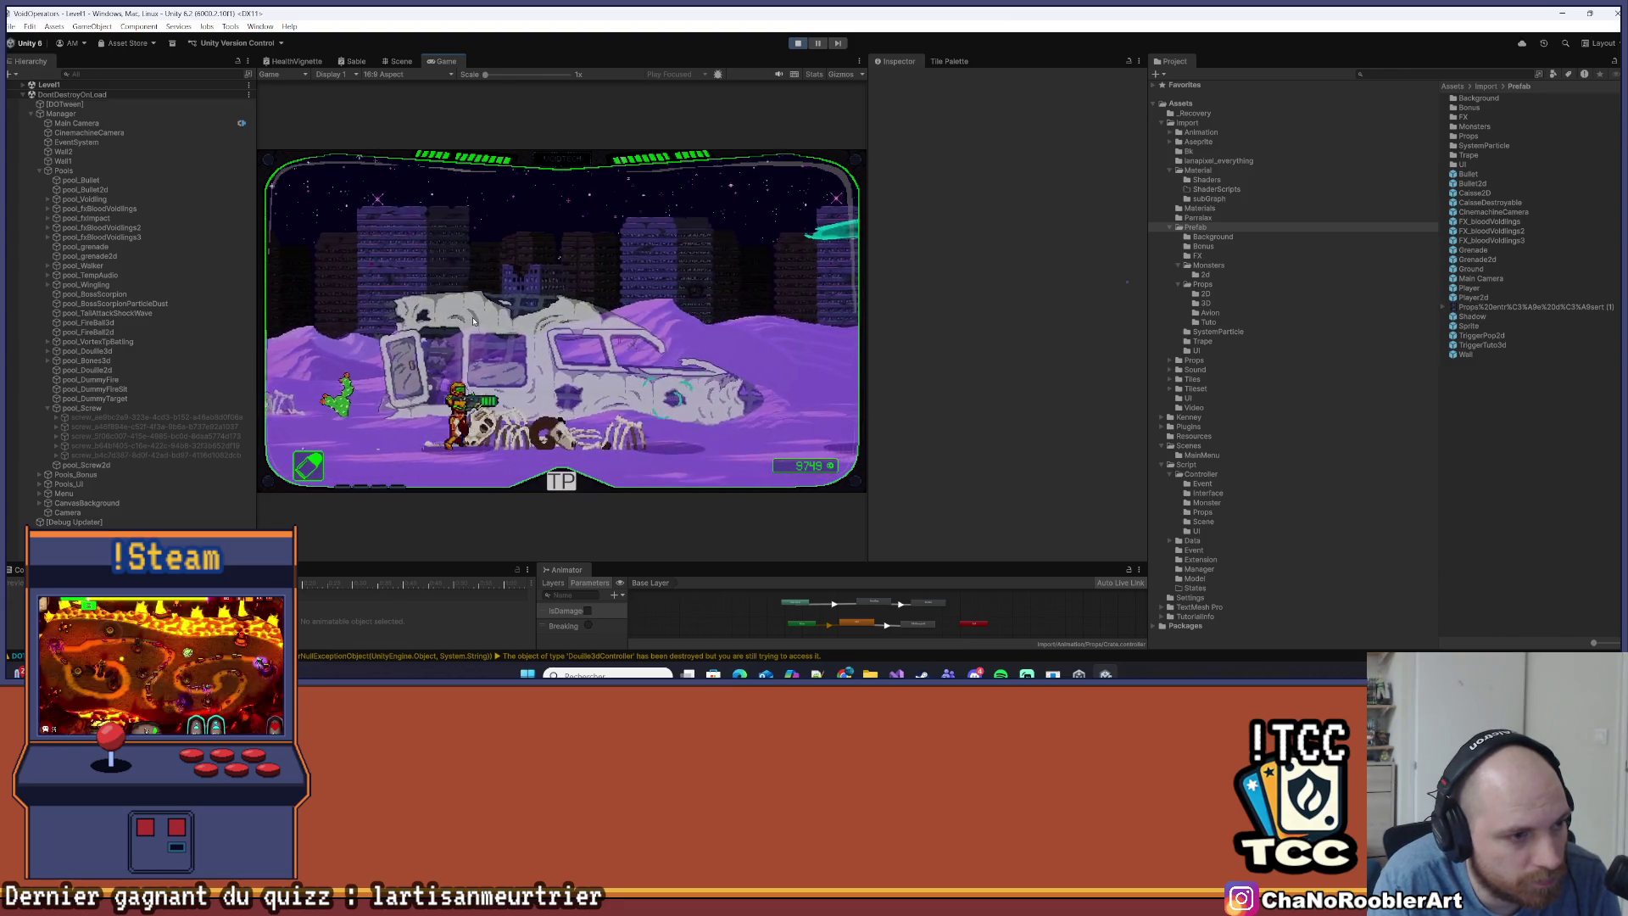
pyautogui.press('d')
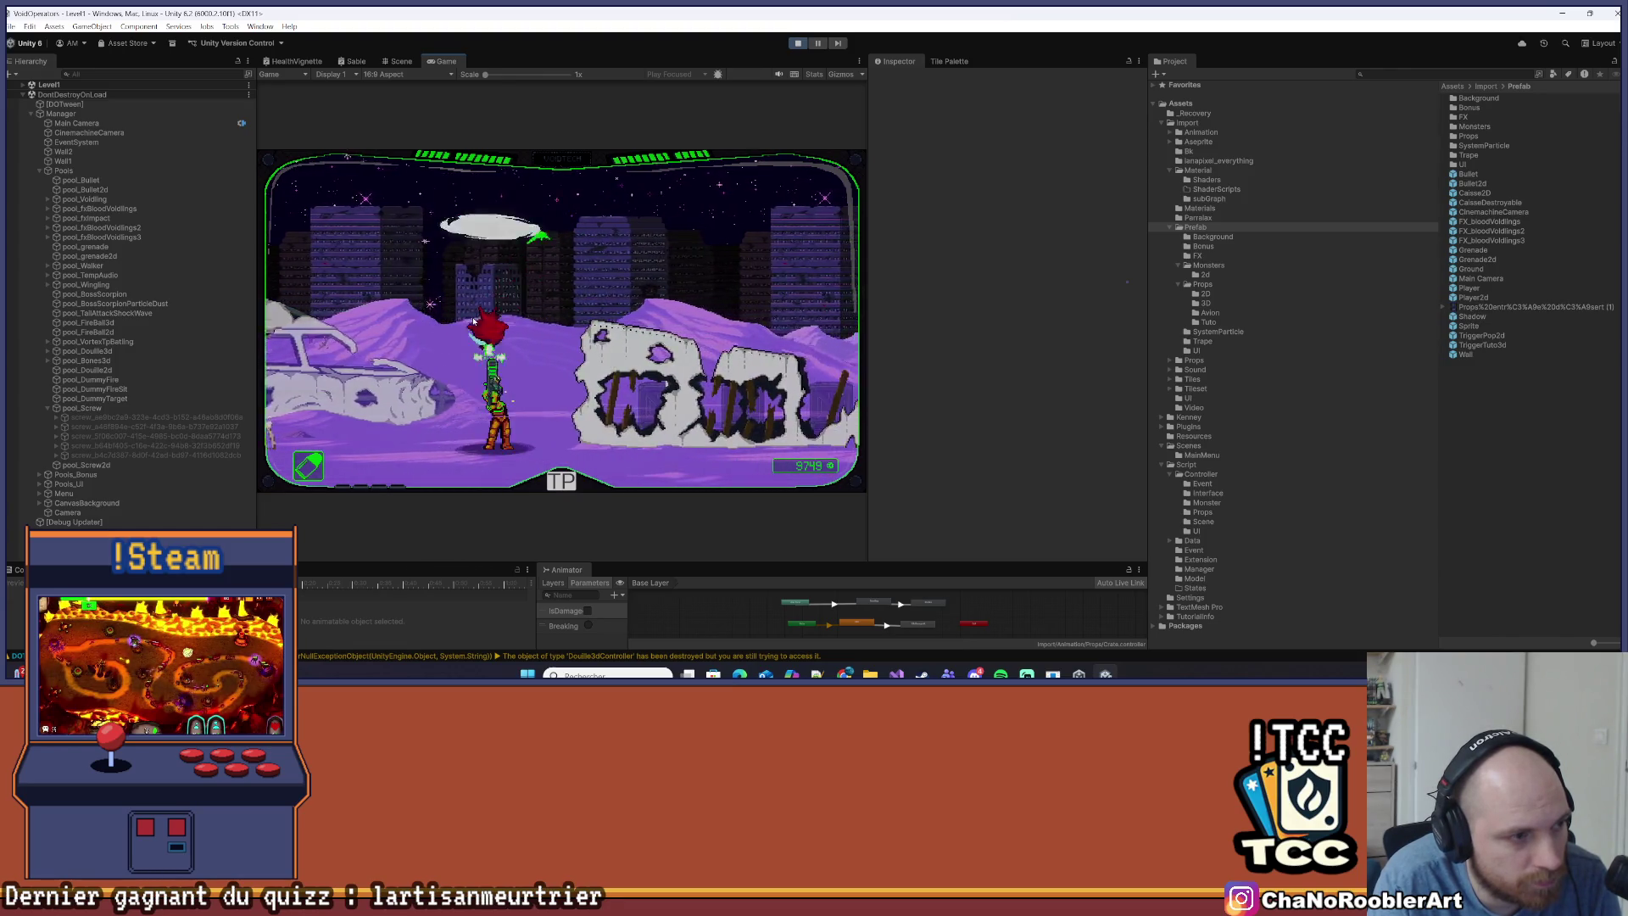
# Push on to the next ruined wall and attack the cracked wall monster
pyautogui.press('d')
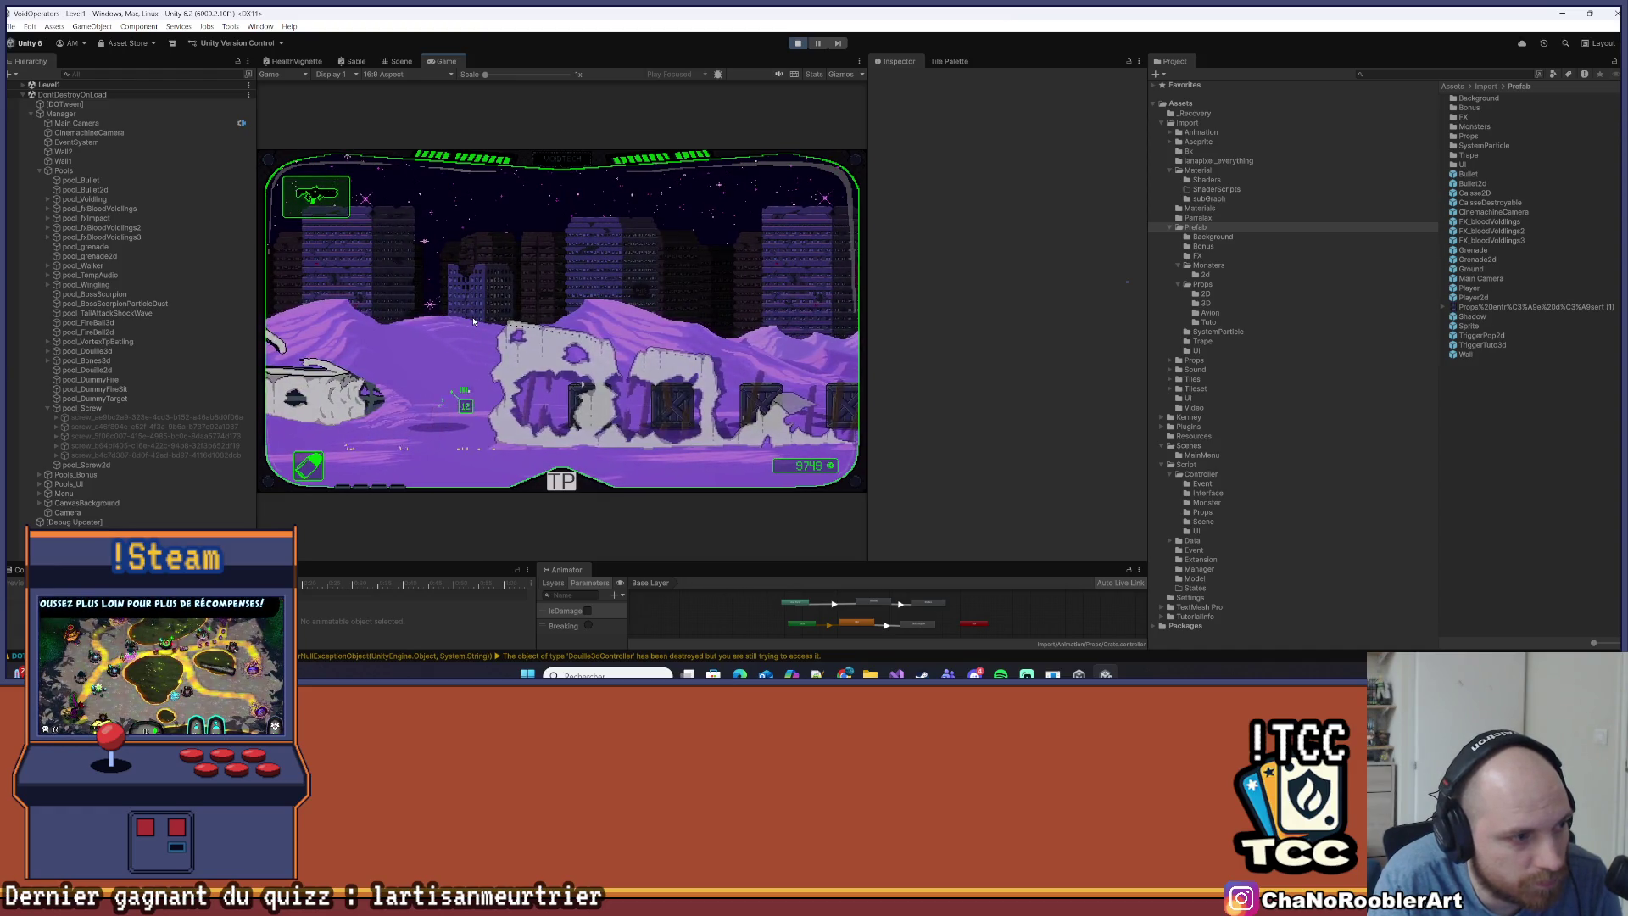
pyautogui.press('d')
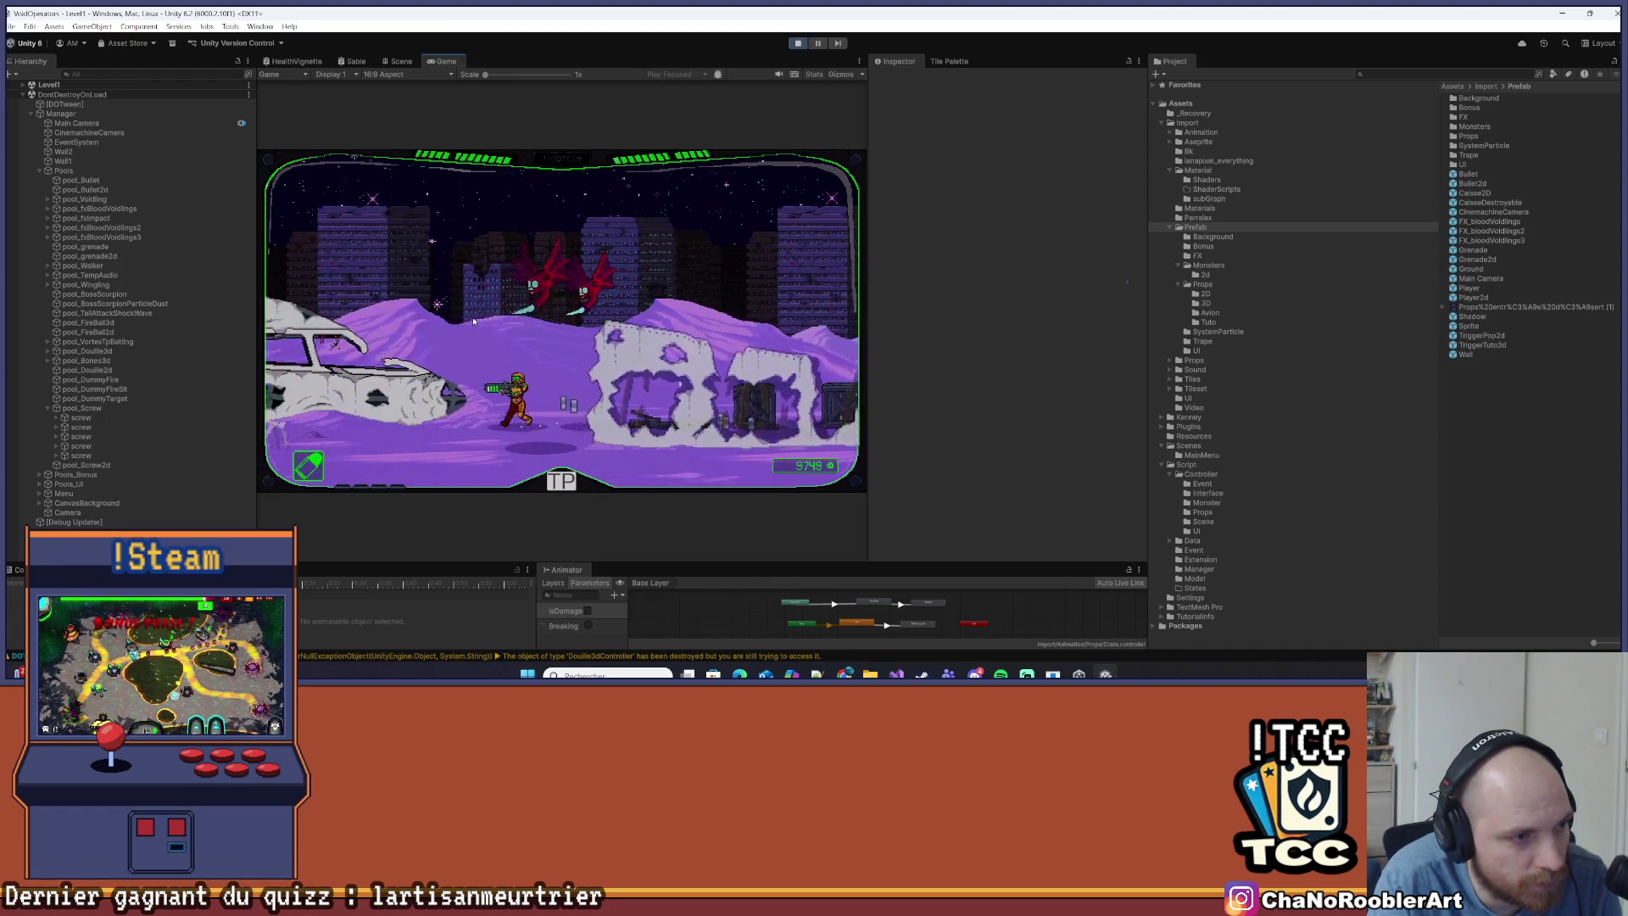
pyautogui.press('d')
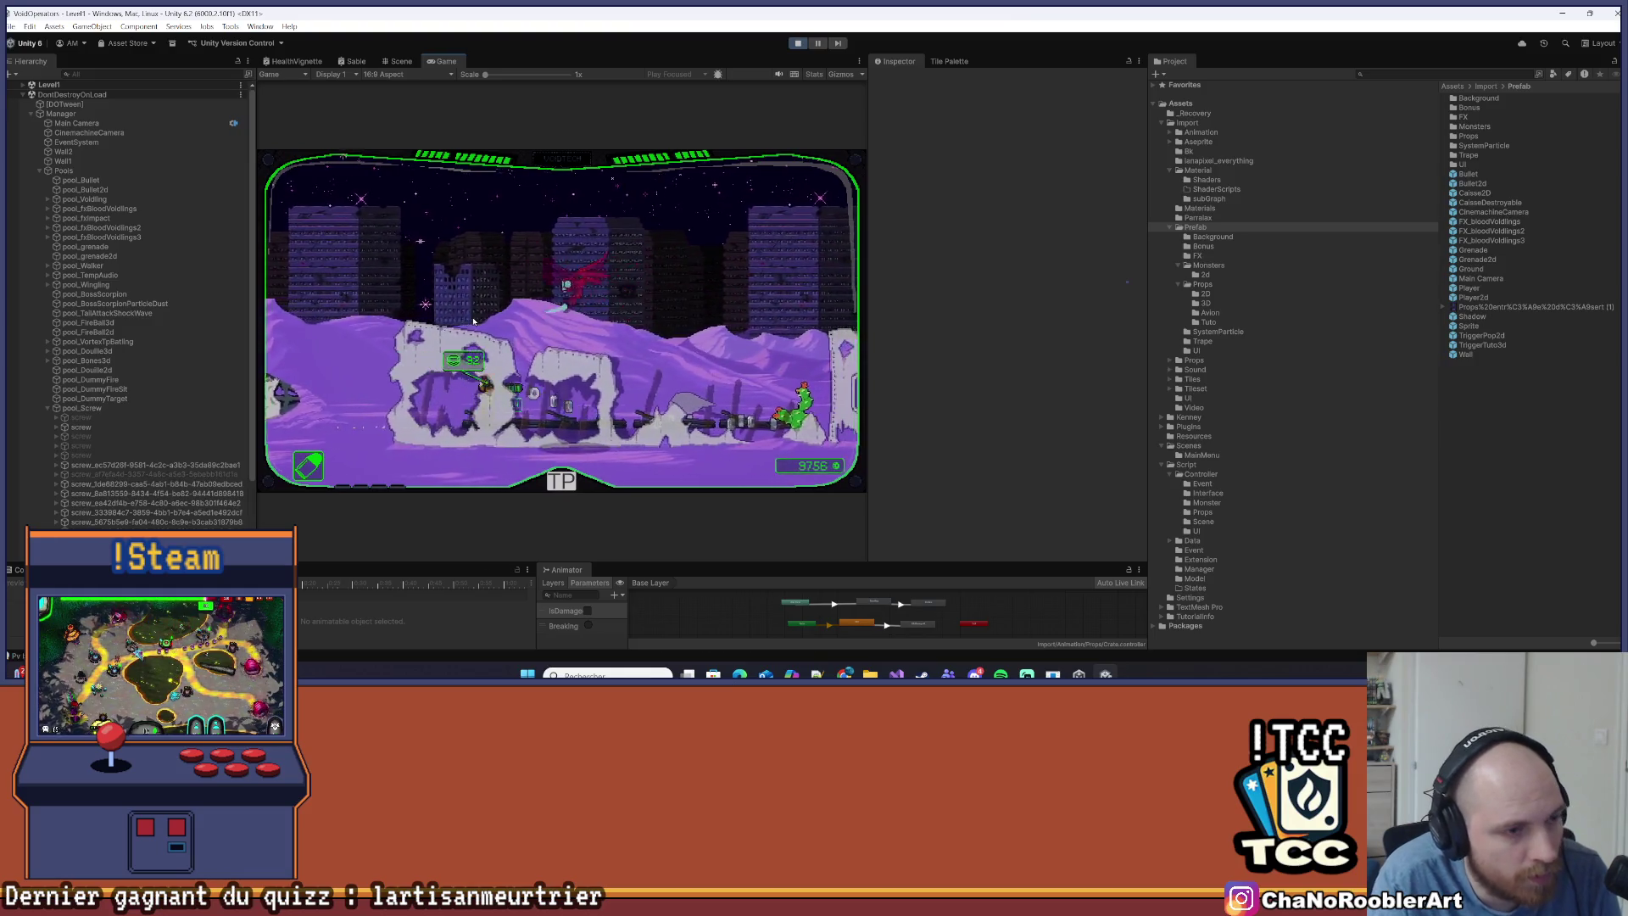
pyautogui.press('d')
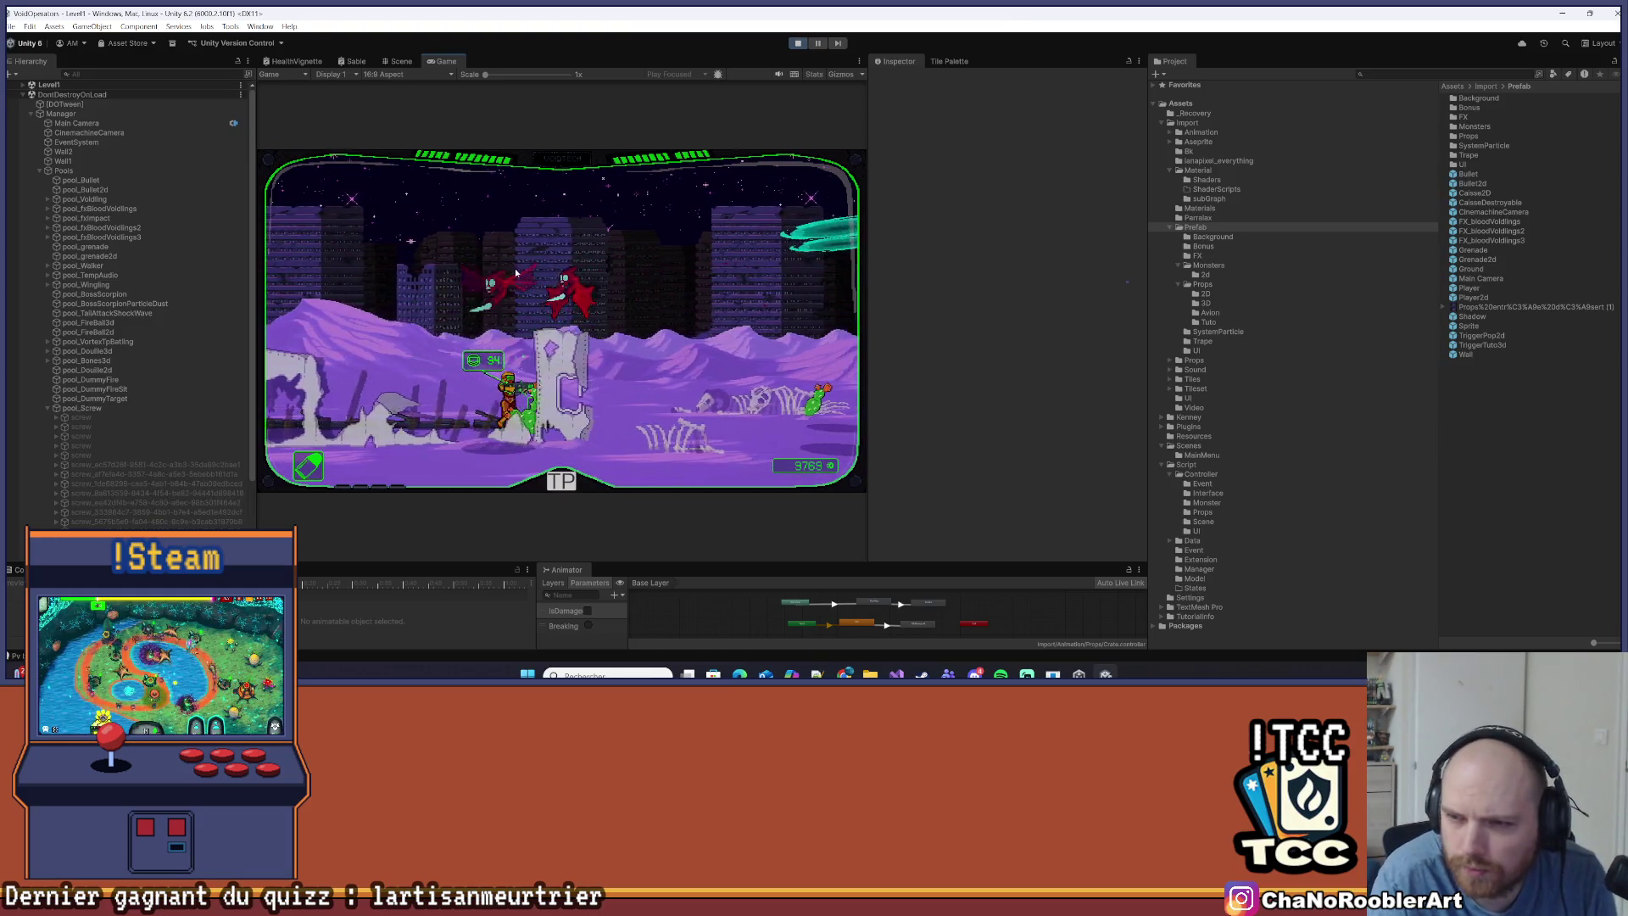
pyautogui.press('d')
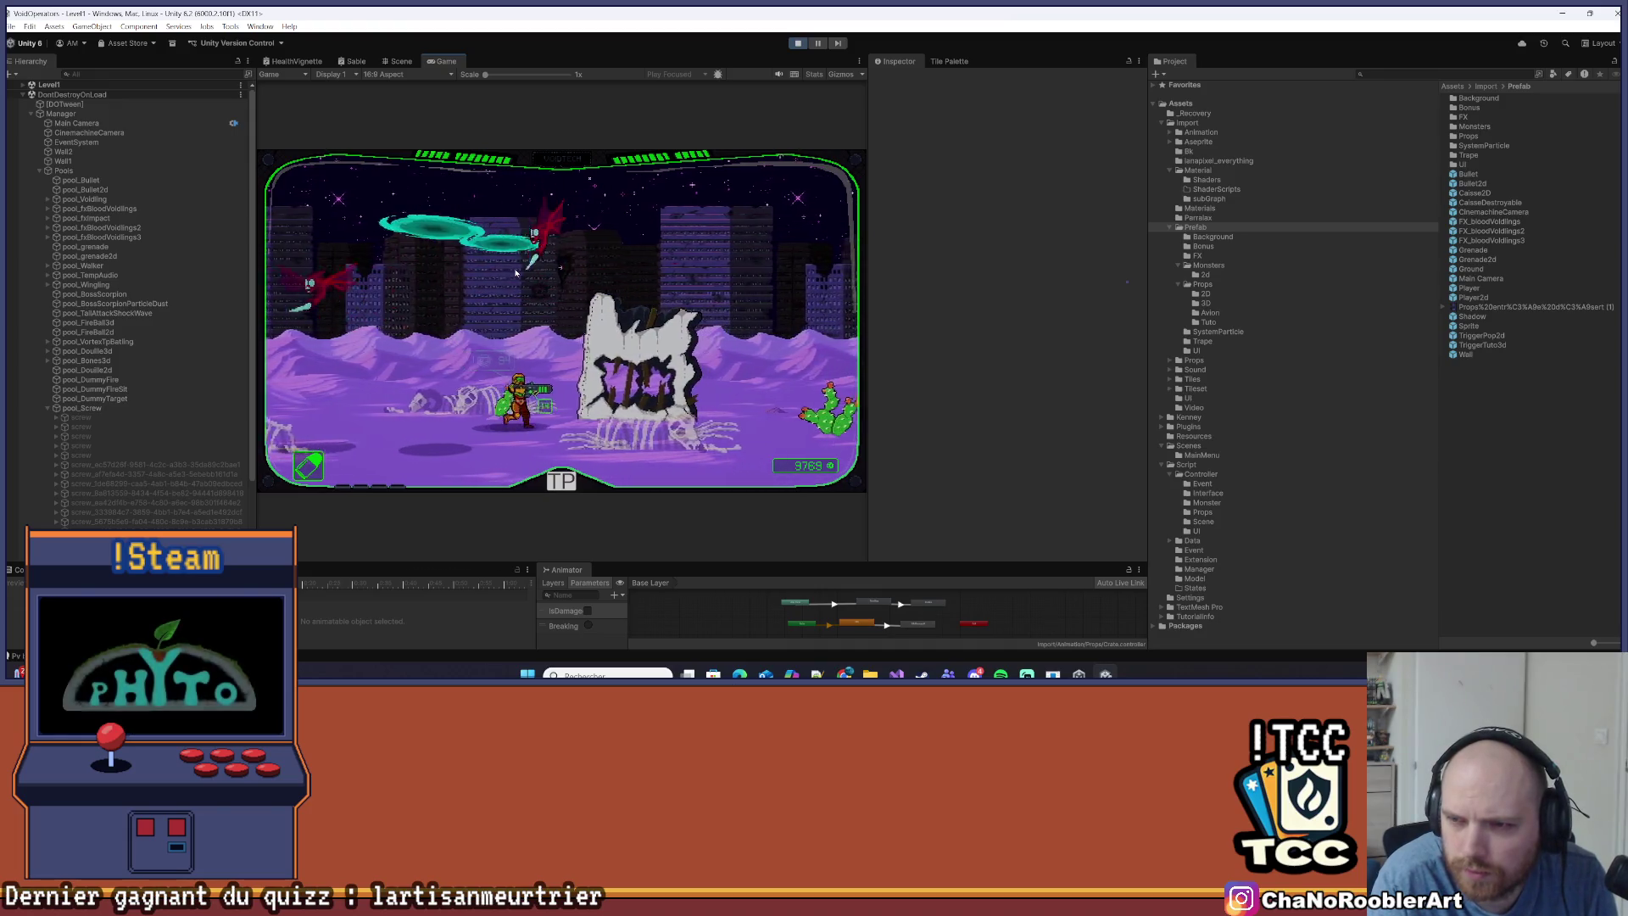
pyautogui.press('d')
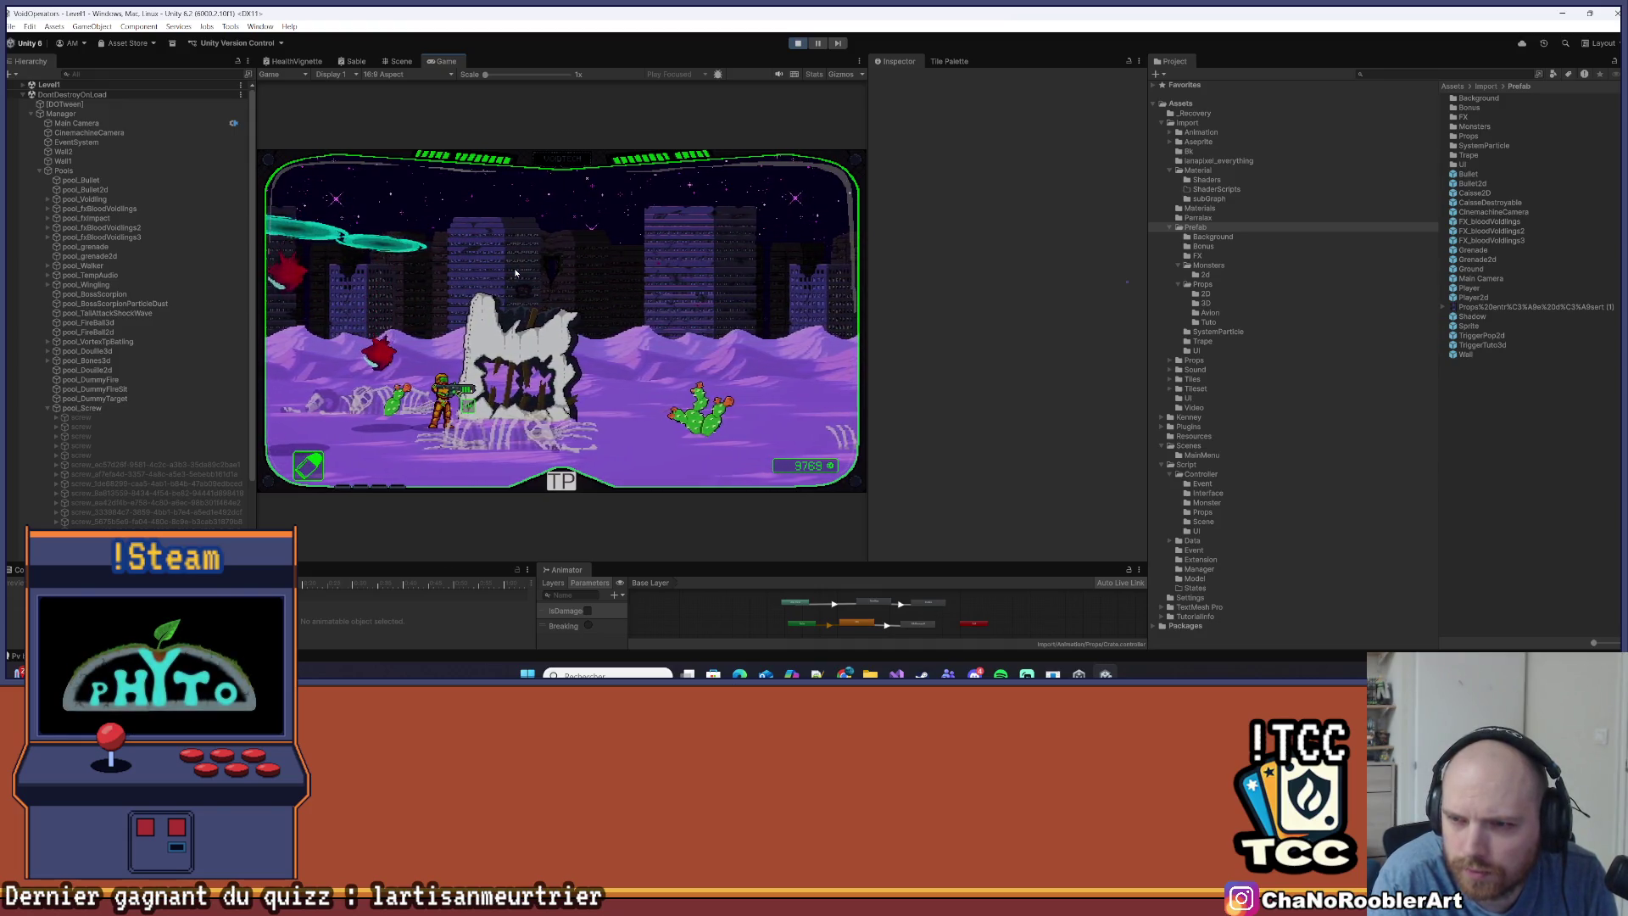
# Stop the play test and inspect the Door3d (2) door settings
pyautogui.click(797, 46)
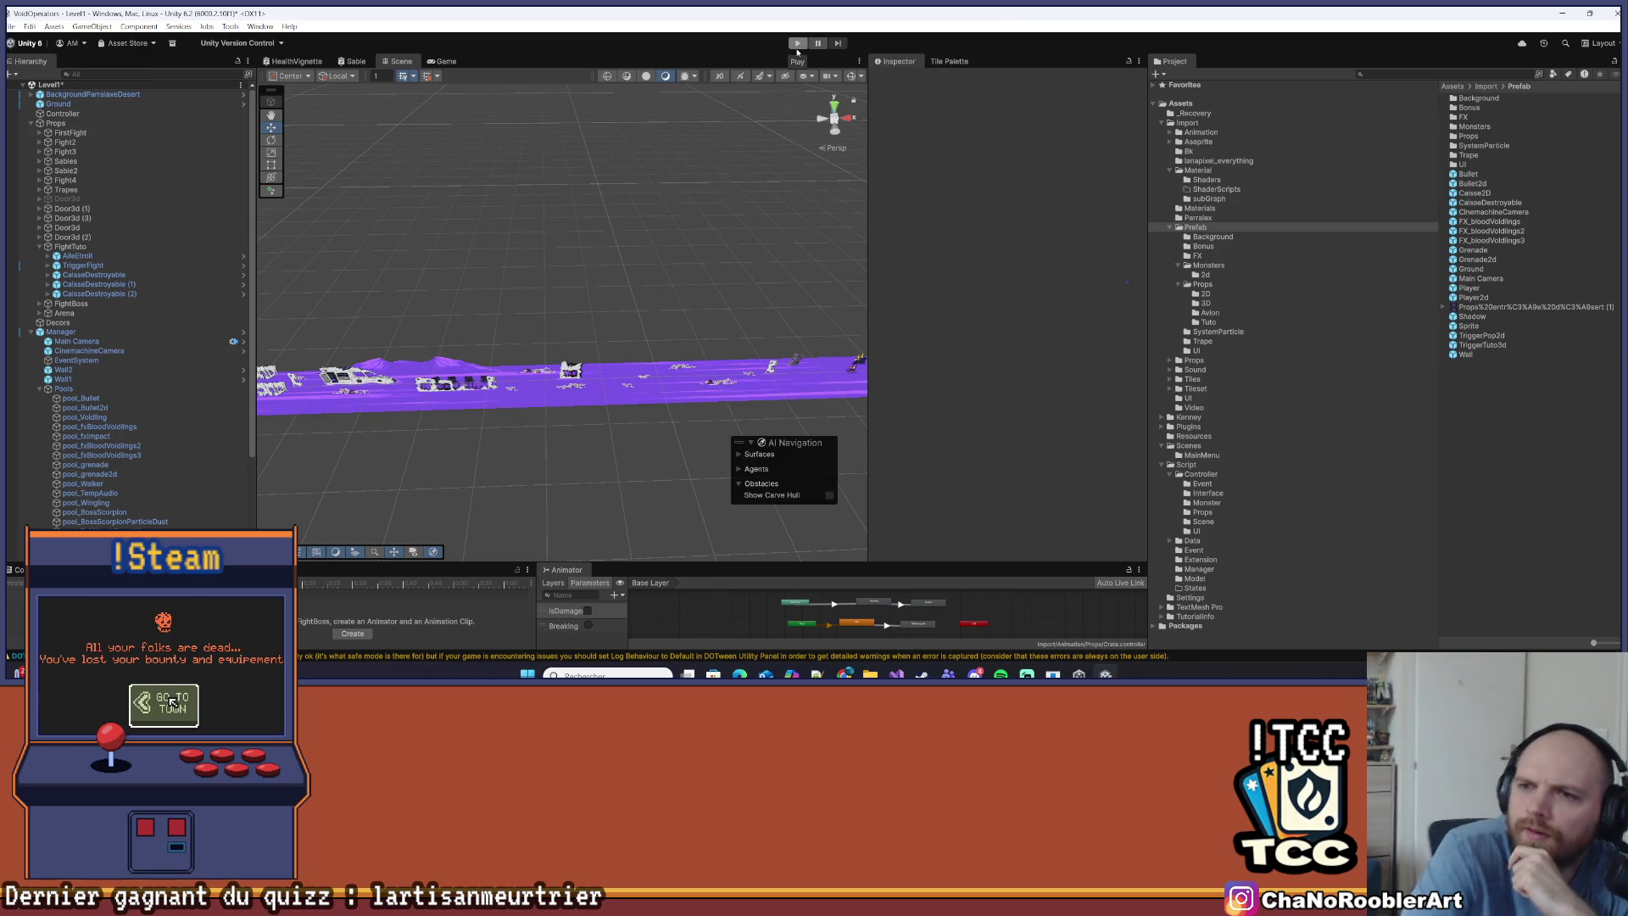
pyautogui.click(39, 388)
pyautogui.click(74, 237)
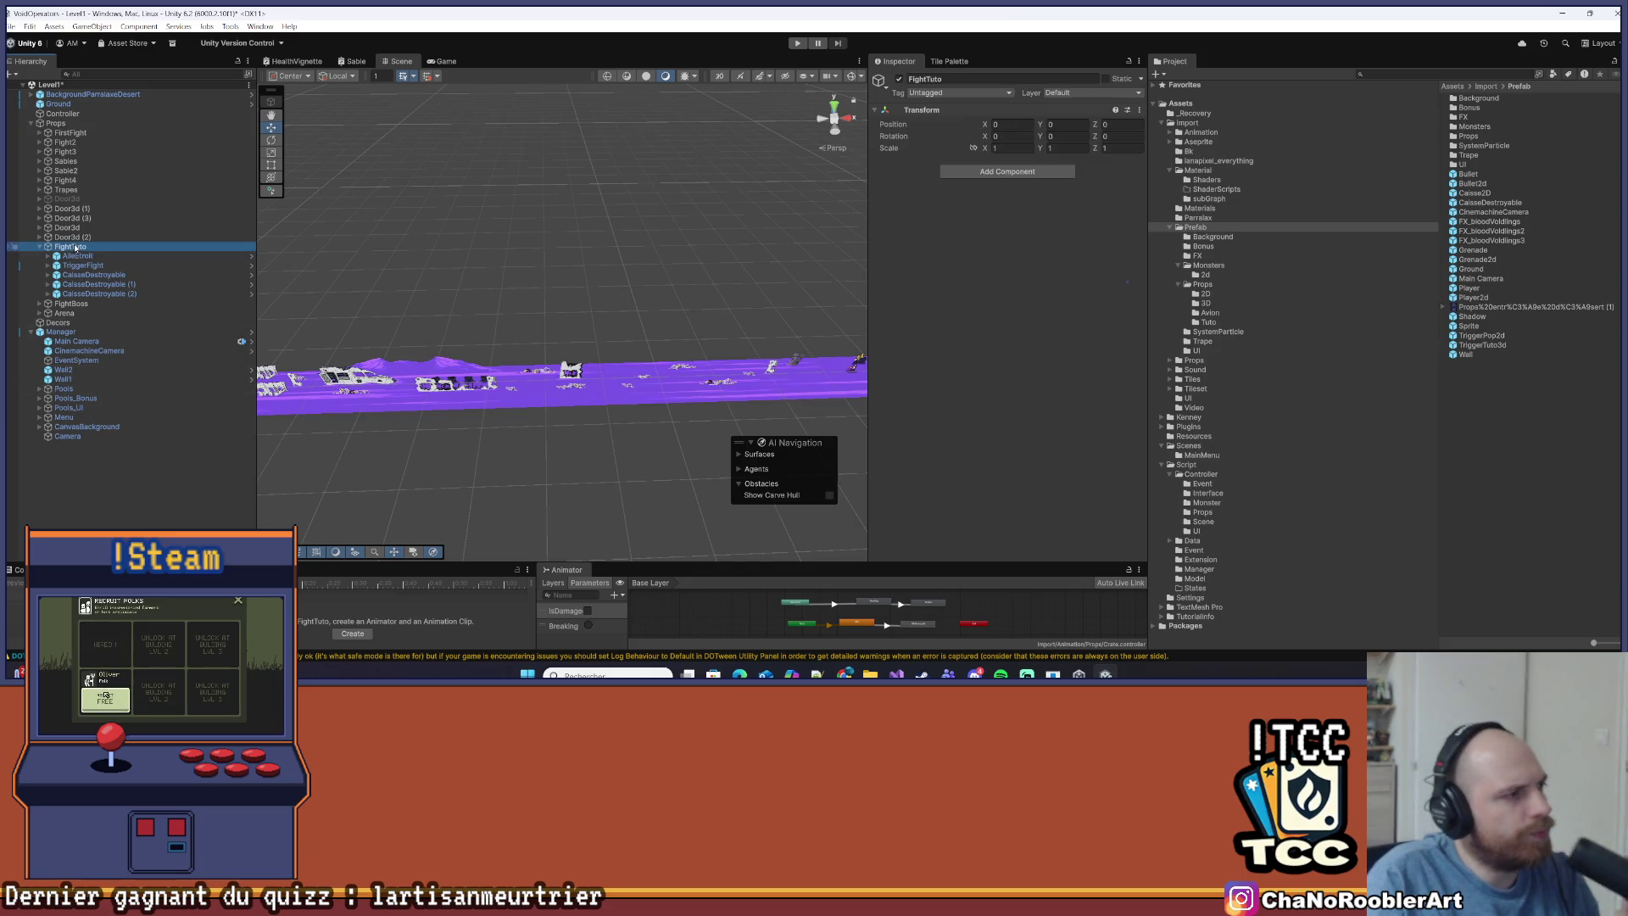
pyautogui.click(79, 307)
pyautogui.click(83, 321)
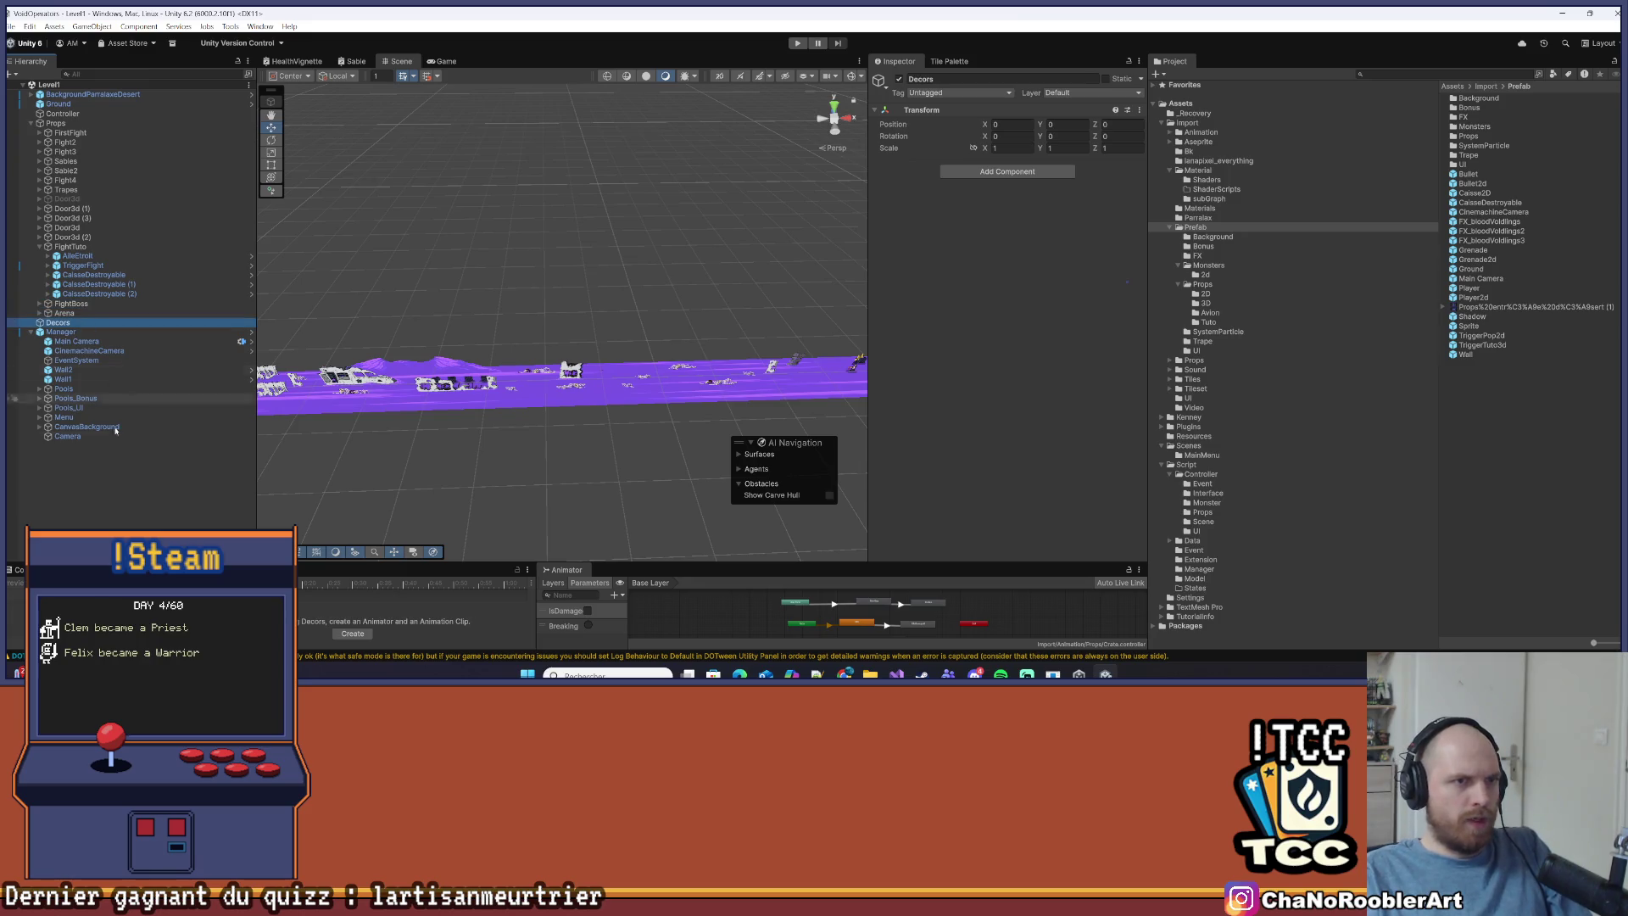
# Inspect the Decors group and the Ground object's components, then switch to Visual Studio
pyautogui.click(138, 487)
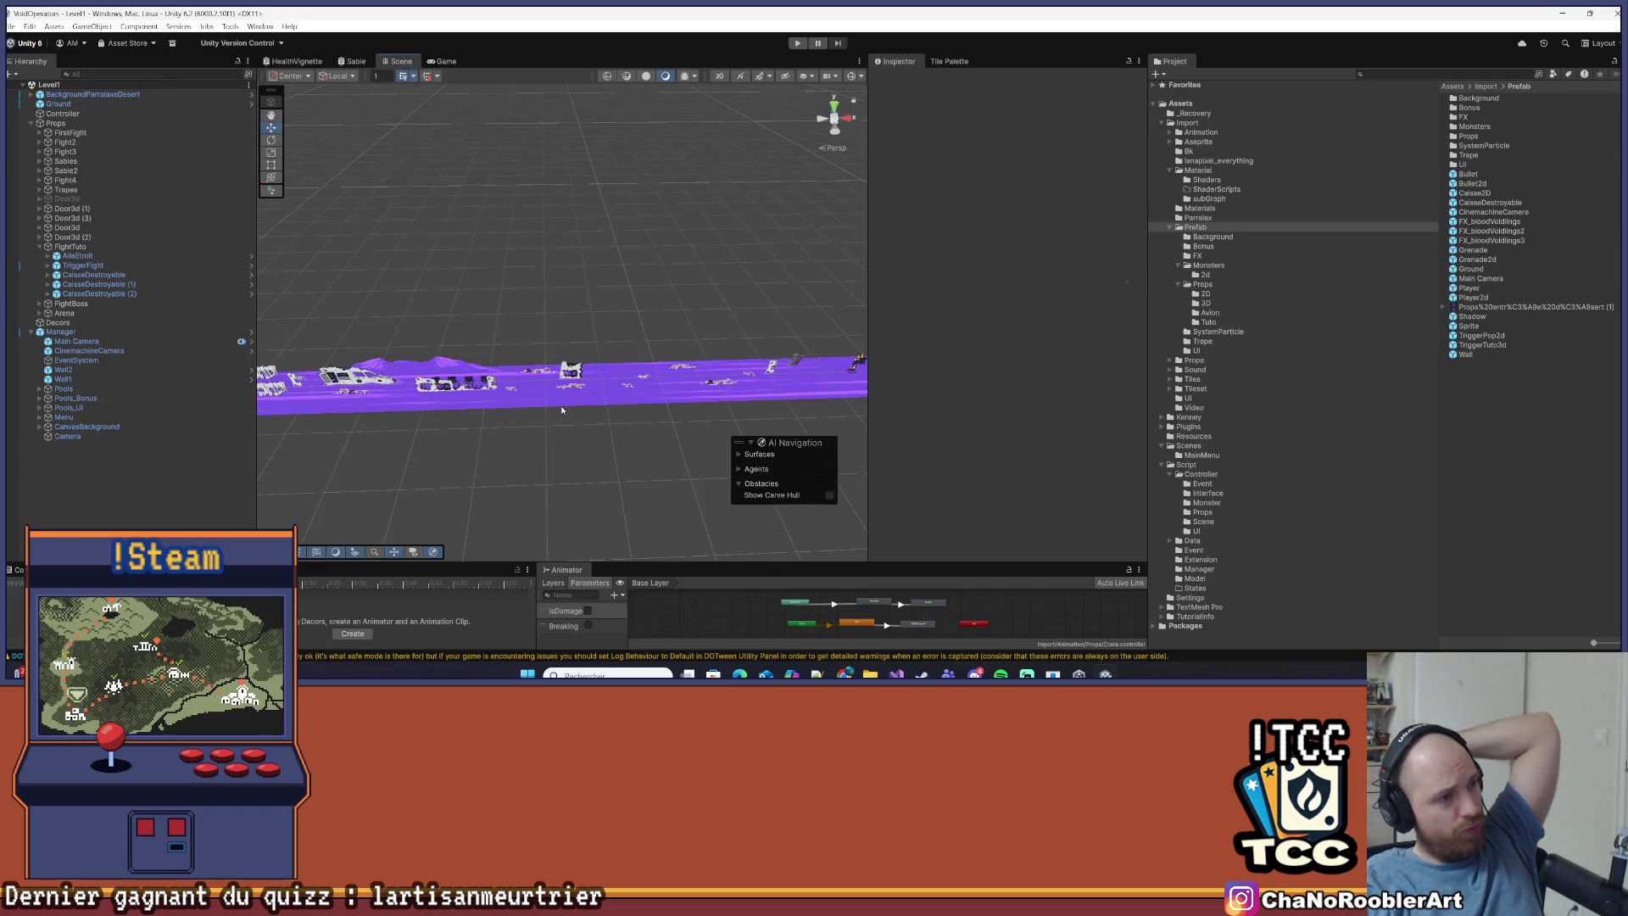
pyautogui.click(561, 410)
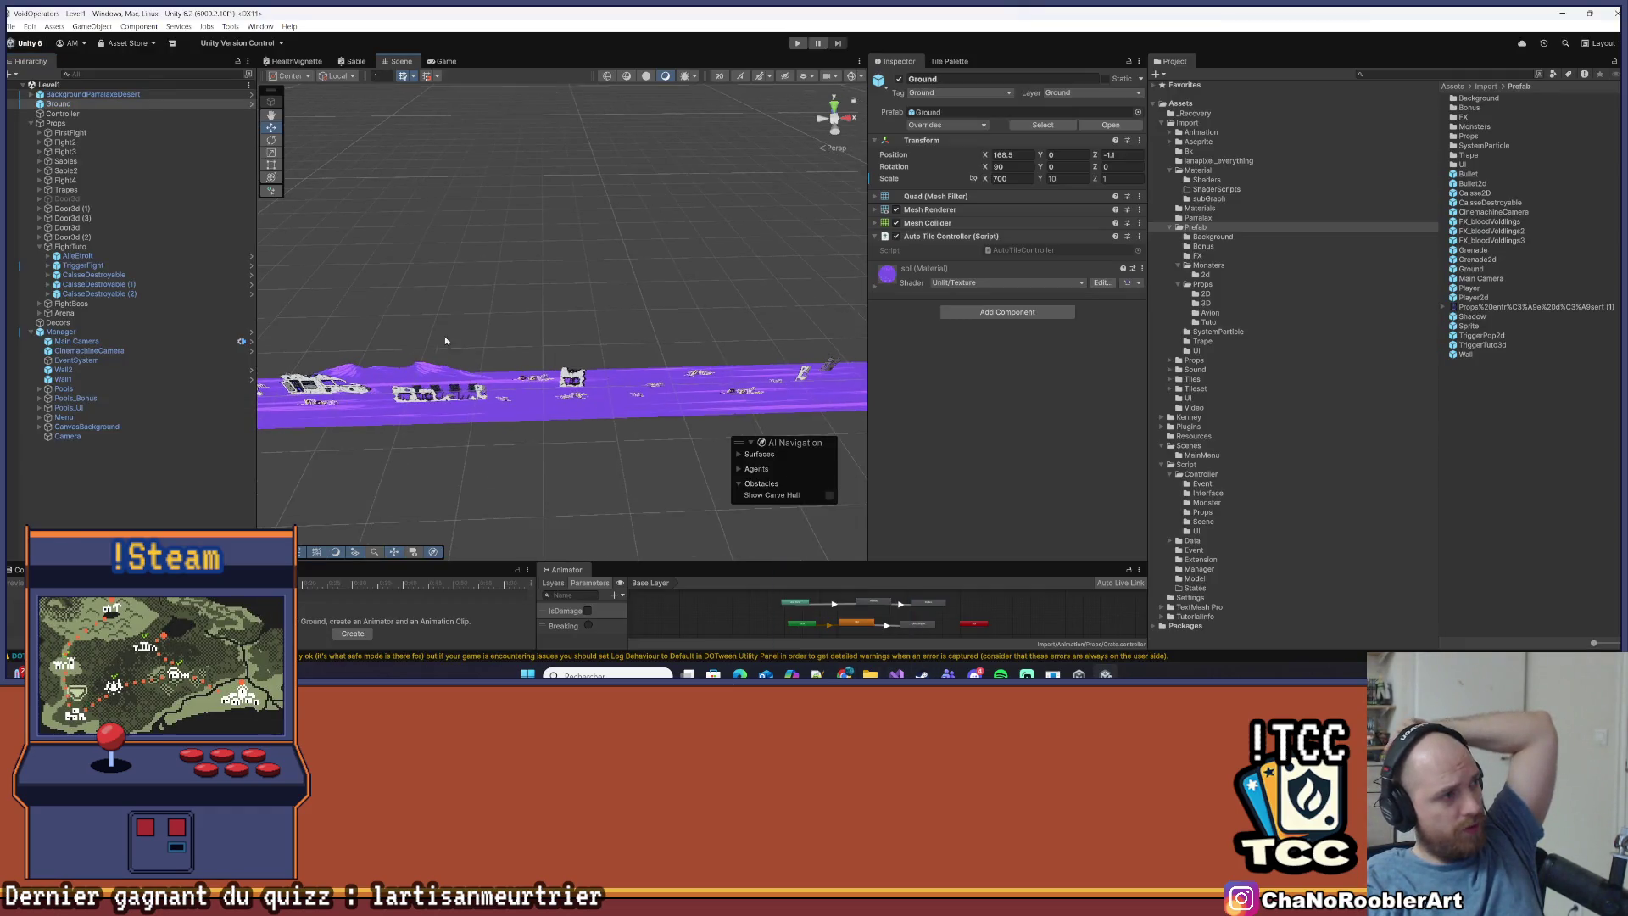
pyautogui.hotkey('alt', 'Tab')
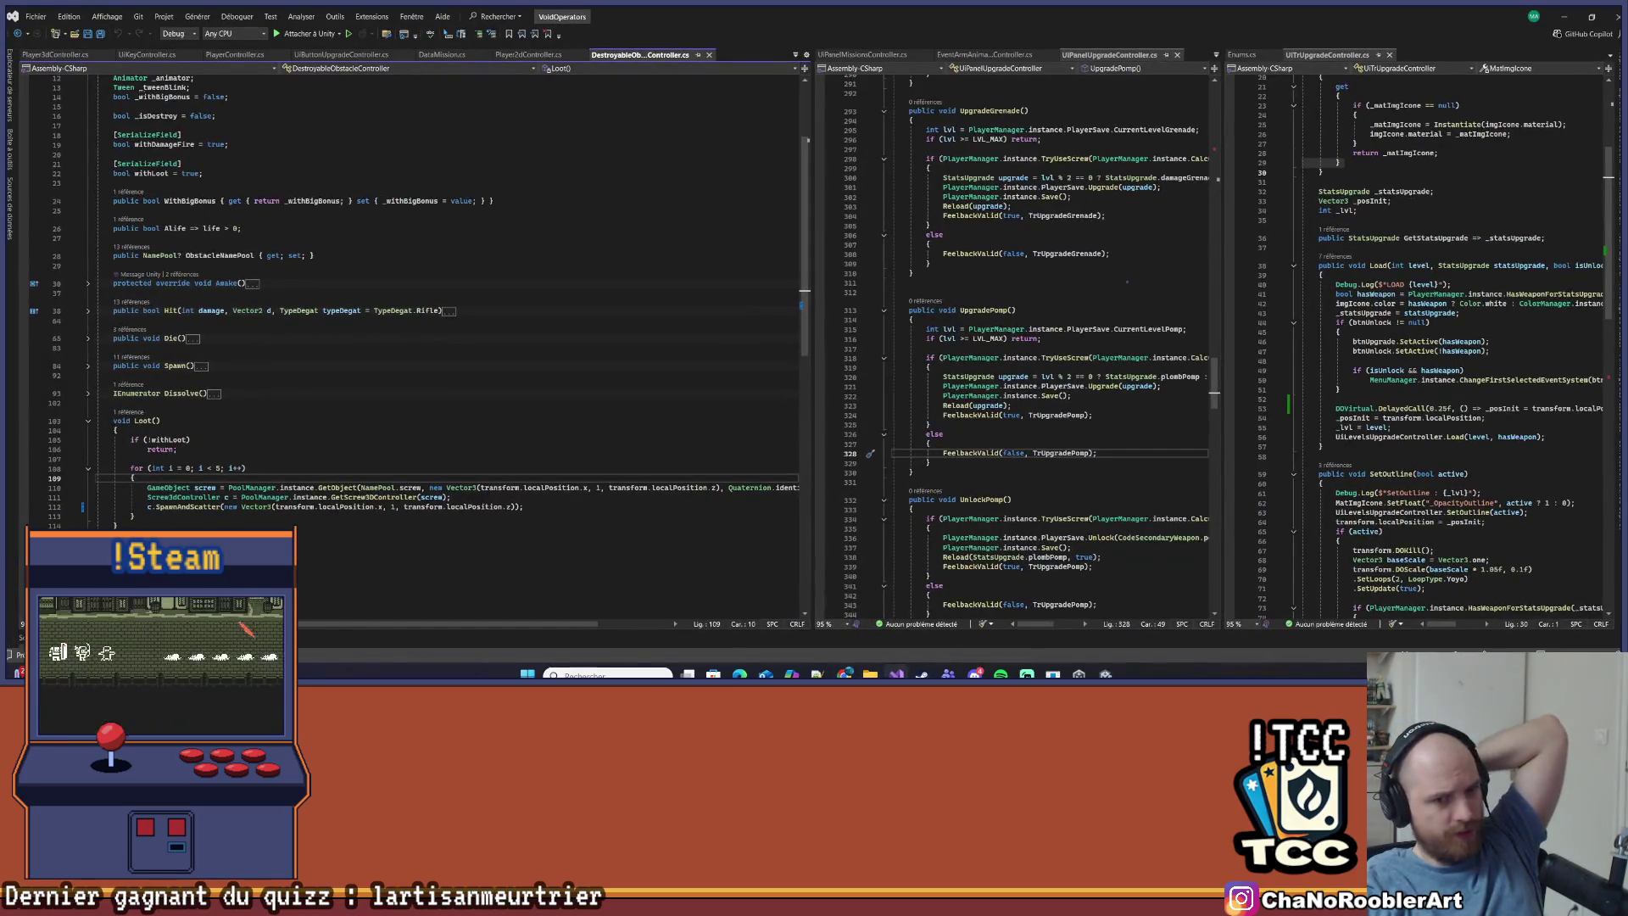
# Commit the changes as 'Ui missions', push them to origin/main, and return to Unity
pyautogui.hotkey('ctrl', '0')
pyautogui.hotkey('ctrl', 'g')
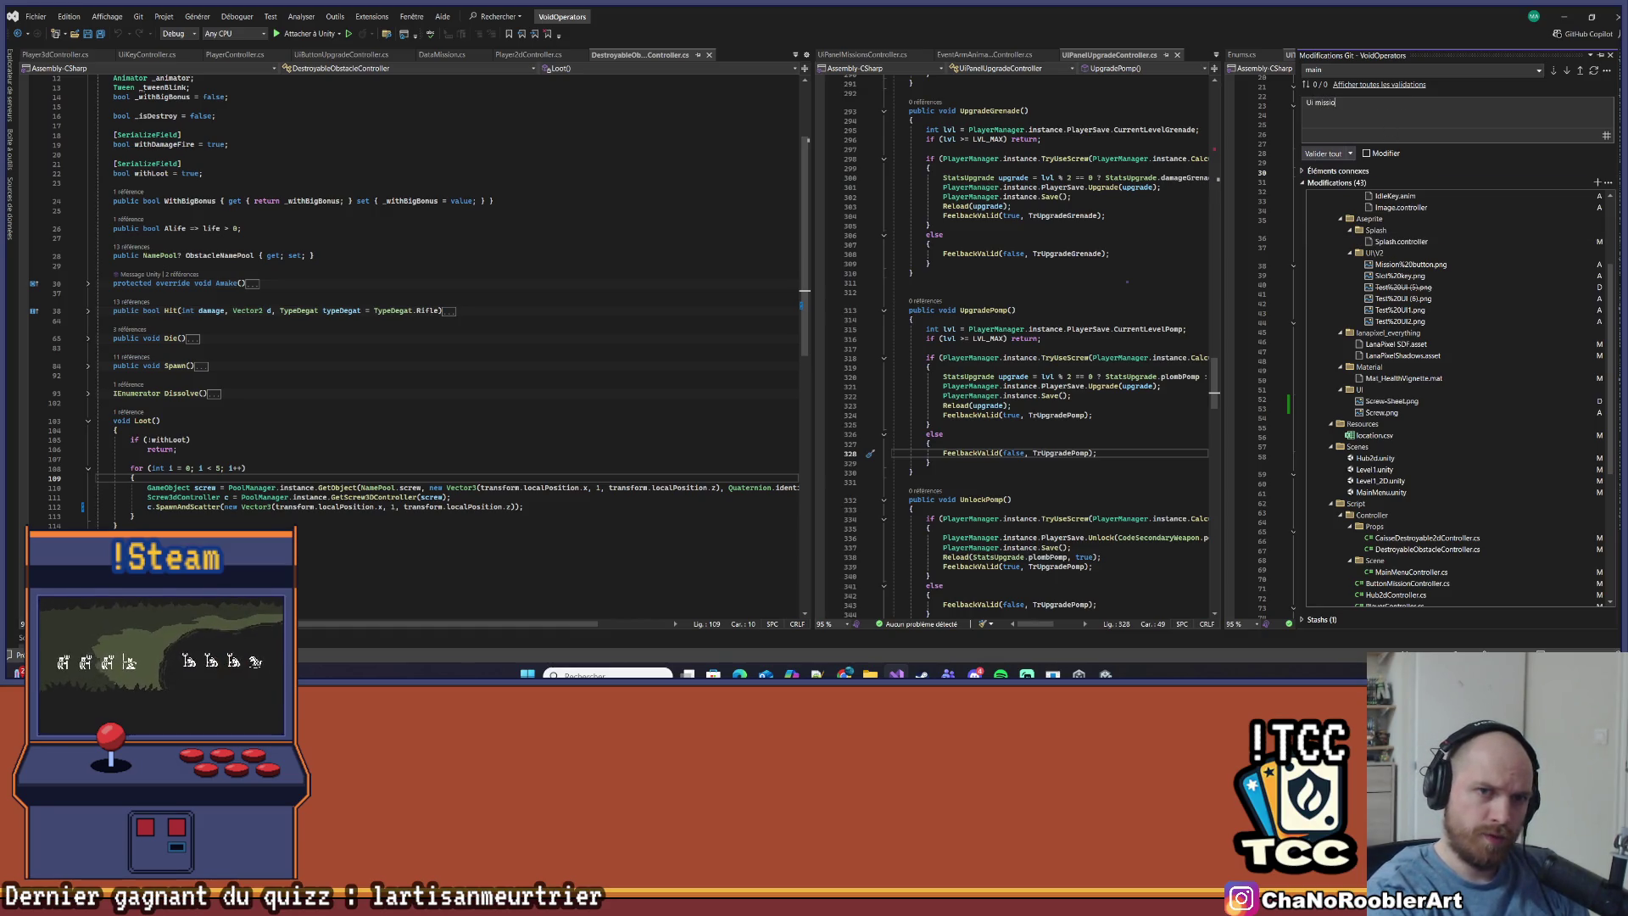
pyautogui.write('ns')
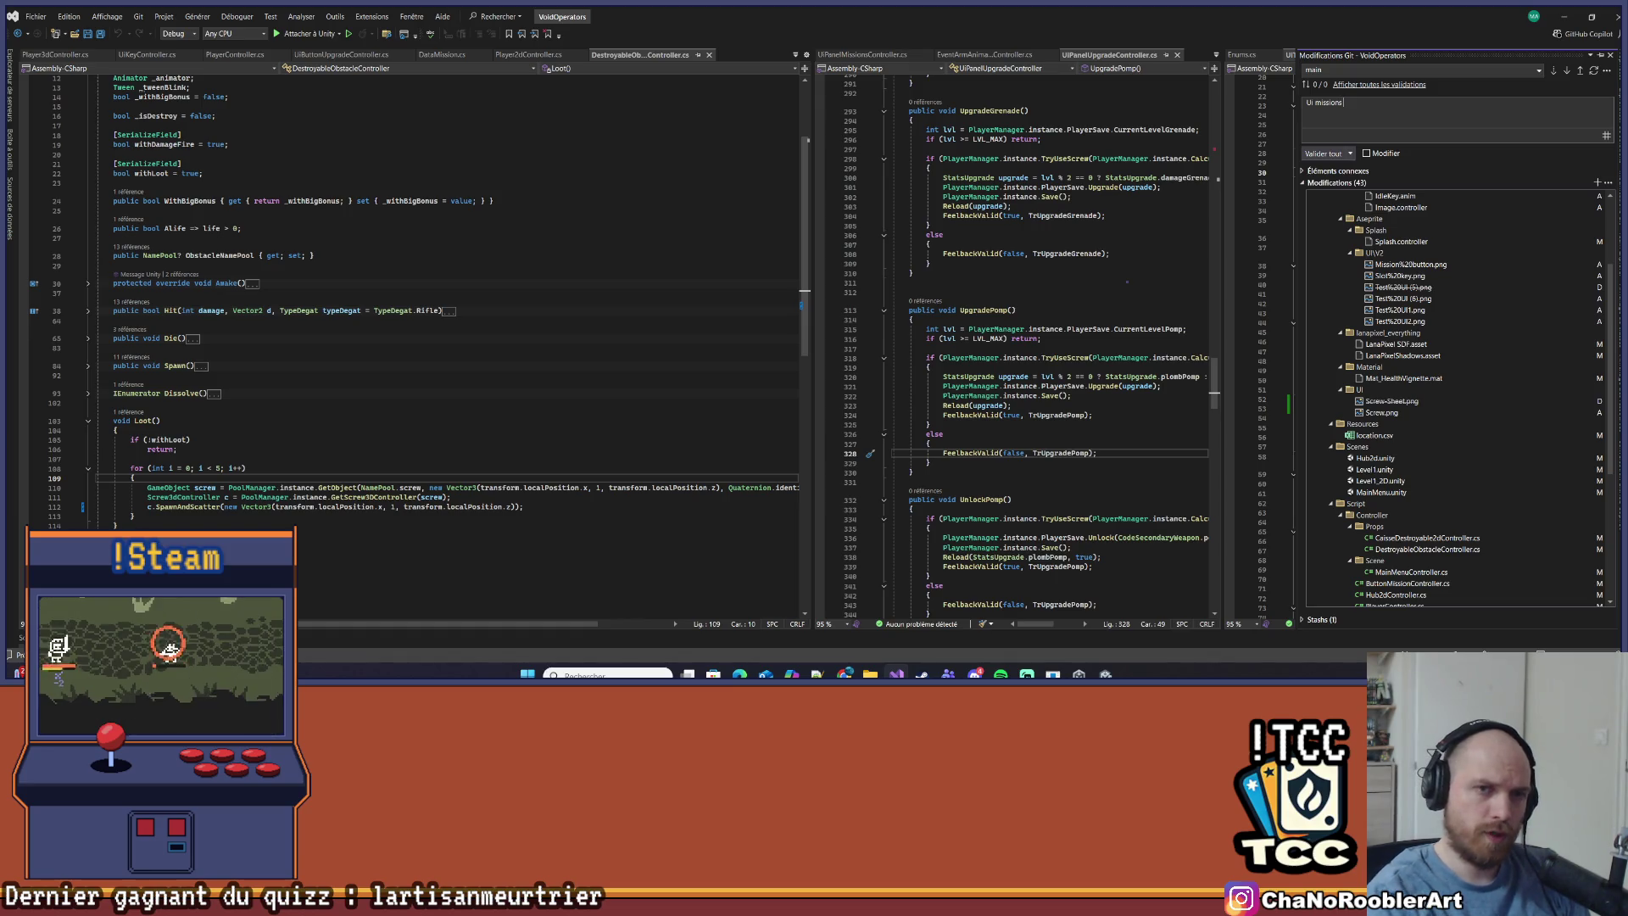
pyautogui.click(1324, 154)
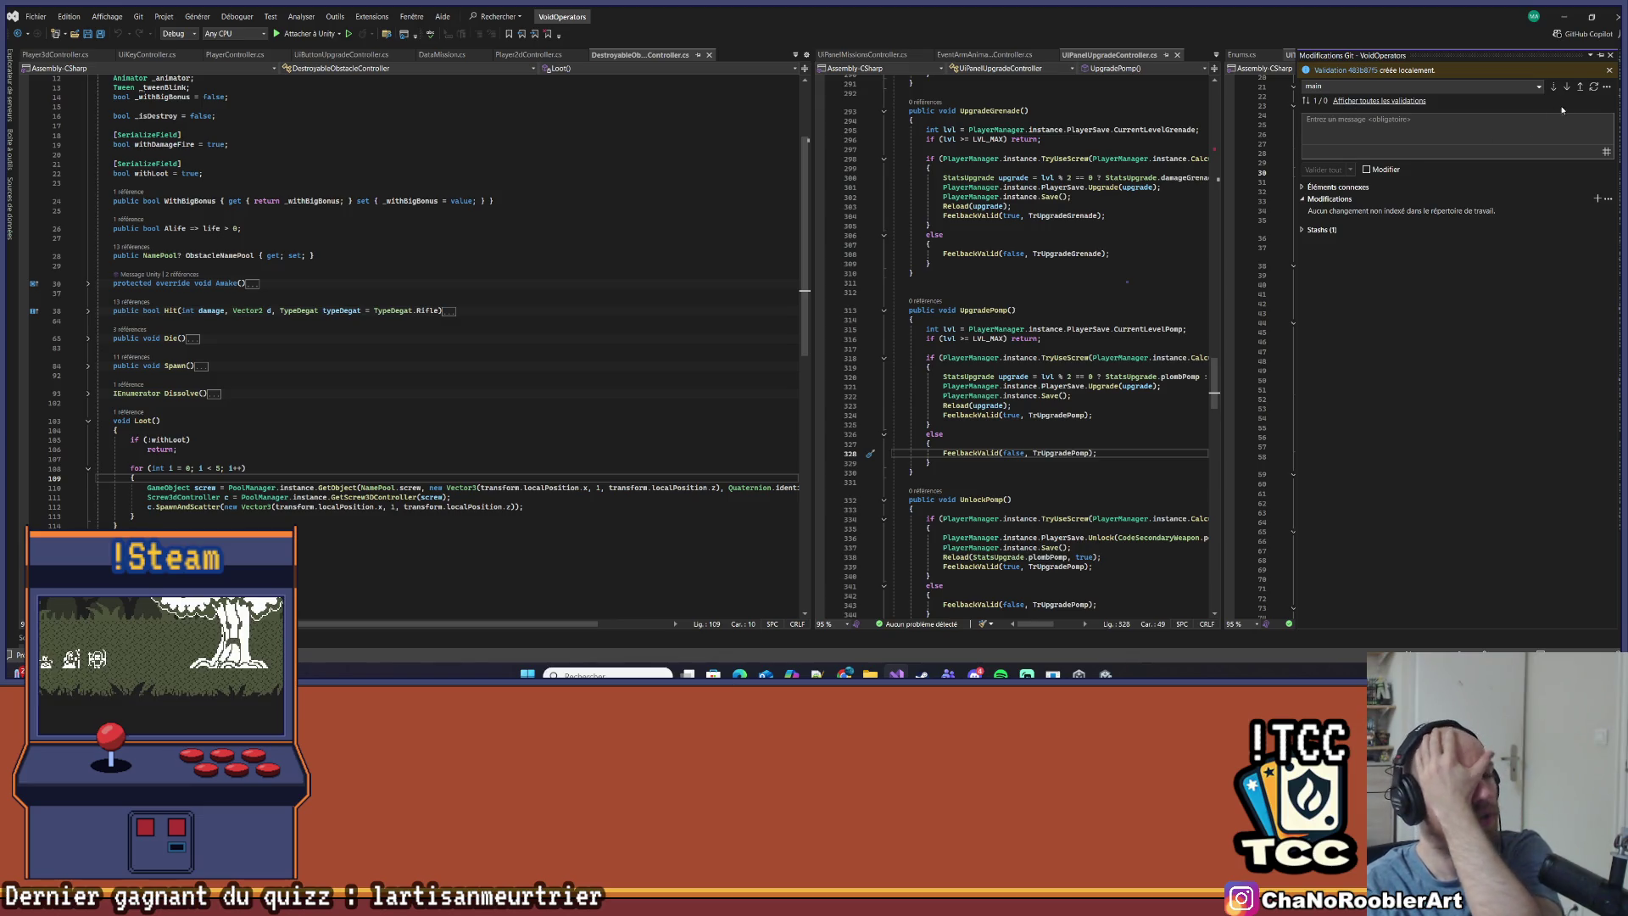
pyautogui.click(1579, 86)
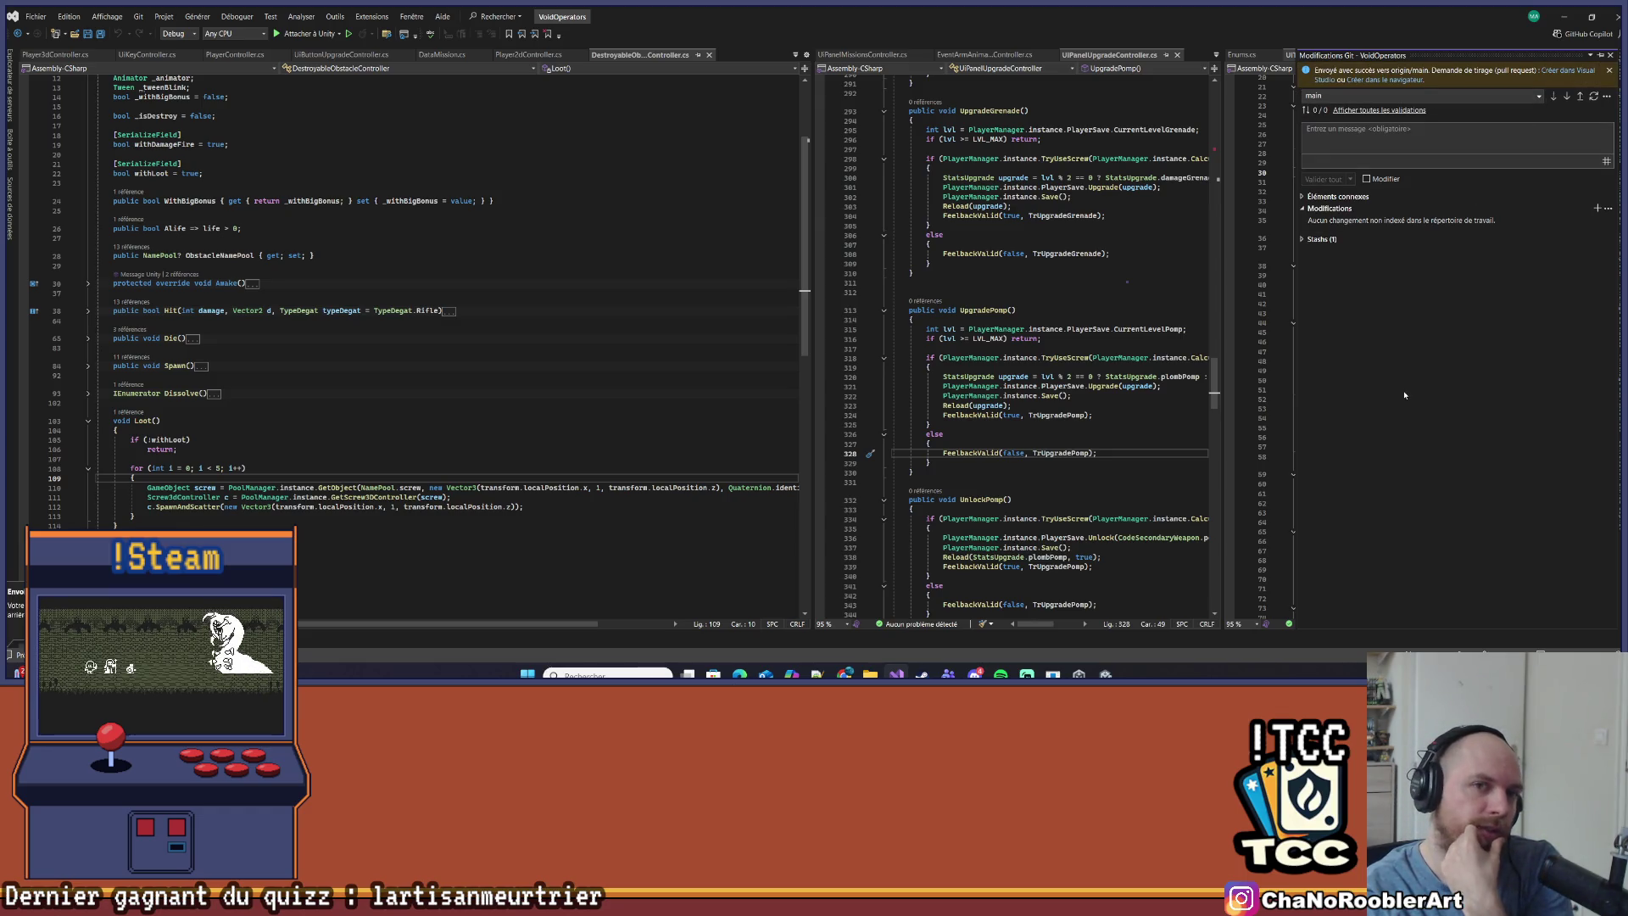
pyautogui.click(1563, 16)
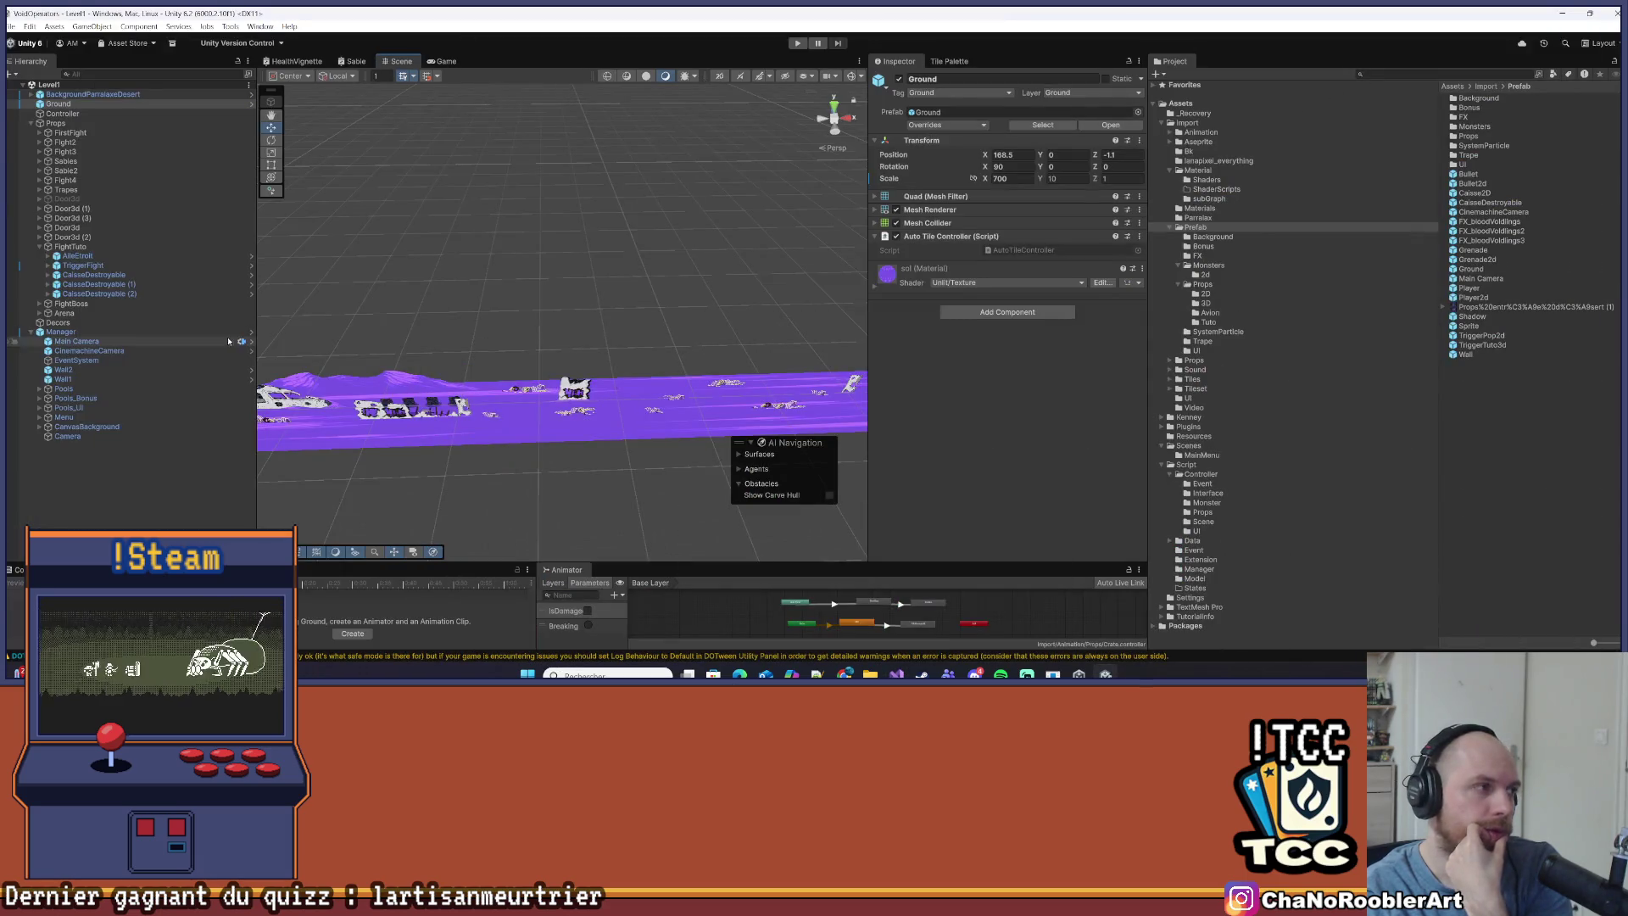
# Save the Level1 scene, inspect its Manager object and collapse the hierarchy
pyautogui.click(12, 27)
pyautogui.click(45, 82)
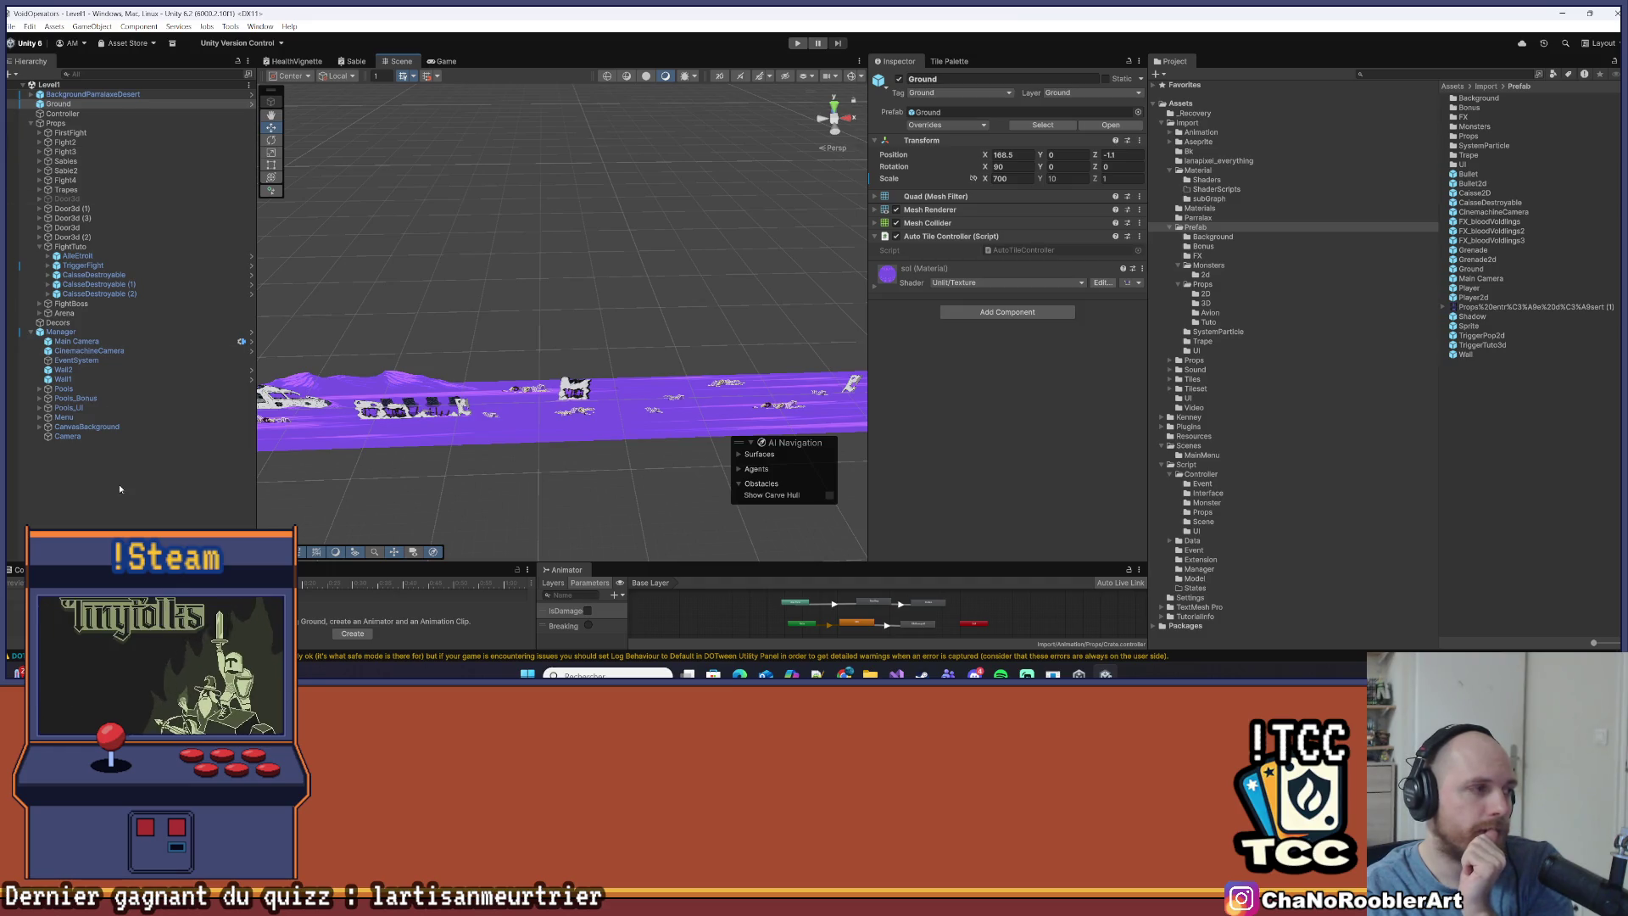
pyautogui.click(119, 485)
pyautogui.click(56, 332)
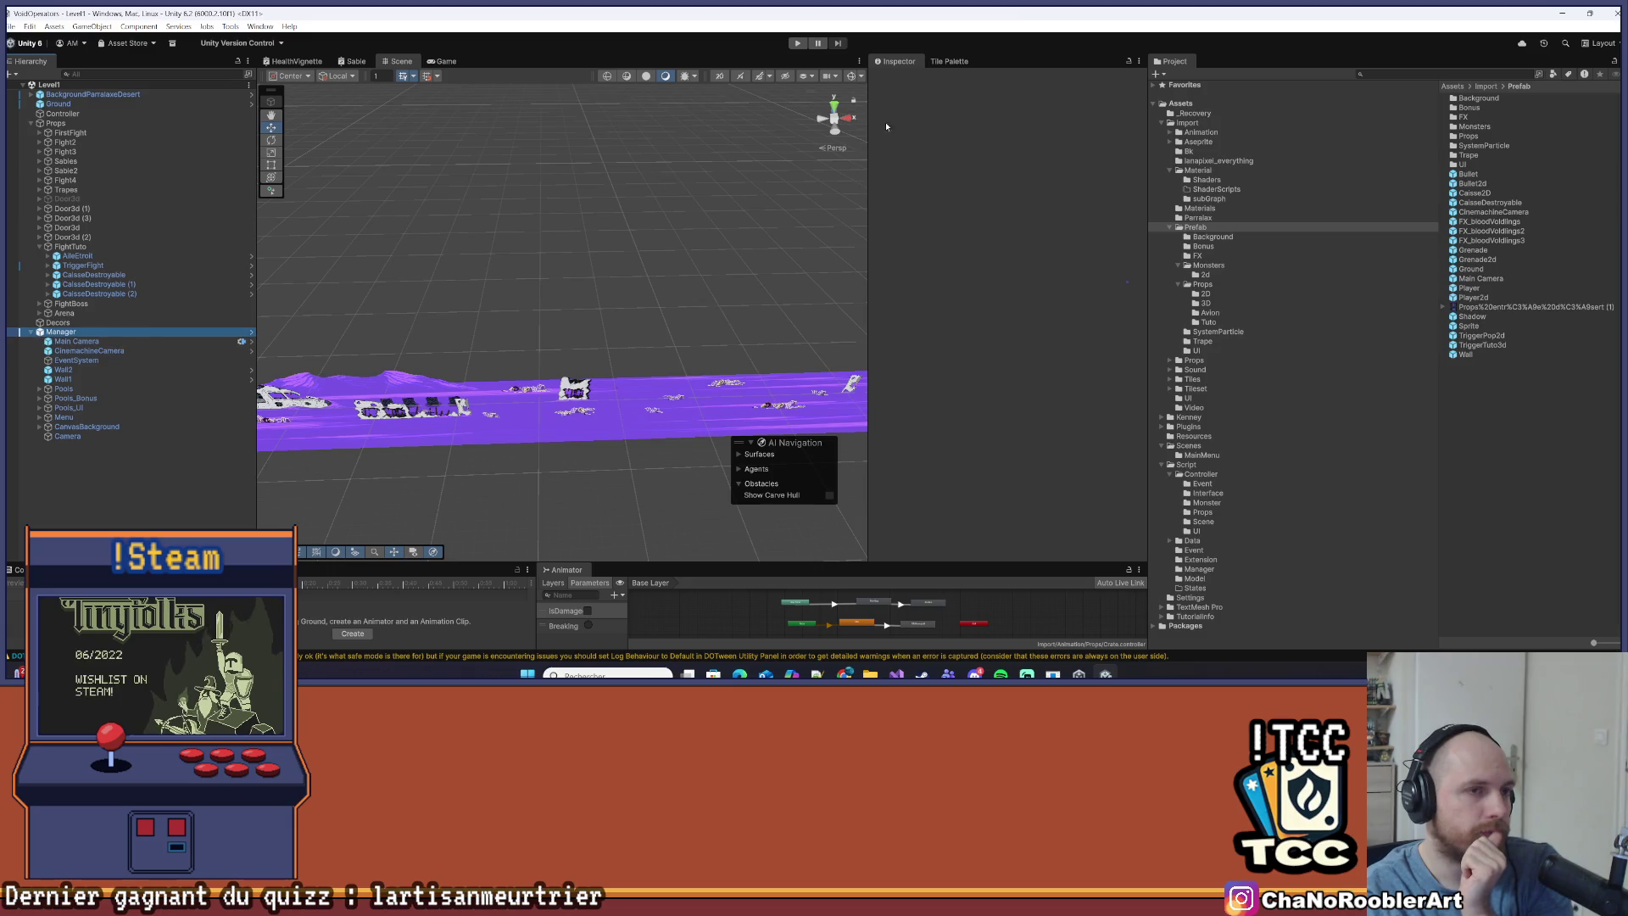
pyautogui.click(30, 333)
pyautogui.click(11, 27)
pyautogui.click(20, 86)
pyautogui.click(20, 85)
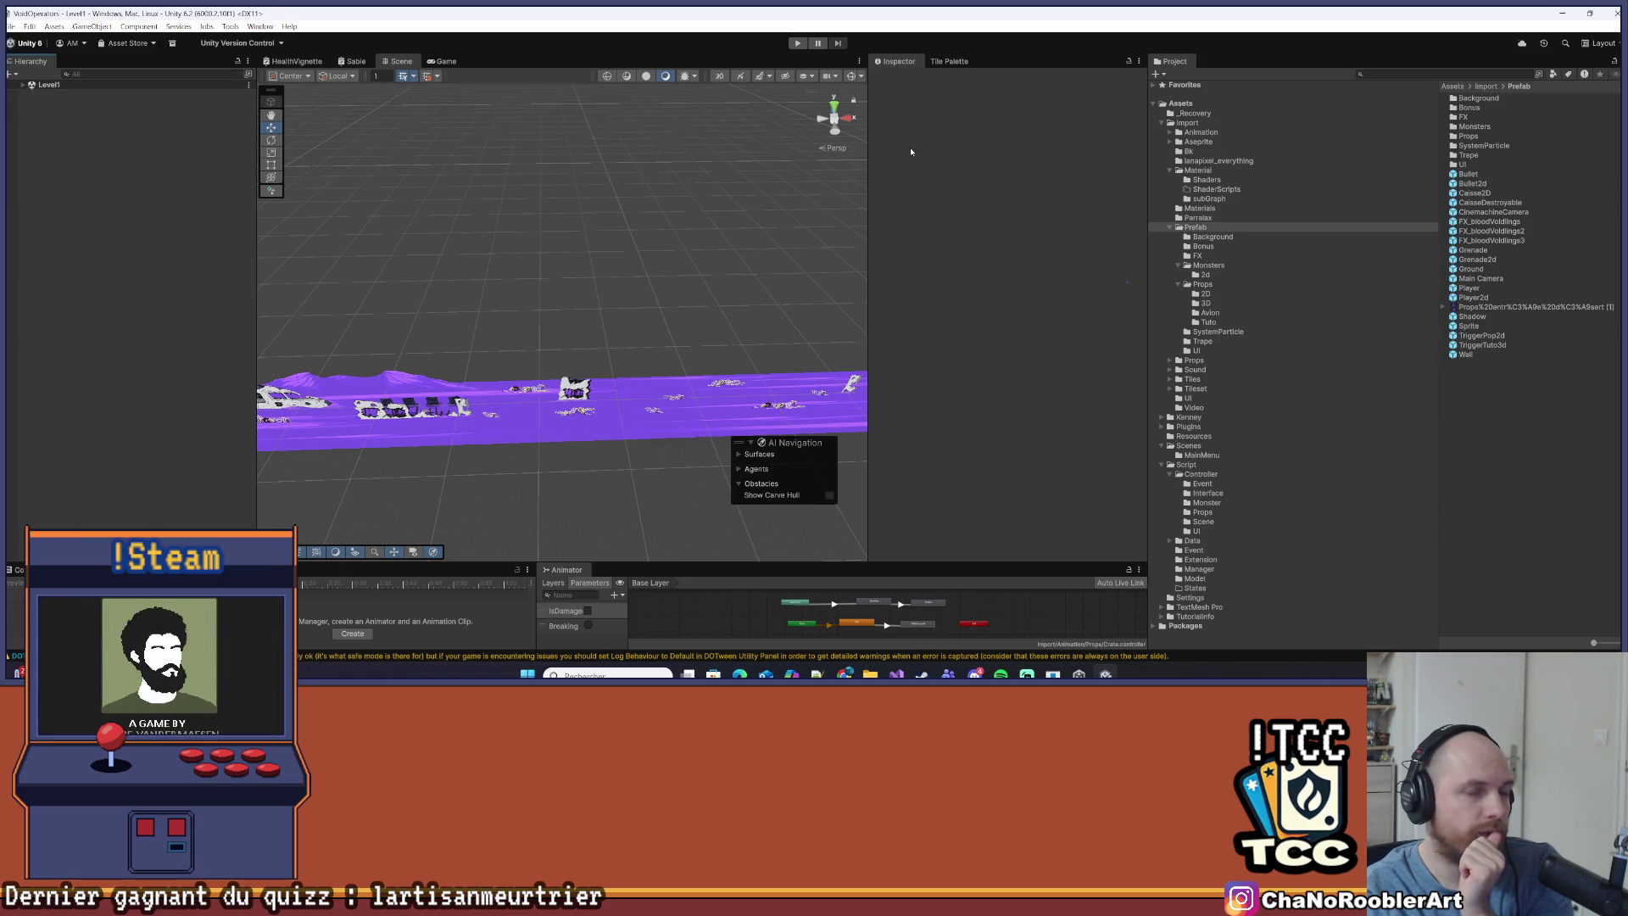
# Open the Level1_2D scene and disable its Manager object
pyautogui.click(1189, 445)
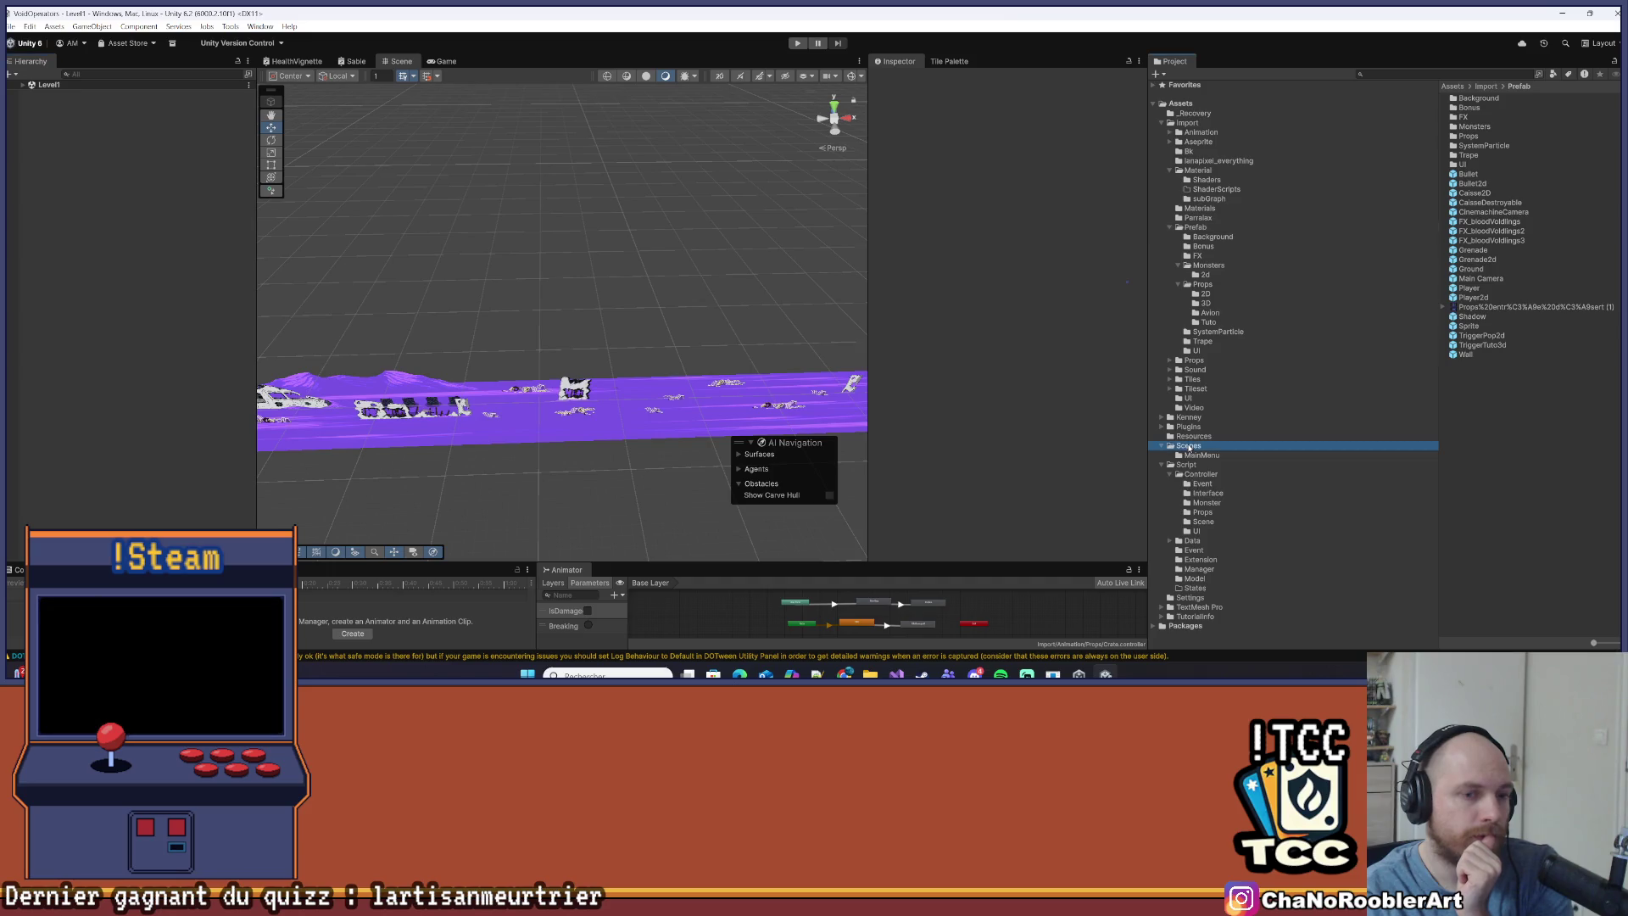
pyautogui.click(1477, 146)
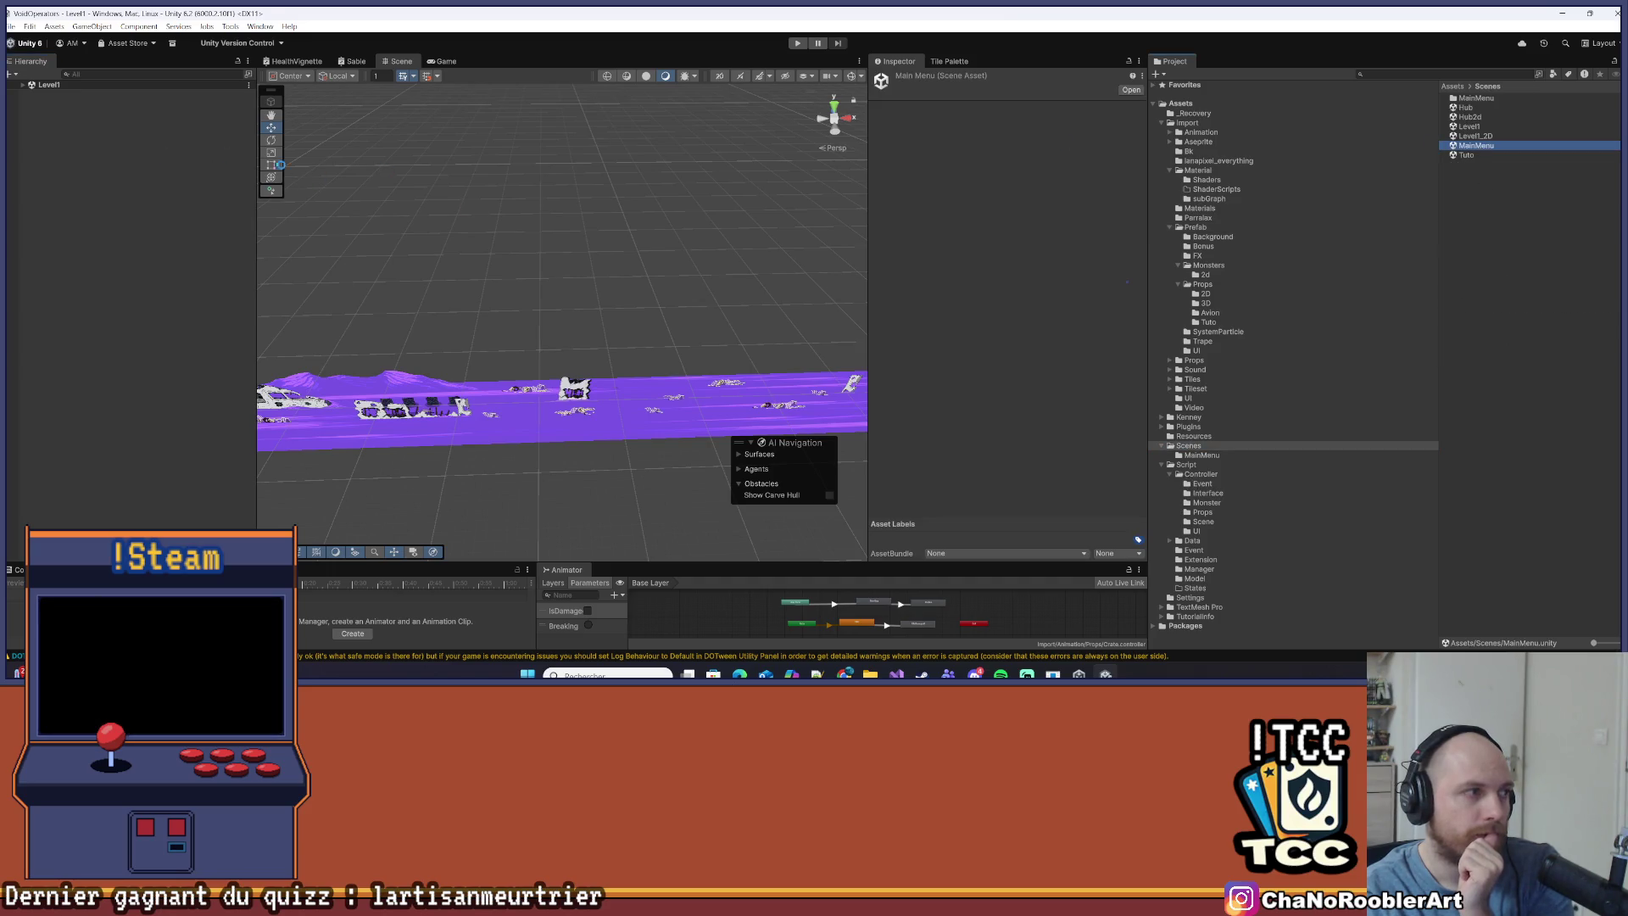
pyautogui.click(1498, 138)
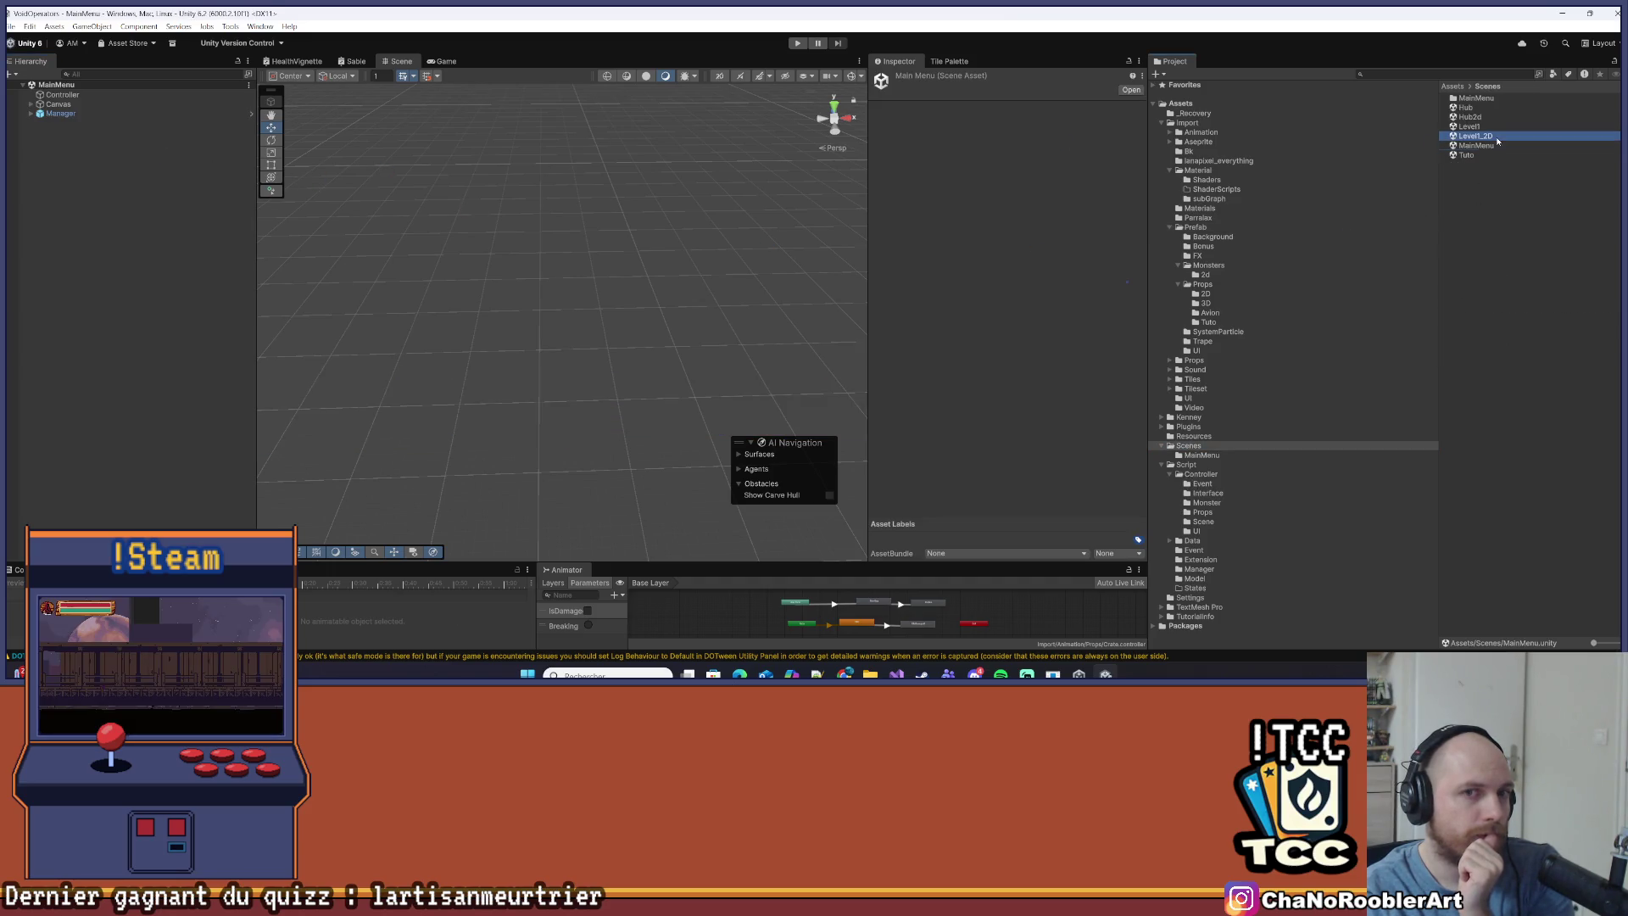
pyautogui.click(60, 142)
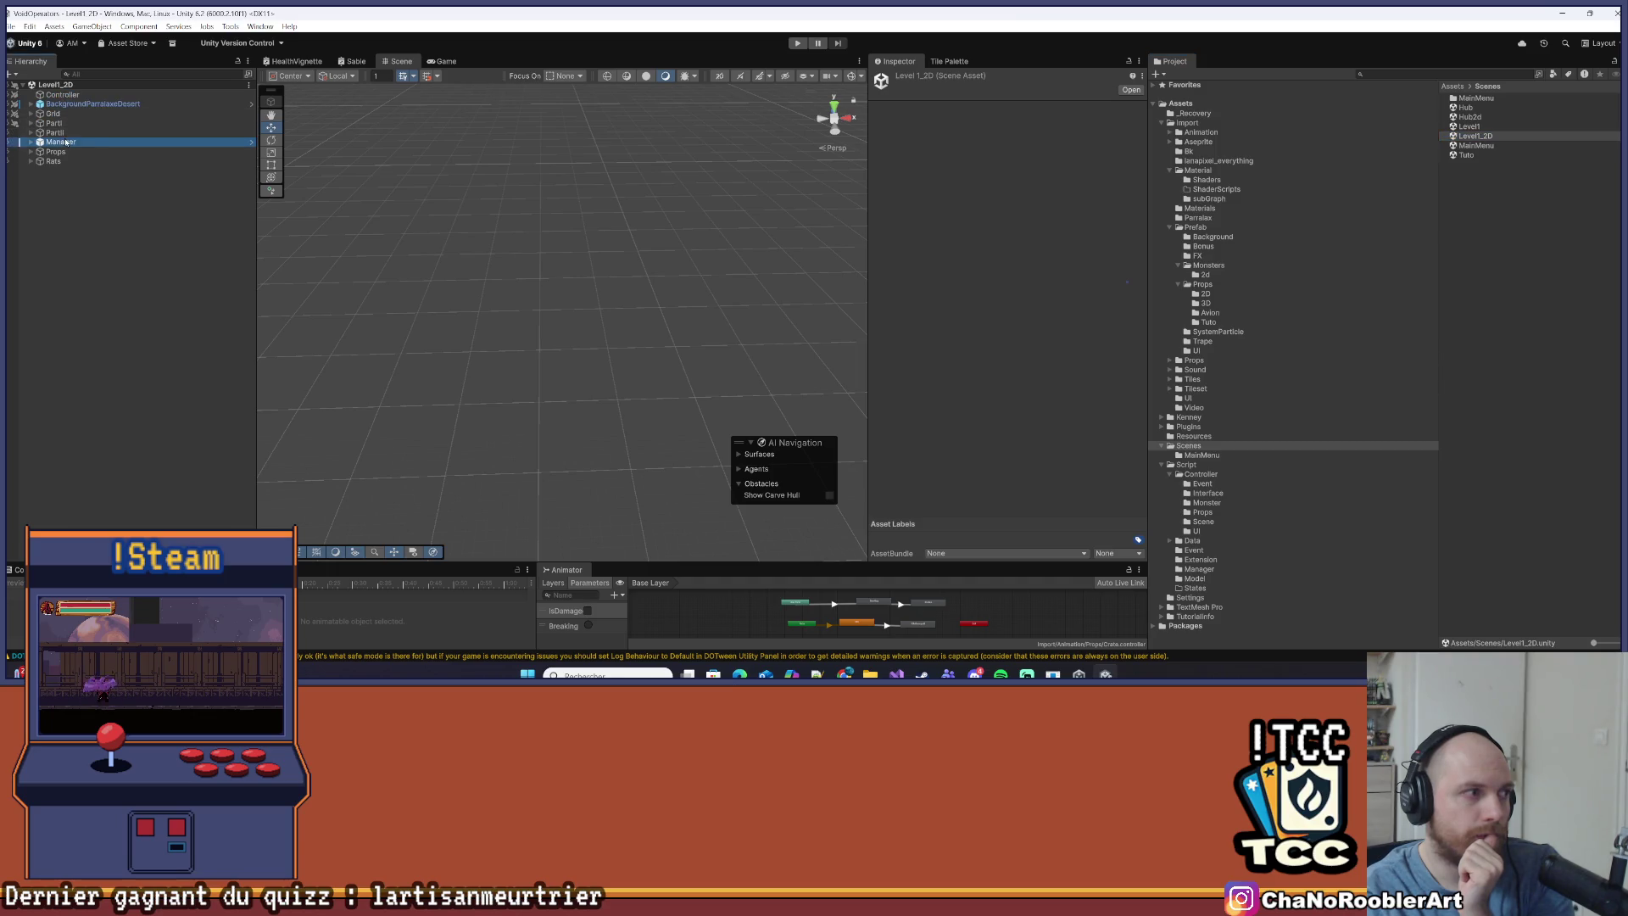
pyautogui.click(899, 80)
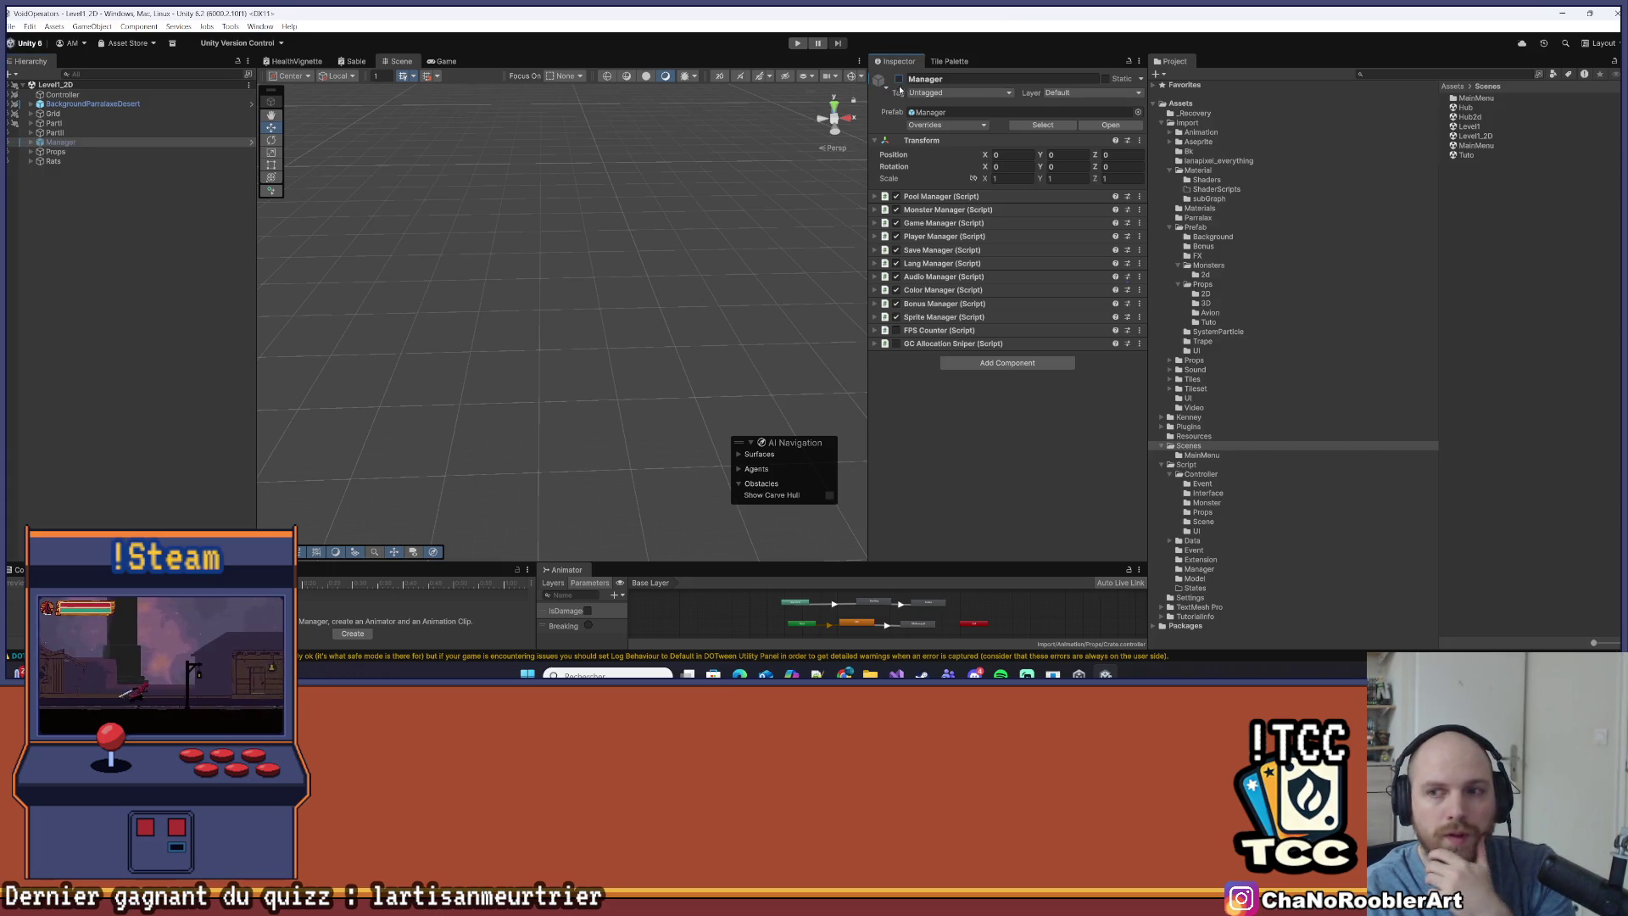
# Look over the scene assets and open the MainMenu scene
pyautogui.click(1491, 155)
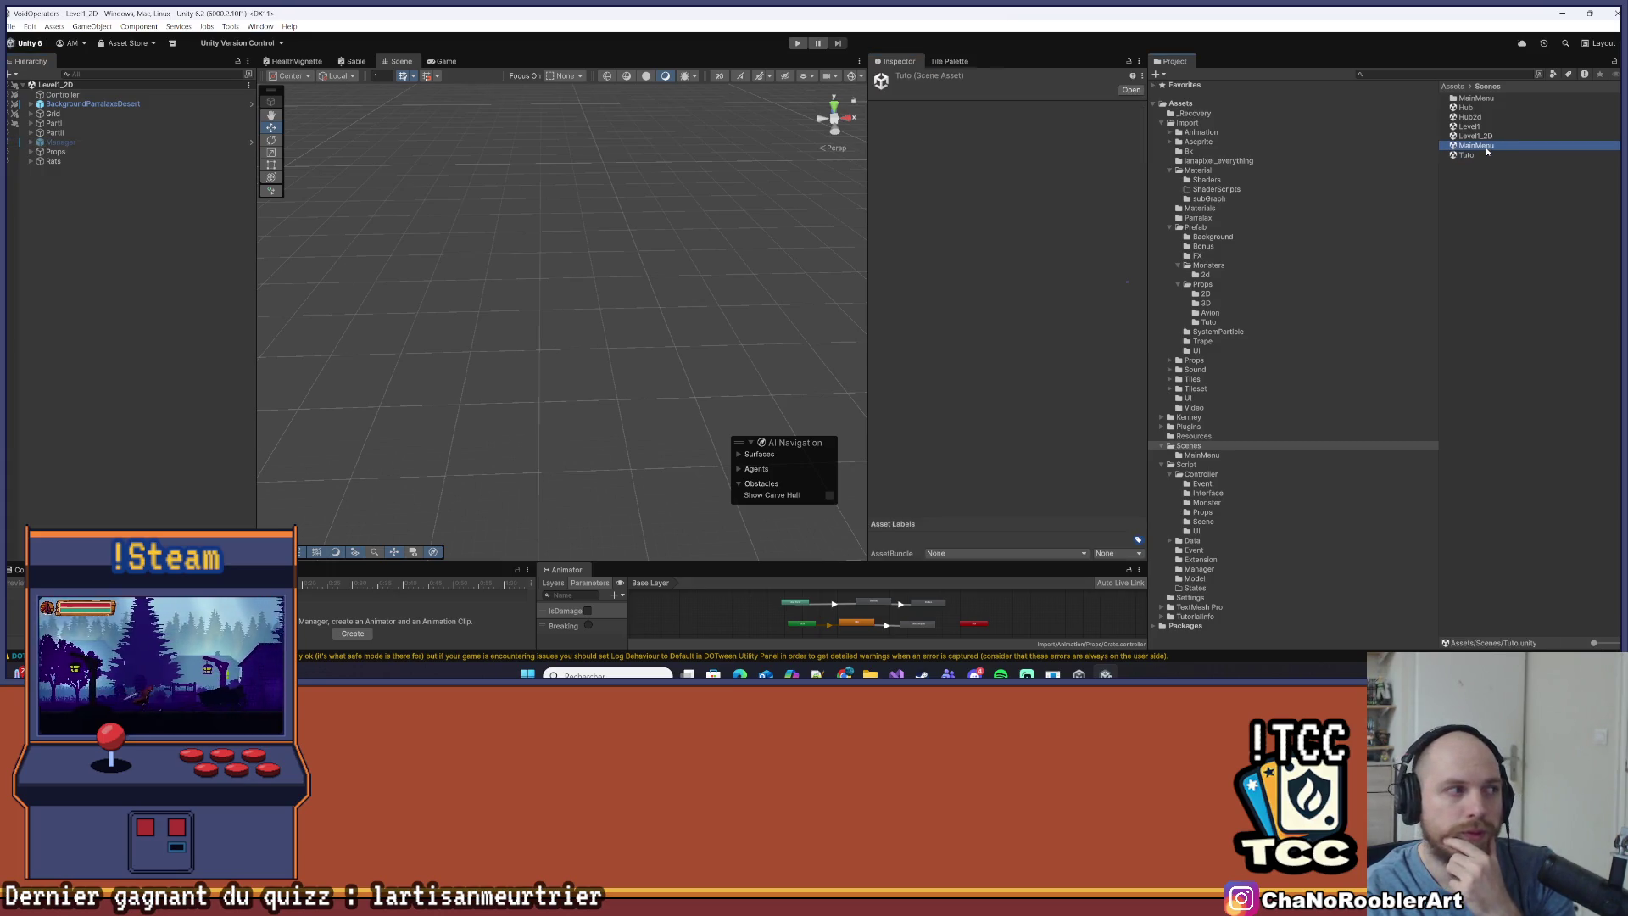
pyautogui.click(1489, 136)
pyautogui.click(1486, 126)
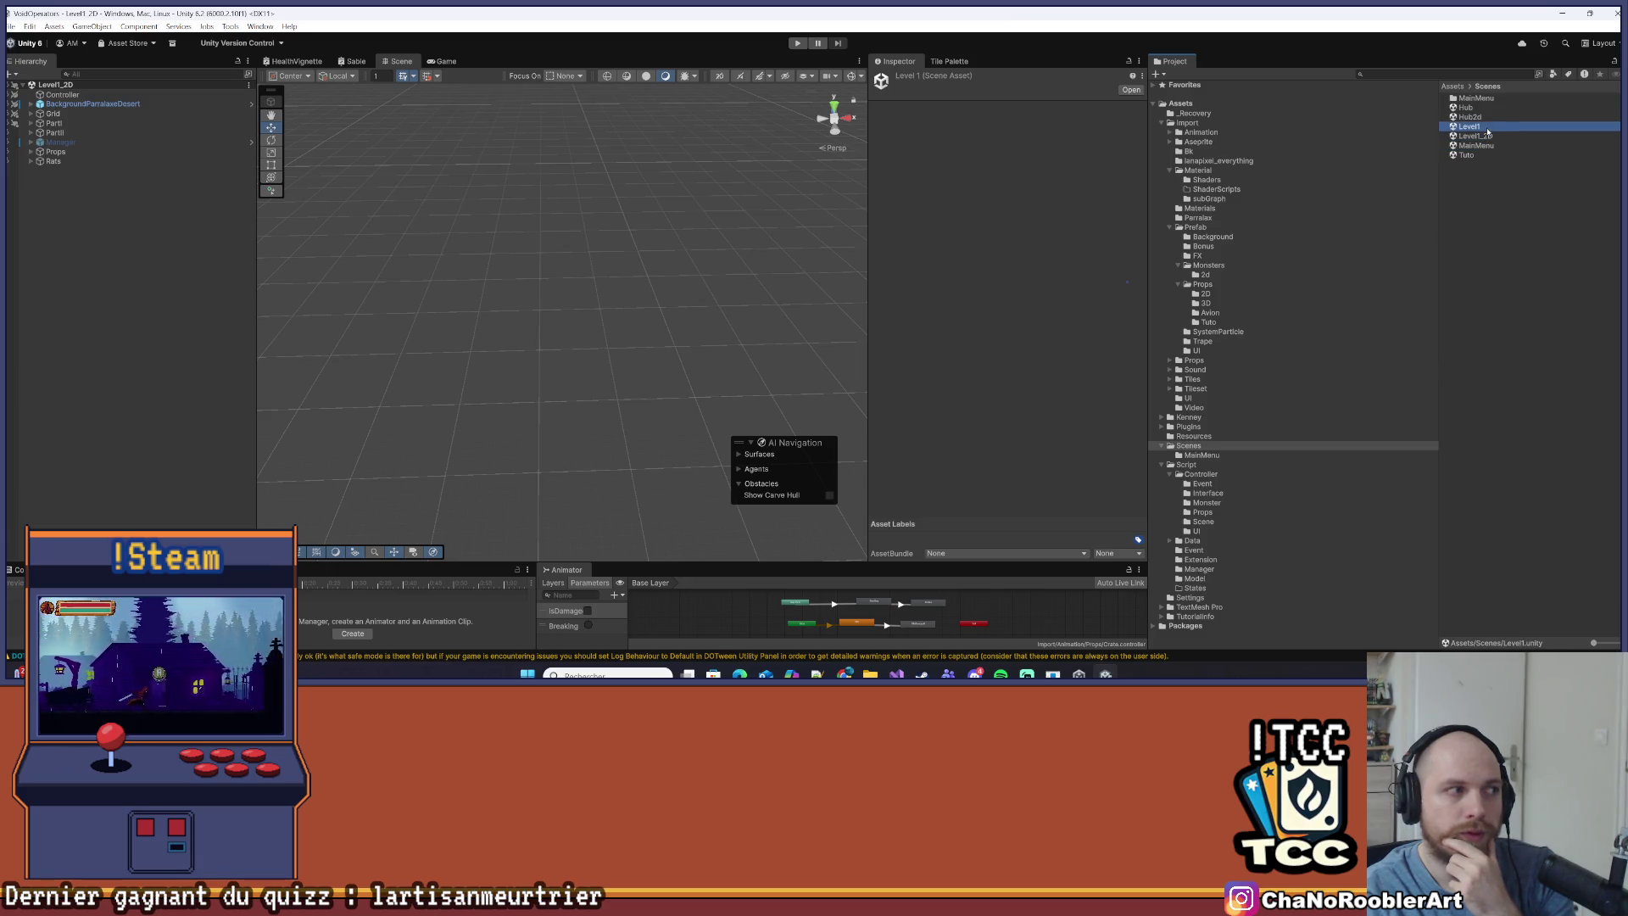
pyautogui.click(1493, 117)
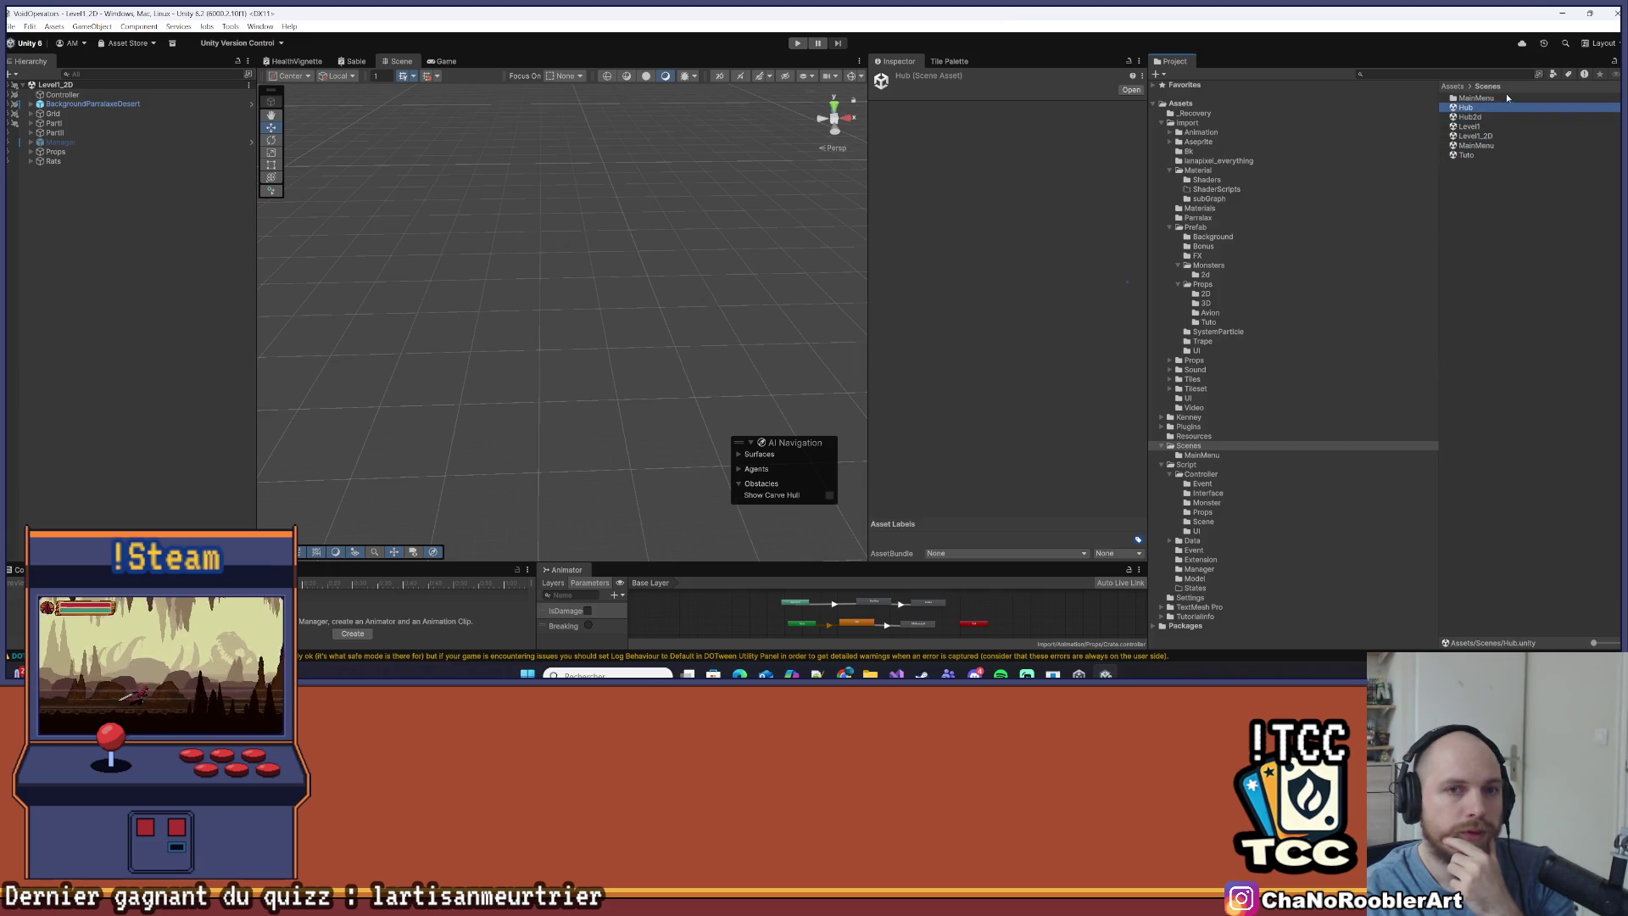
pyautogui.click(698, 235)
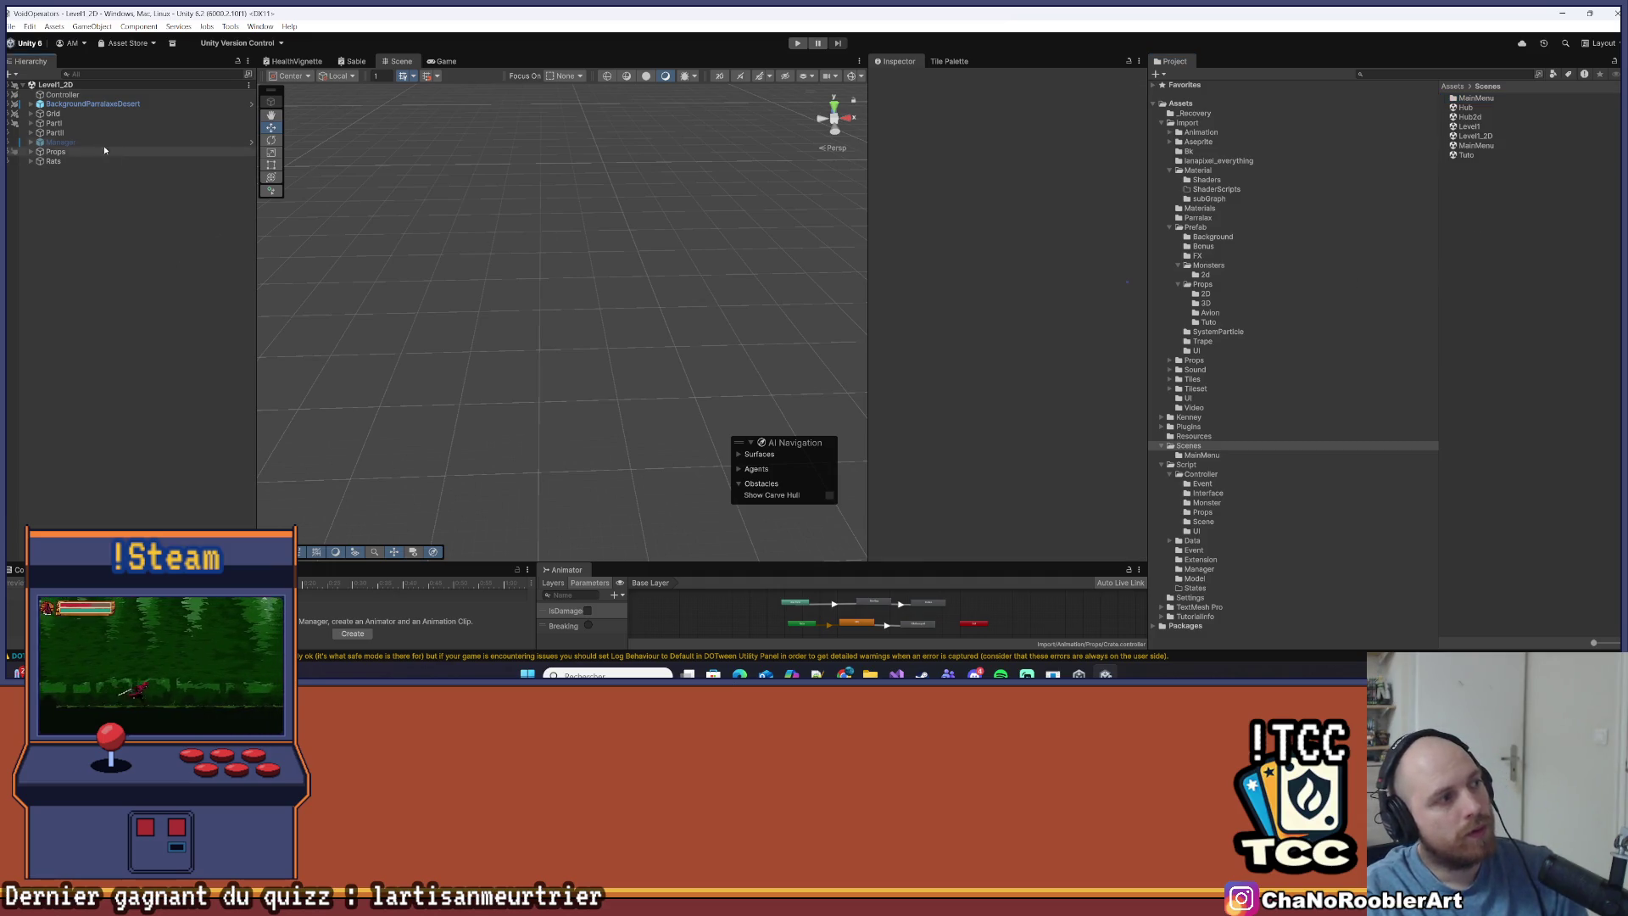
pyautogui.doubleClick(1477, 146)
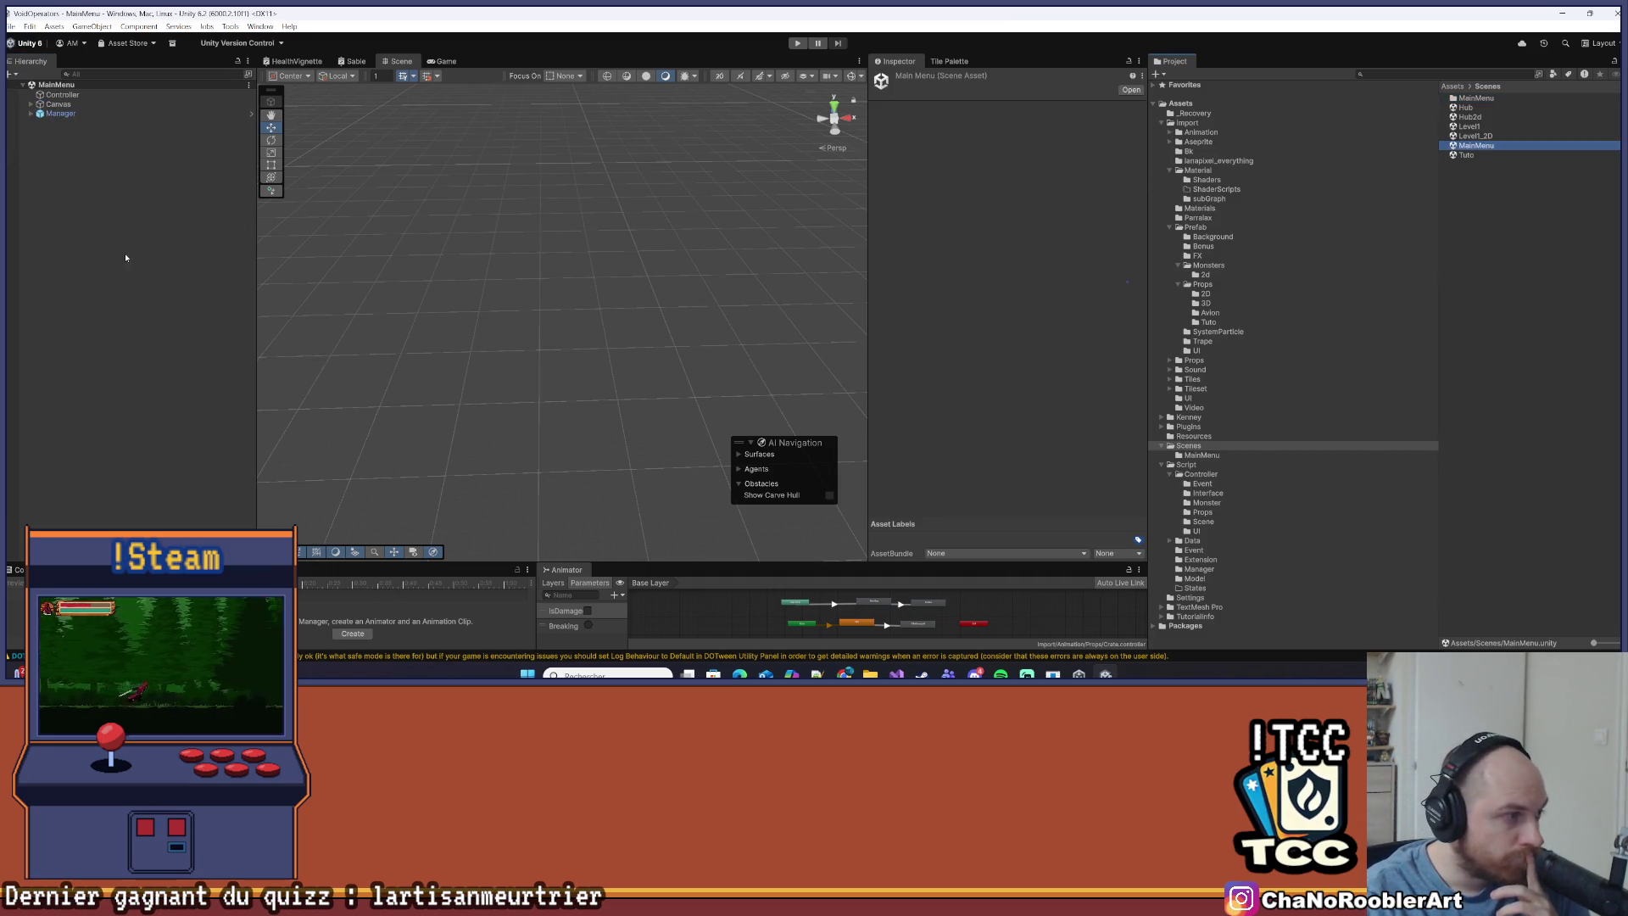
pyautogui.click(11, 25)
pyautogui.click(11, 26)
pyautogui.click(11, 27)
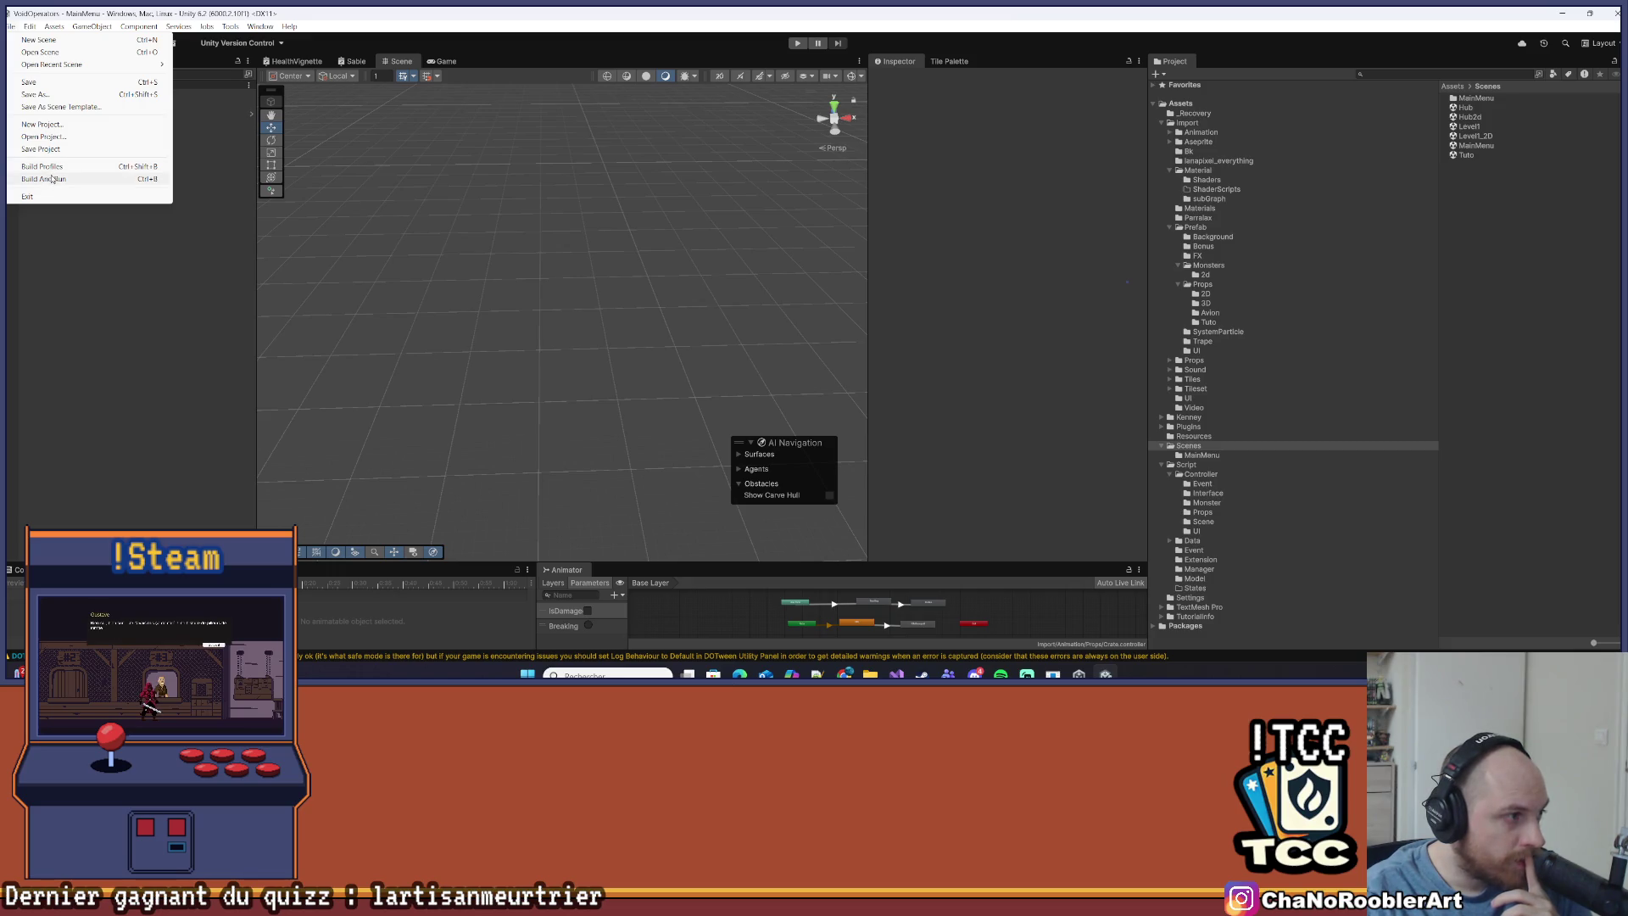
# Run File > Build And Run to build and launch the Void Operators player
pyautogui.click(51, 178)
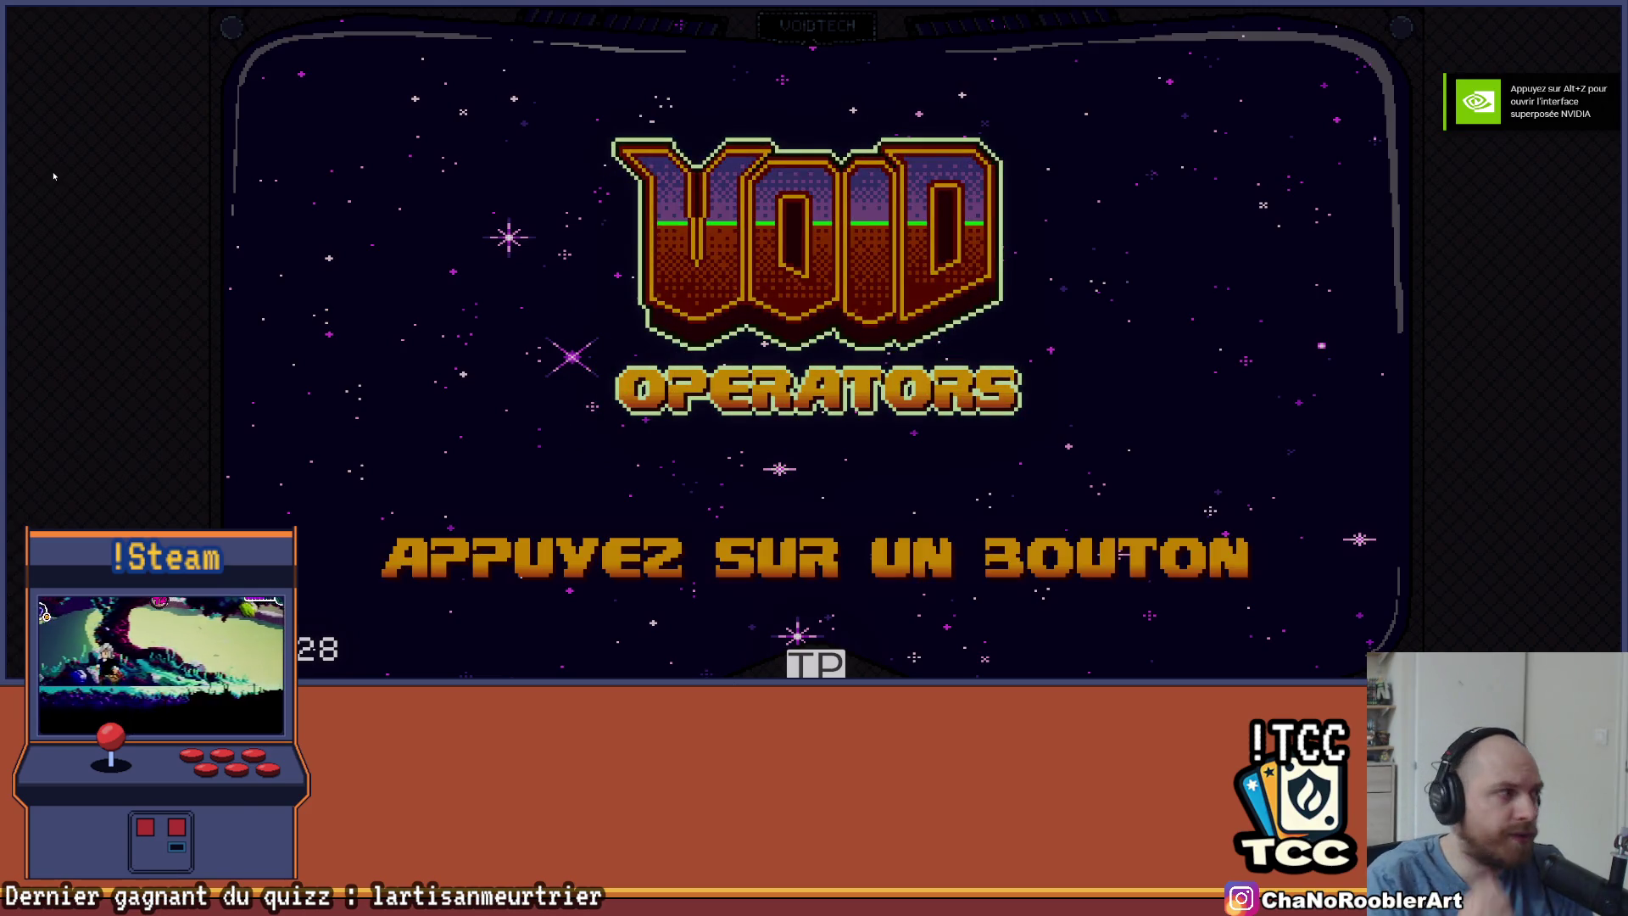
# Pass the title screen and confirm CONTINUER to load the saved game
pyautogui.press('Return')
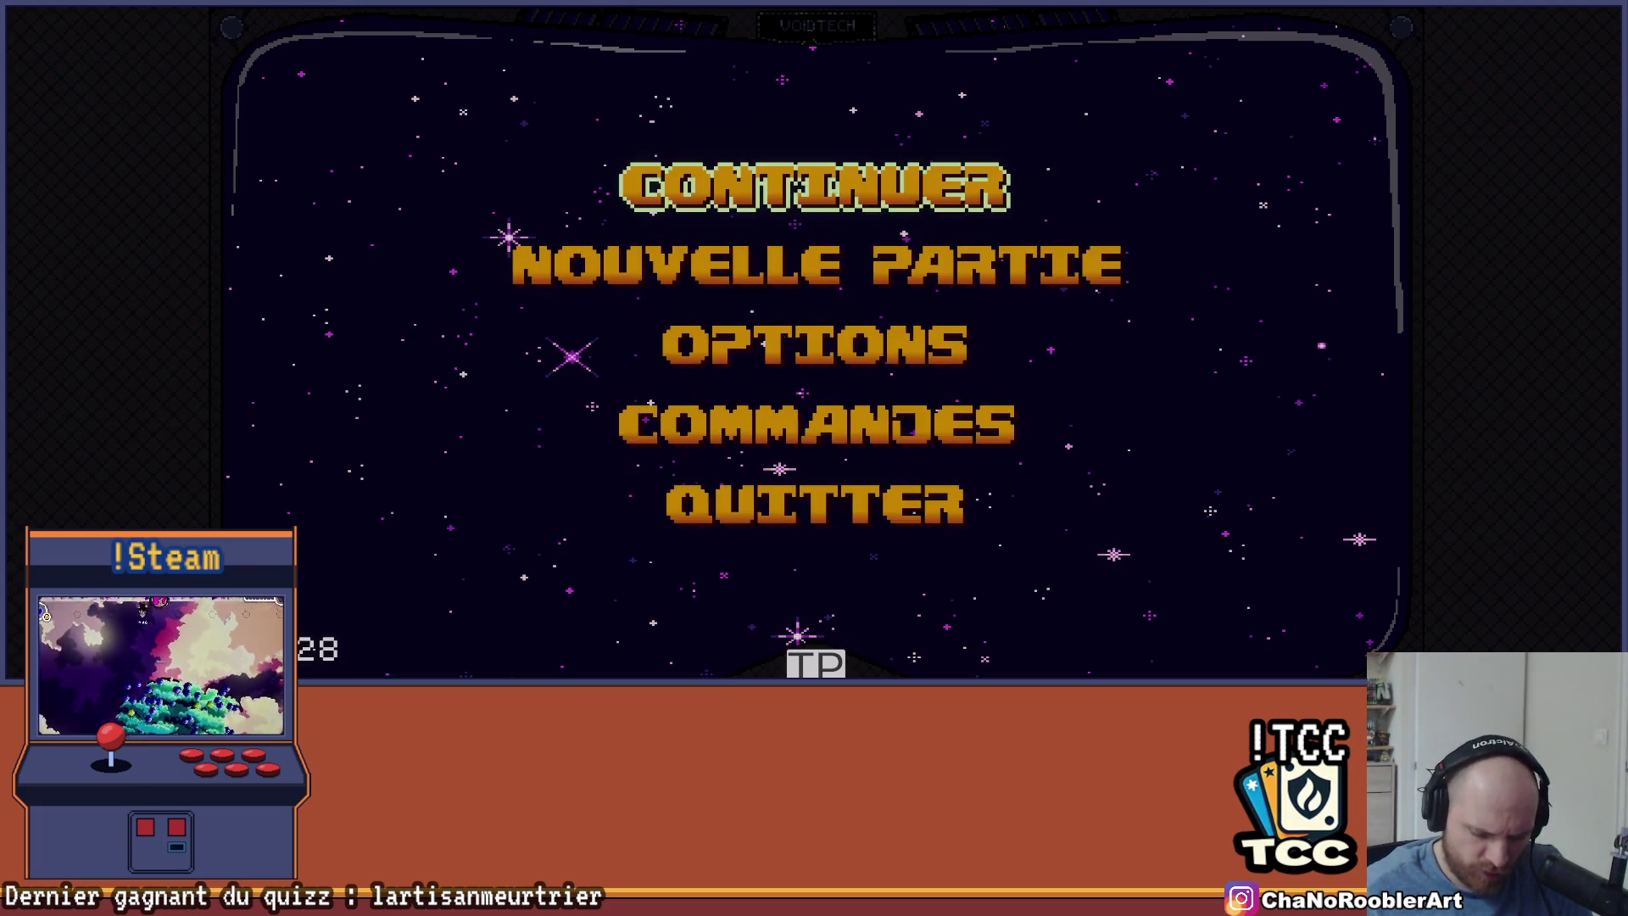
pyautogui.press('Down')
pyautogui.press('Up')
pyautogui.press('Down')
pyautogui.press('Up')
pyautogui.press('Down')
pyautogui.press('Up')
pyautogui.press('Down')
pyautogui.press('Up')
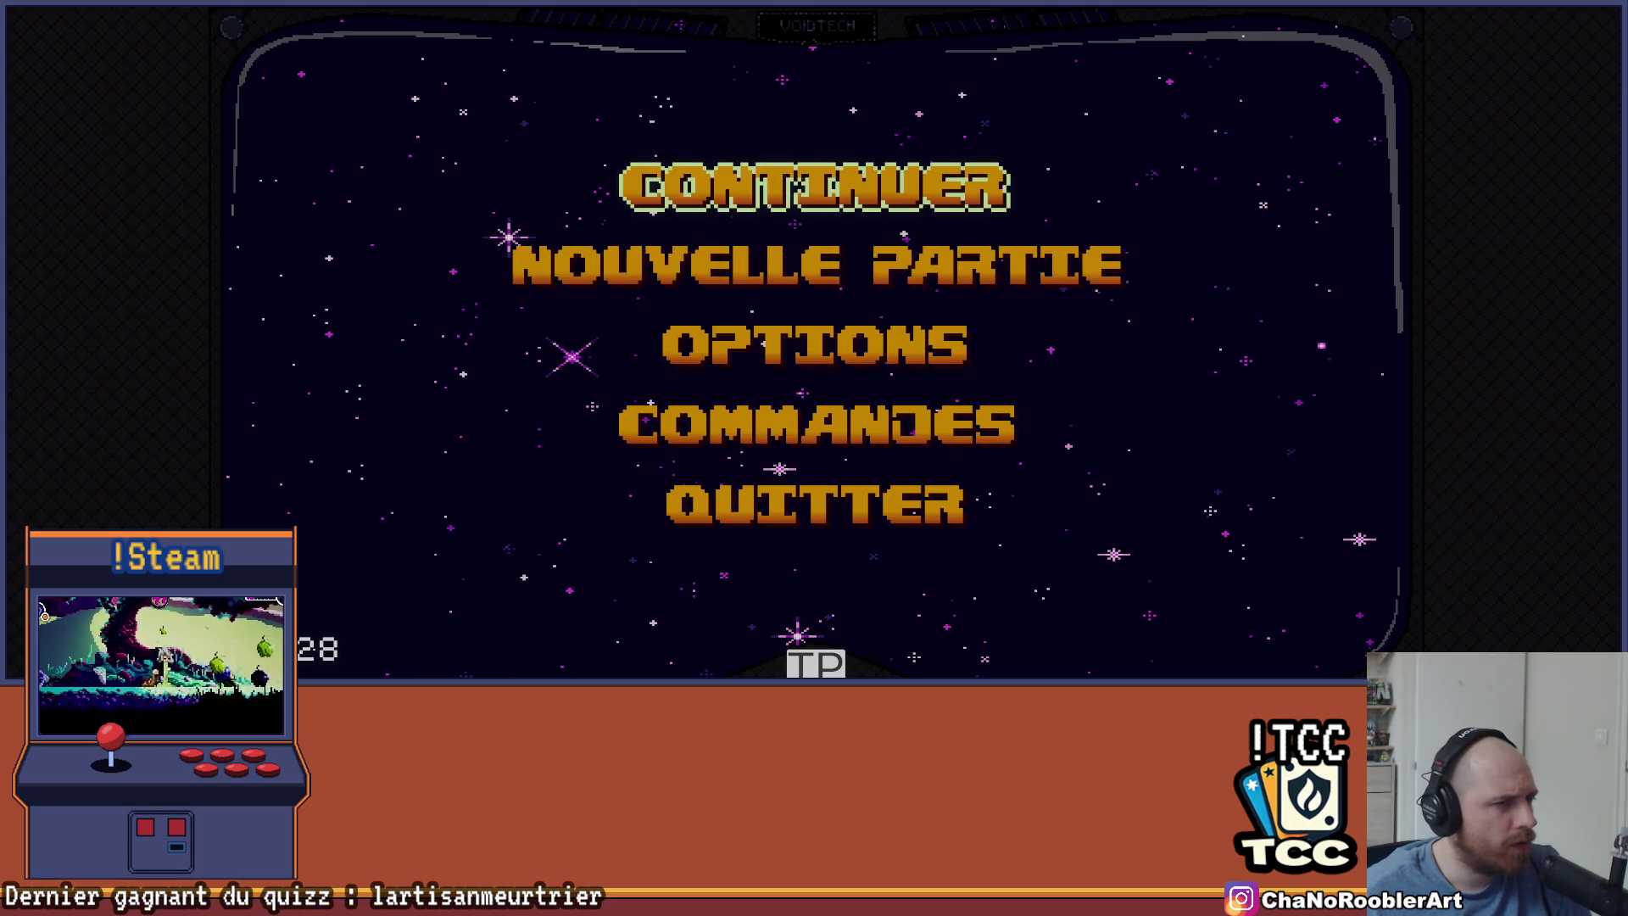
pyautogui.press('Return')
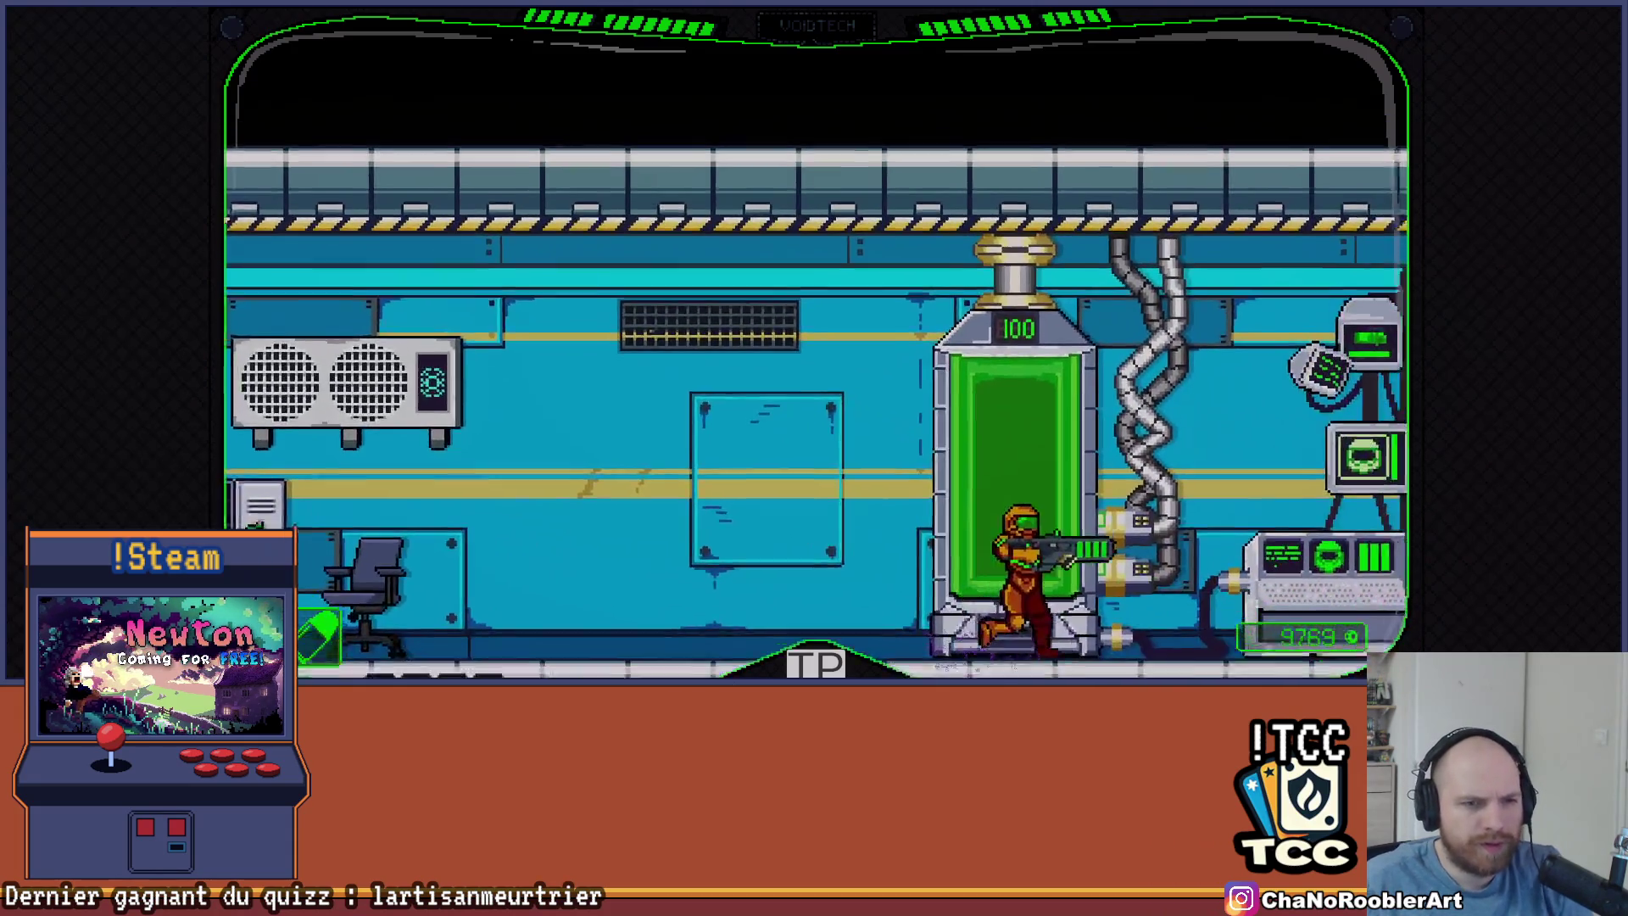
# Buy weapon upgrade levels, review the Cupidite, ZF-01 and MrBEAM upgrades, then quit the terminal
pyautogui.press('e')
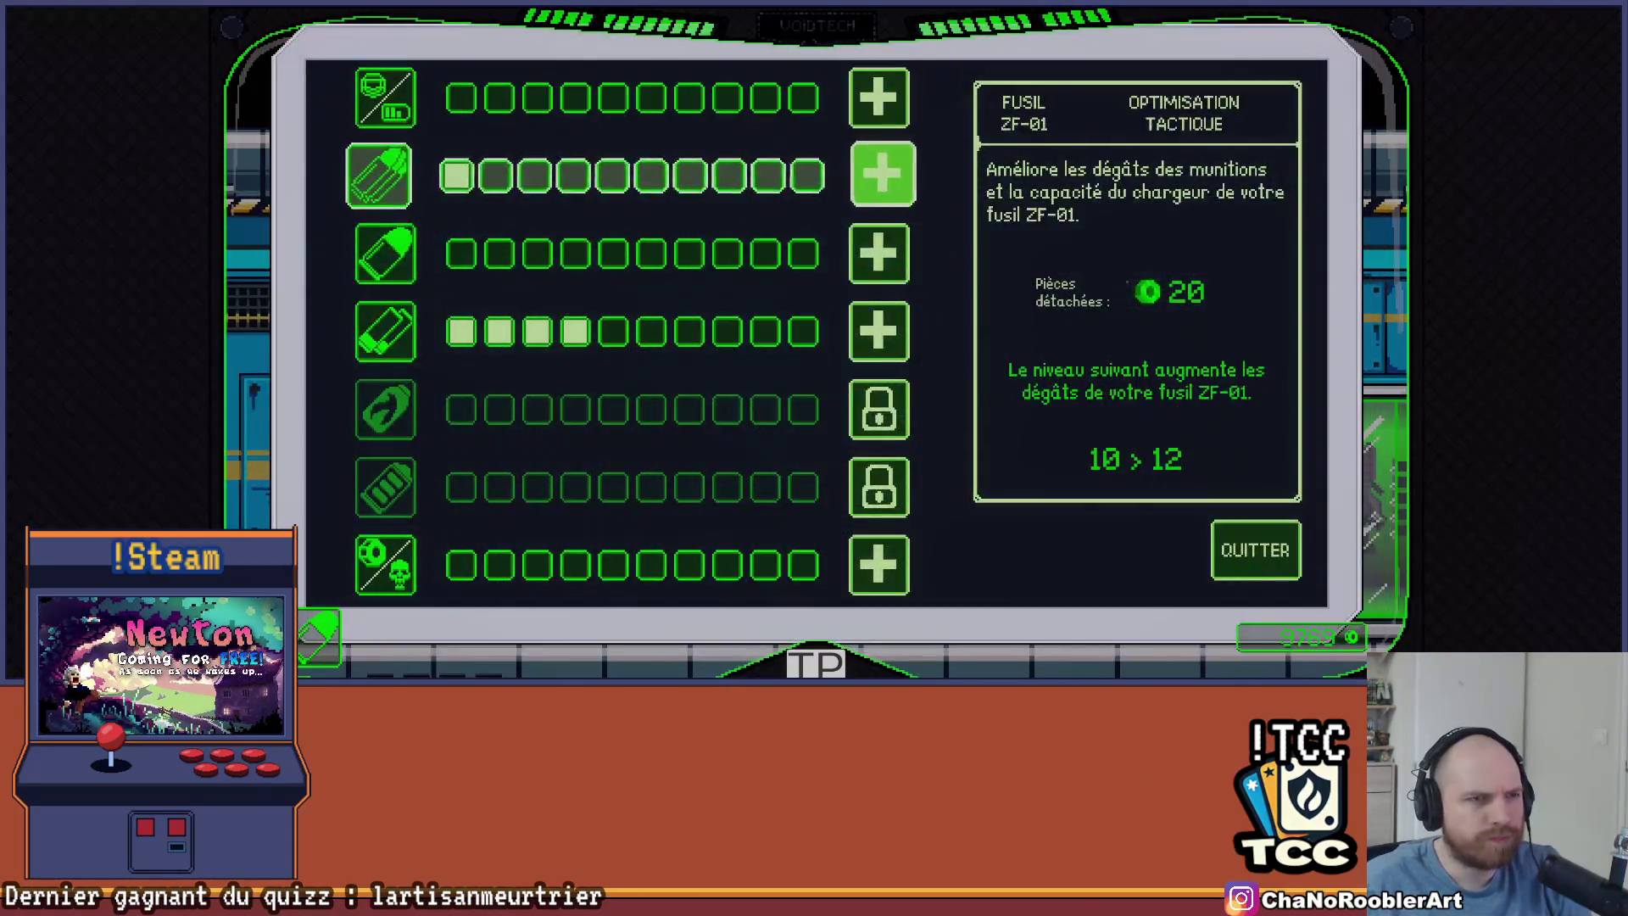
pyautogui.press('Up')
pyautogui.press('Return')
pyautogui.press('Return')
pyautogui.press('Down')
pyautogui.press('Return')
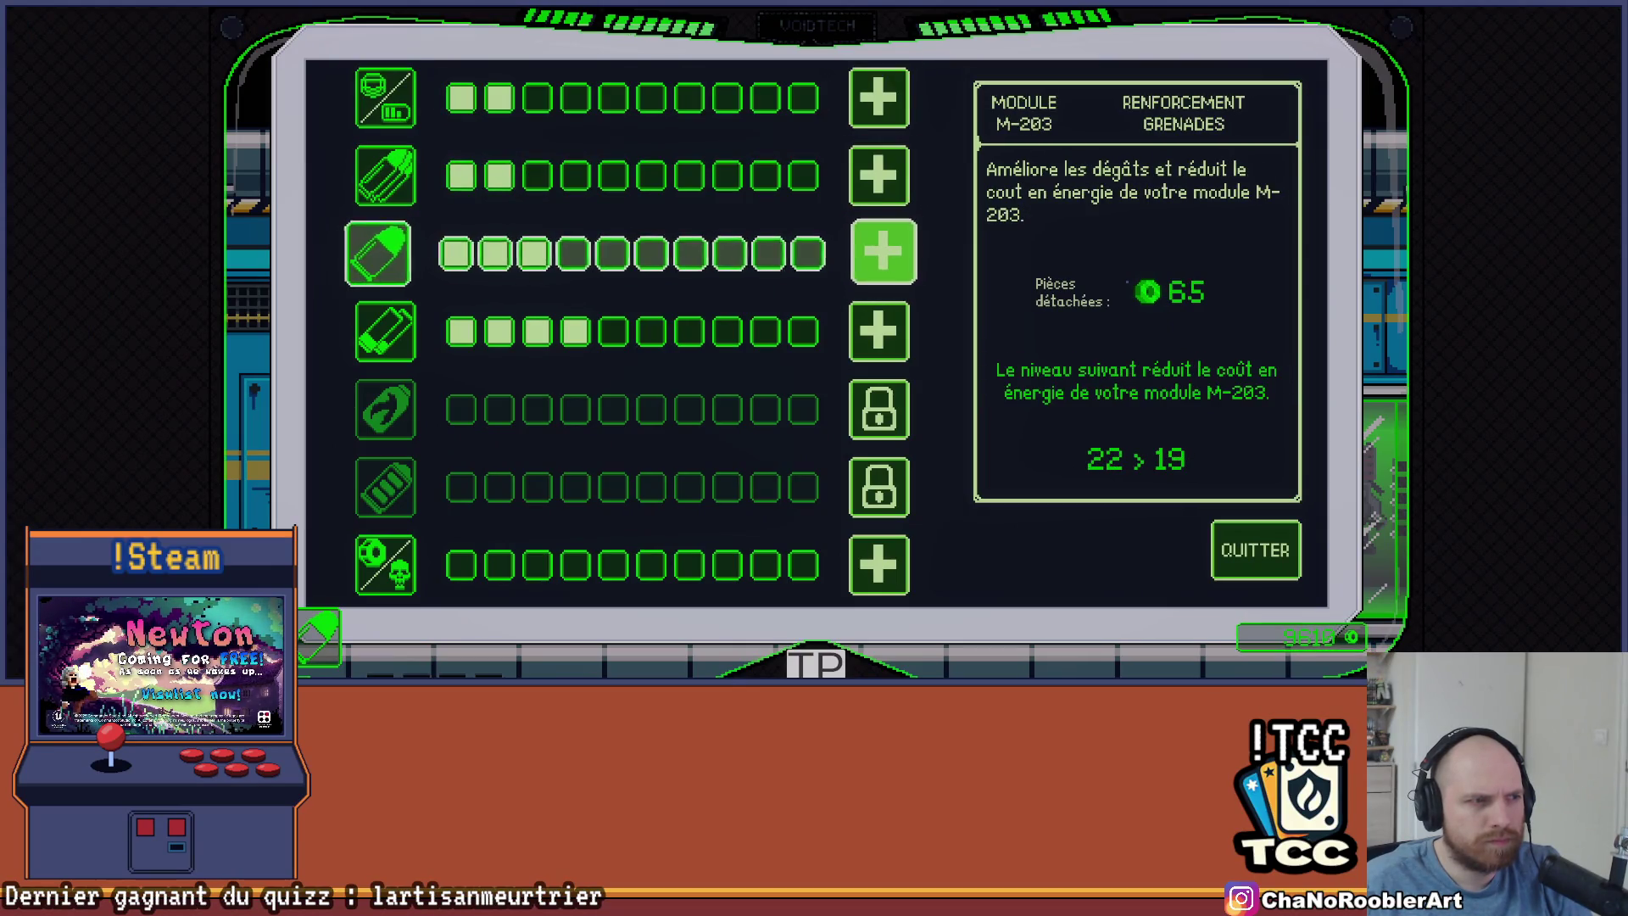
pyautogui.press('Down')
pyautogui.press('Down')
pyautogui.press('Down')
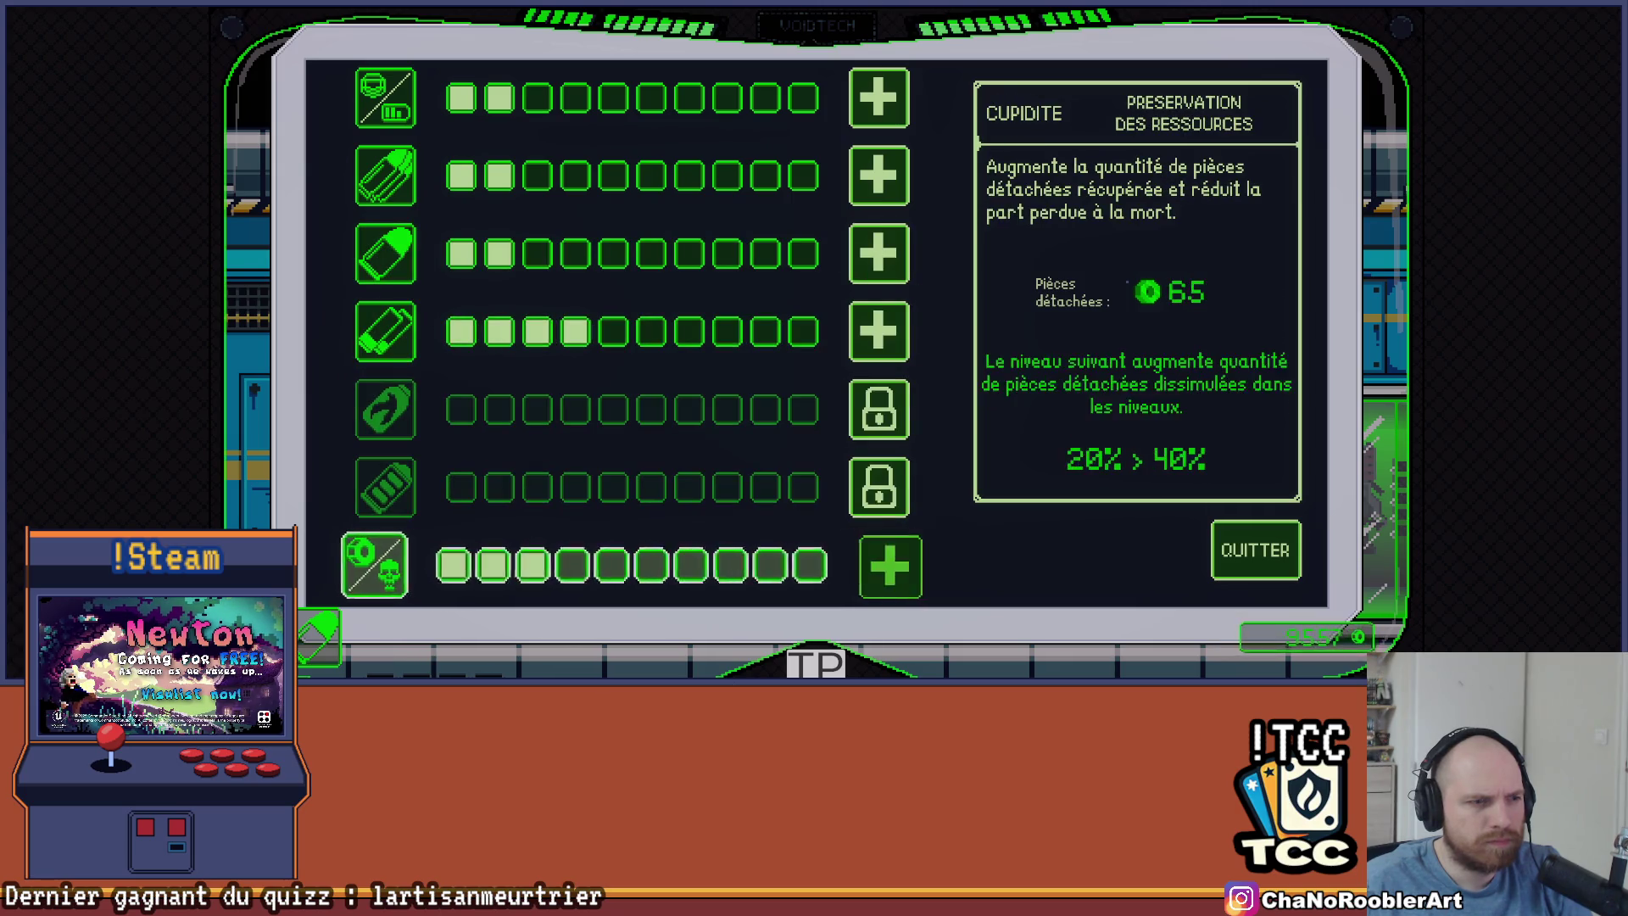
pyautogui.press('Up')
pyautogui.press('Up')
pyautogui.press('Up')
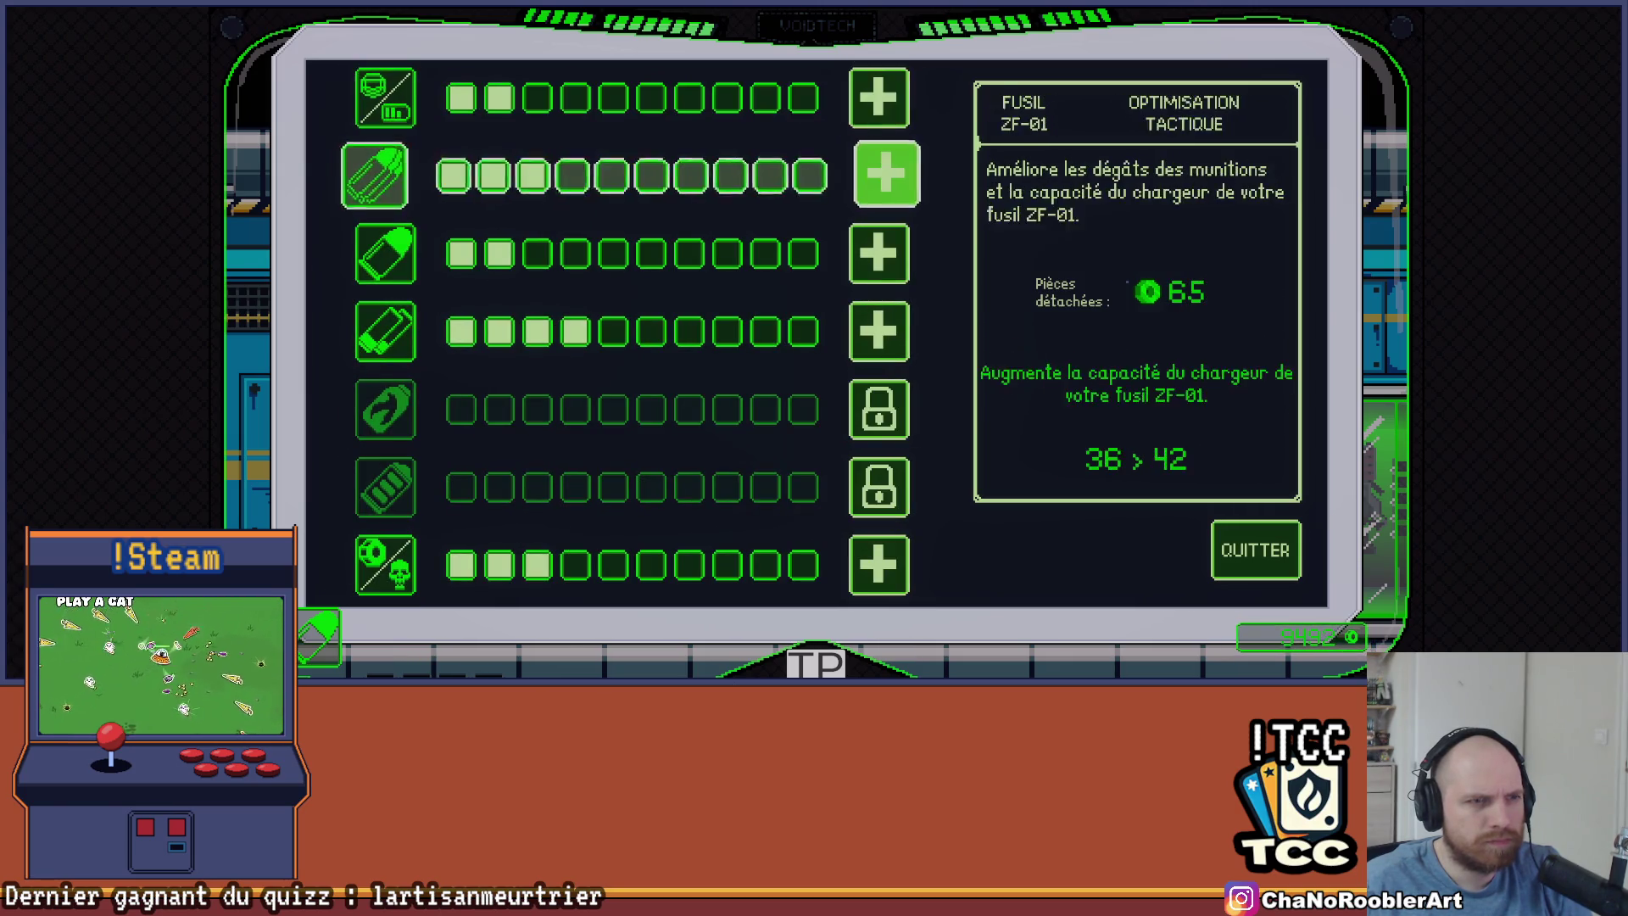
pyautogui.press('Down')
pyautogui.press('Down')
pyautogui.press('Down')
pyautogui.press('Up')
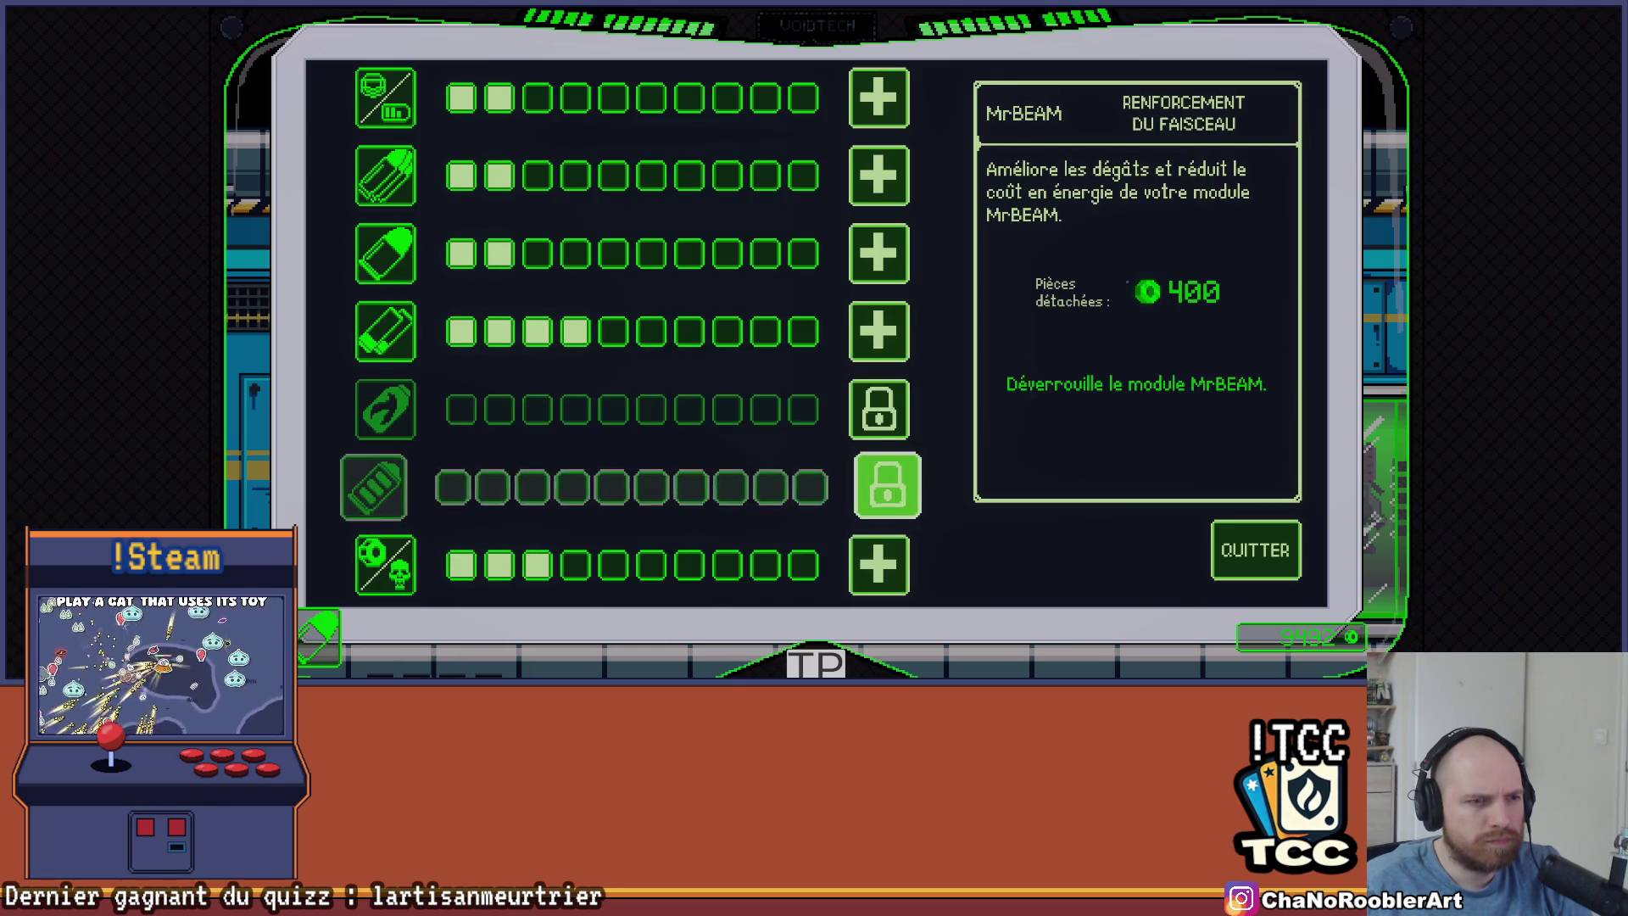
pyautogui.press('Right')
pyautogui.press('Return')
# Walk right to the mission console and skip the Tuto mission panel
pyautogui.press('Right')
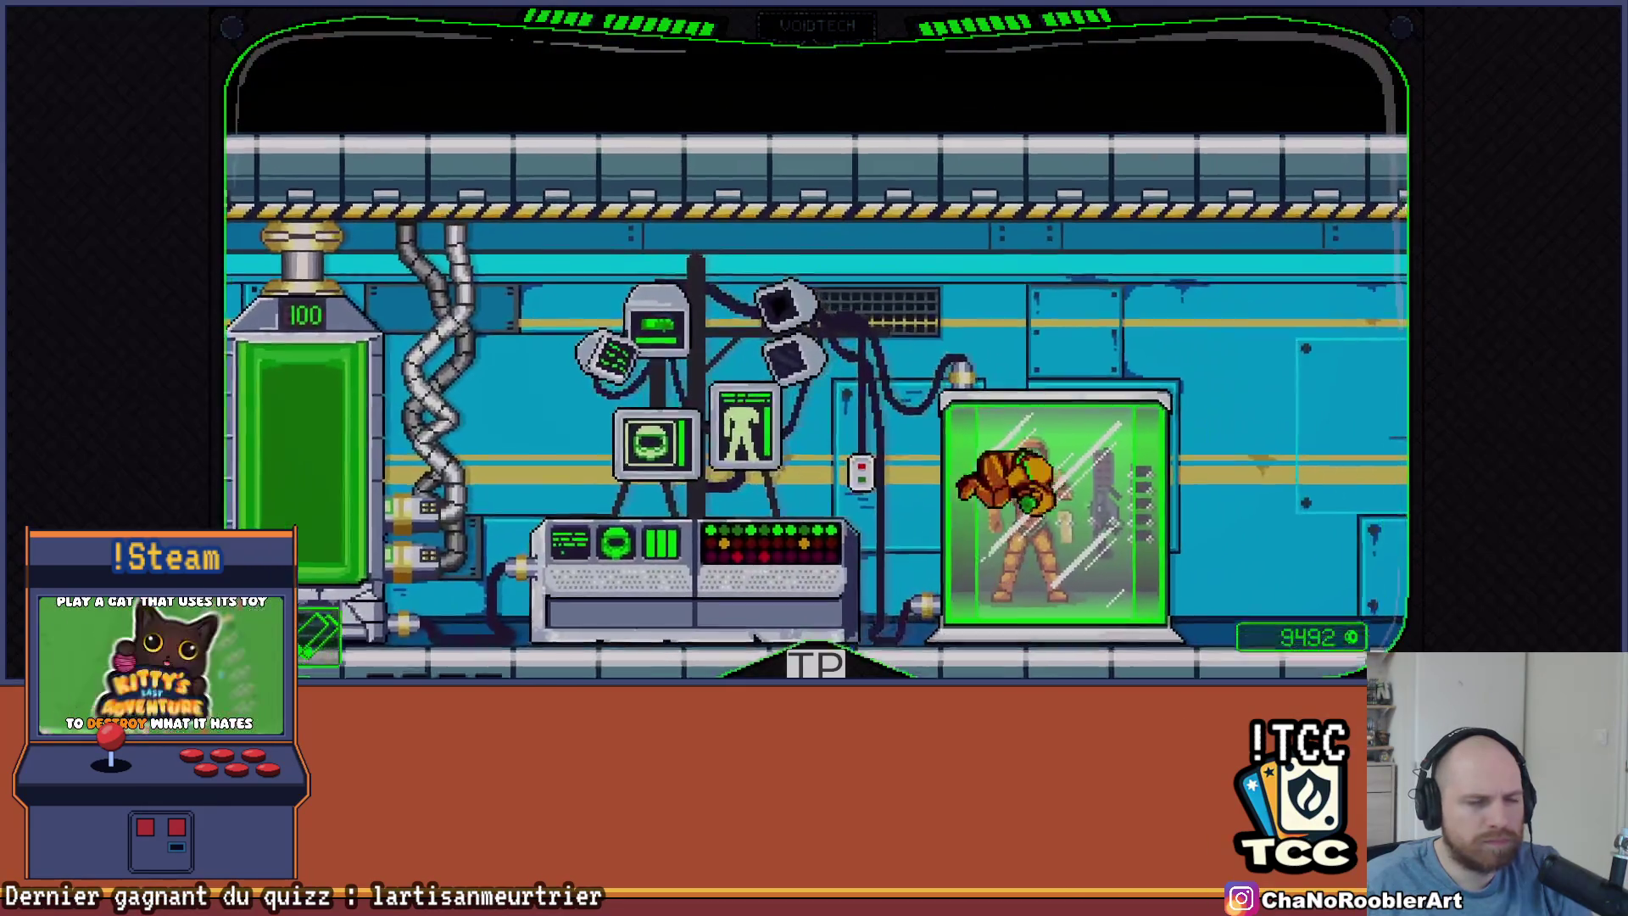
pyautogui.press('space')
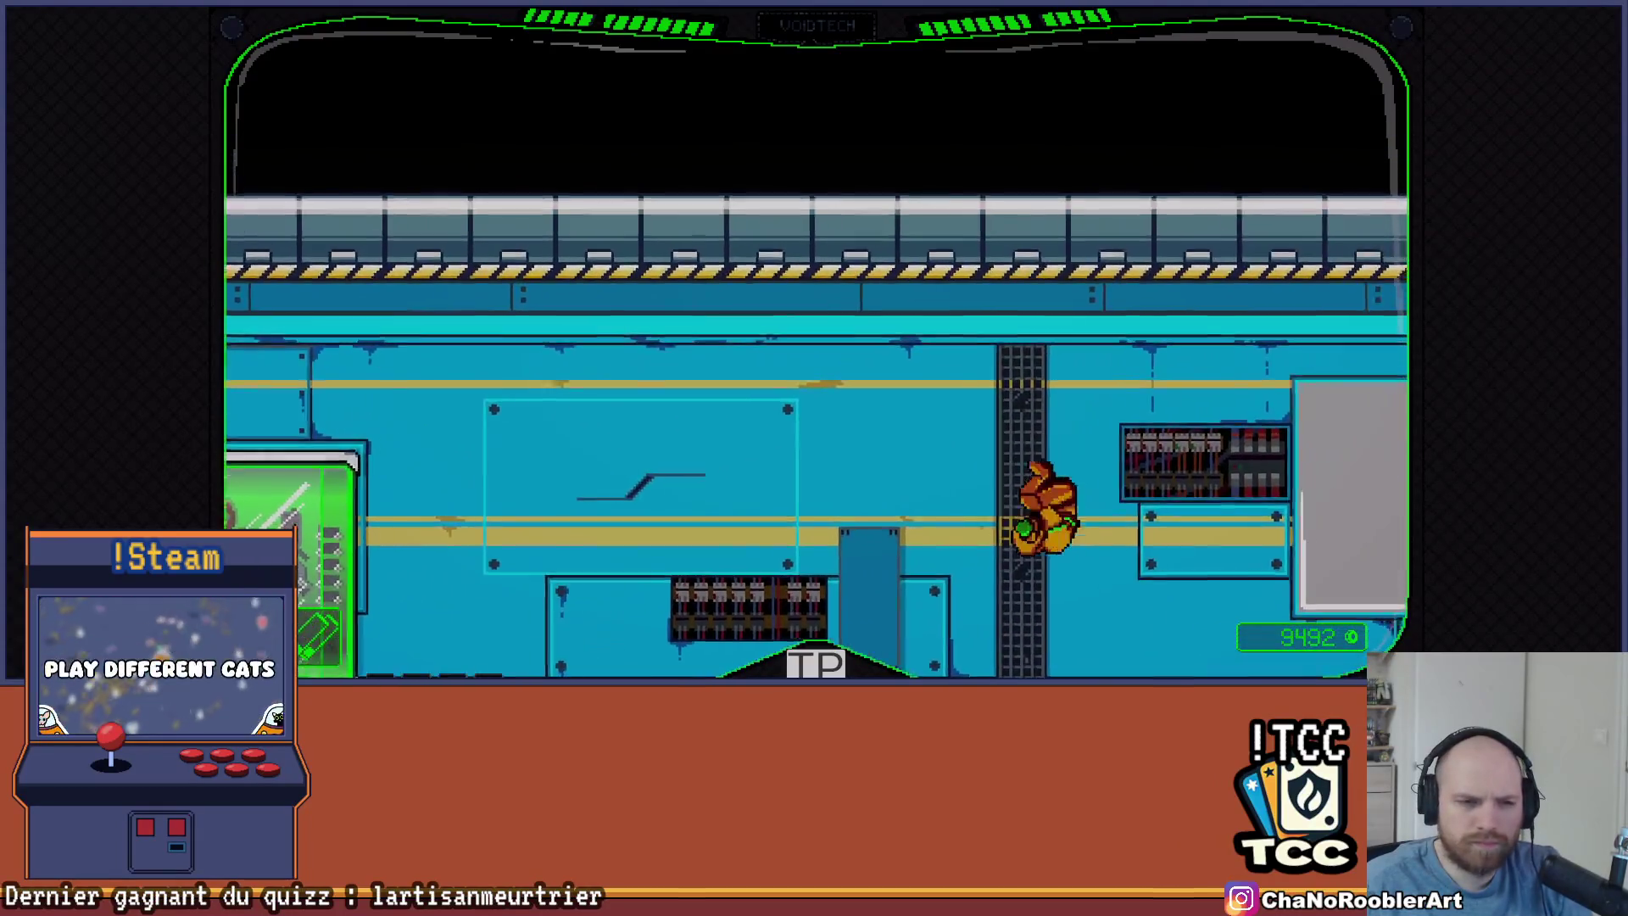
pyautogui.press('space')
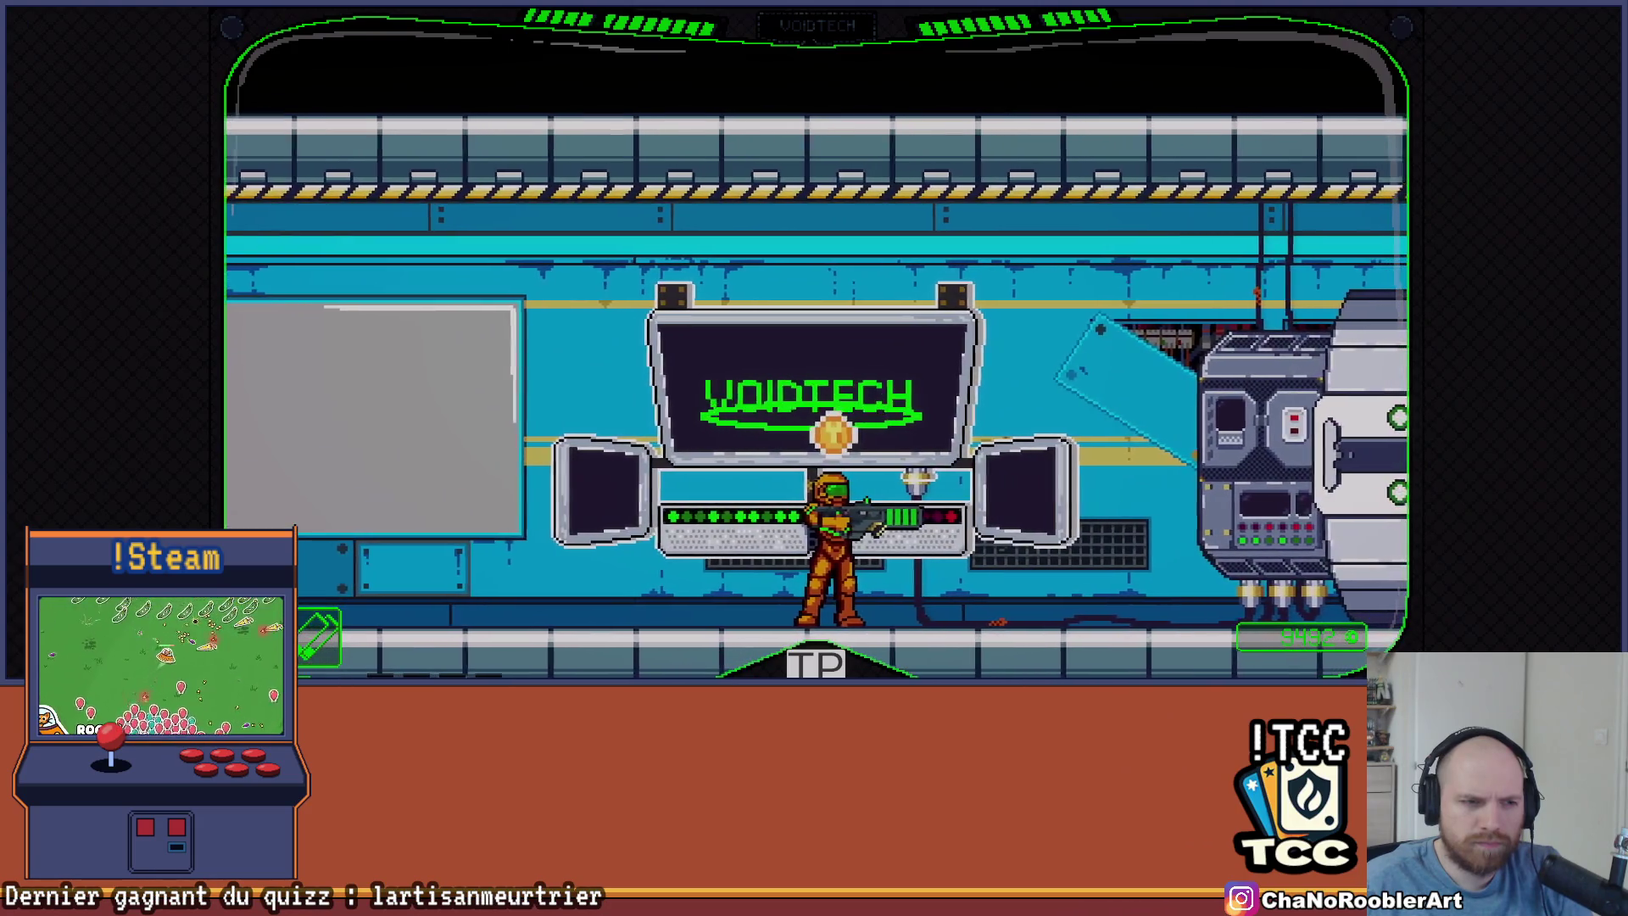
pyautogui.press('e')
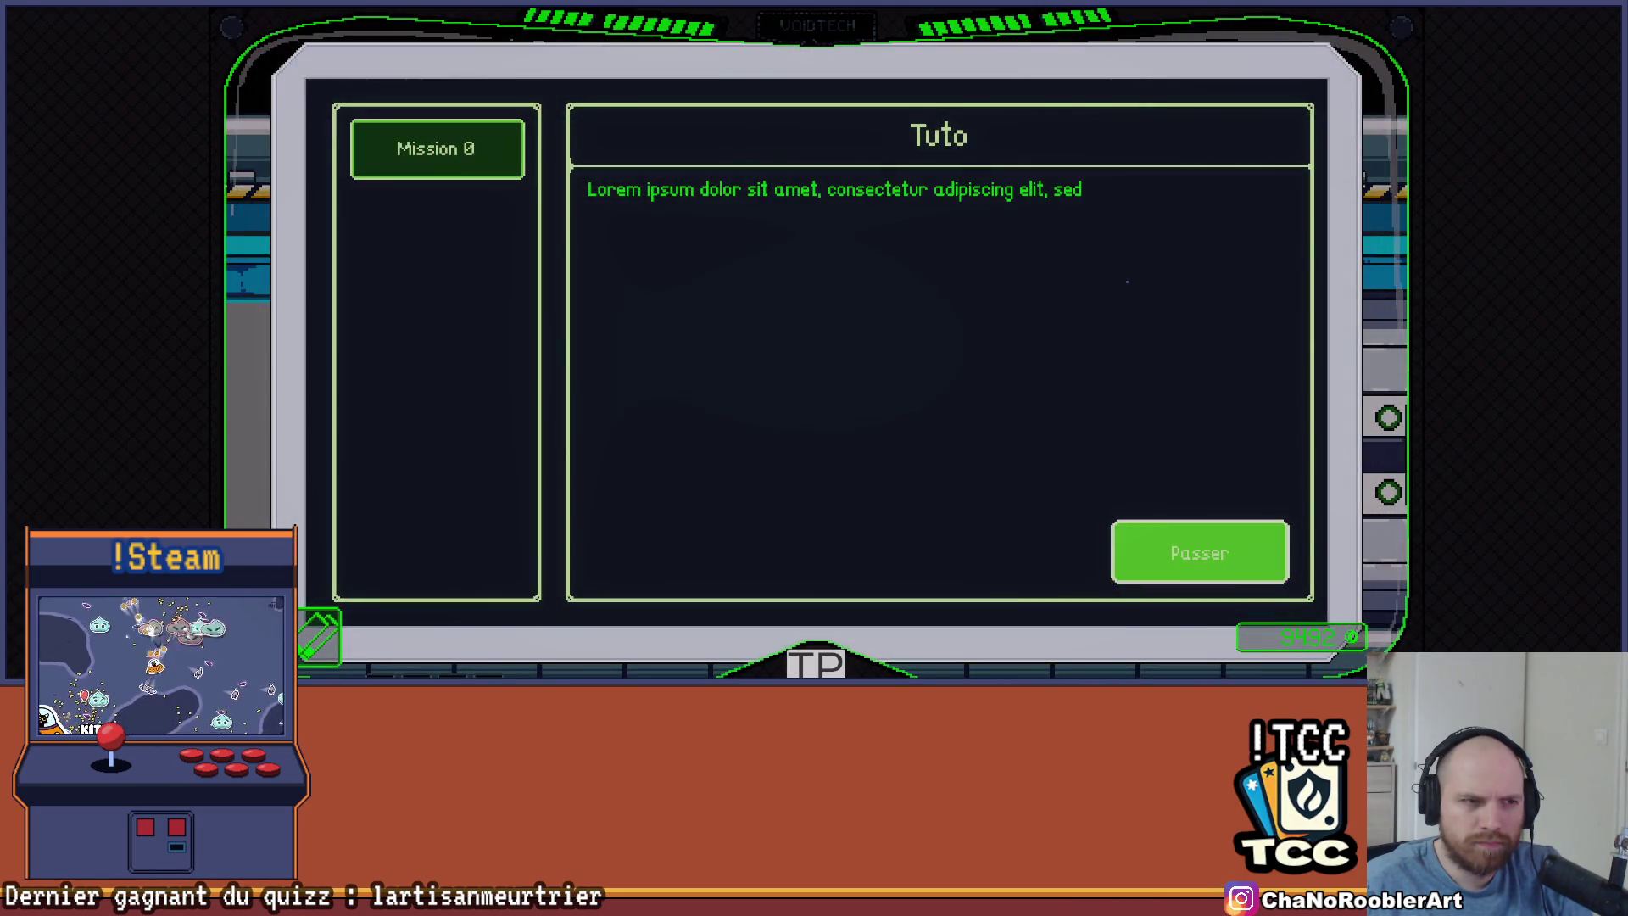
pyautogui.press('e')
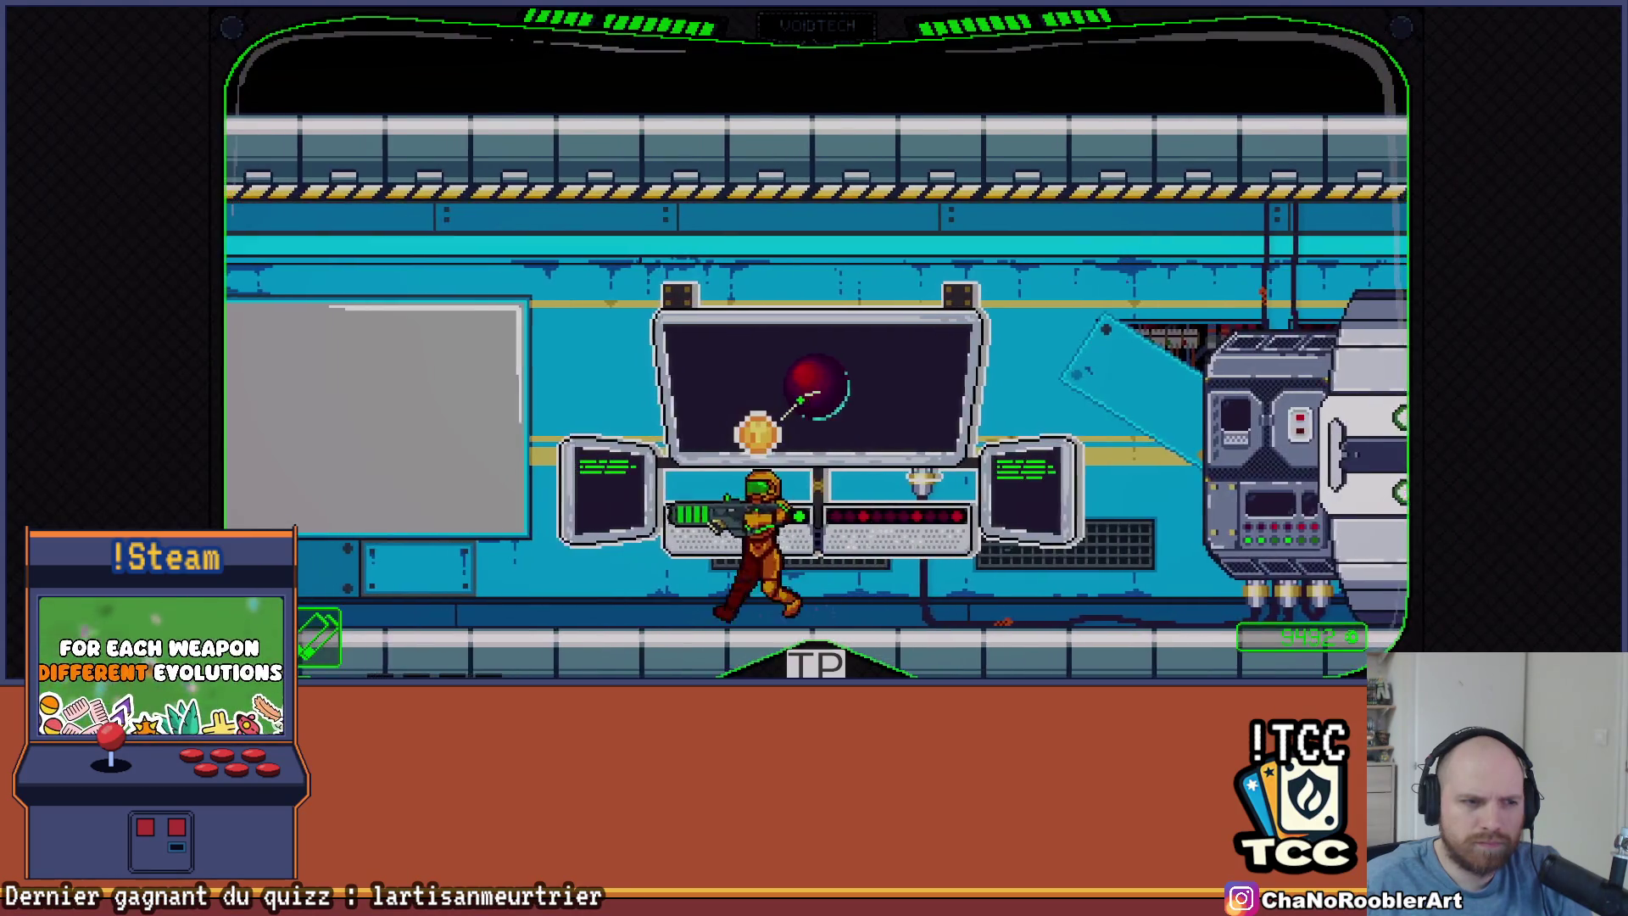
pyautogui.press('e')
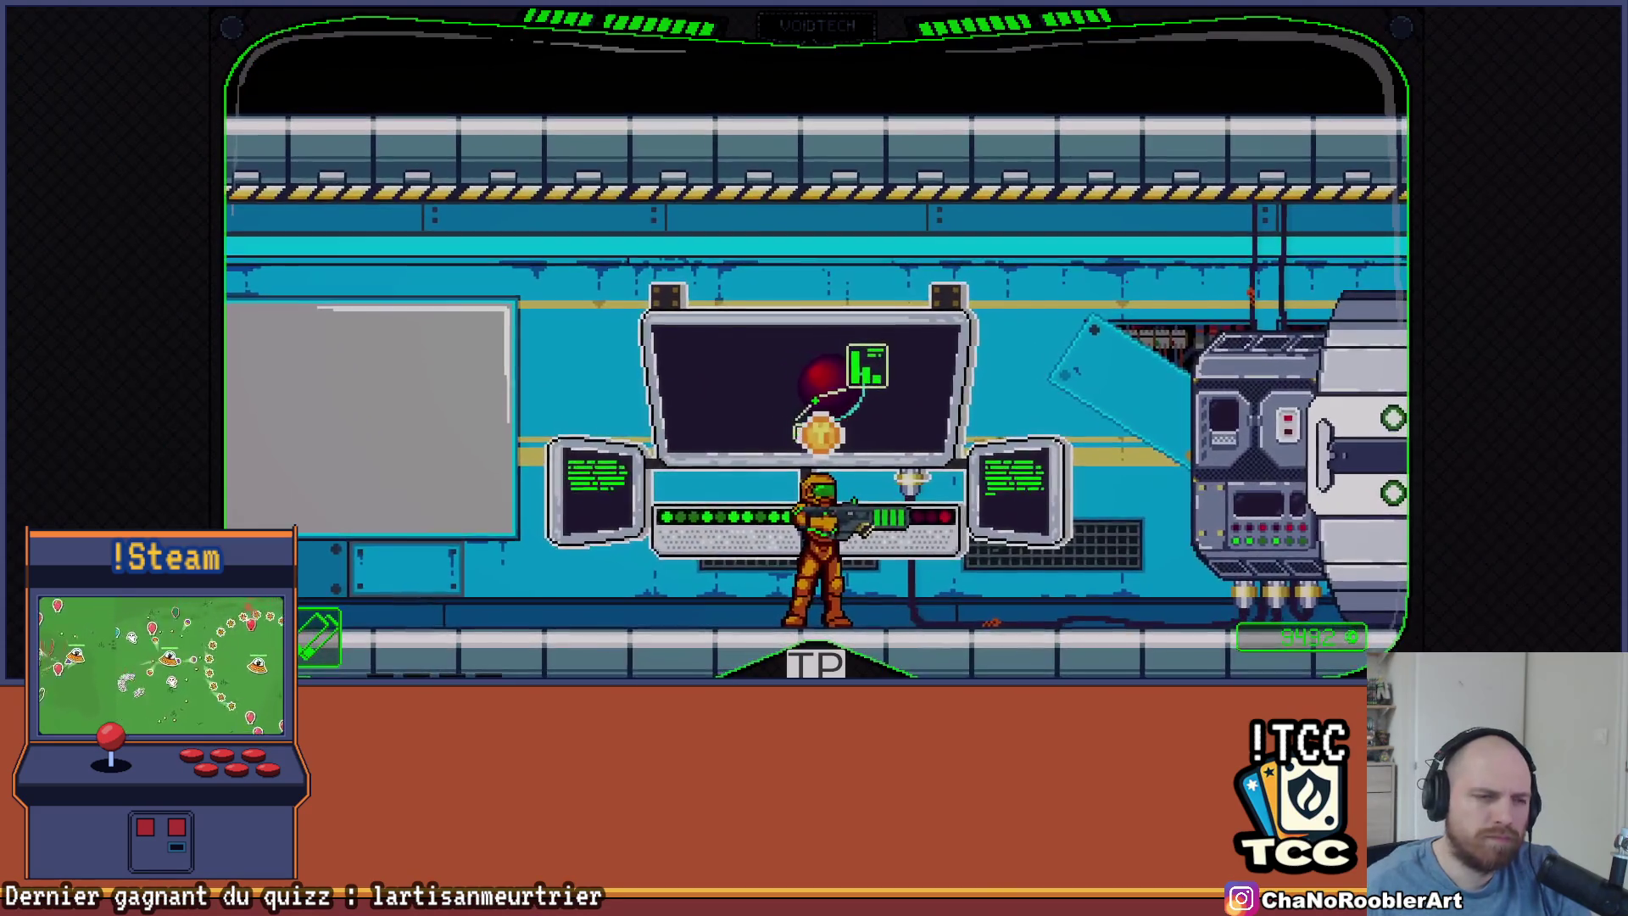
# Launch the 3D - 1 mission, break the crate and fight the first red creatures
pyautogui.press('e')
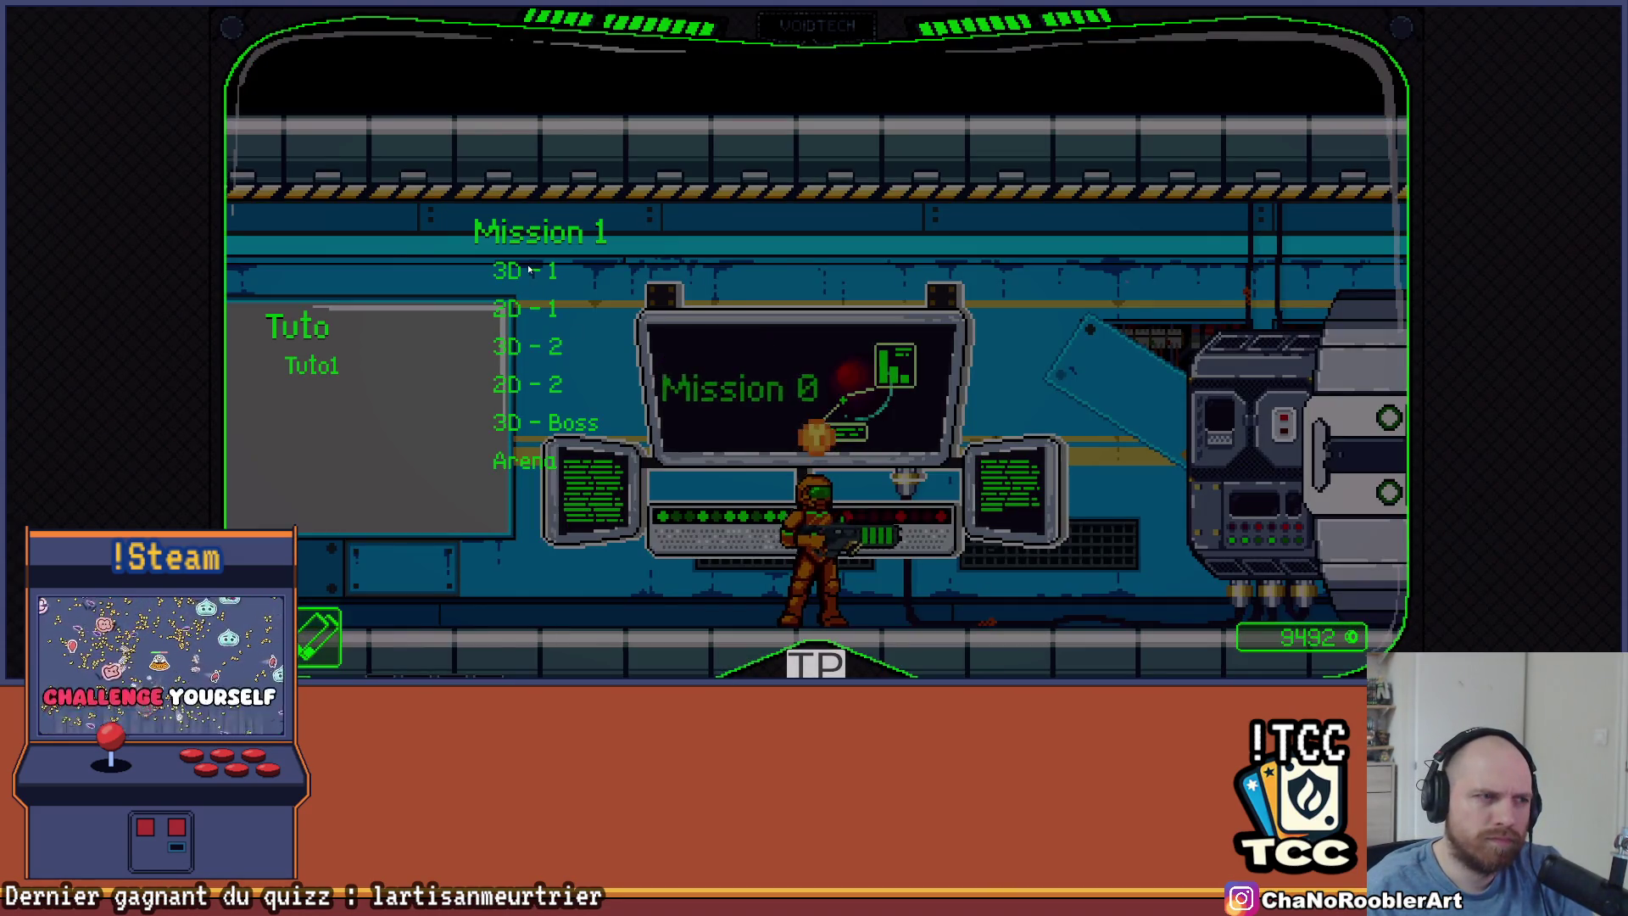
pyautogui.click(529, 269)
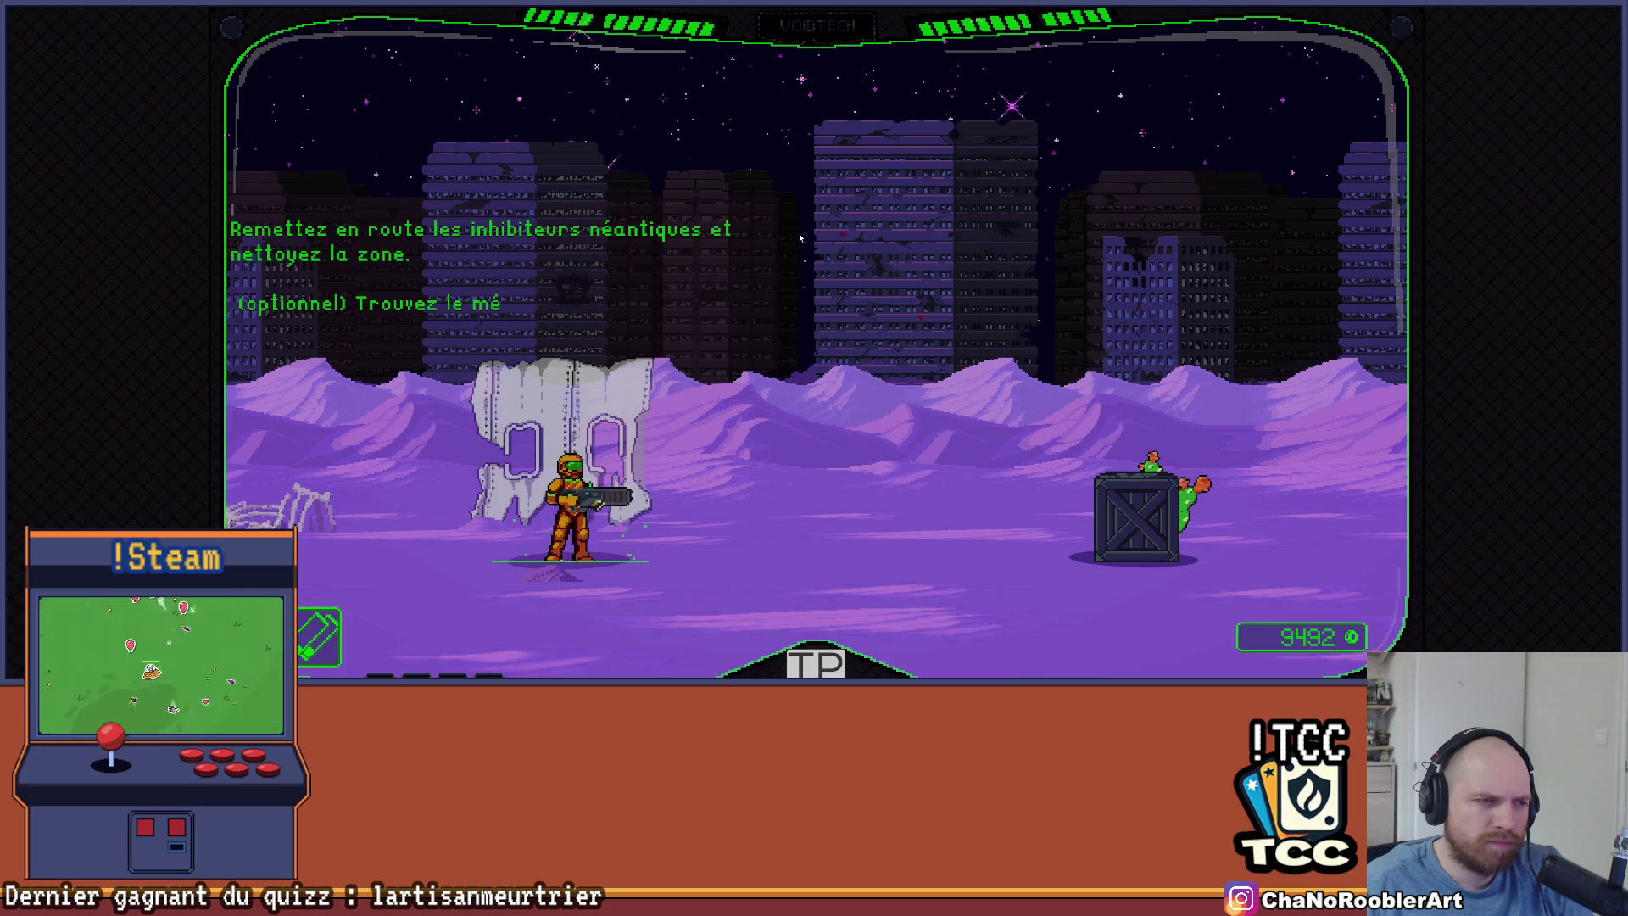
pyautogui.press('space')
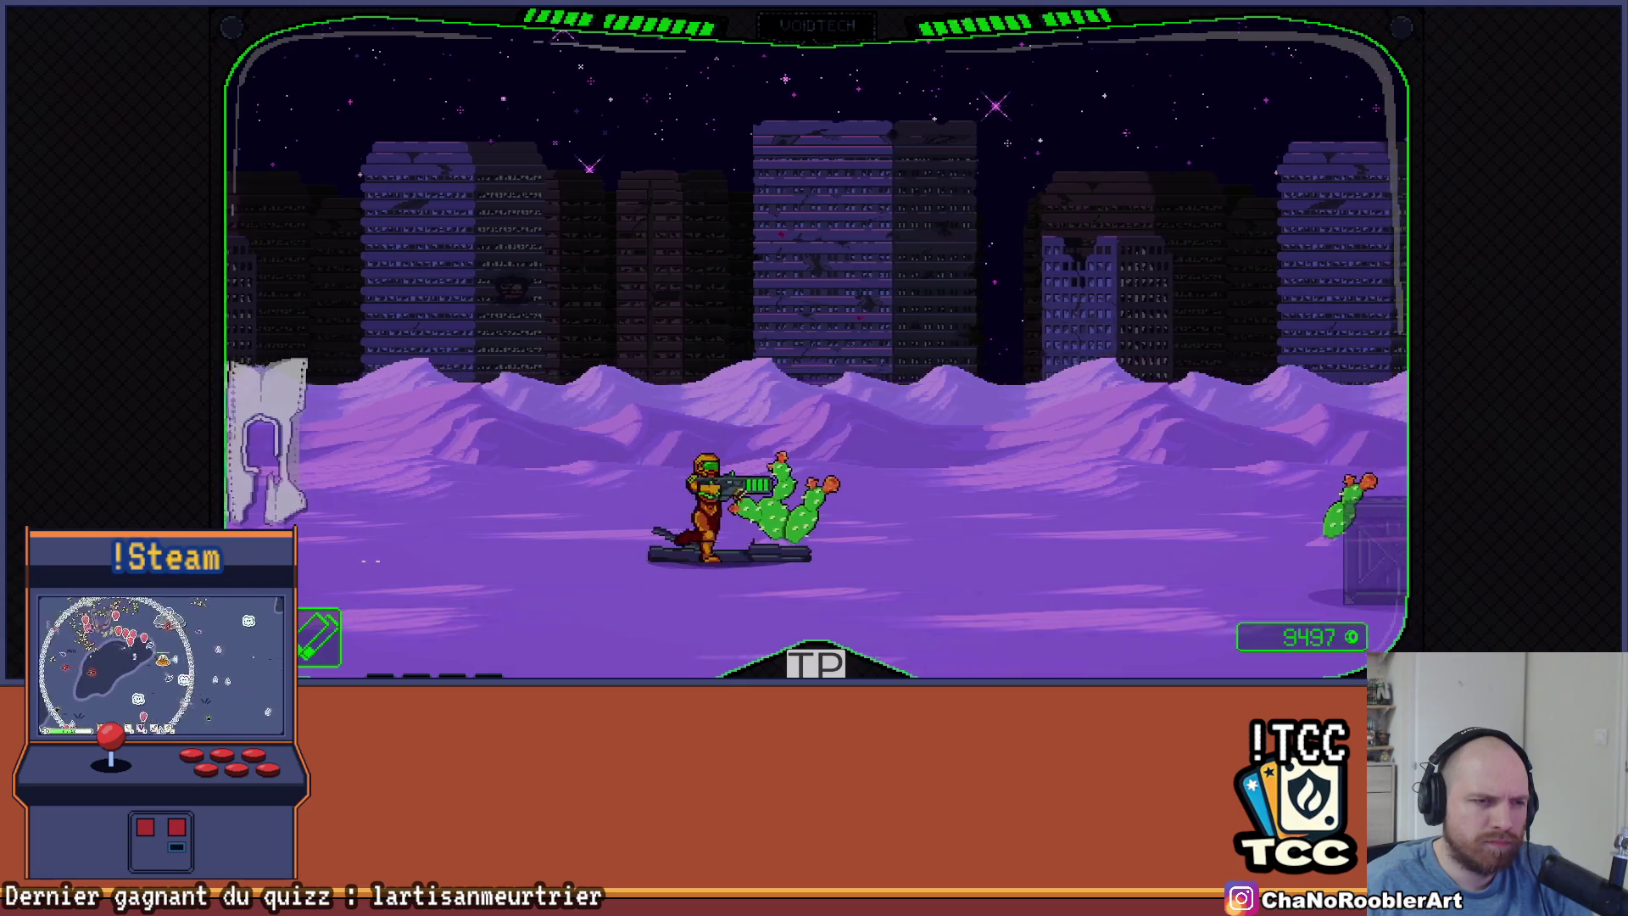
pyautogui.press('Right')
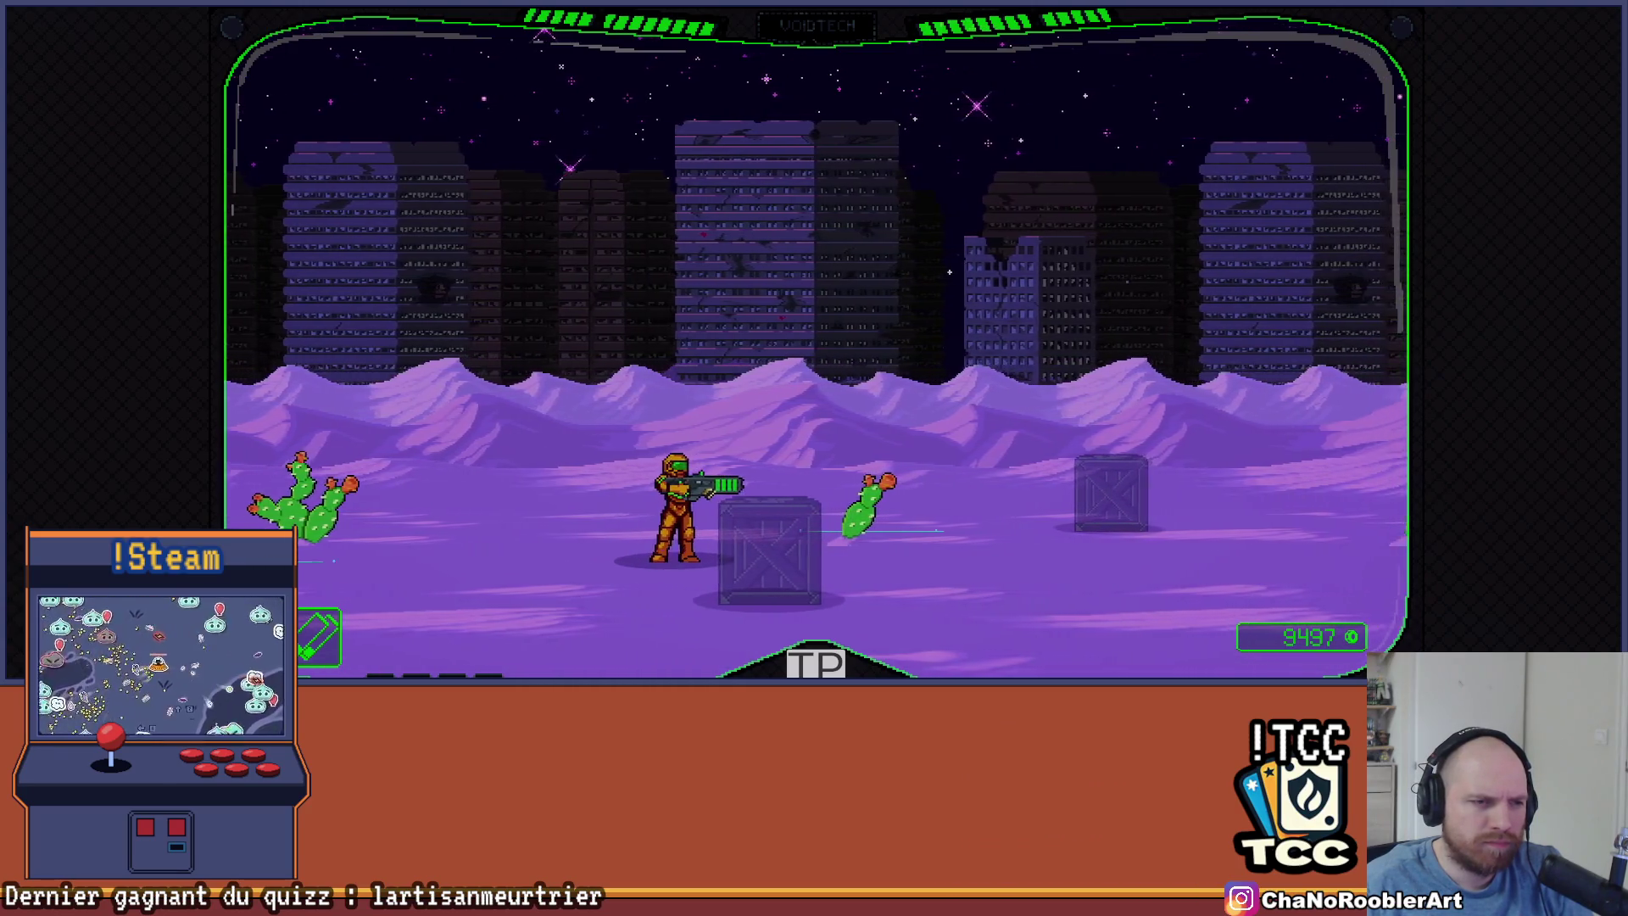
pyautogui.press('Left')
pyautogui.press('Left')
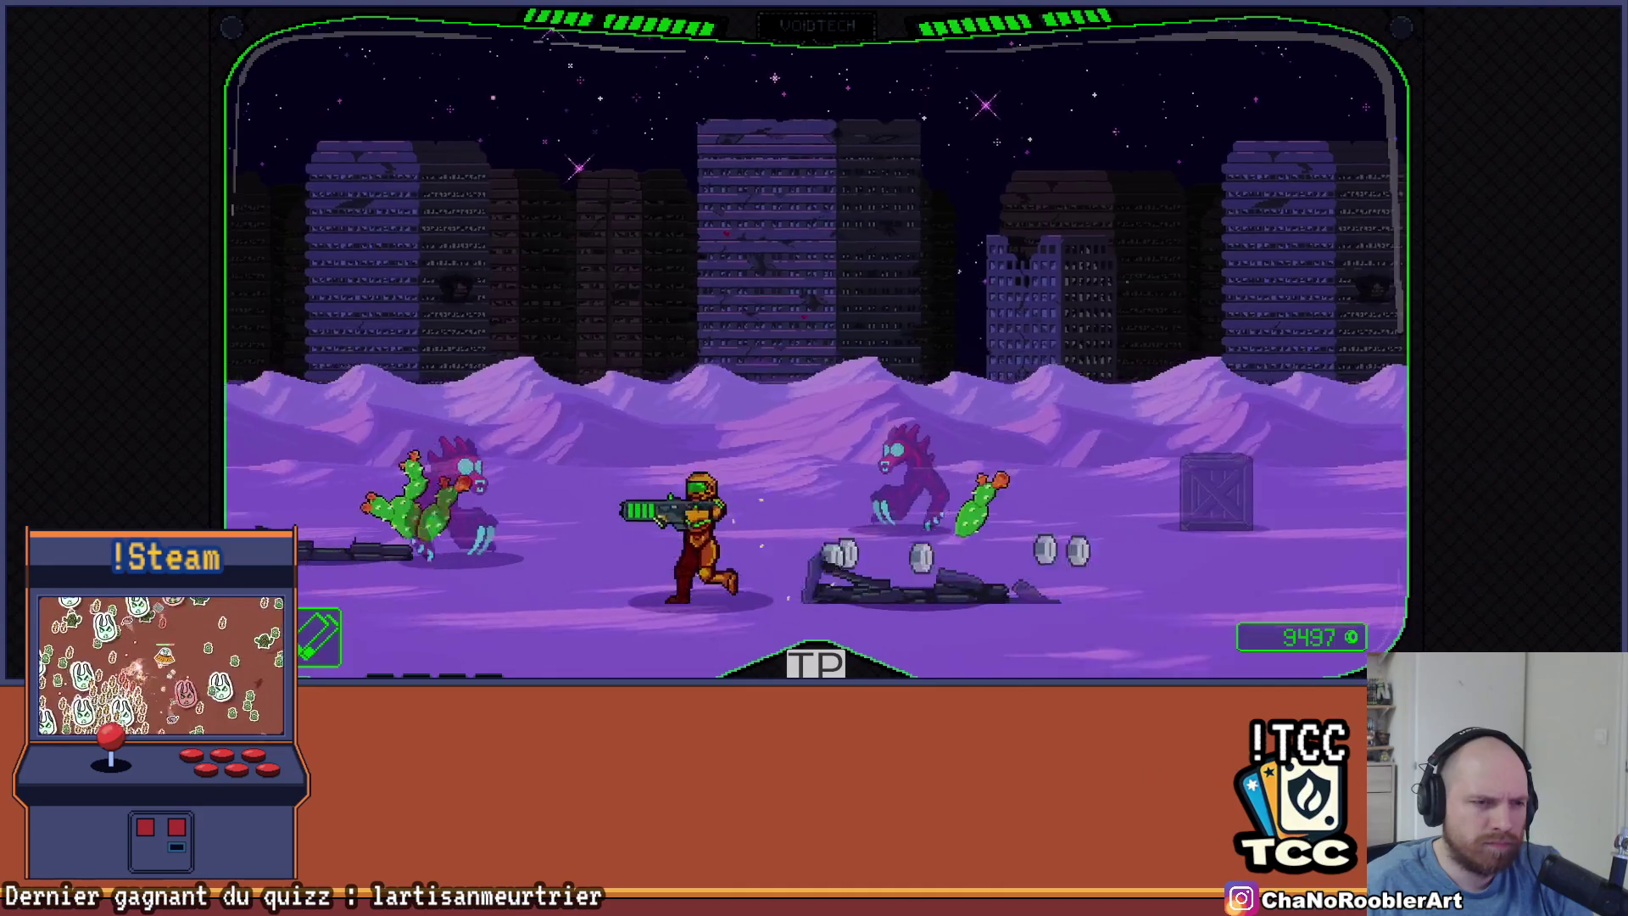
pyautogui.press('Right')
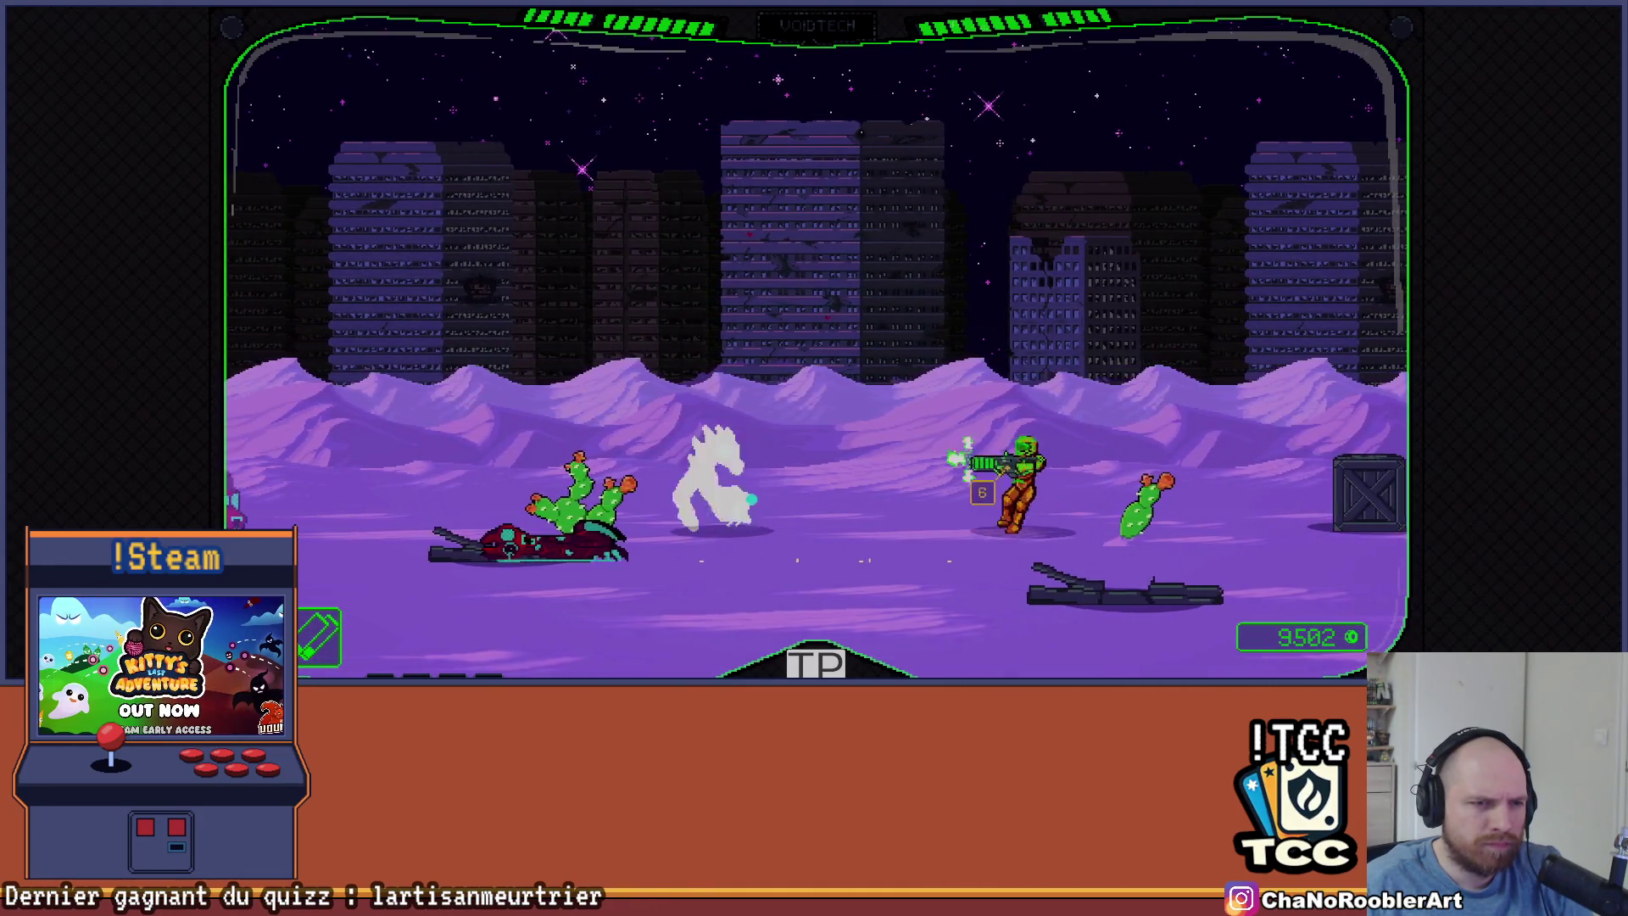
pyautogui.press('Right')
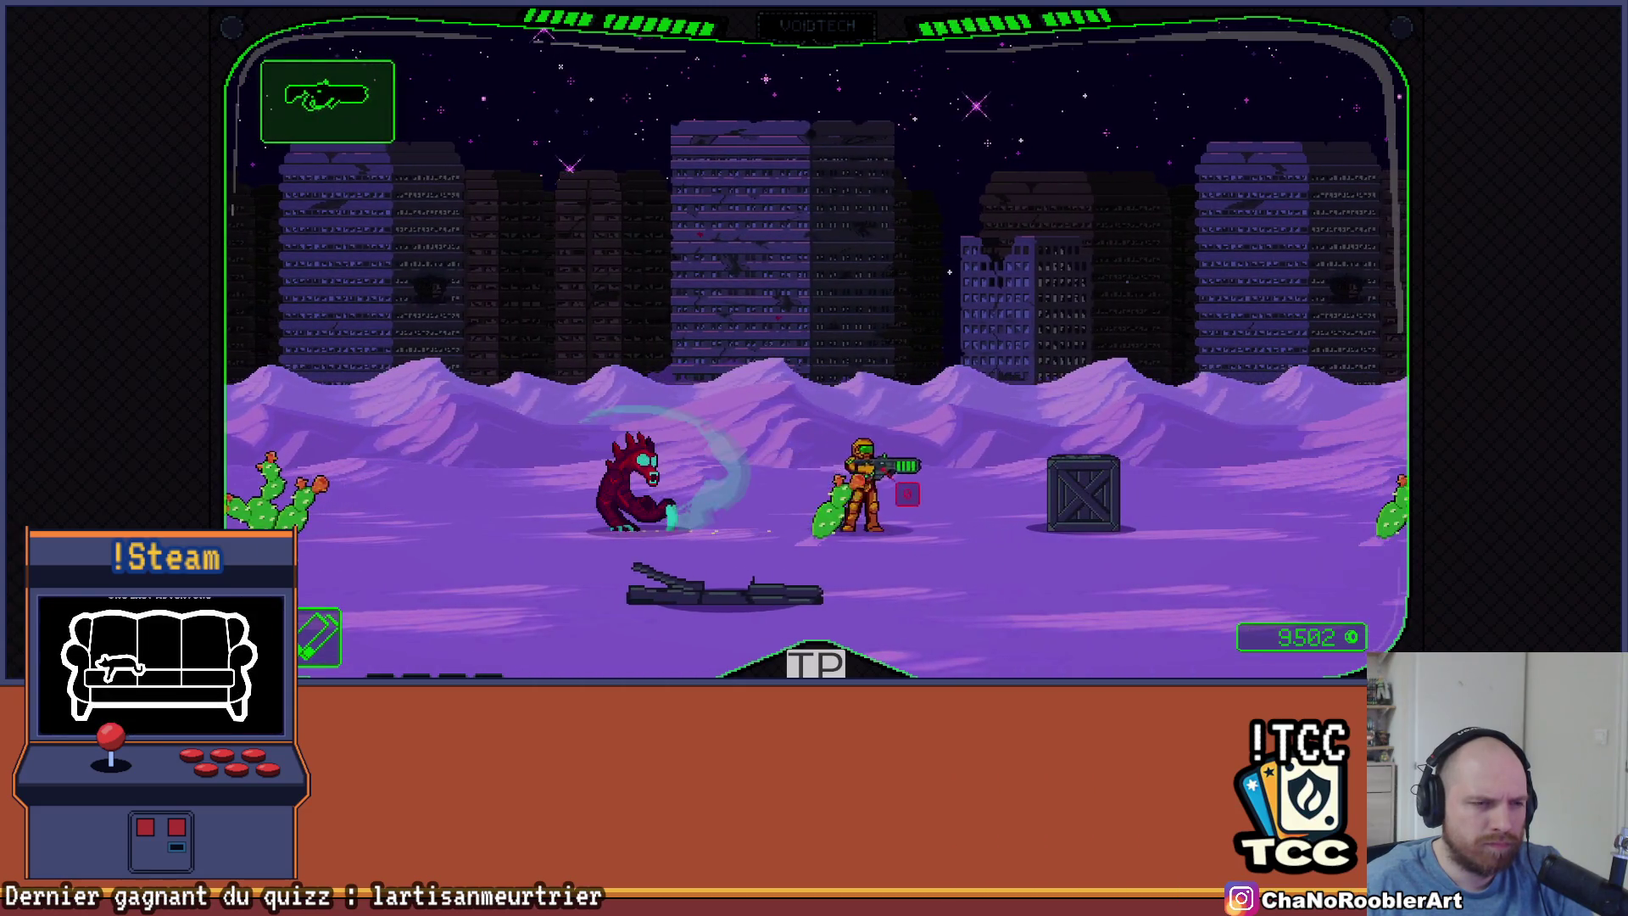
pyautogui.press('Left')
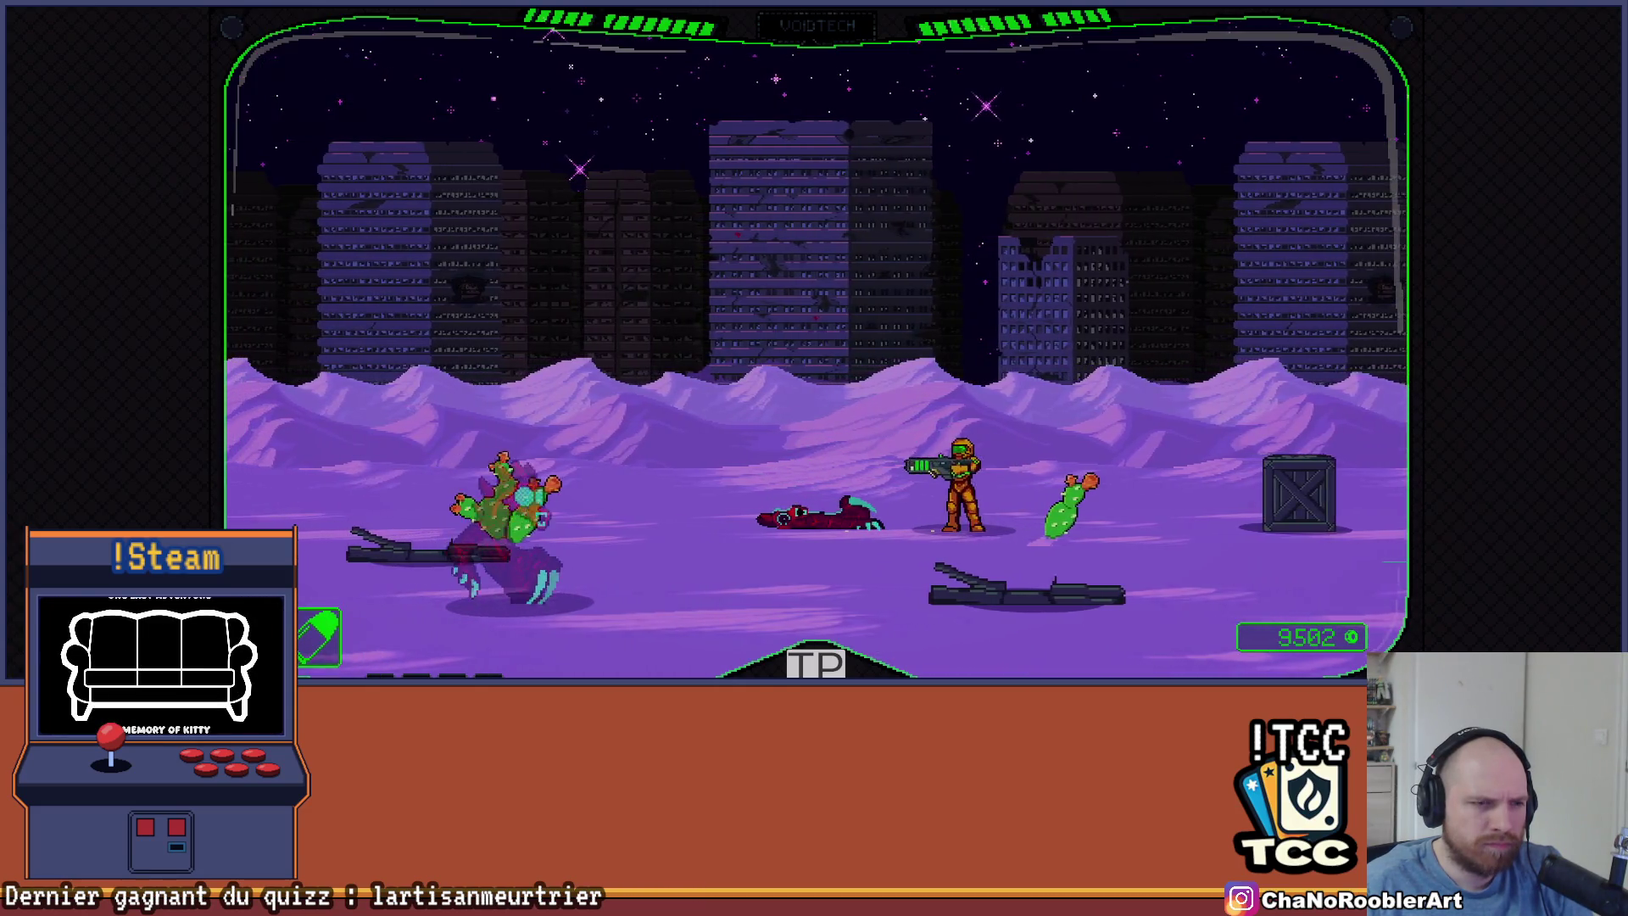
# Advance right killing red creatures and cactus enemies, backing off when attacked
pyautogui.press('Down')
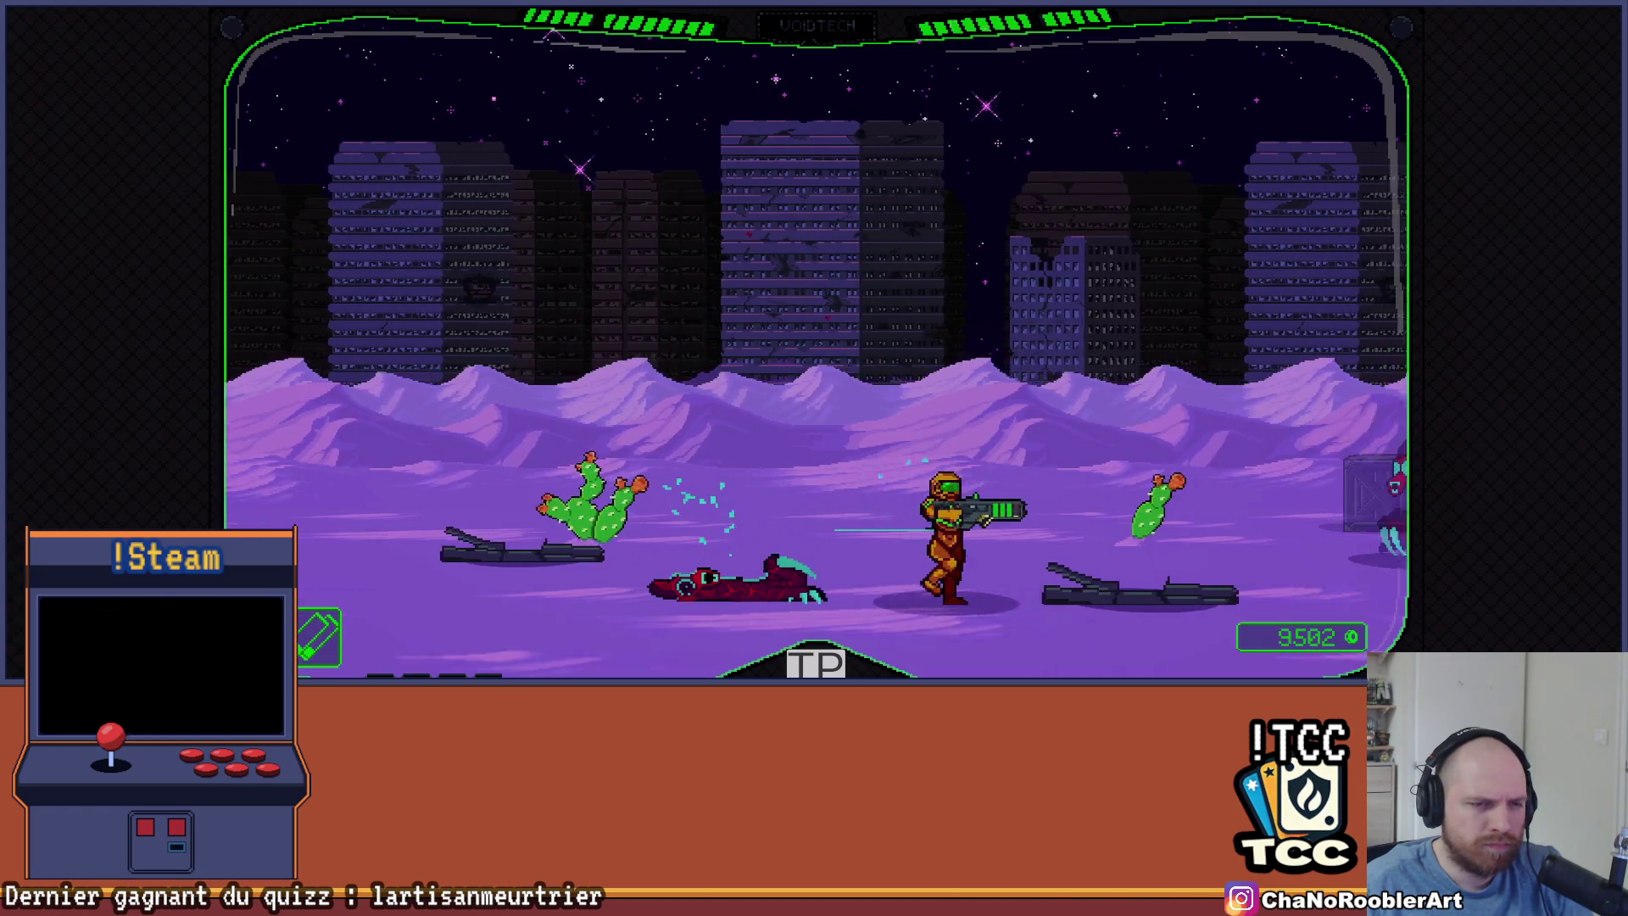
pyautogui.press('Right')
pyautogui.press('Right')
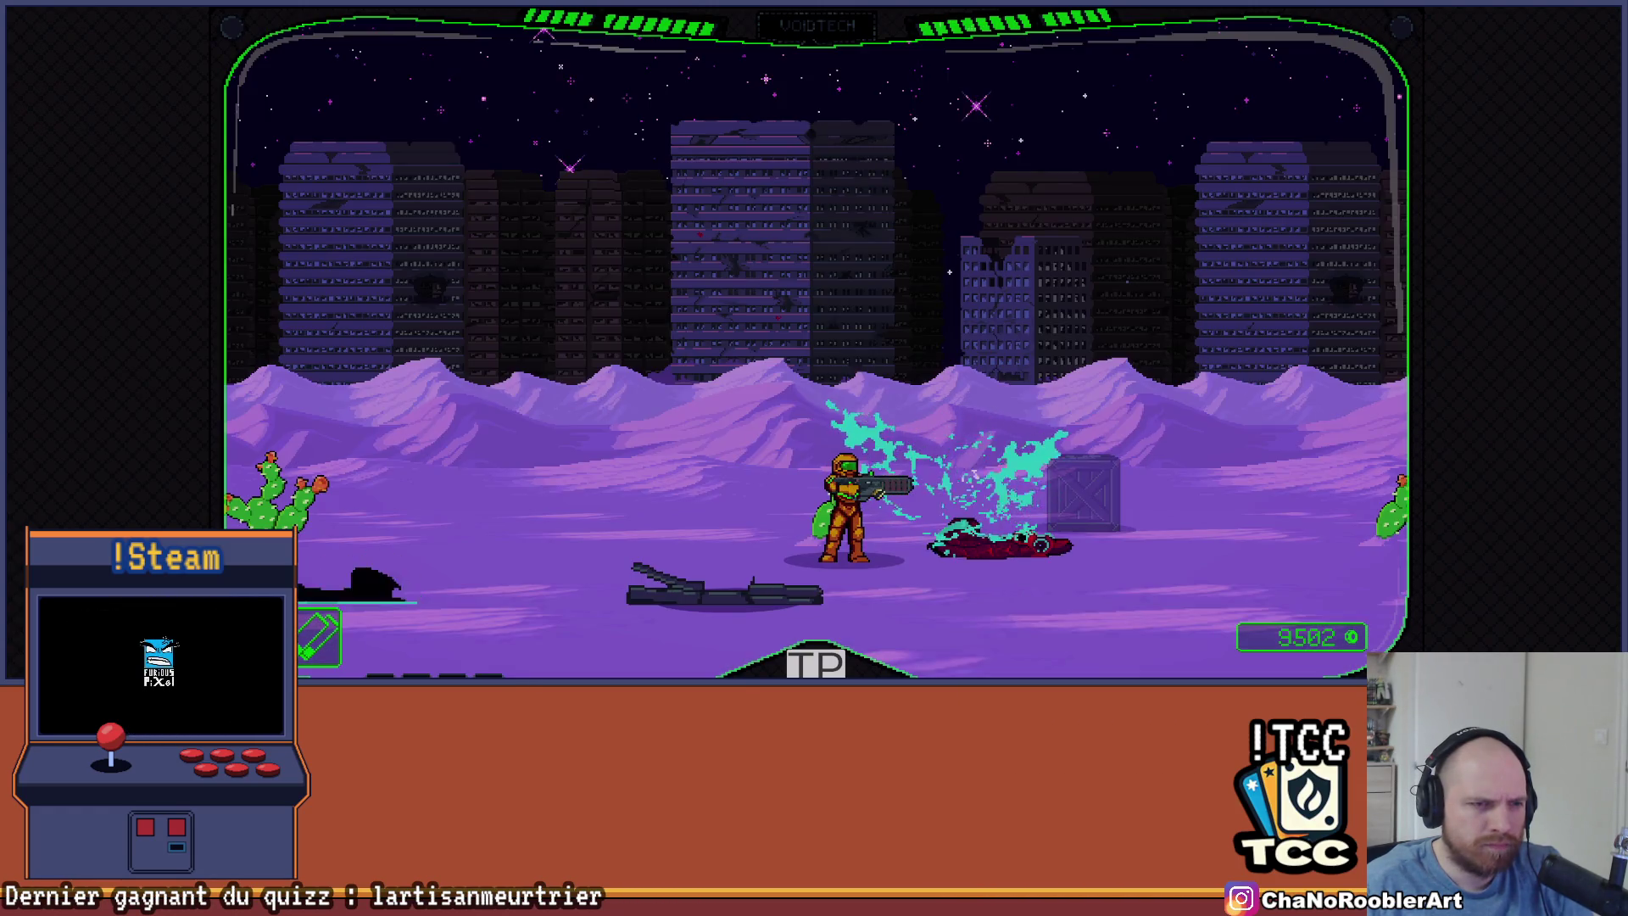
pyautogui.press('Right')
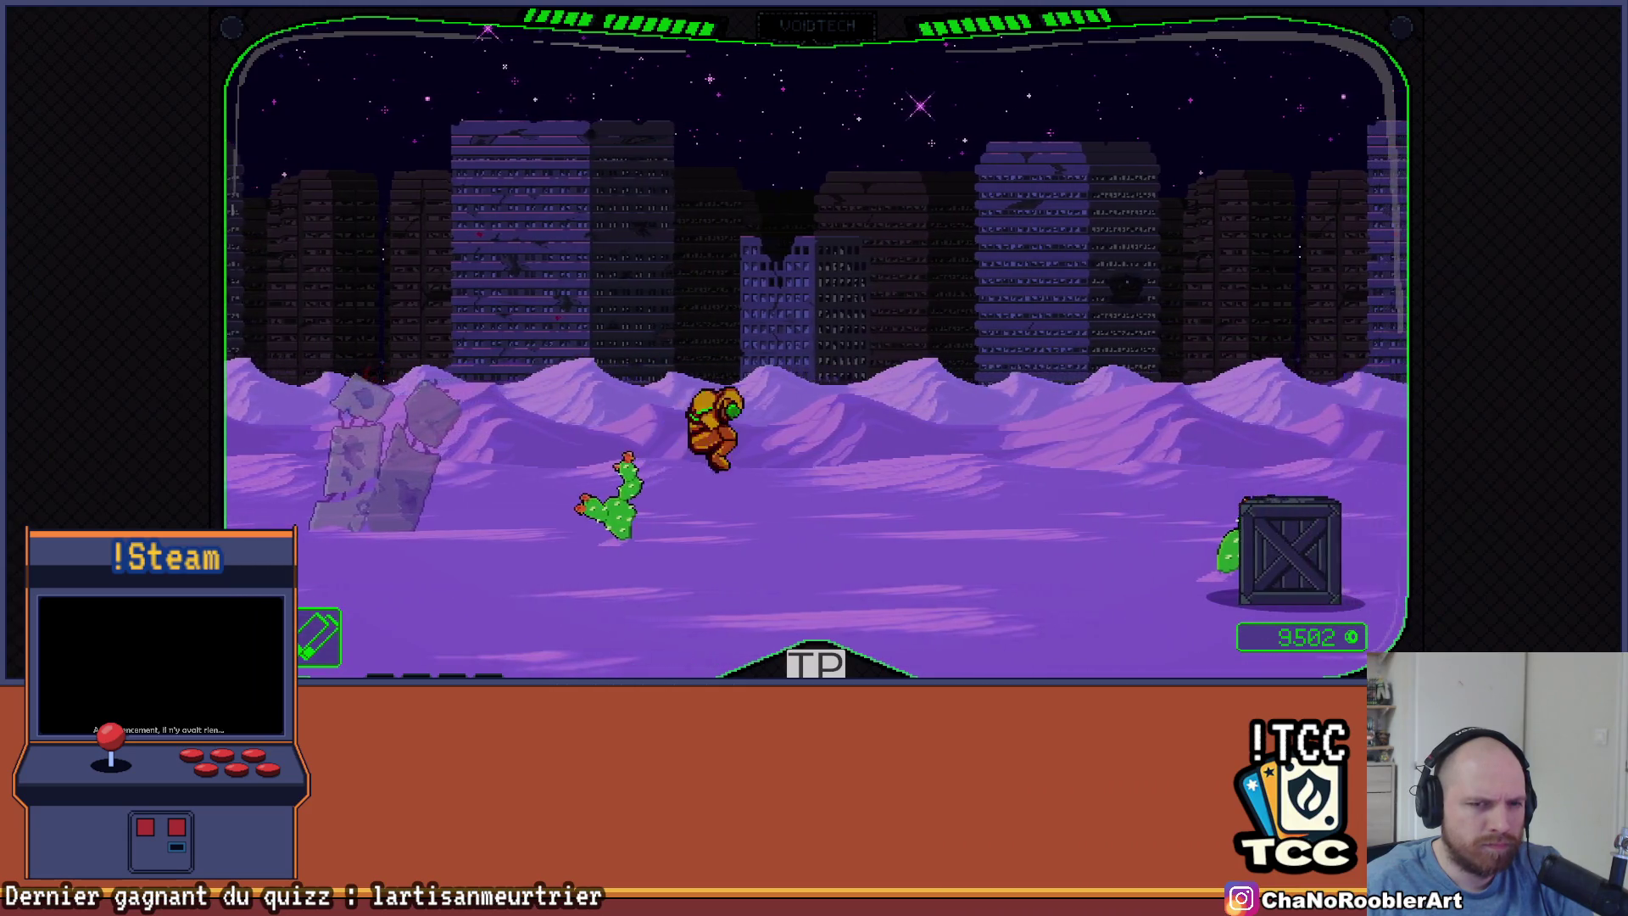
pyautogui.press('Right')
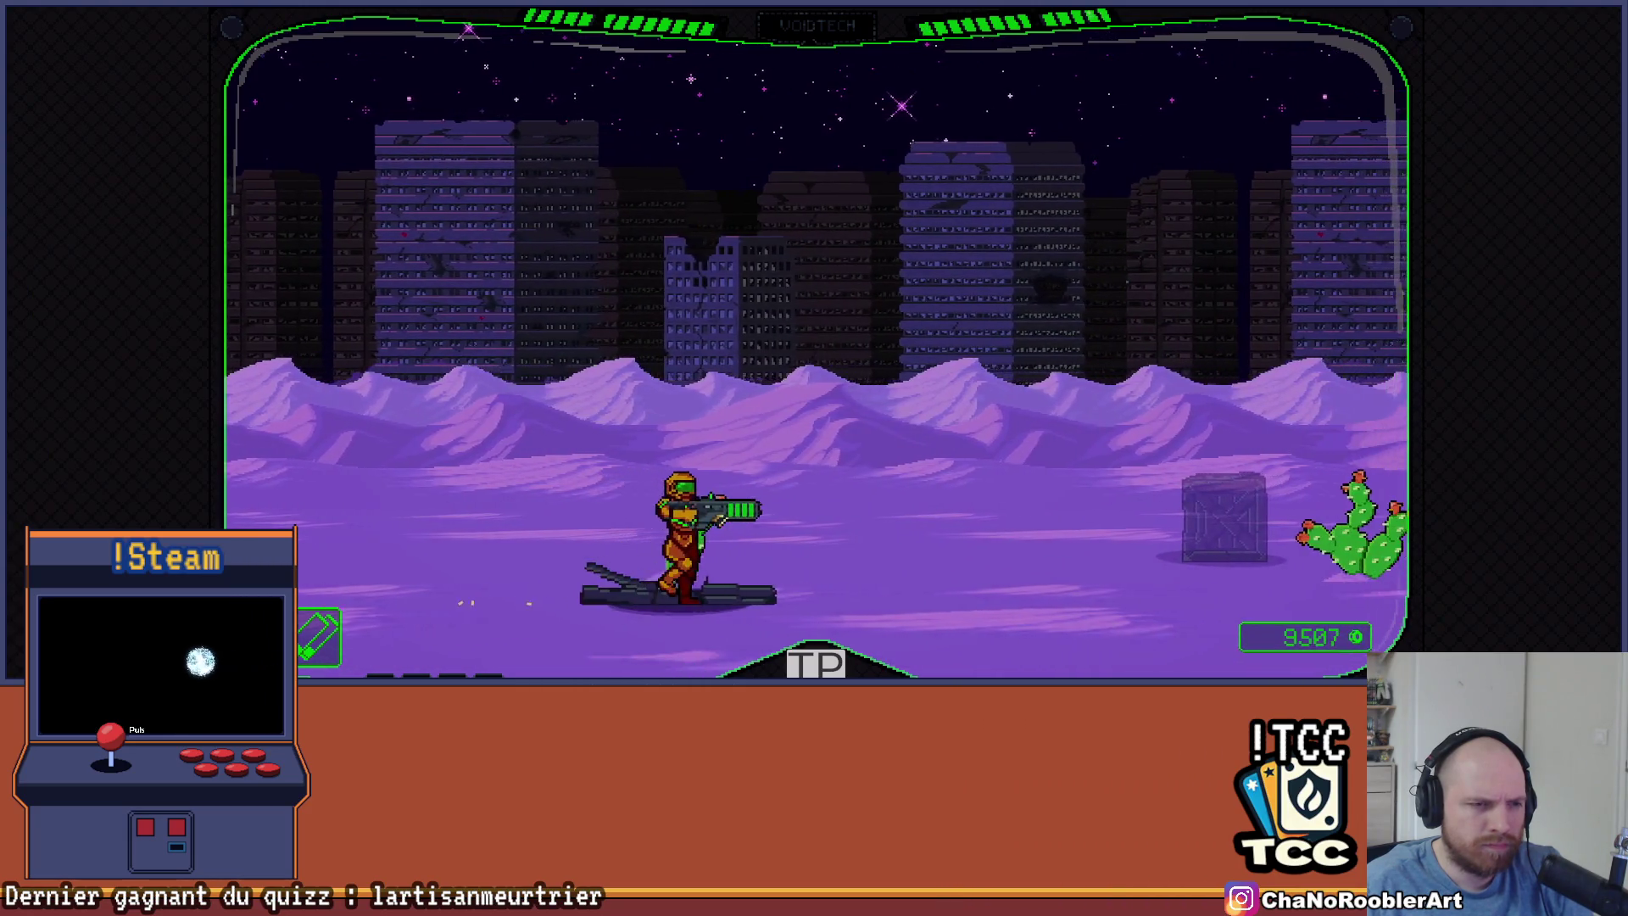
pyautogui.press('Right')
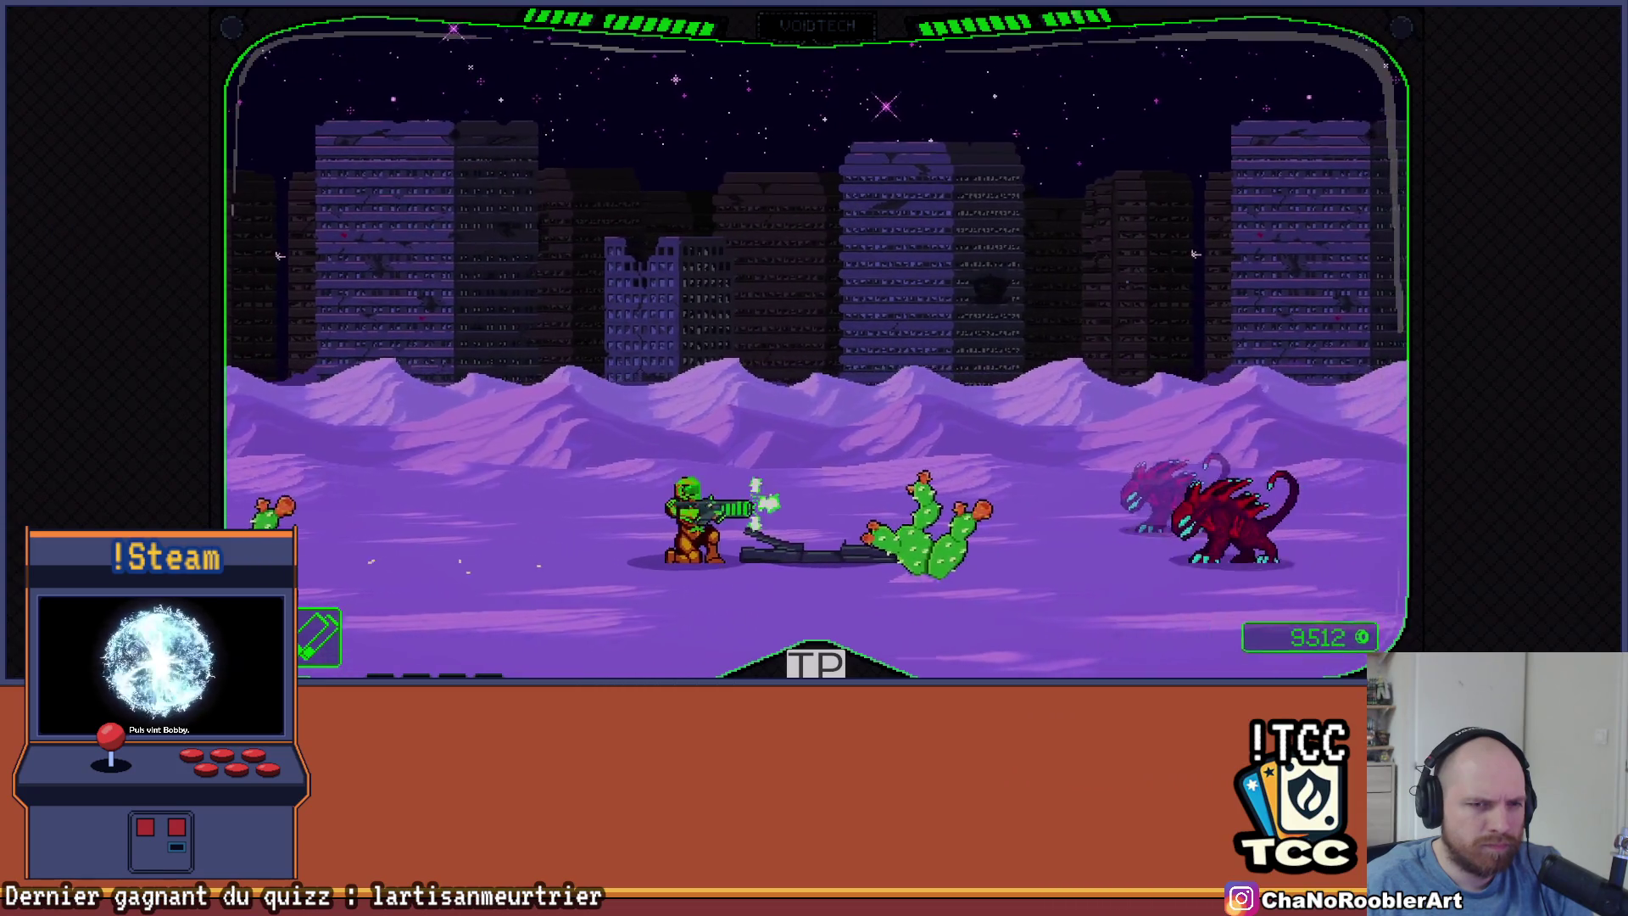
pyautogui.press('Right')
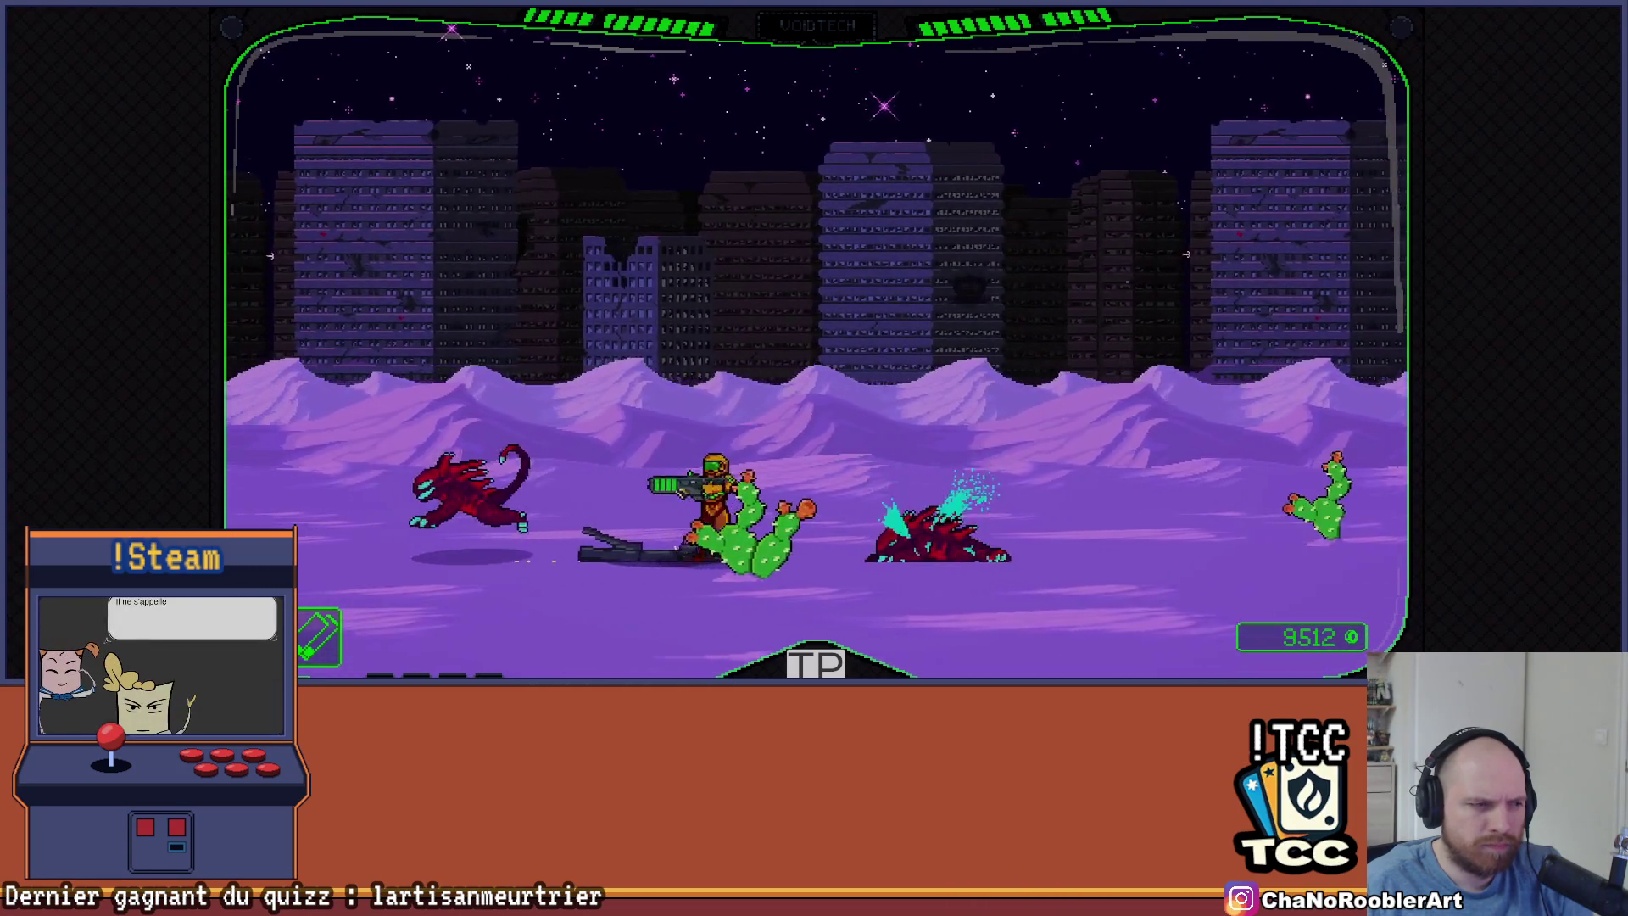
pyautogui.press('Left')
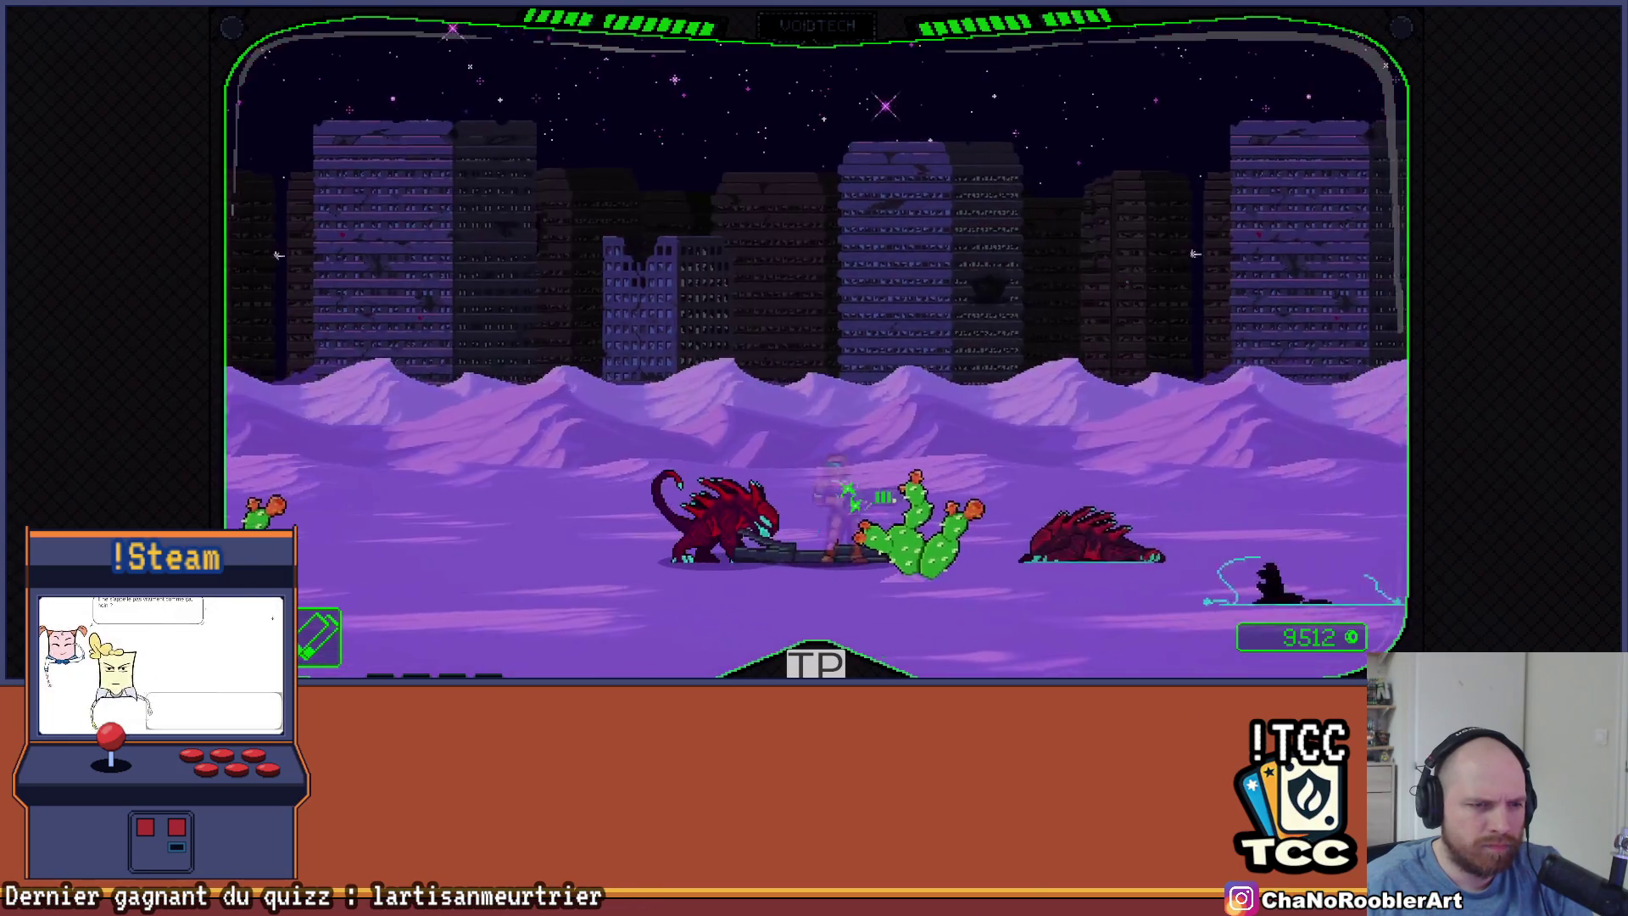
pyautogui.press('Left')
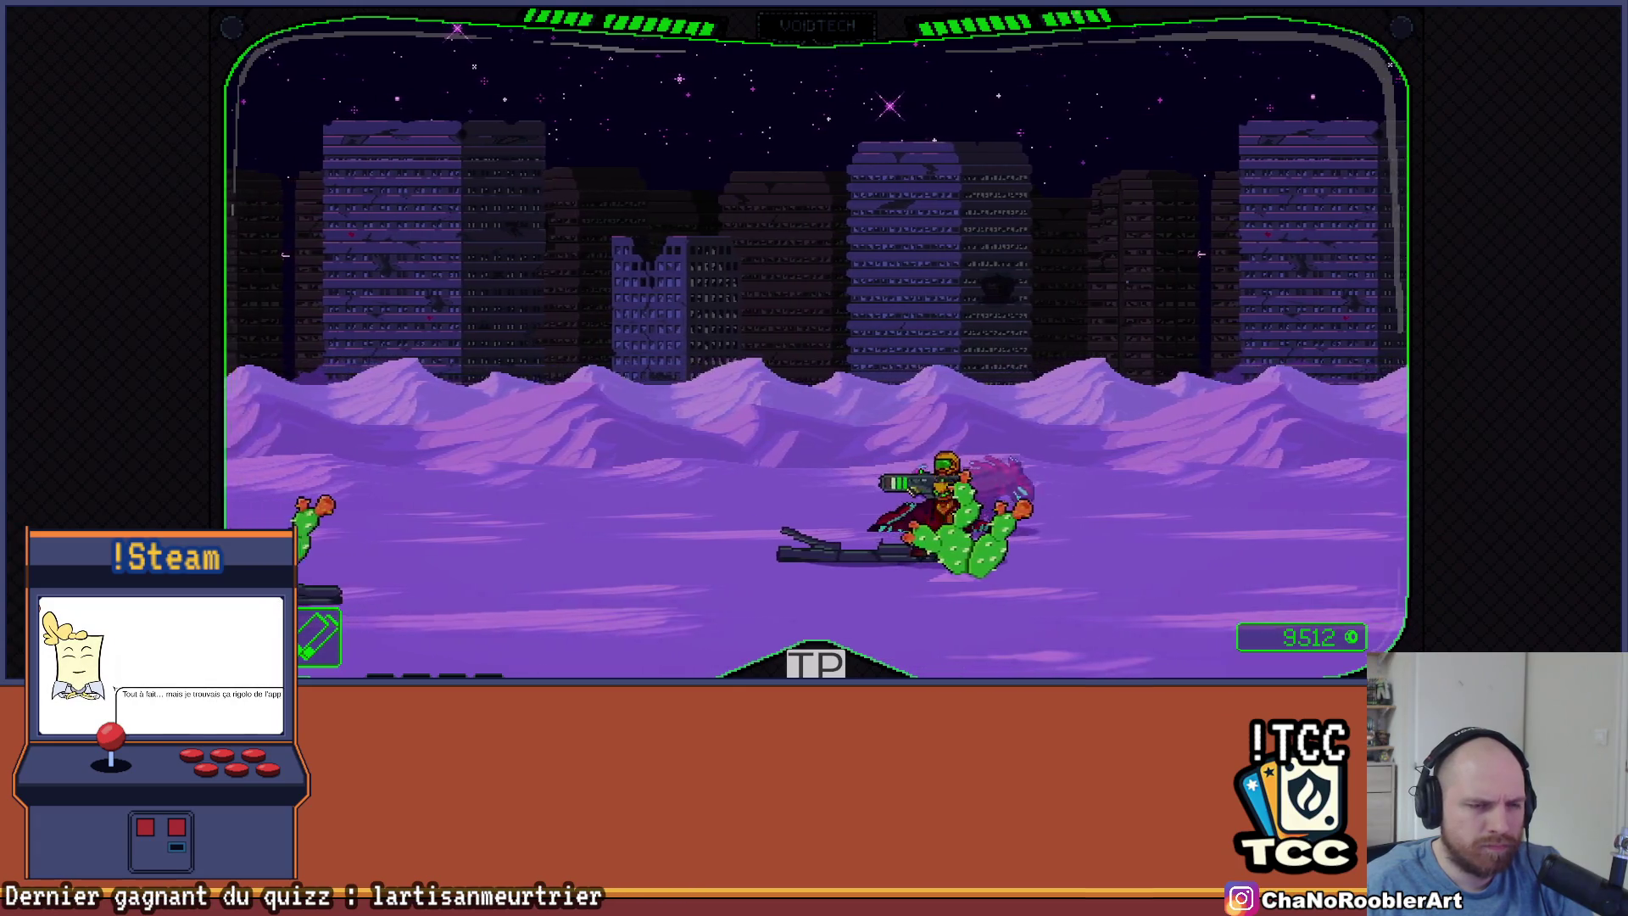
pyautogui.press('Left')
# Finish off the remaining creatures and head right into the bone-strewn area
pyautogui.press('Right')
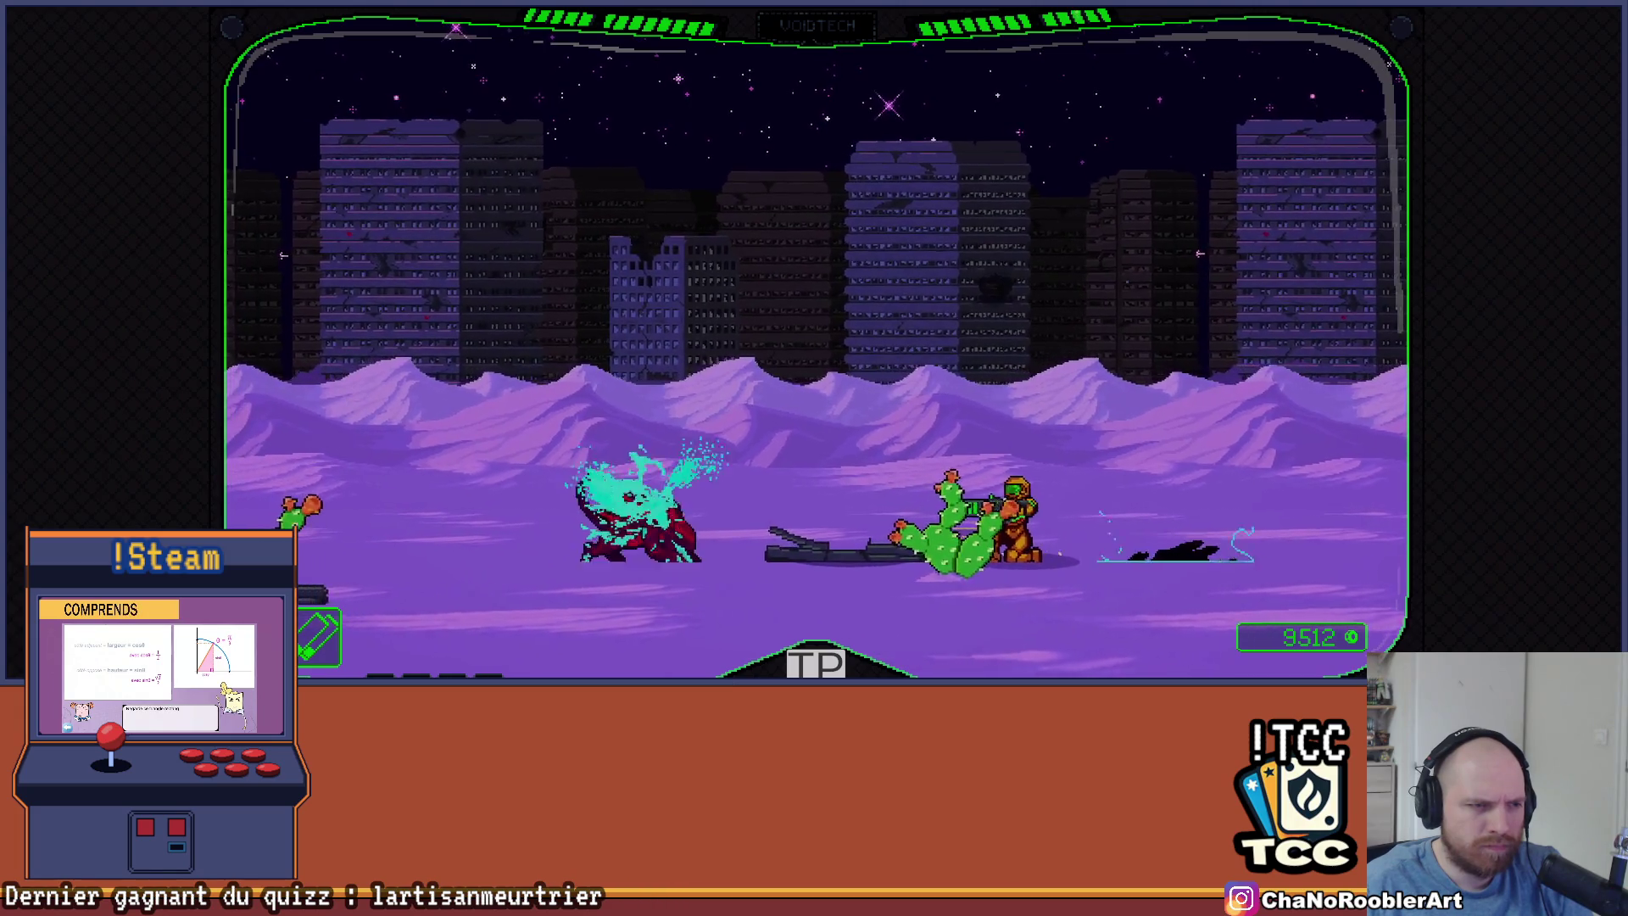
pyautogui.press('Left')
pyautogui.press('Left')
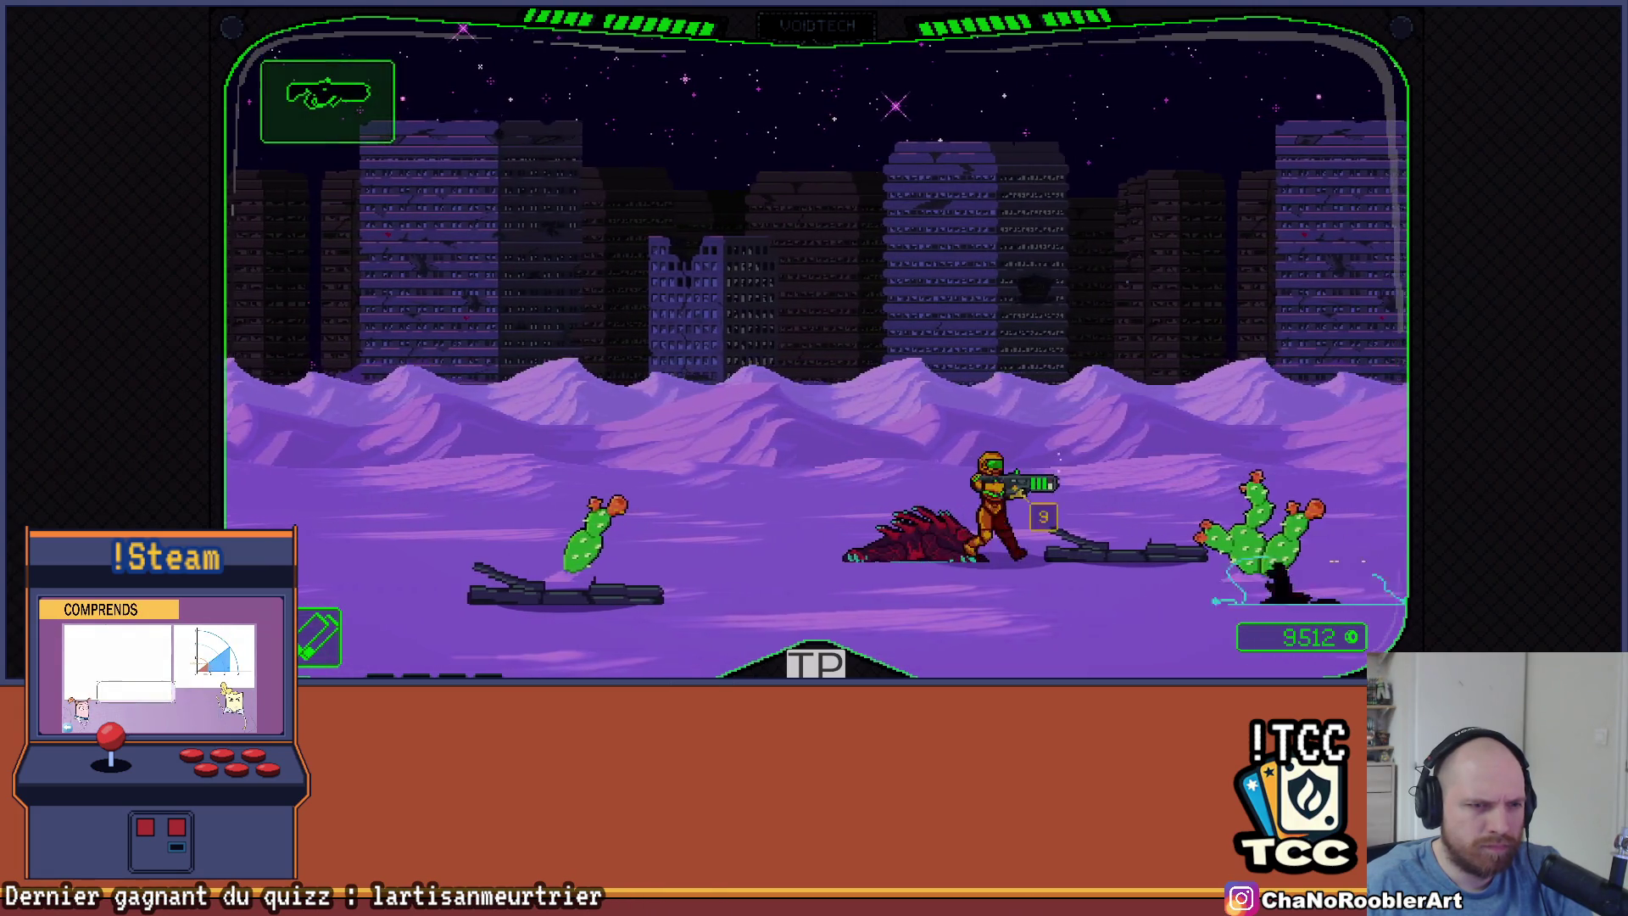
pyautogui.press('Left')
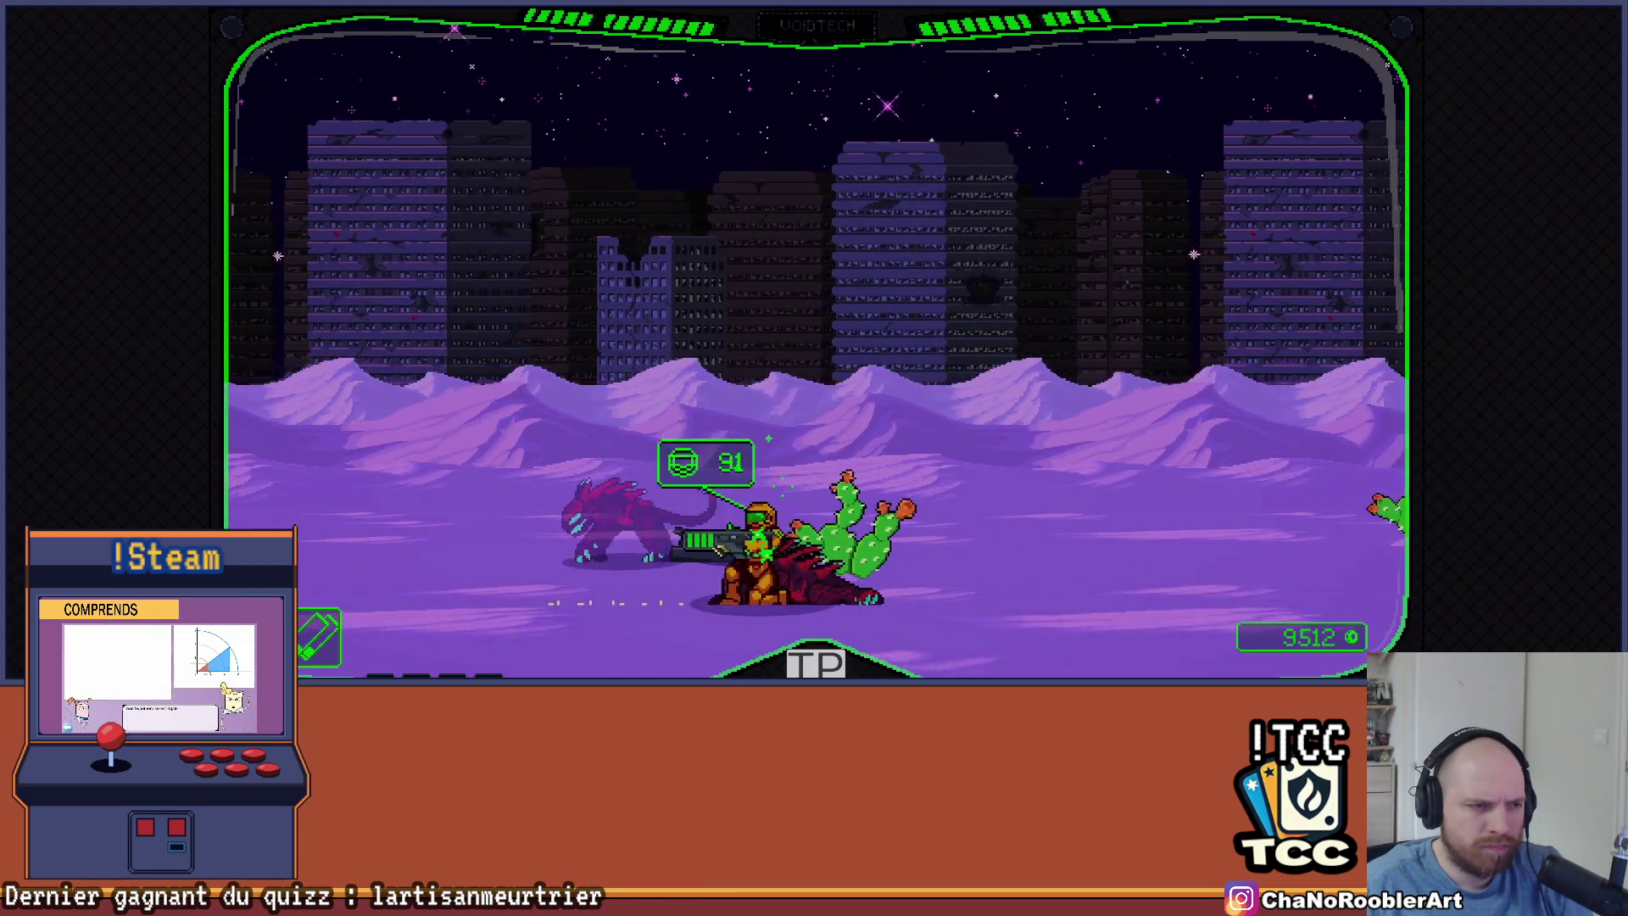
pyautogui.press('Left')
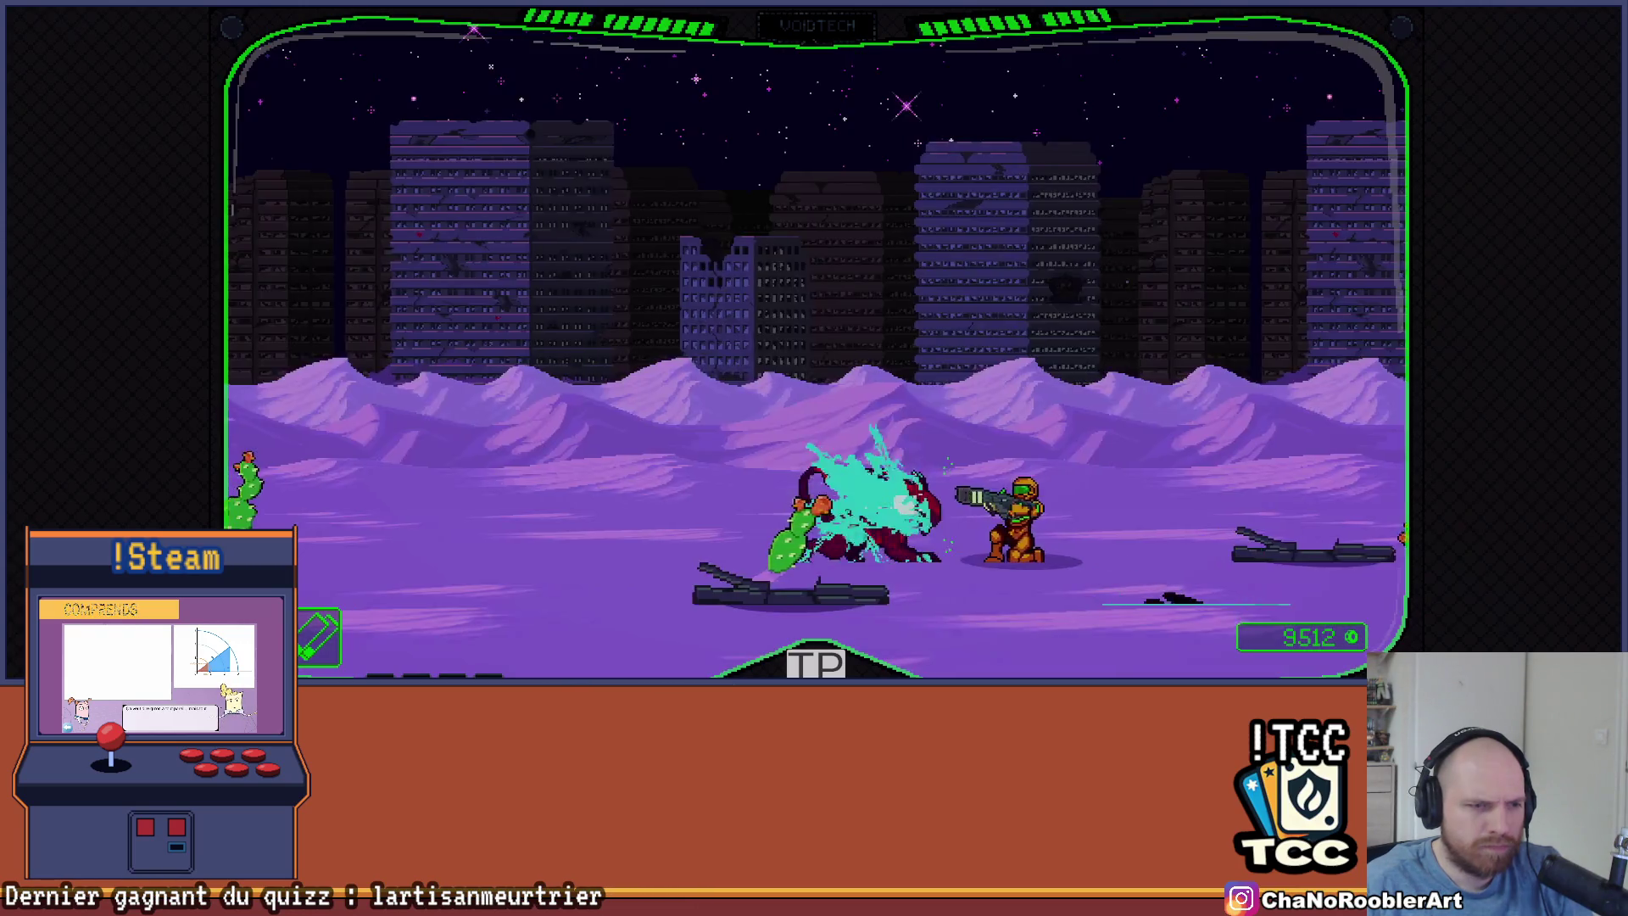
pyautogui.press('Right')
pyautogui.press('Left')
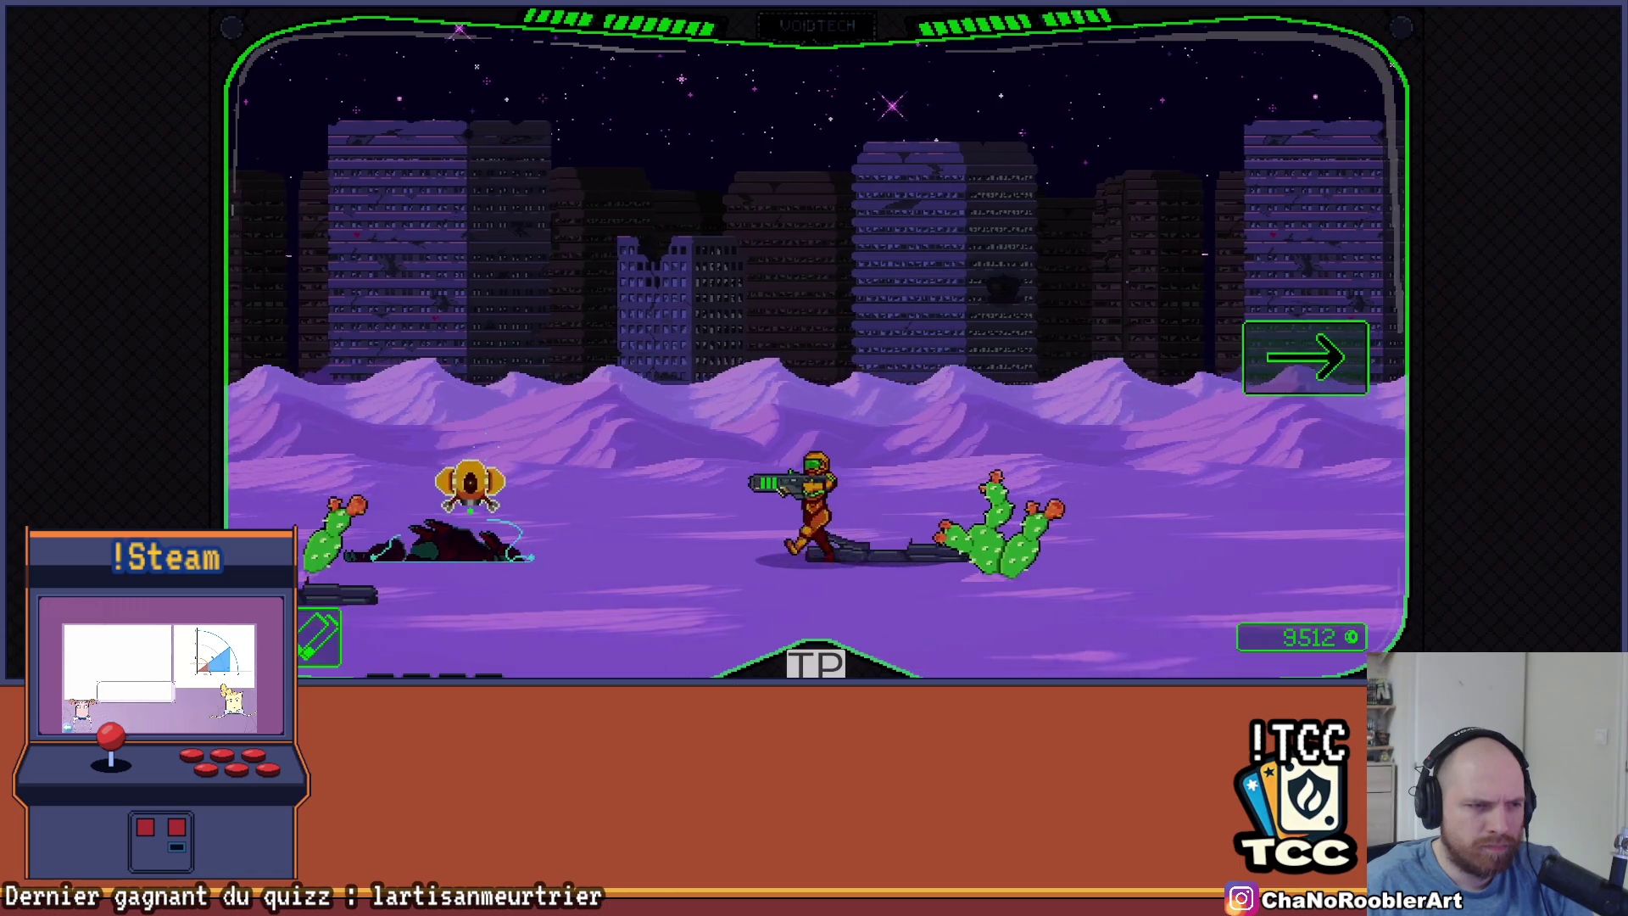
pyautogui.press('Right')
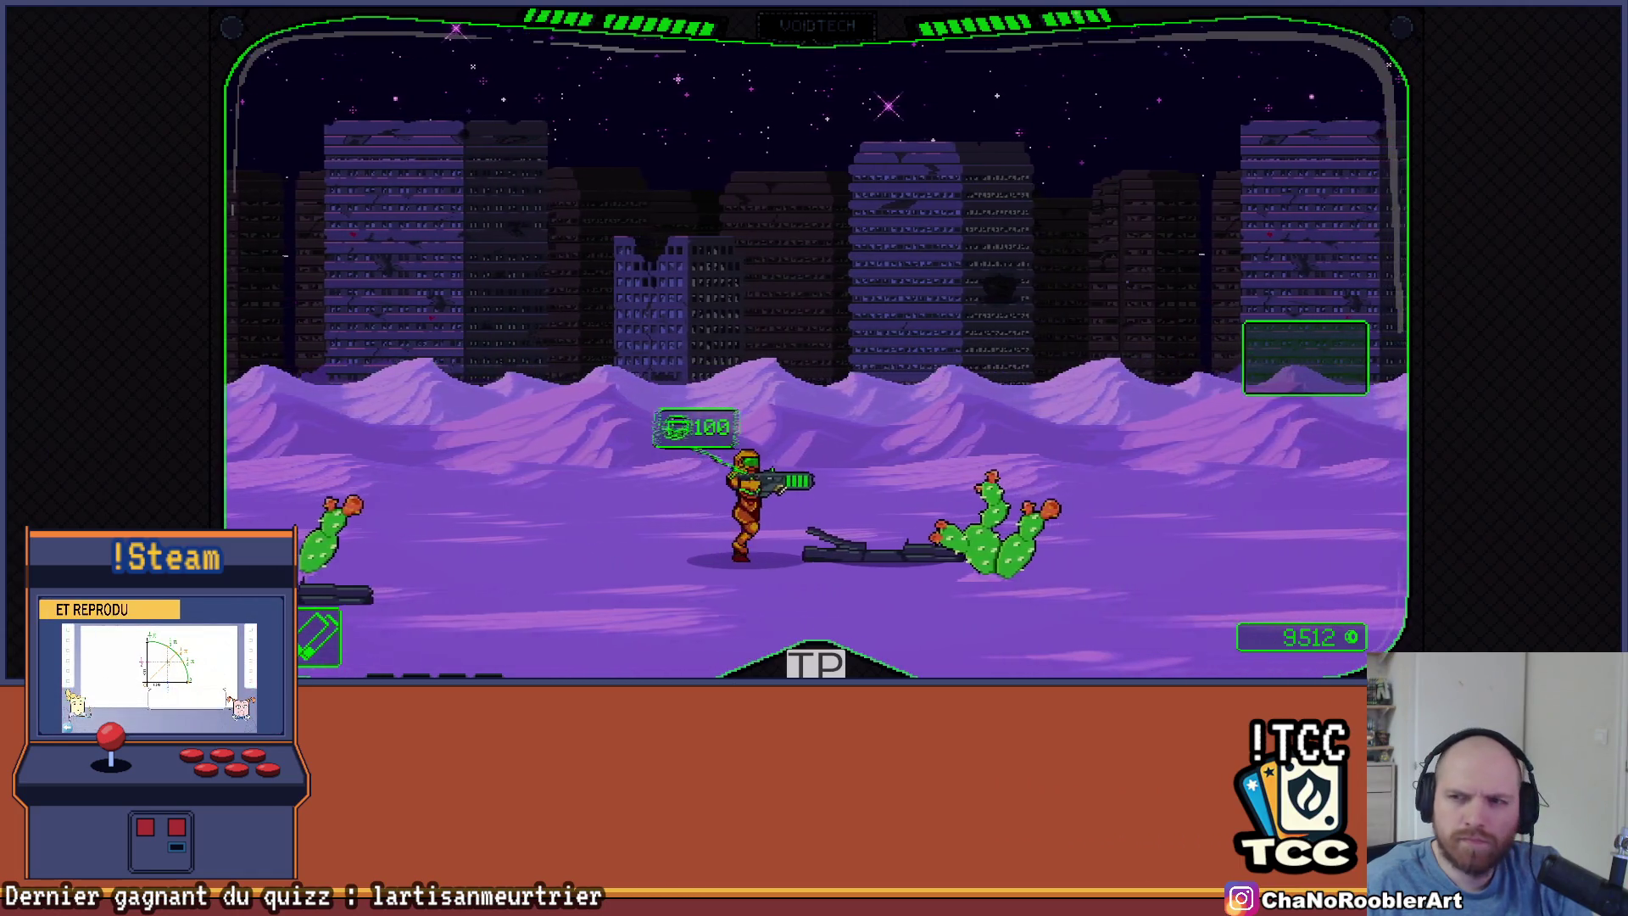
pyautogui.press('space')
pyautogui.press('Right')
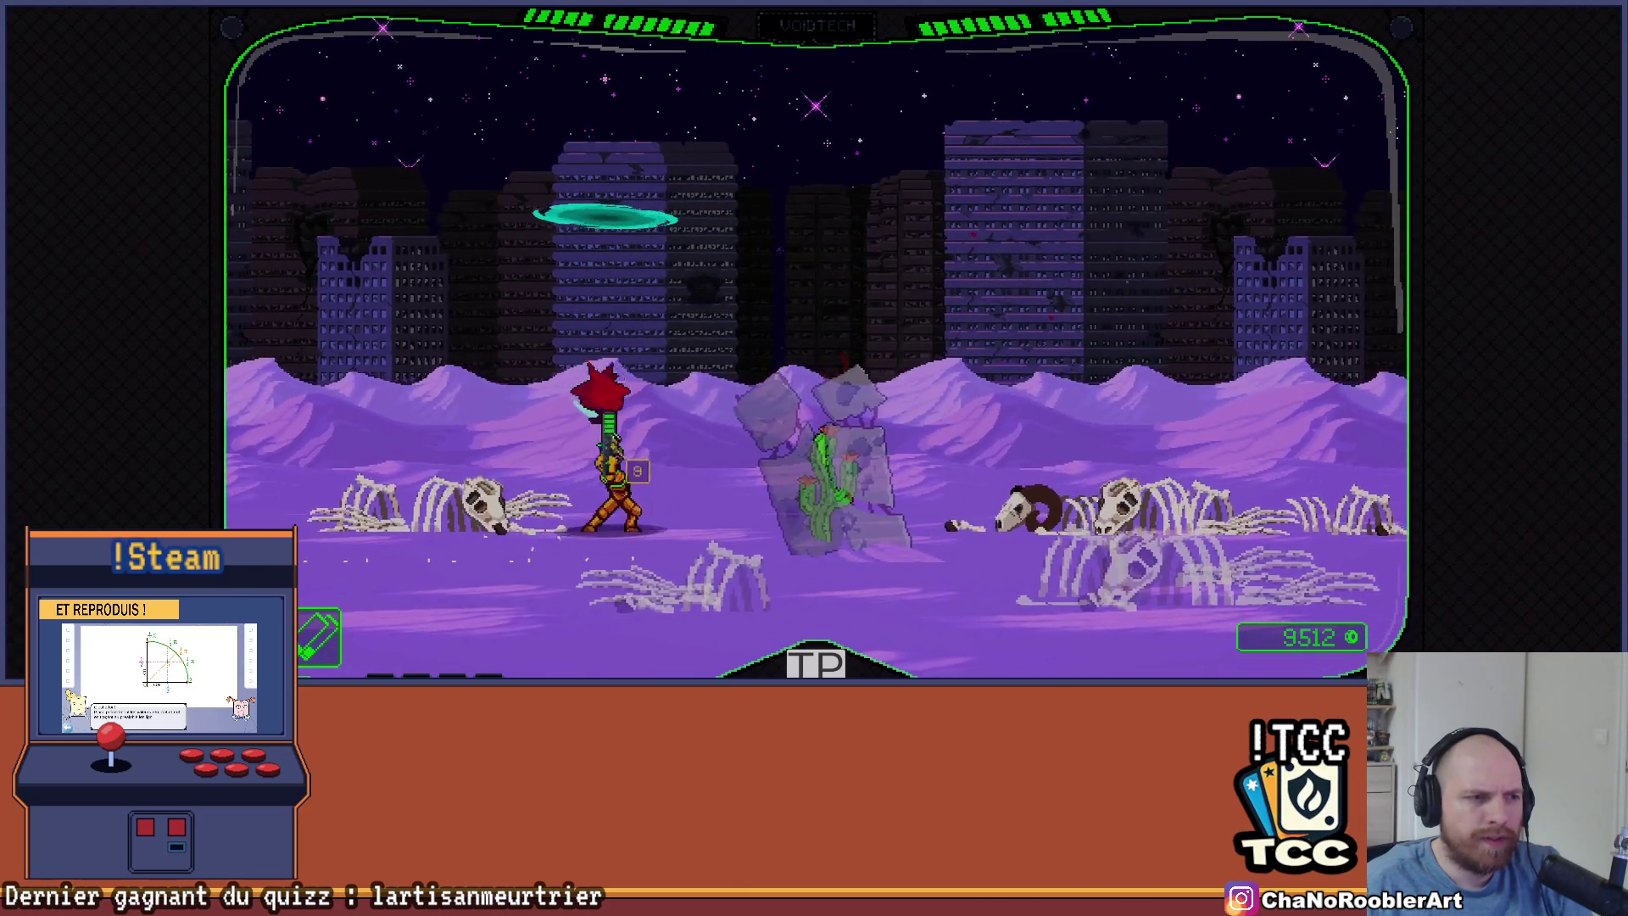
# Run right over the gaps and bone traps past the ruins, shooting the bat creature near the wrecked vehicle
pyautogui.press('Right')
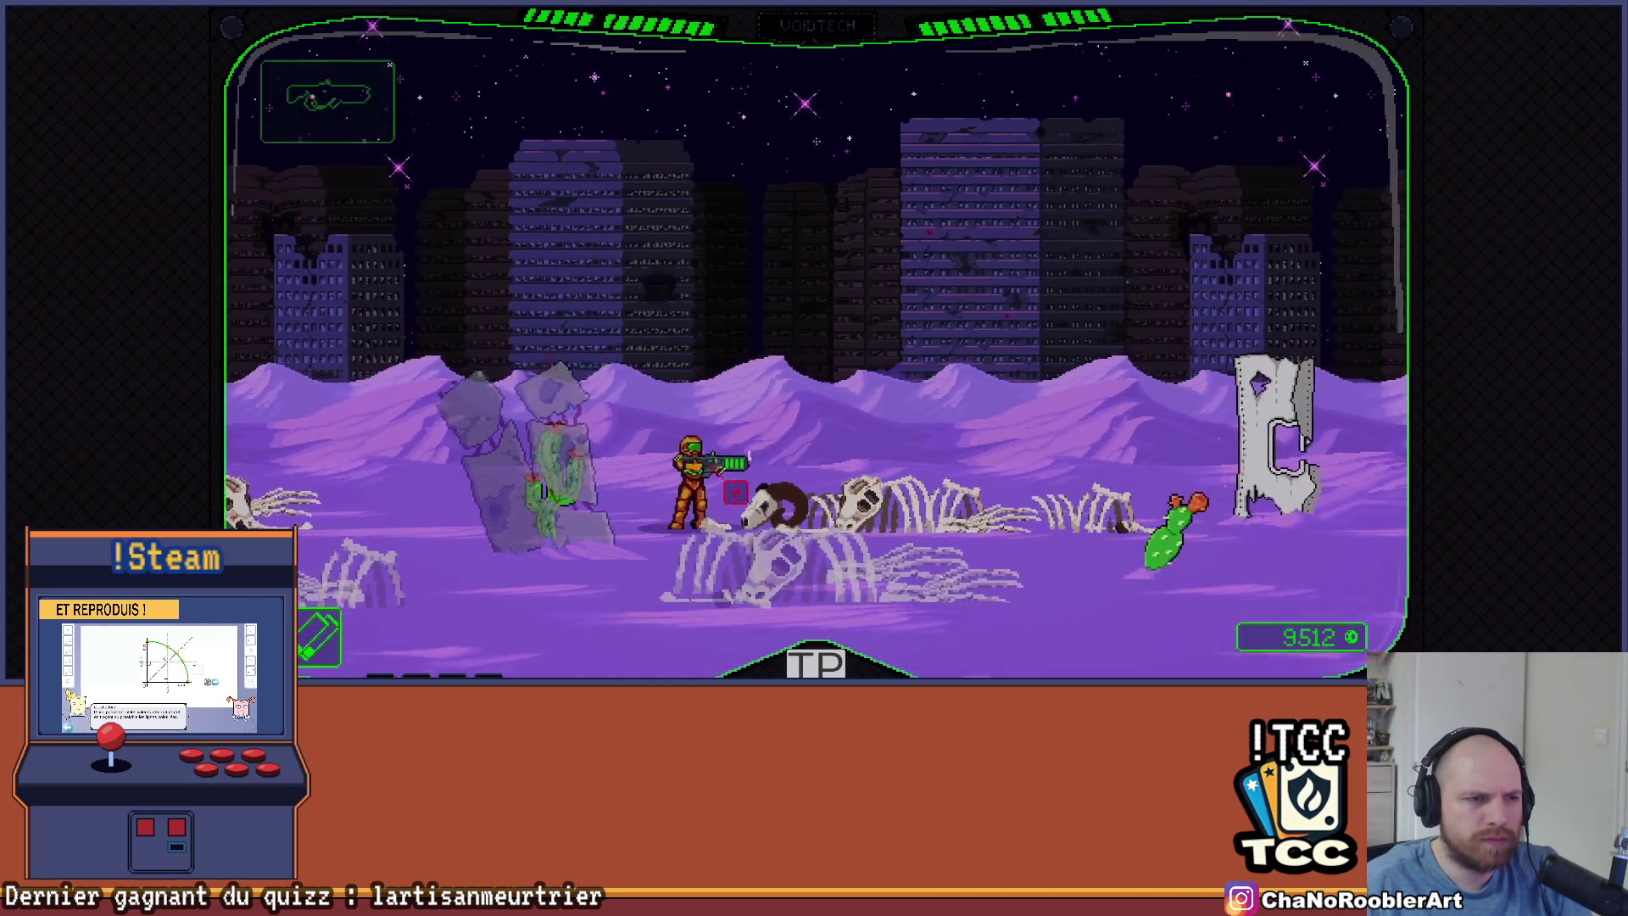
pyautogui.press('Right')
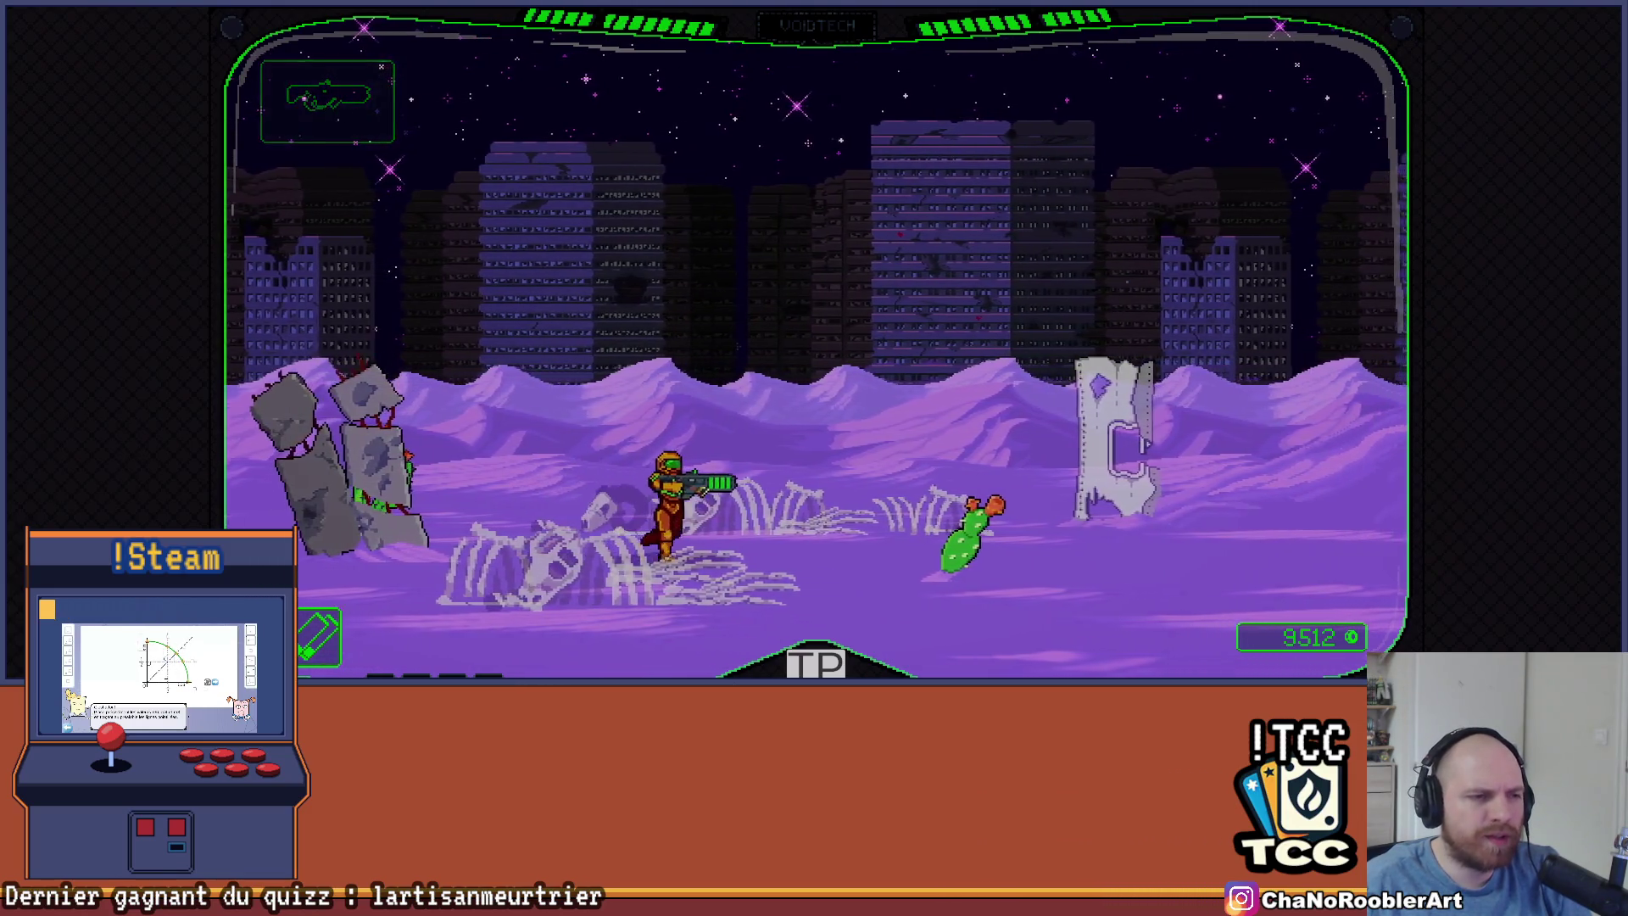
pyautogui.press('Right')
pyautogui.press('space')
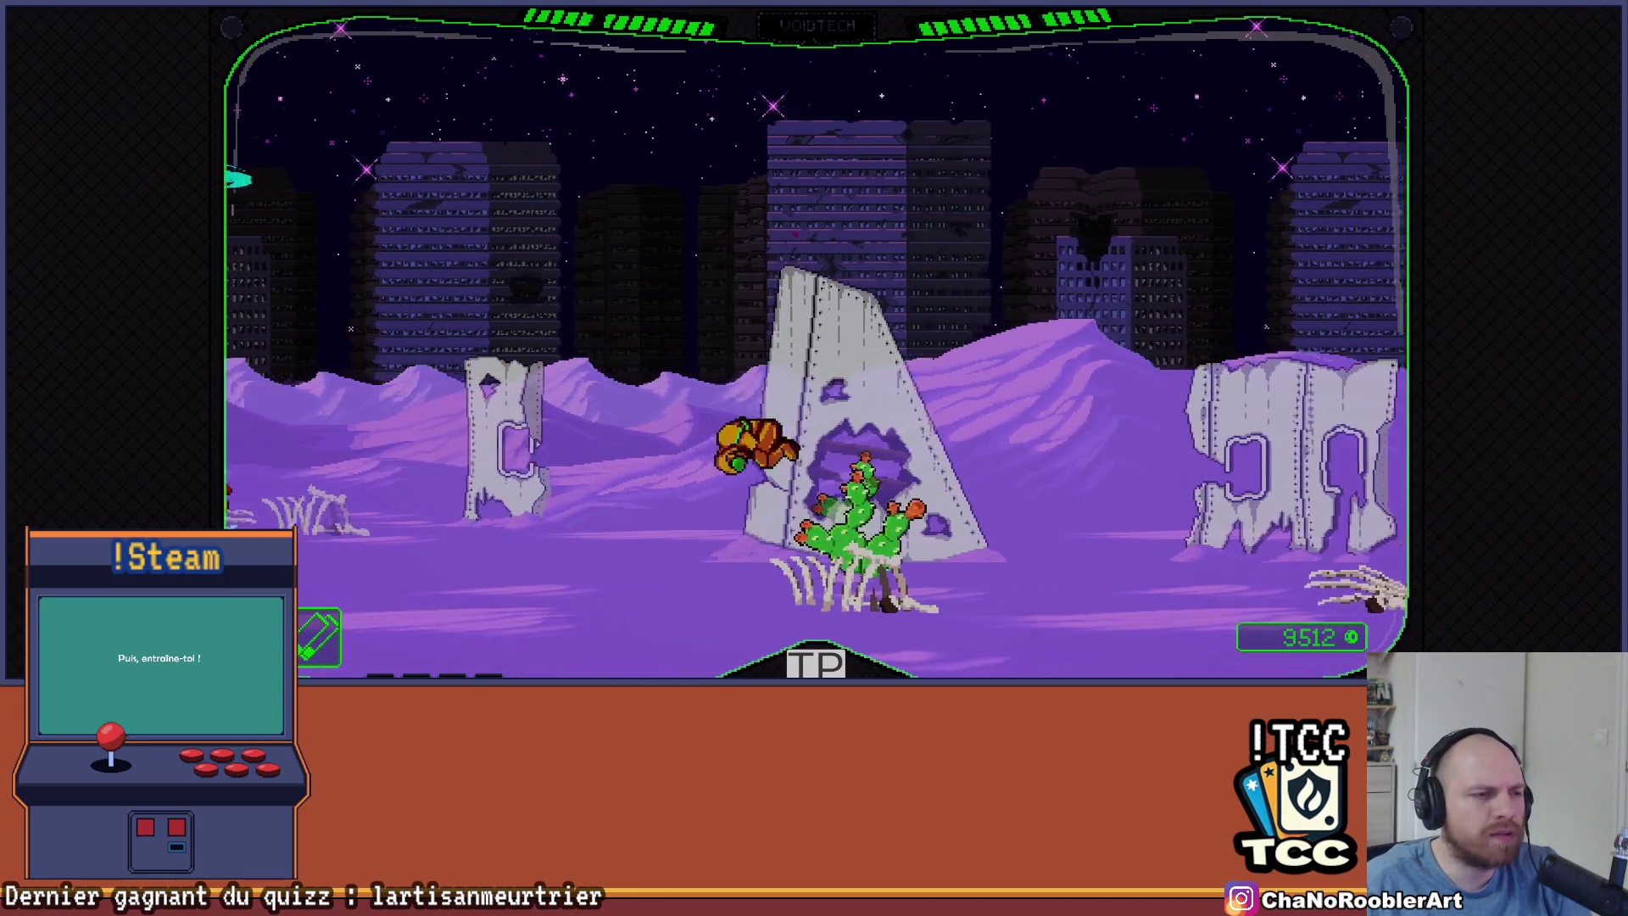
pyautogui.press('Left')
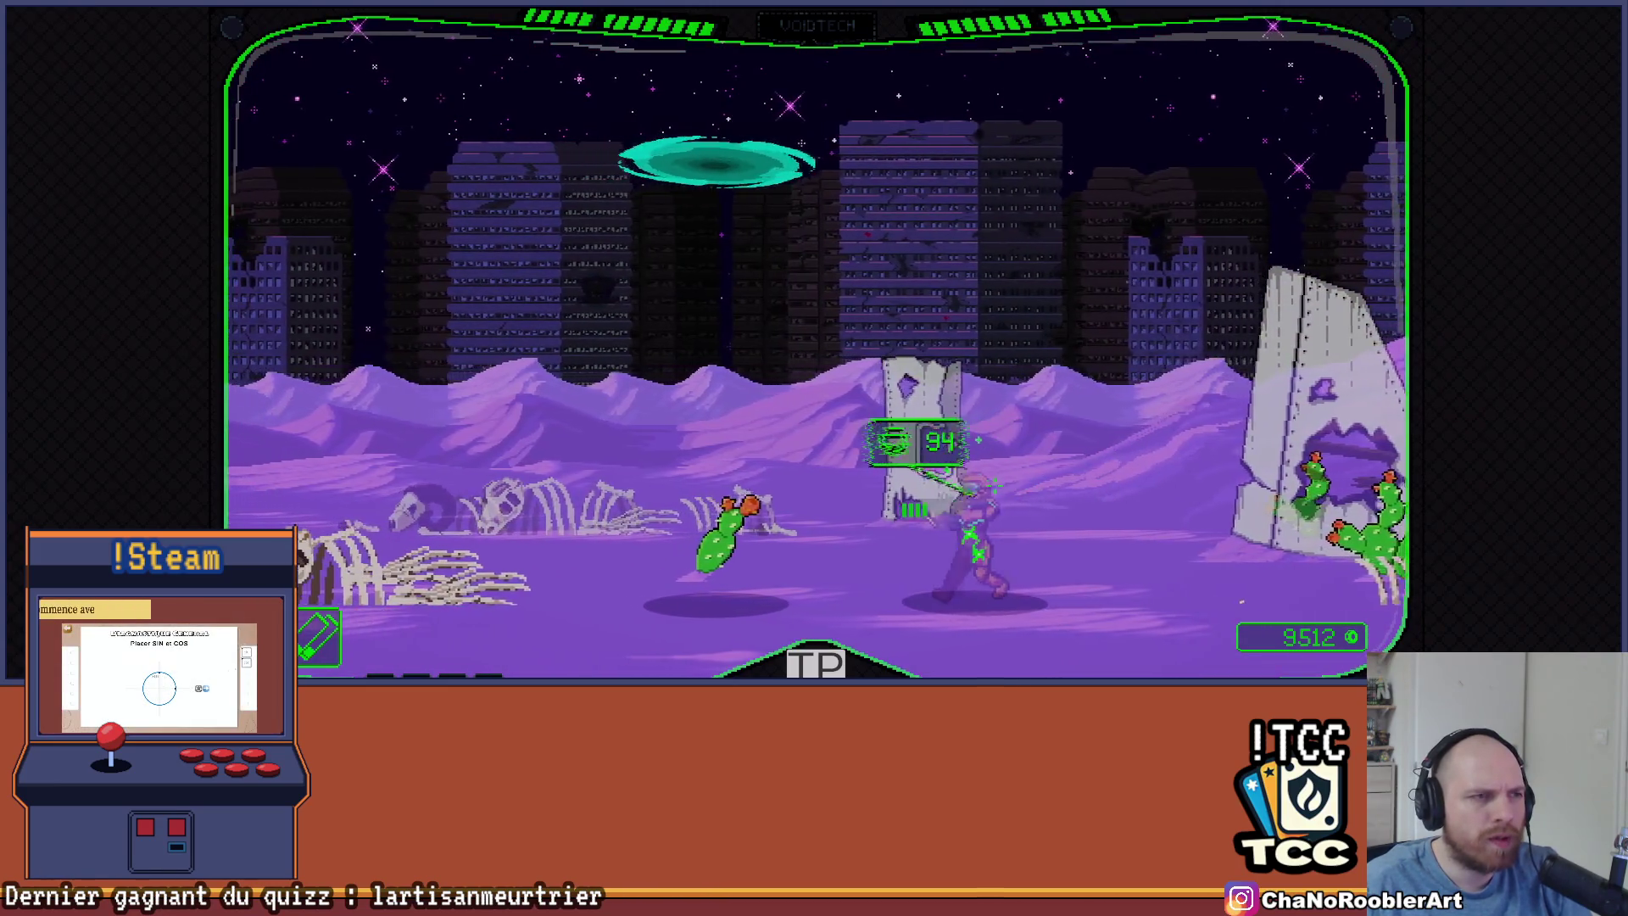
pyautogui.press('Right')
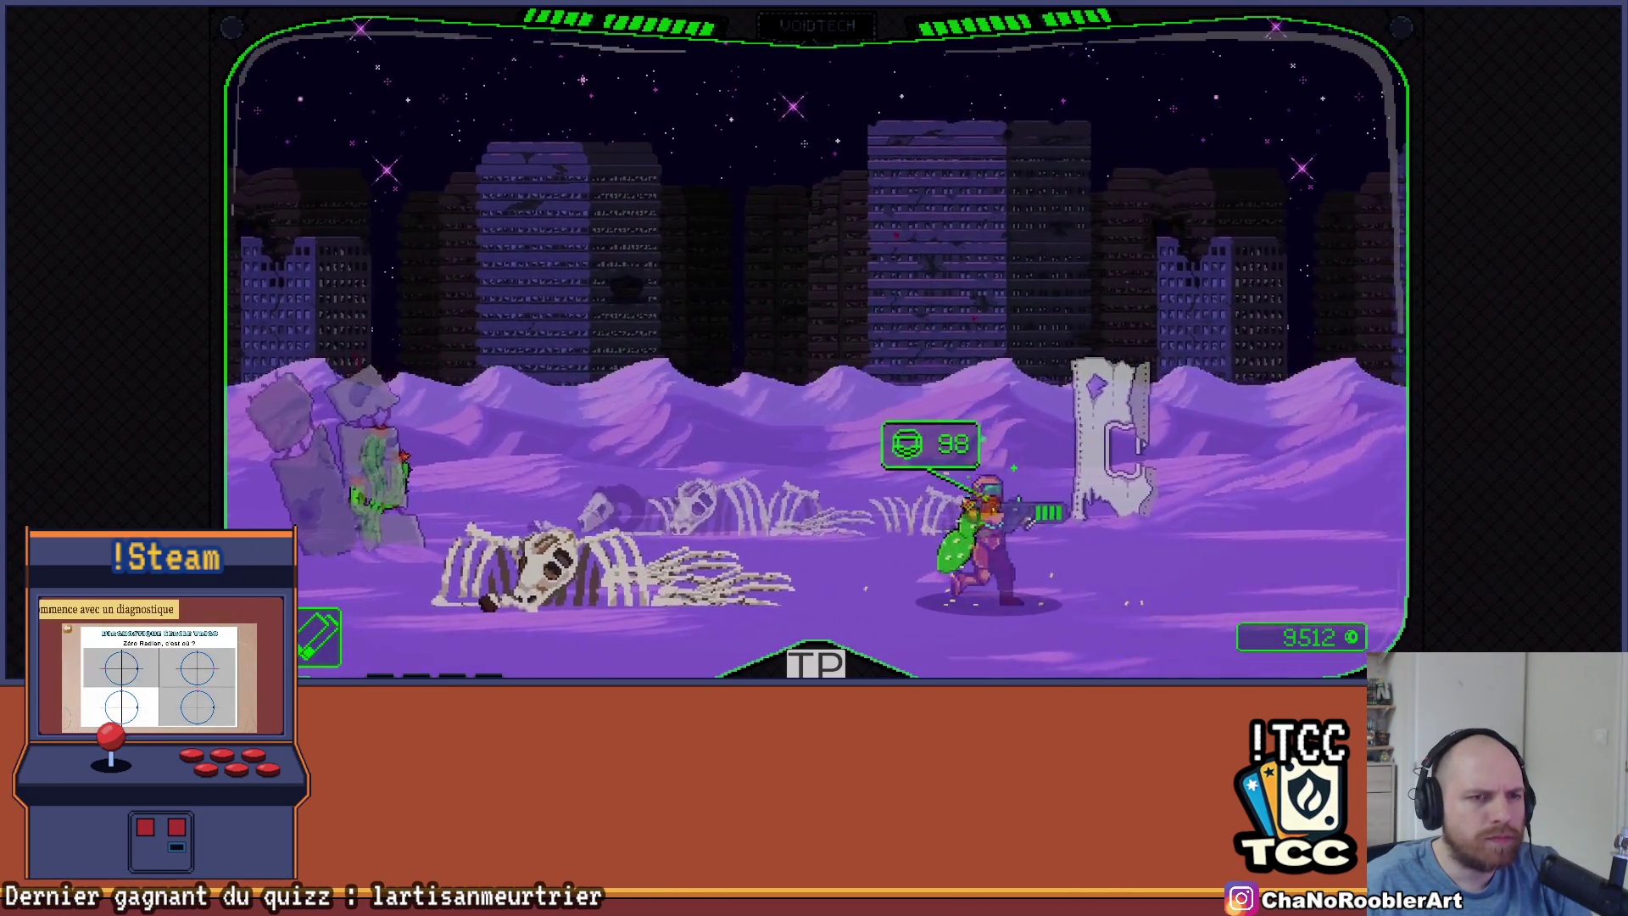
pyautogui.press('Right')
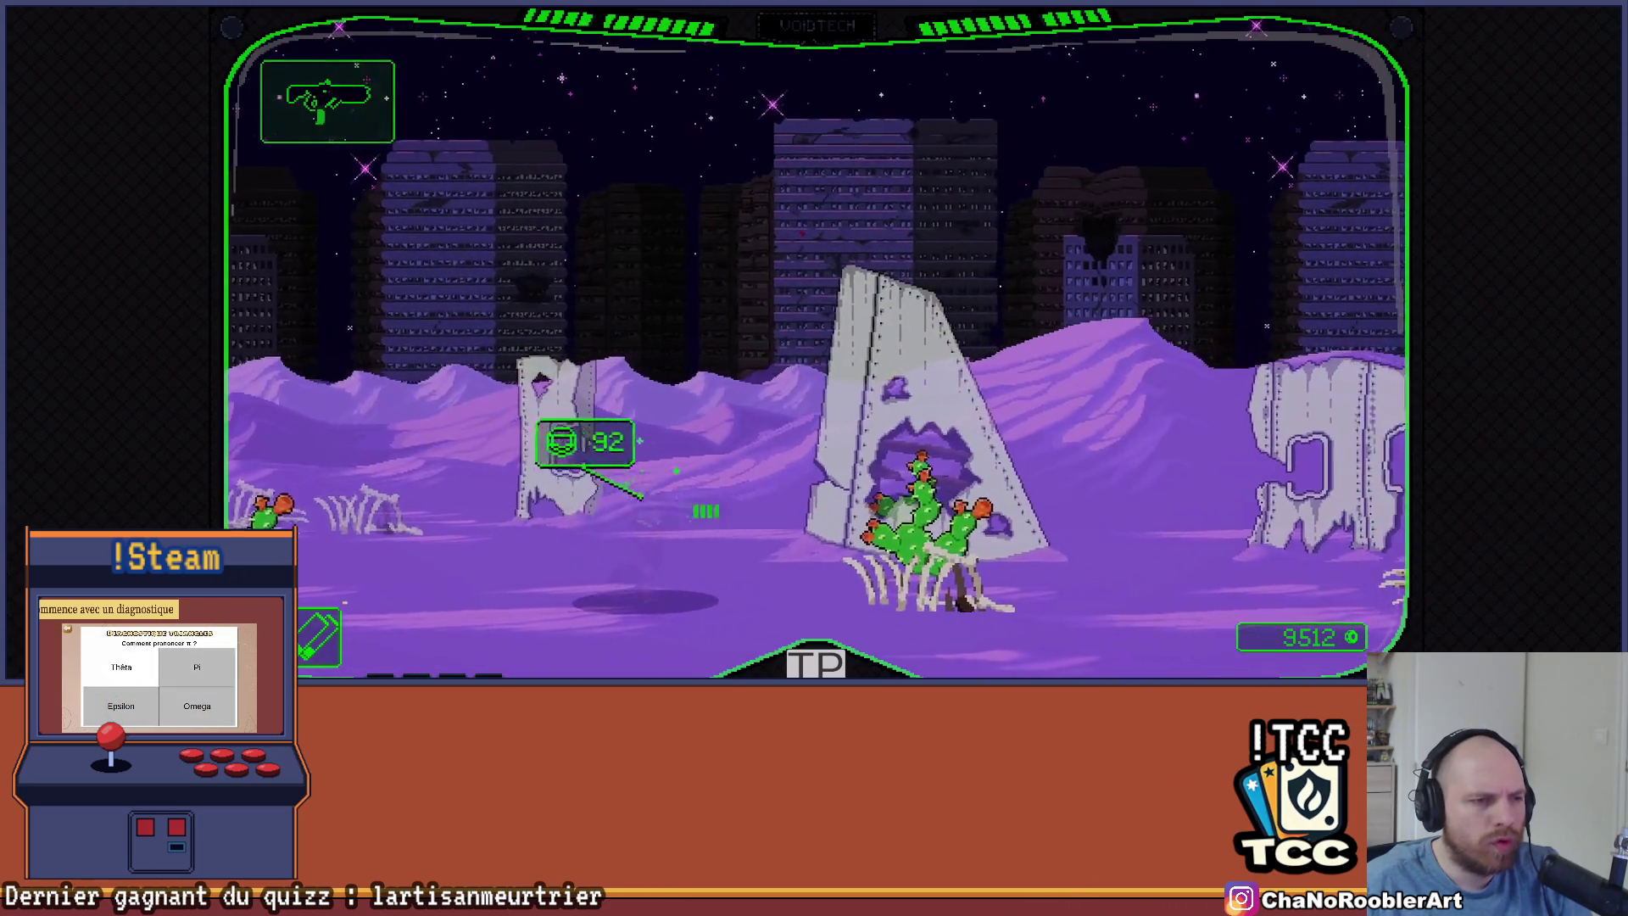
pyautogui.press('Right')
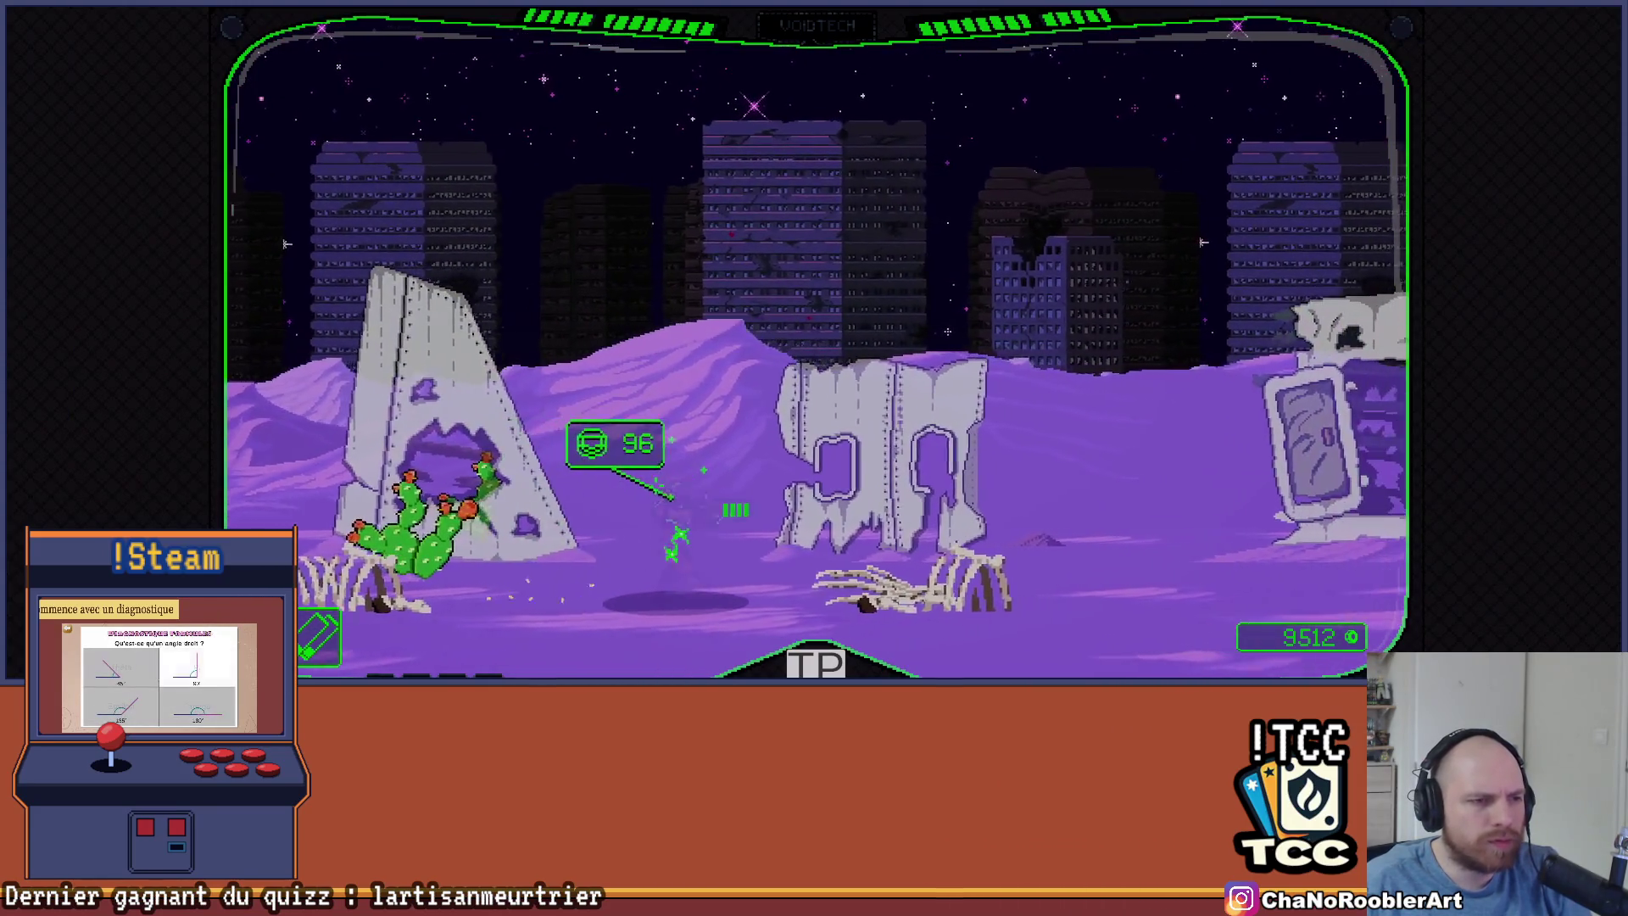
pyautogui.press('Right')
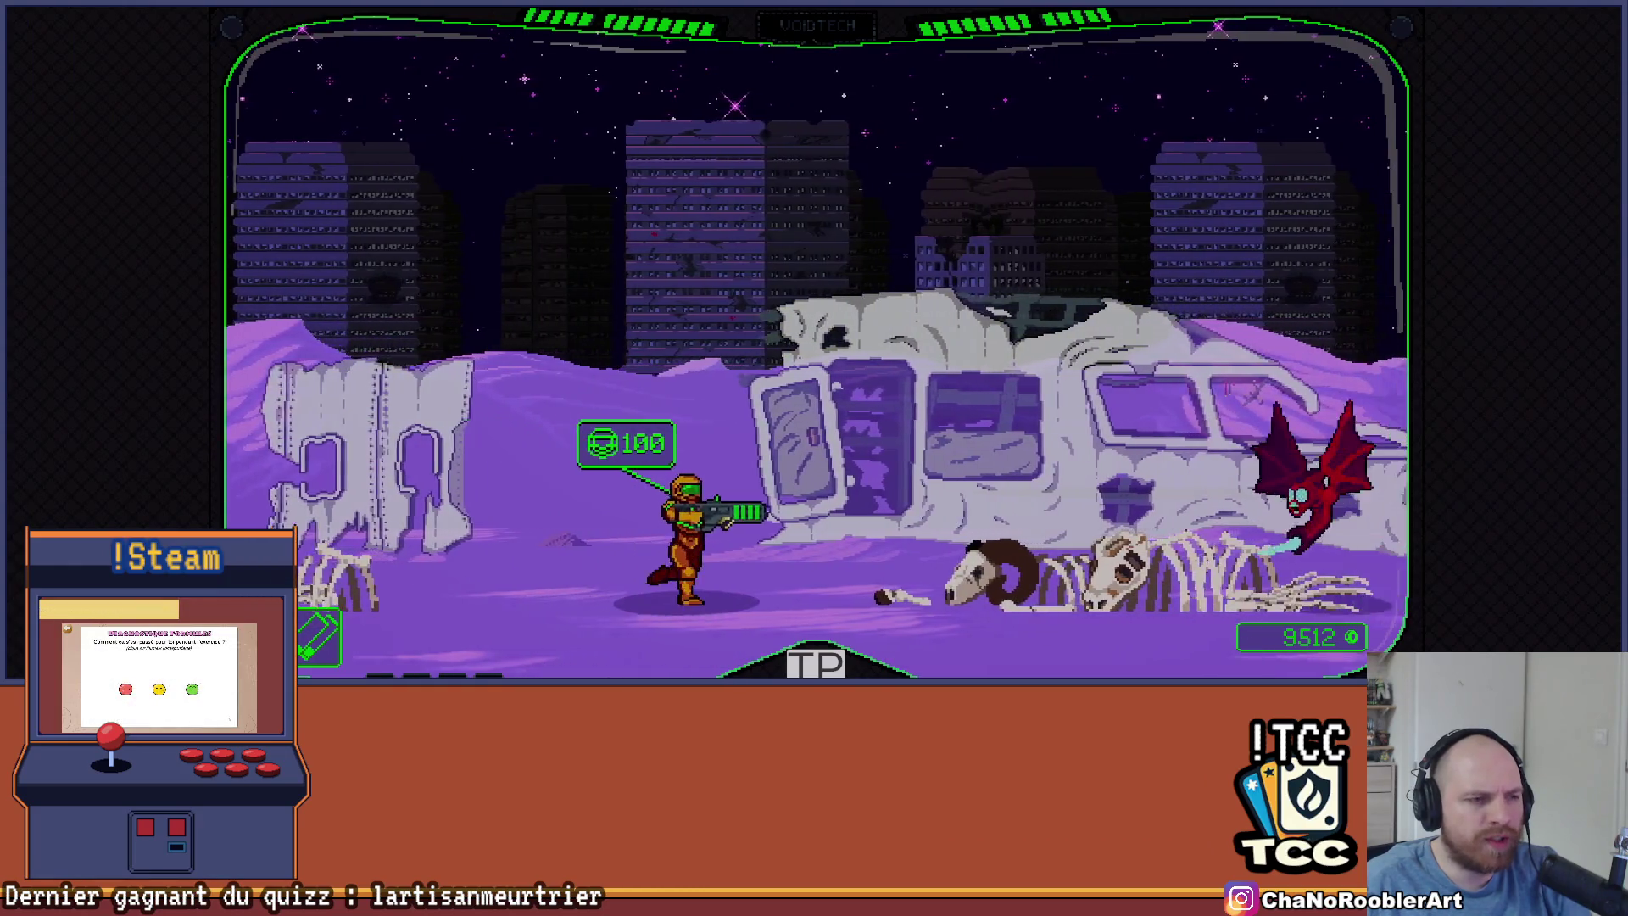
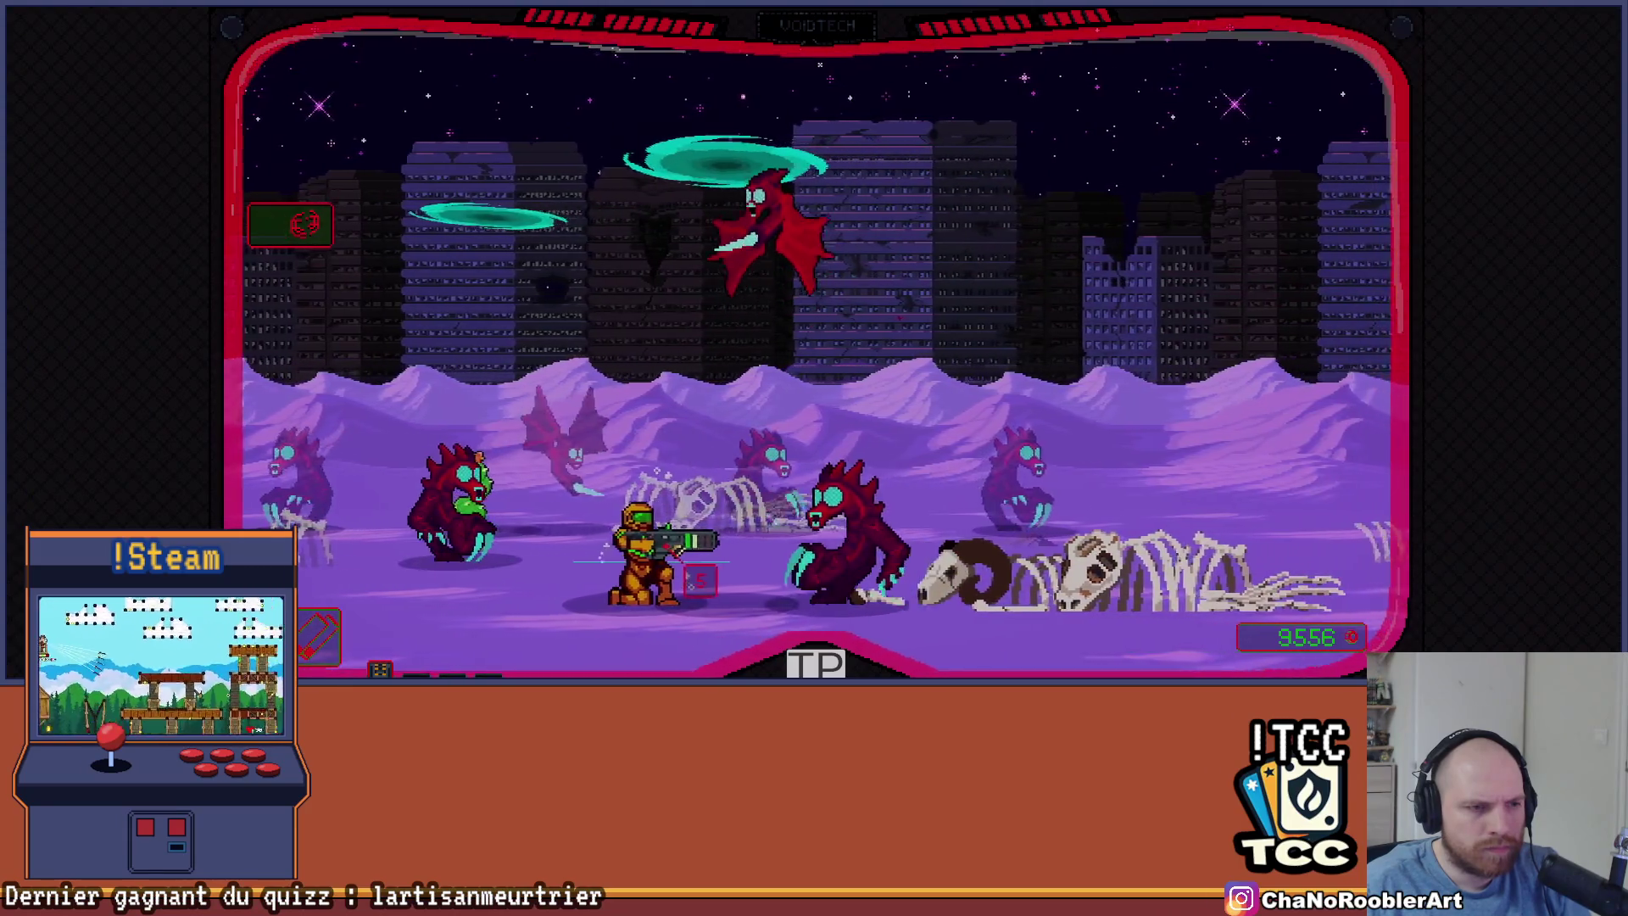
# Playtest the level by moving the soldier and fighting monsters, then stop Play mode
pyautogui.press('Left')
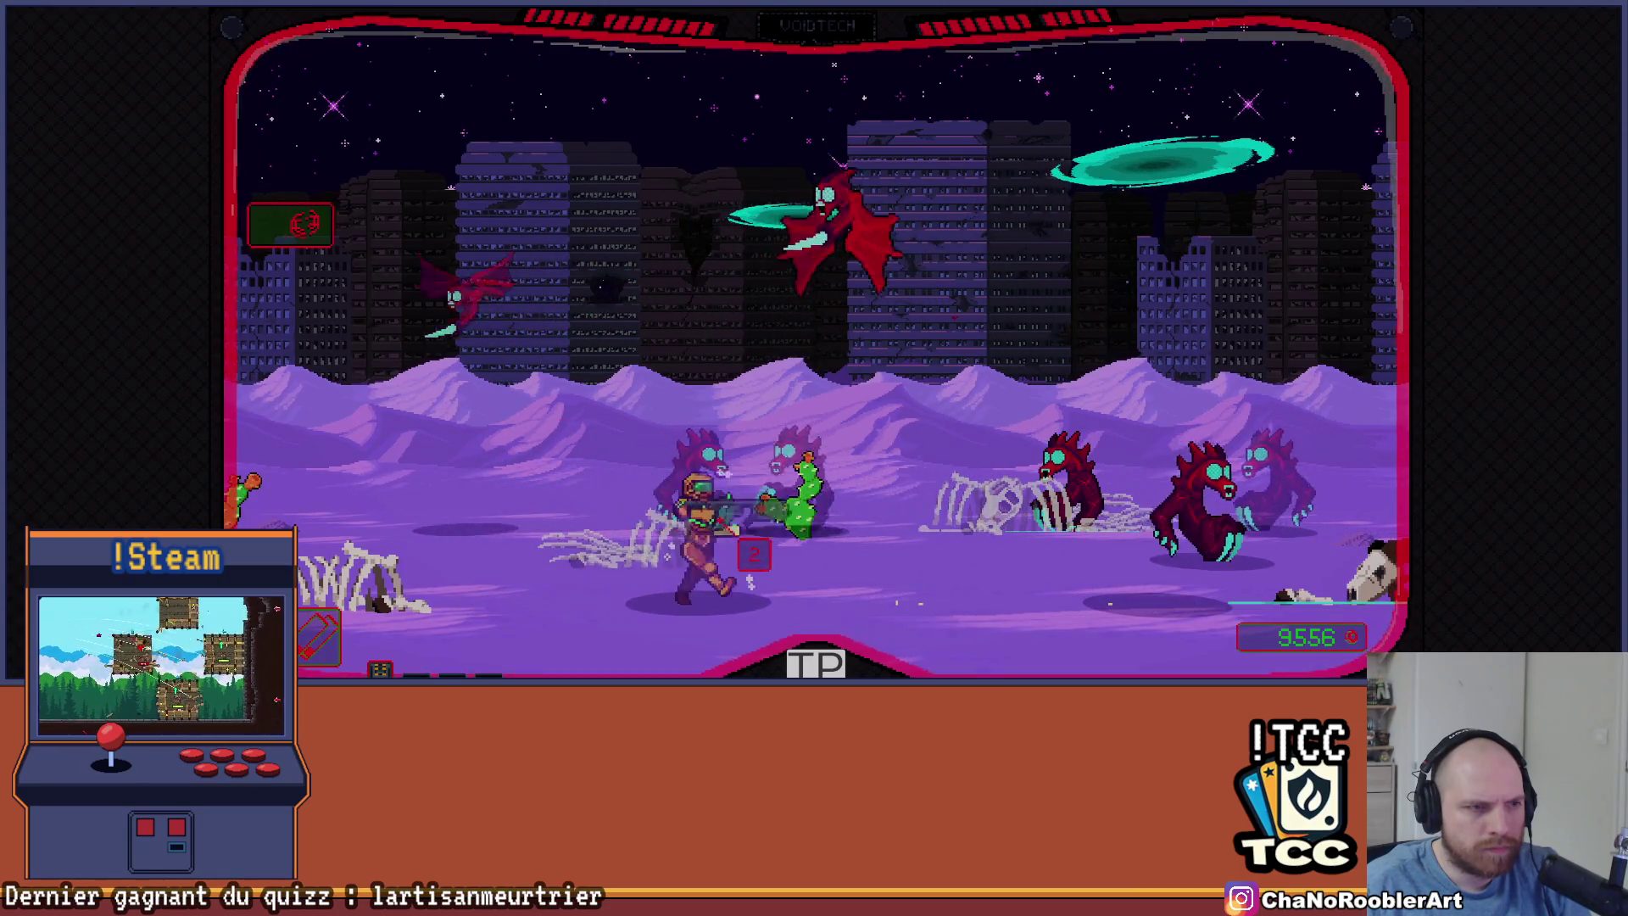
pyautogui.press('Right')
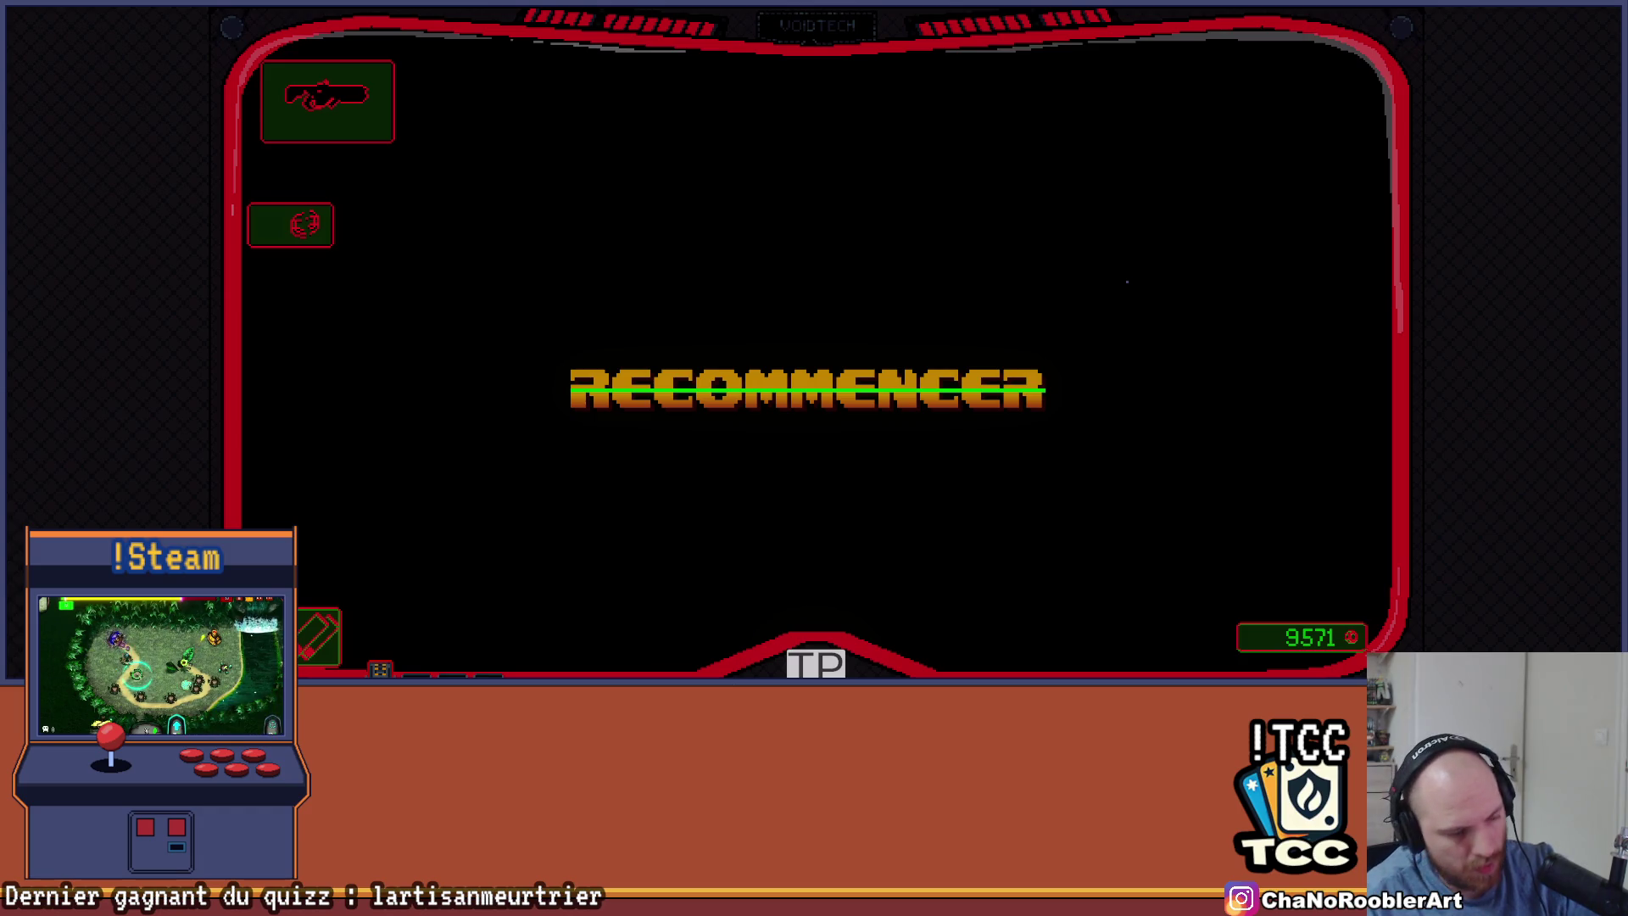
pyautogui.hotkey('ctrl', 'p')
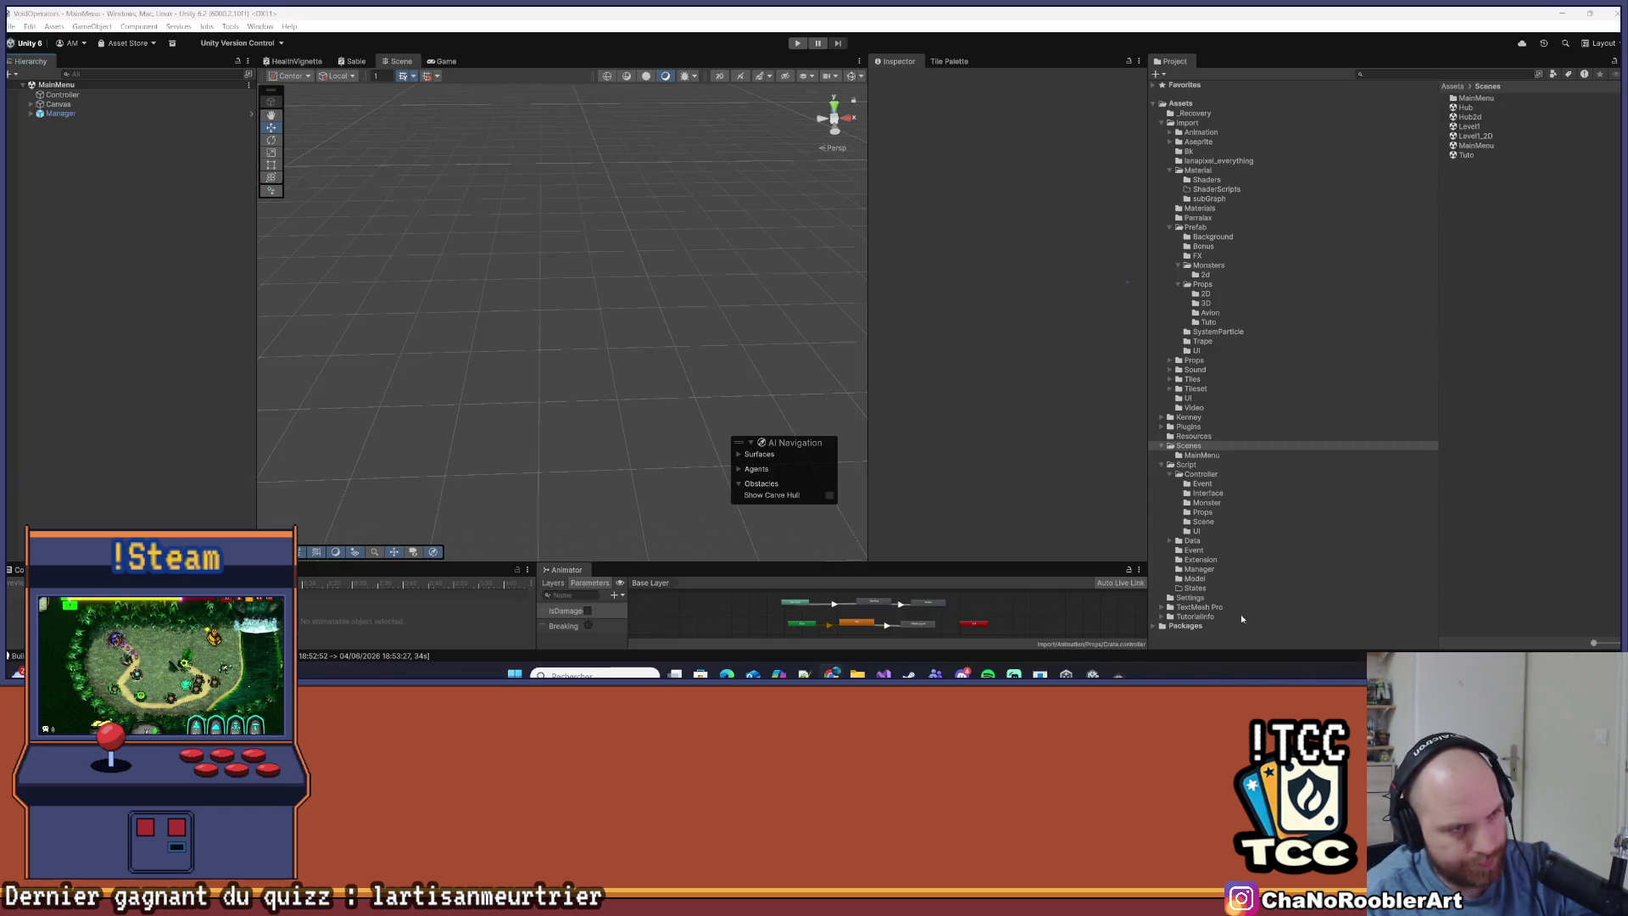
# Open PlayerController.cs in Visual Studio and scroll up to the Hit method
pyautogui.hotkey('alt', 'Tab')
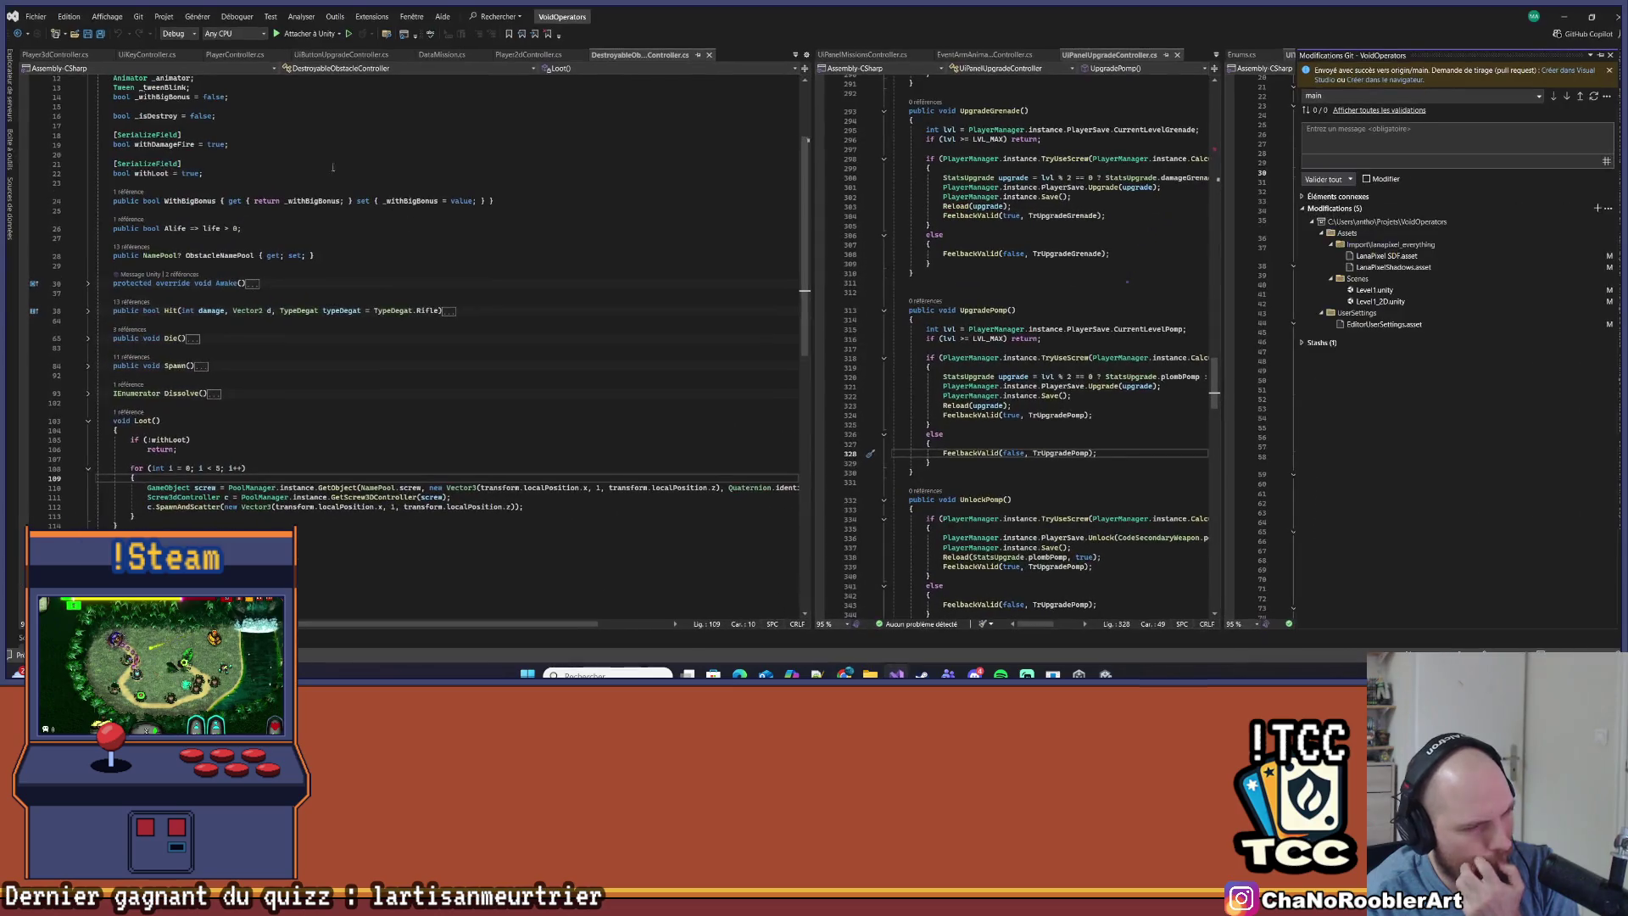
pyautogui.scroll(10, 407, 254)
pyautogui.click(255, 56)
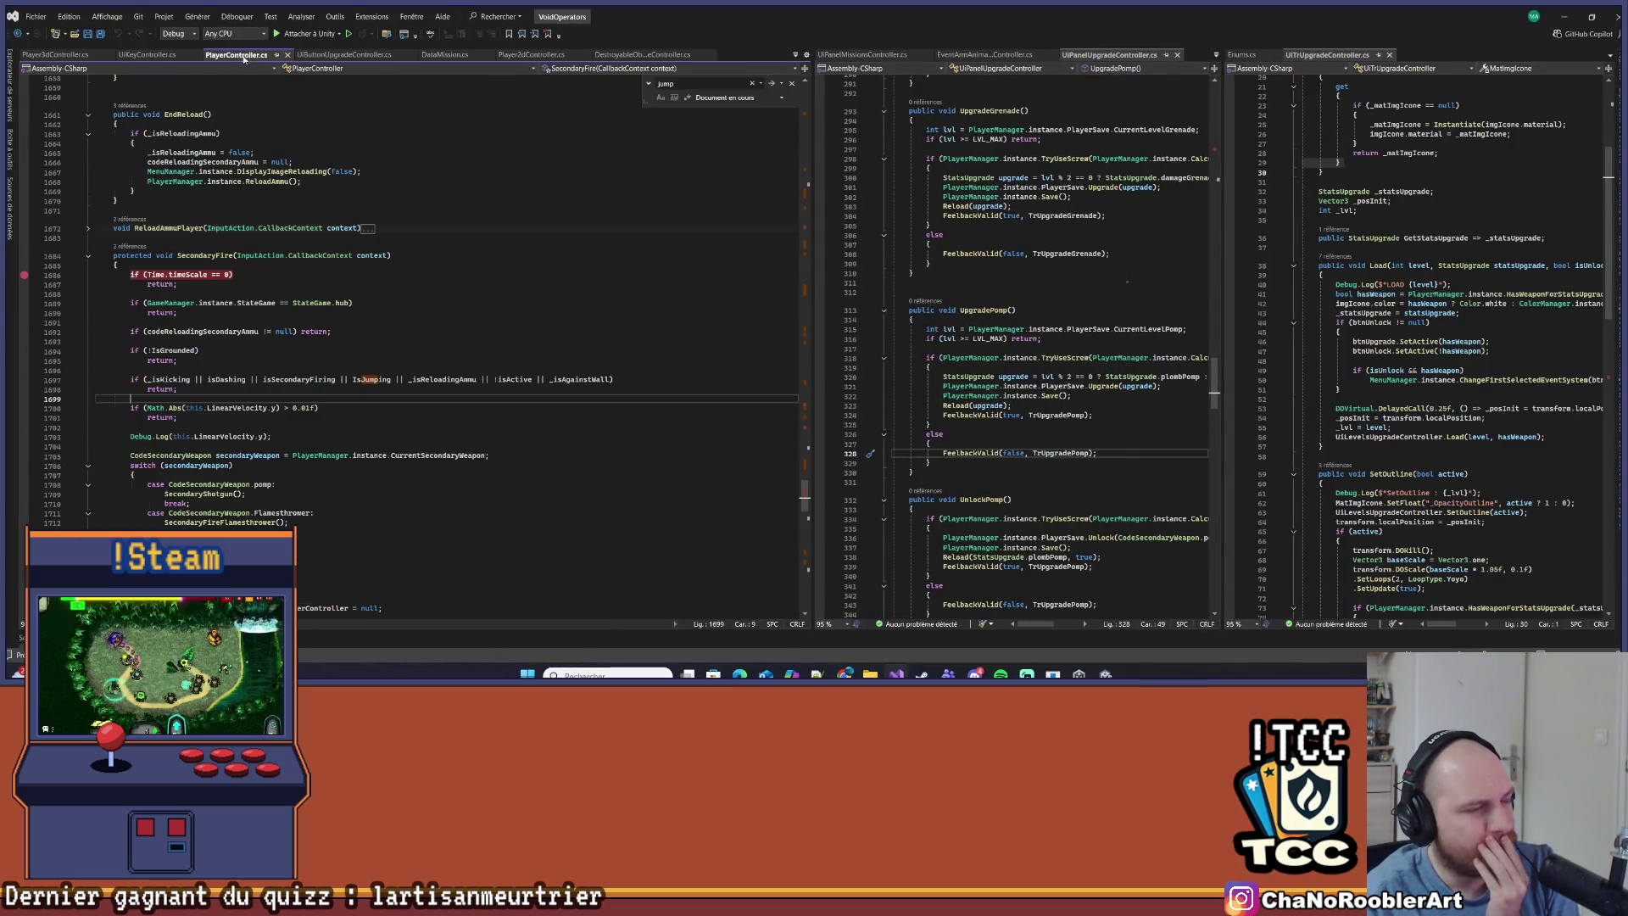
pyautogui.scroll(20, 119, 239)
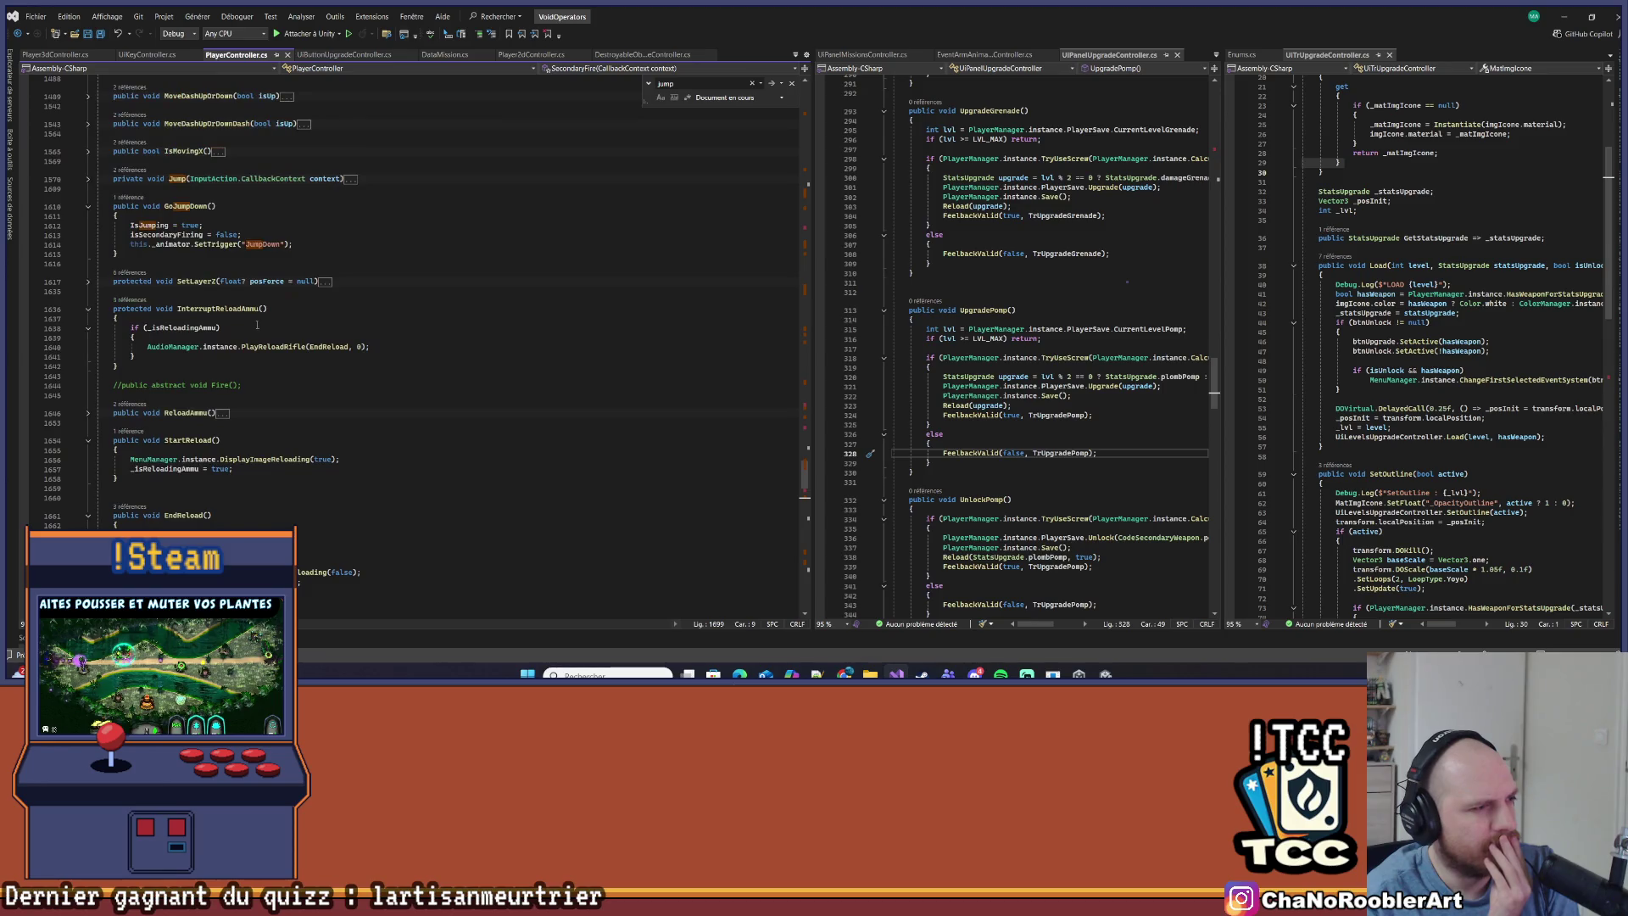
pyautogui.scroll(15, 200, 347)
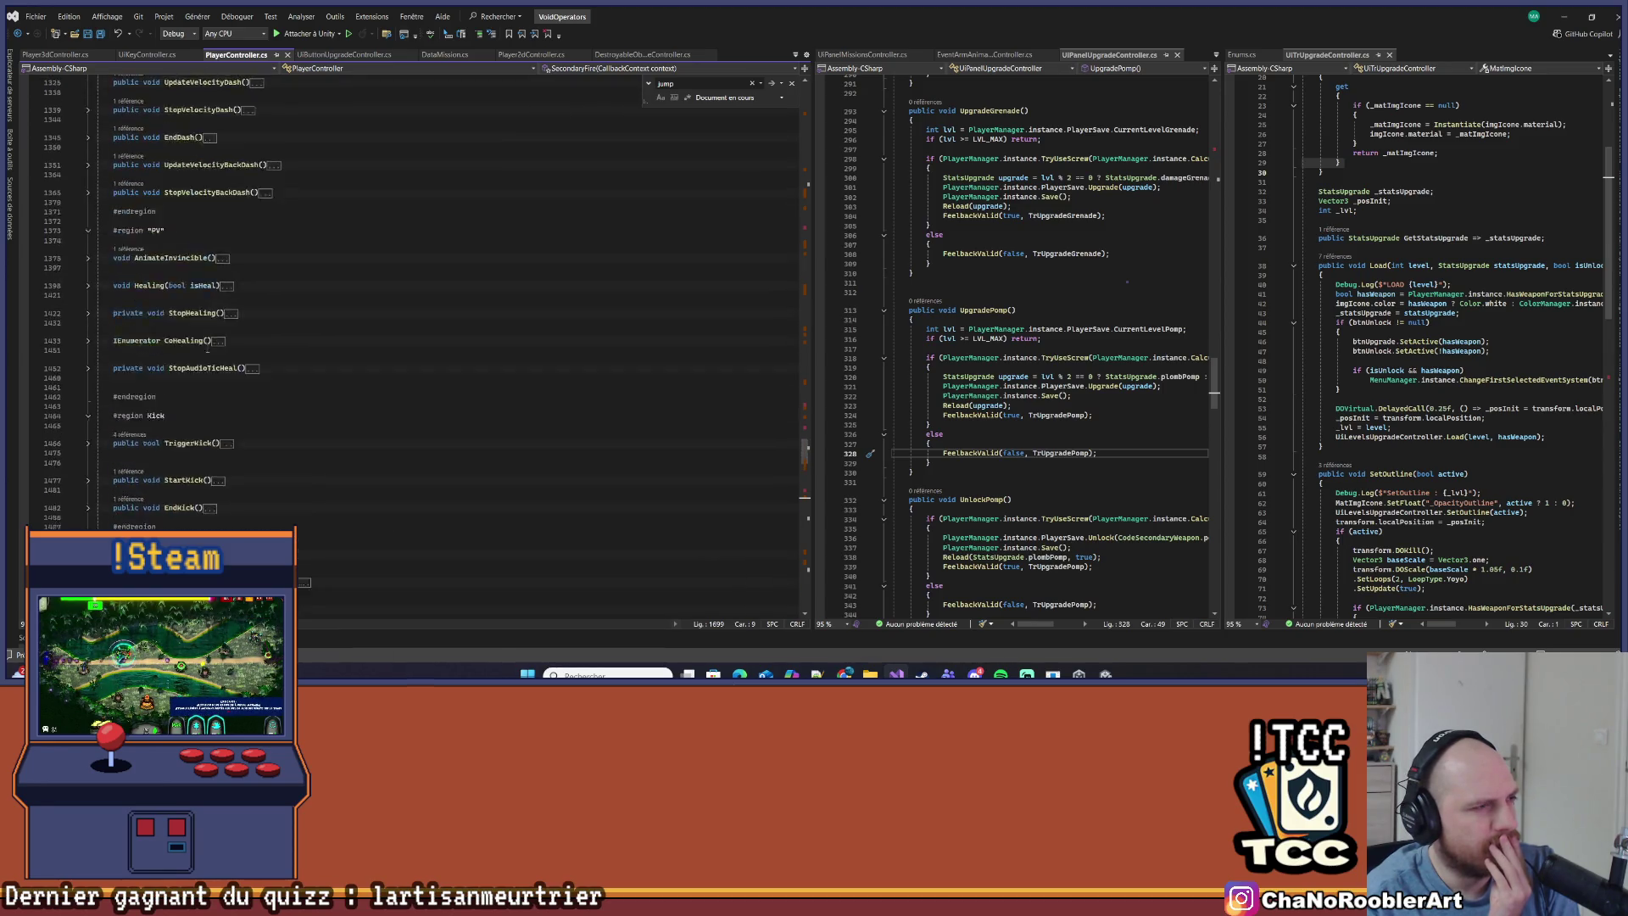
pyautogui.scroll(20, 200, 348)
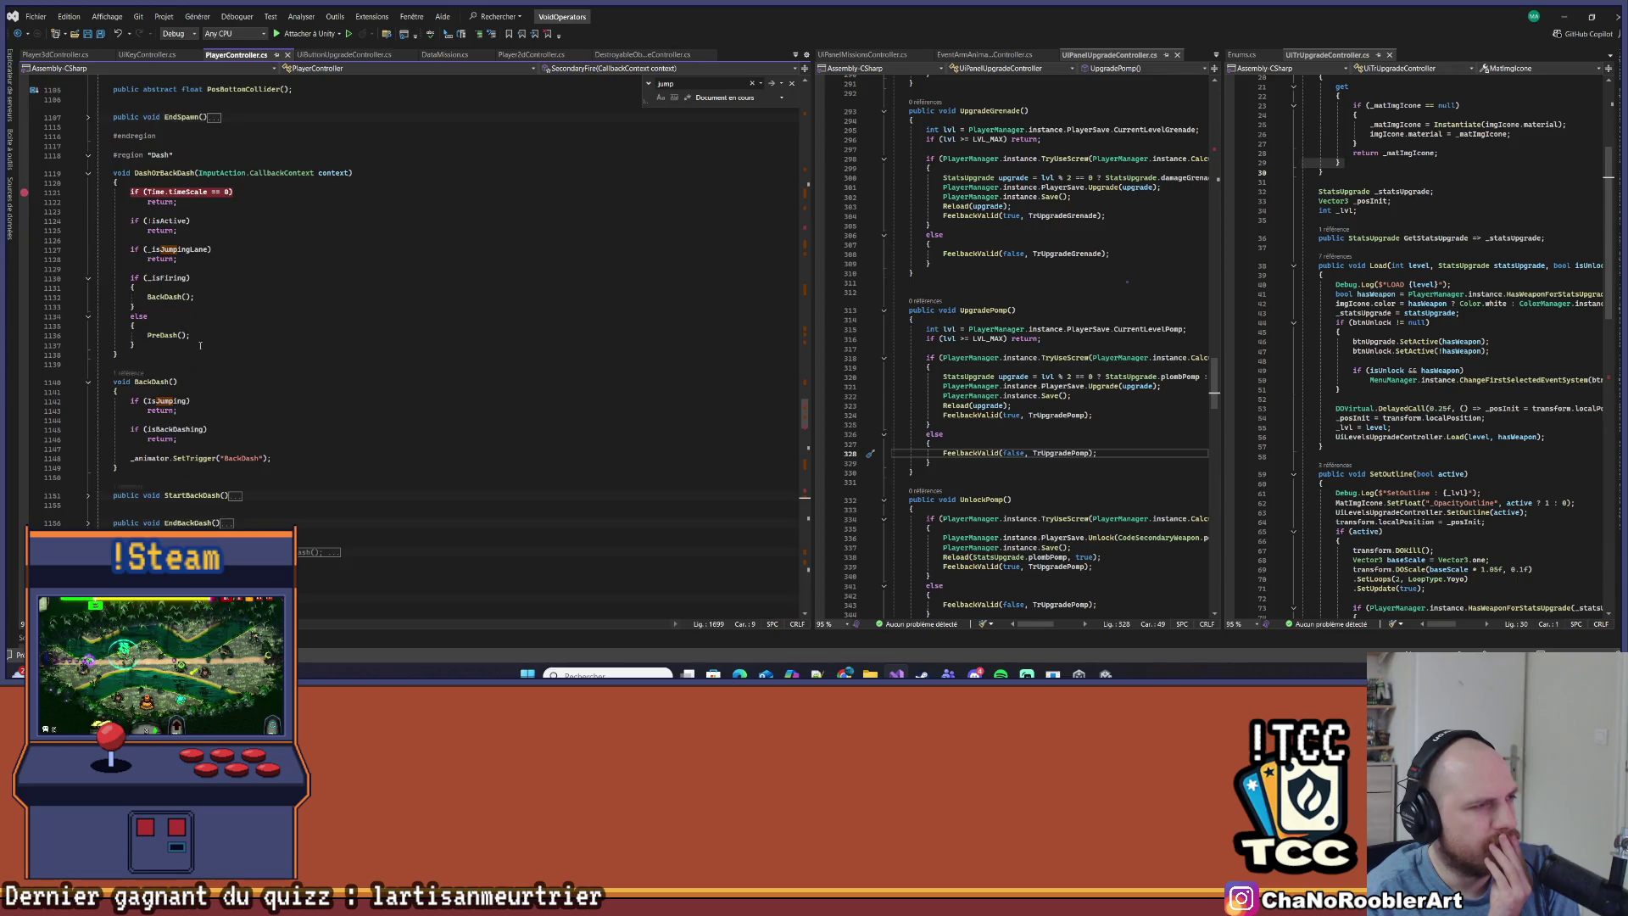
pyautogui.scroll(10, 222, 304)
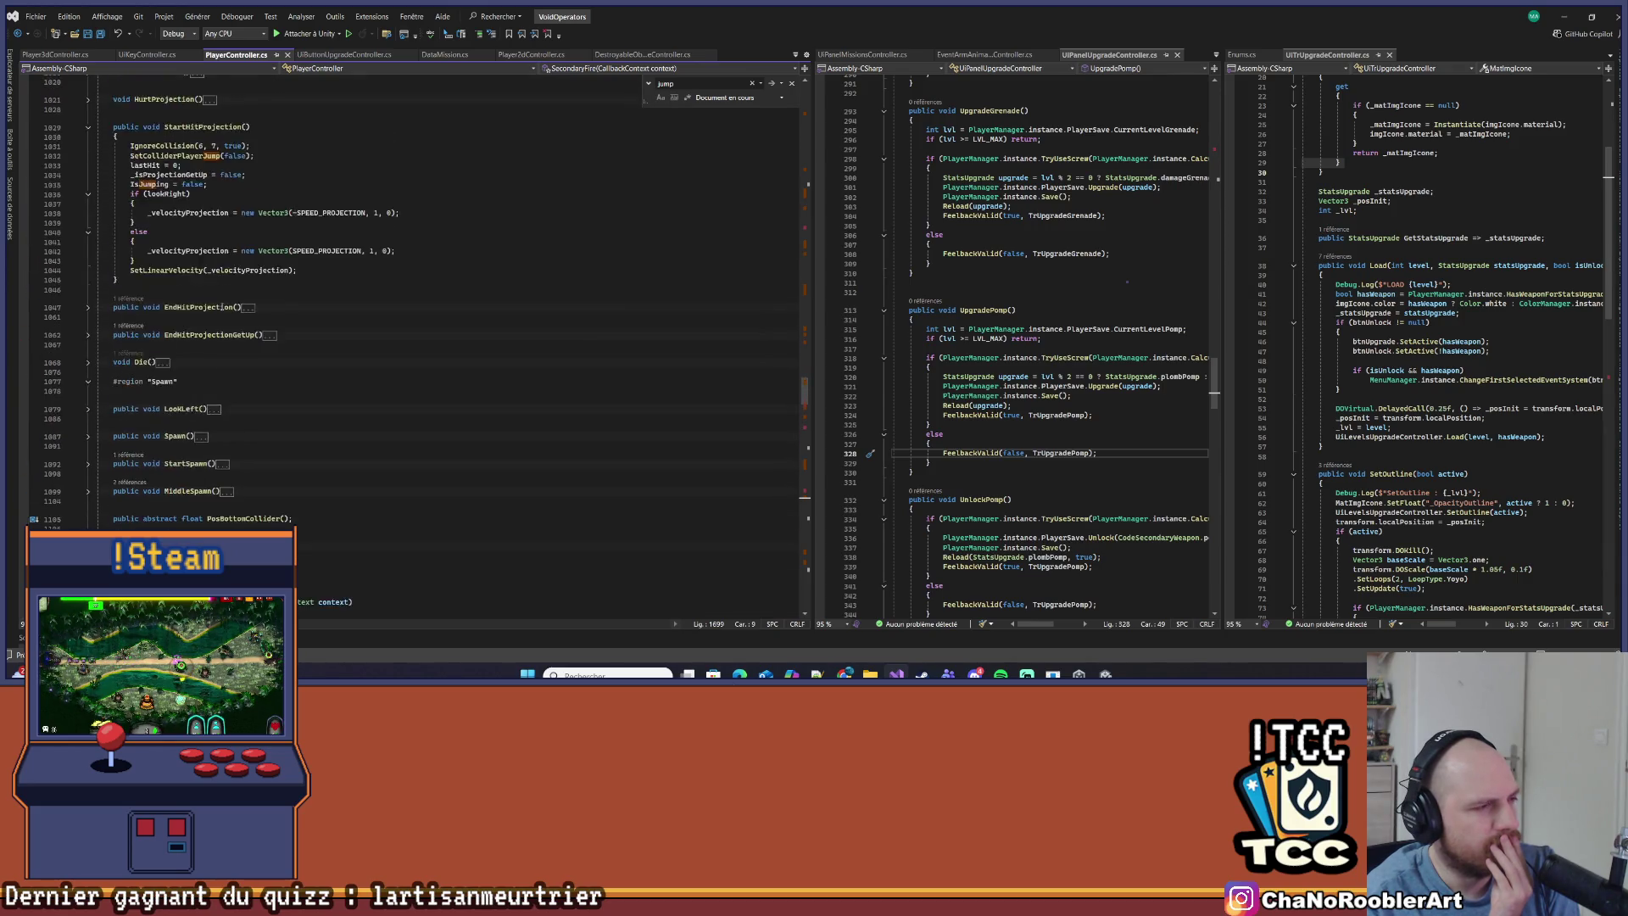
pyautogui.scroll(4, 240, 270)
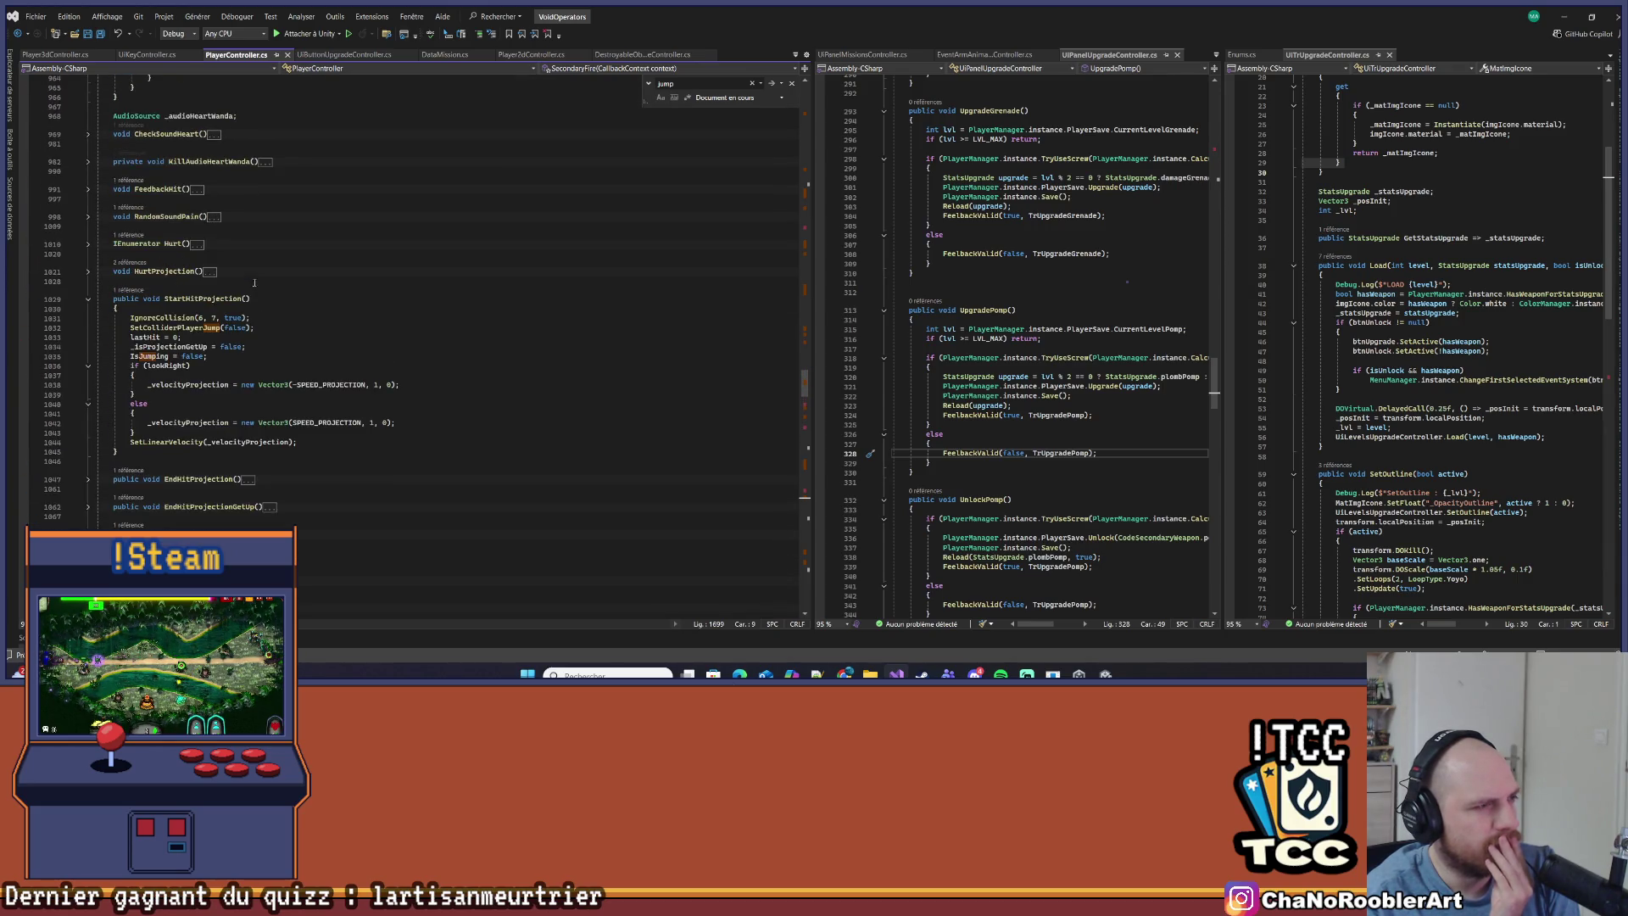
pyautogui.scroll(3, 291, 305)
pyautogui.scroll(6, 306, 304)
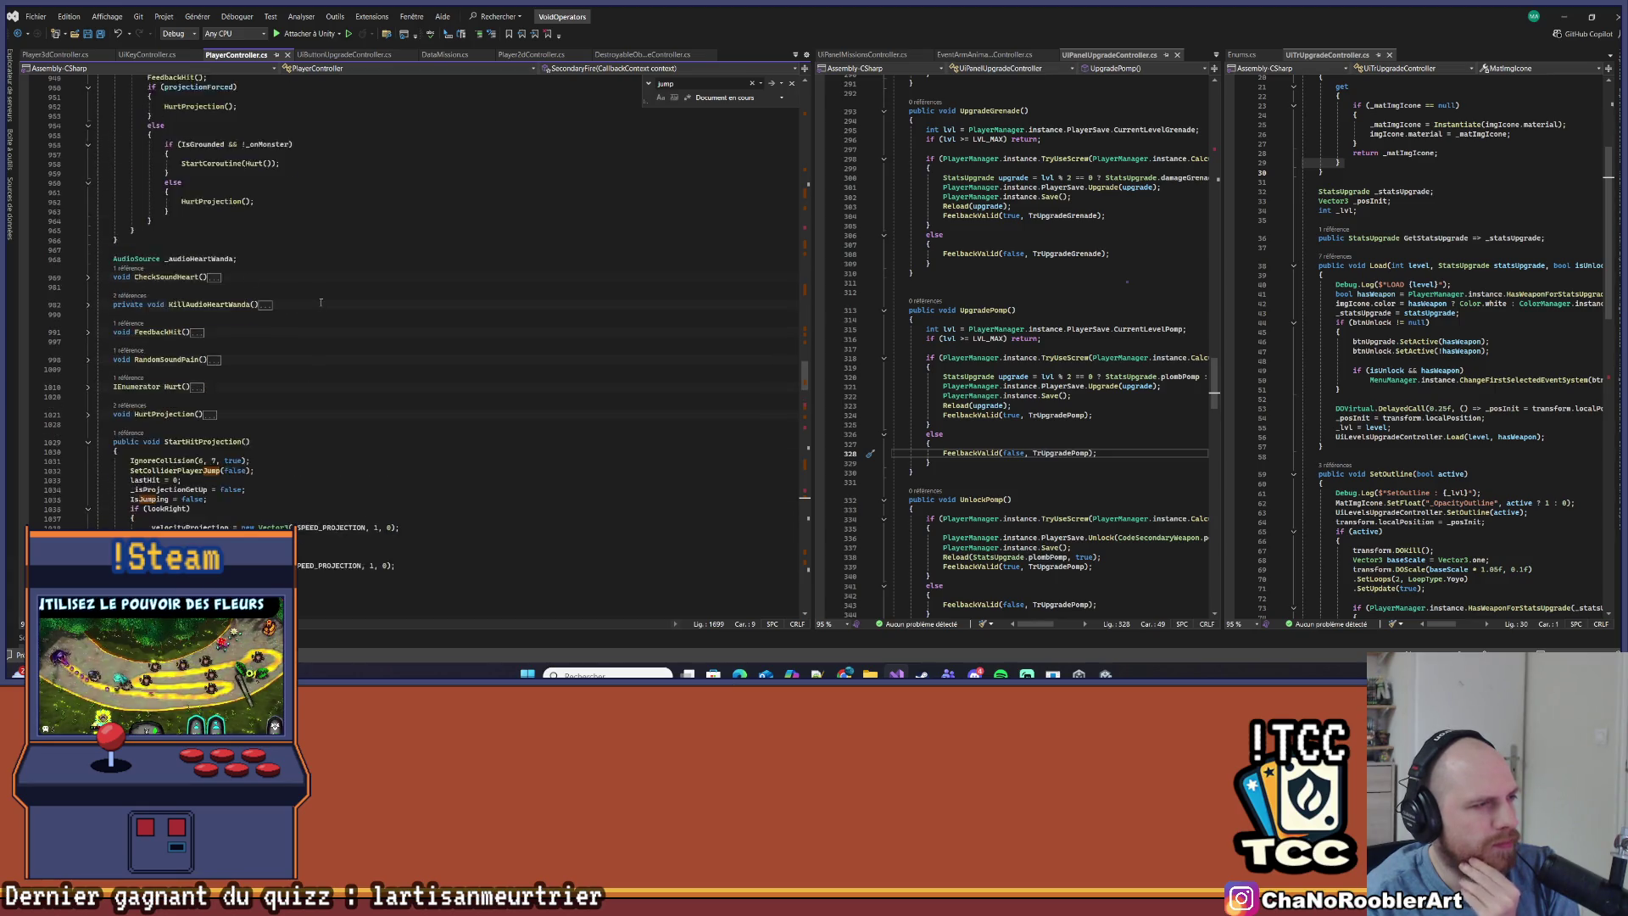
pyautogui.scroll(4, 322, 302)
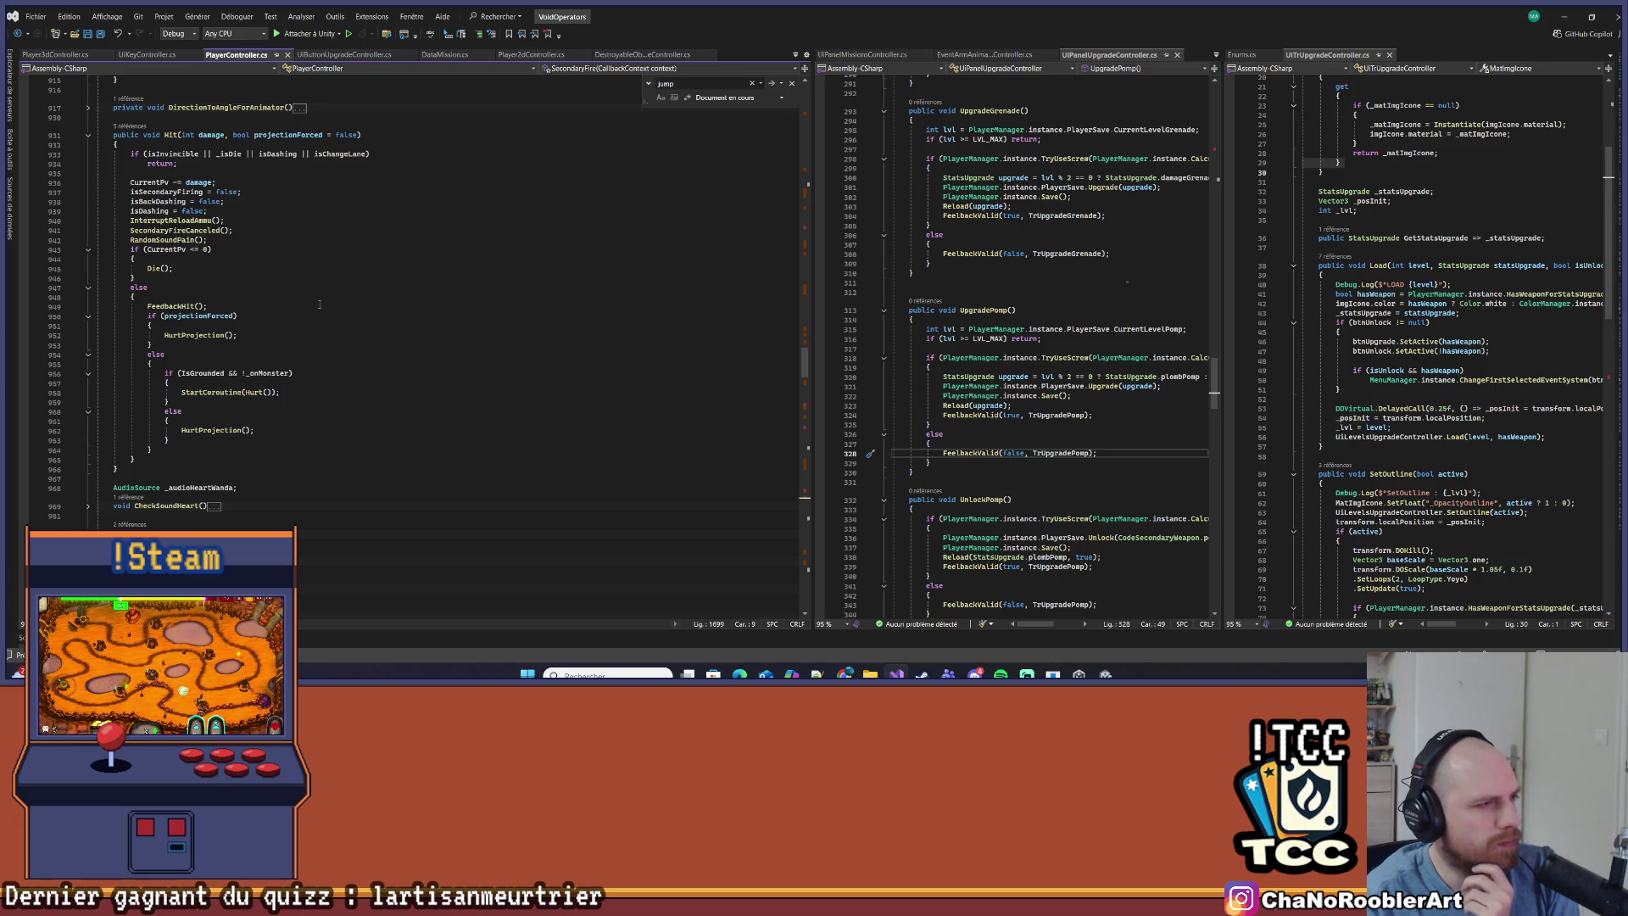
# Go to InterruptReloadAmmu's definition from the Hit call, then navigate back
pyautogui.click(186, 220)
pyautogui.rightClick(205, 223)
pyautogui.click(272, 320)
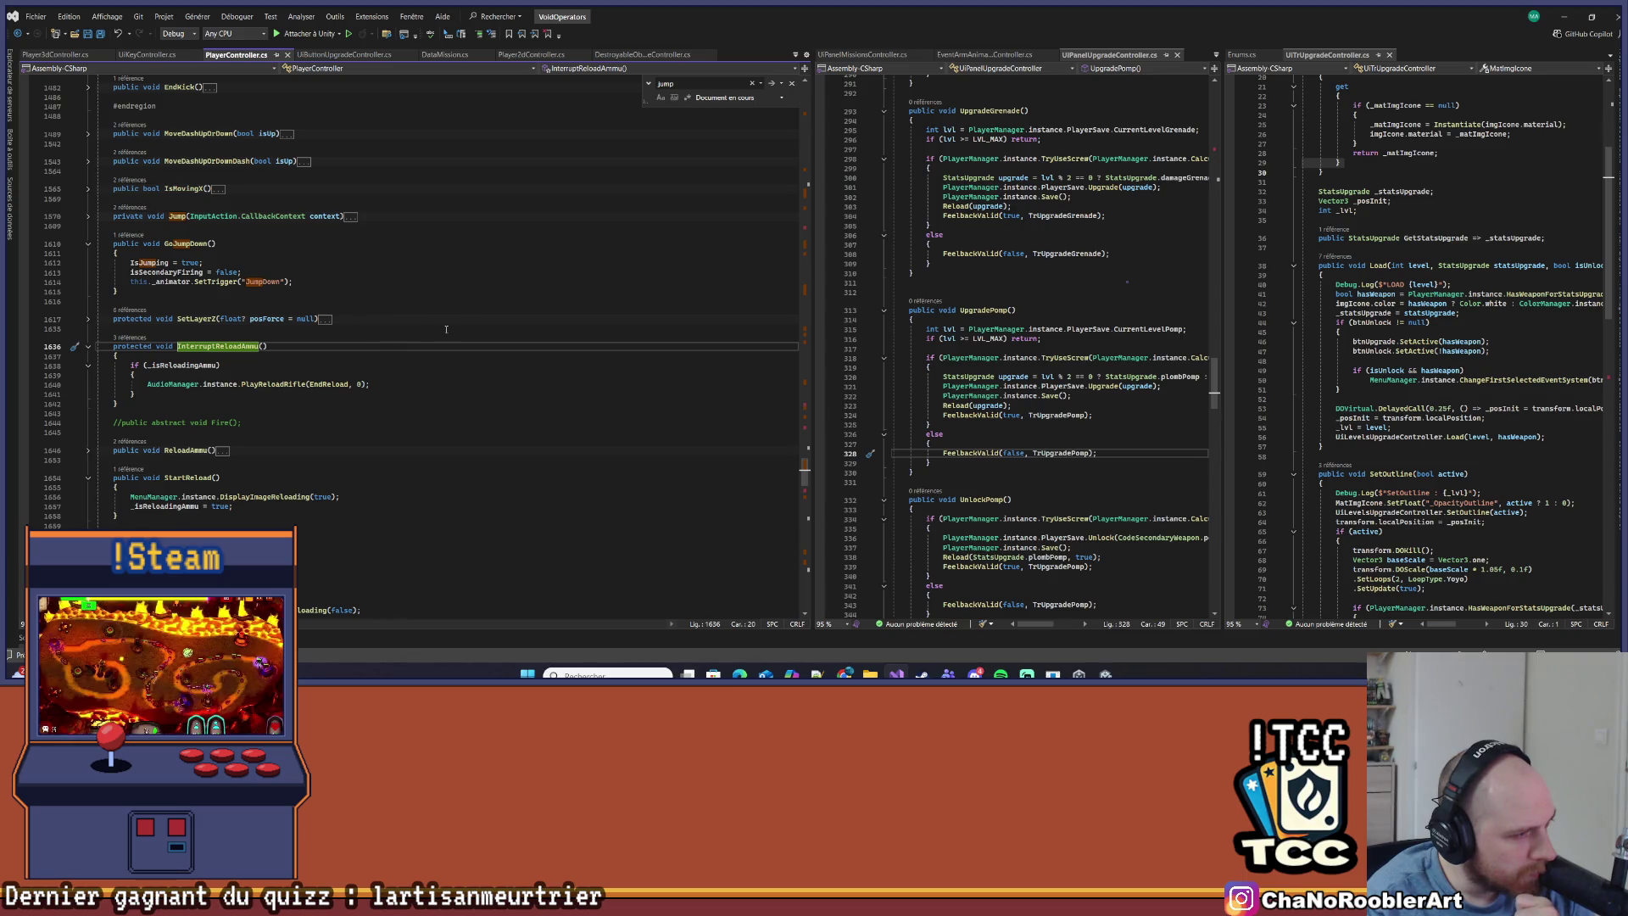
pyautogui.hotkey('ctrl', '-')
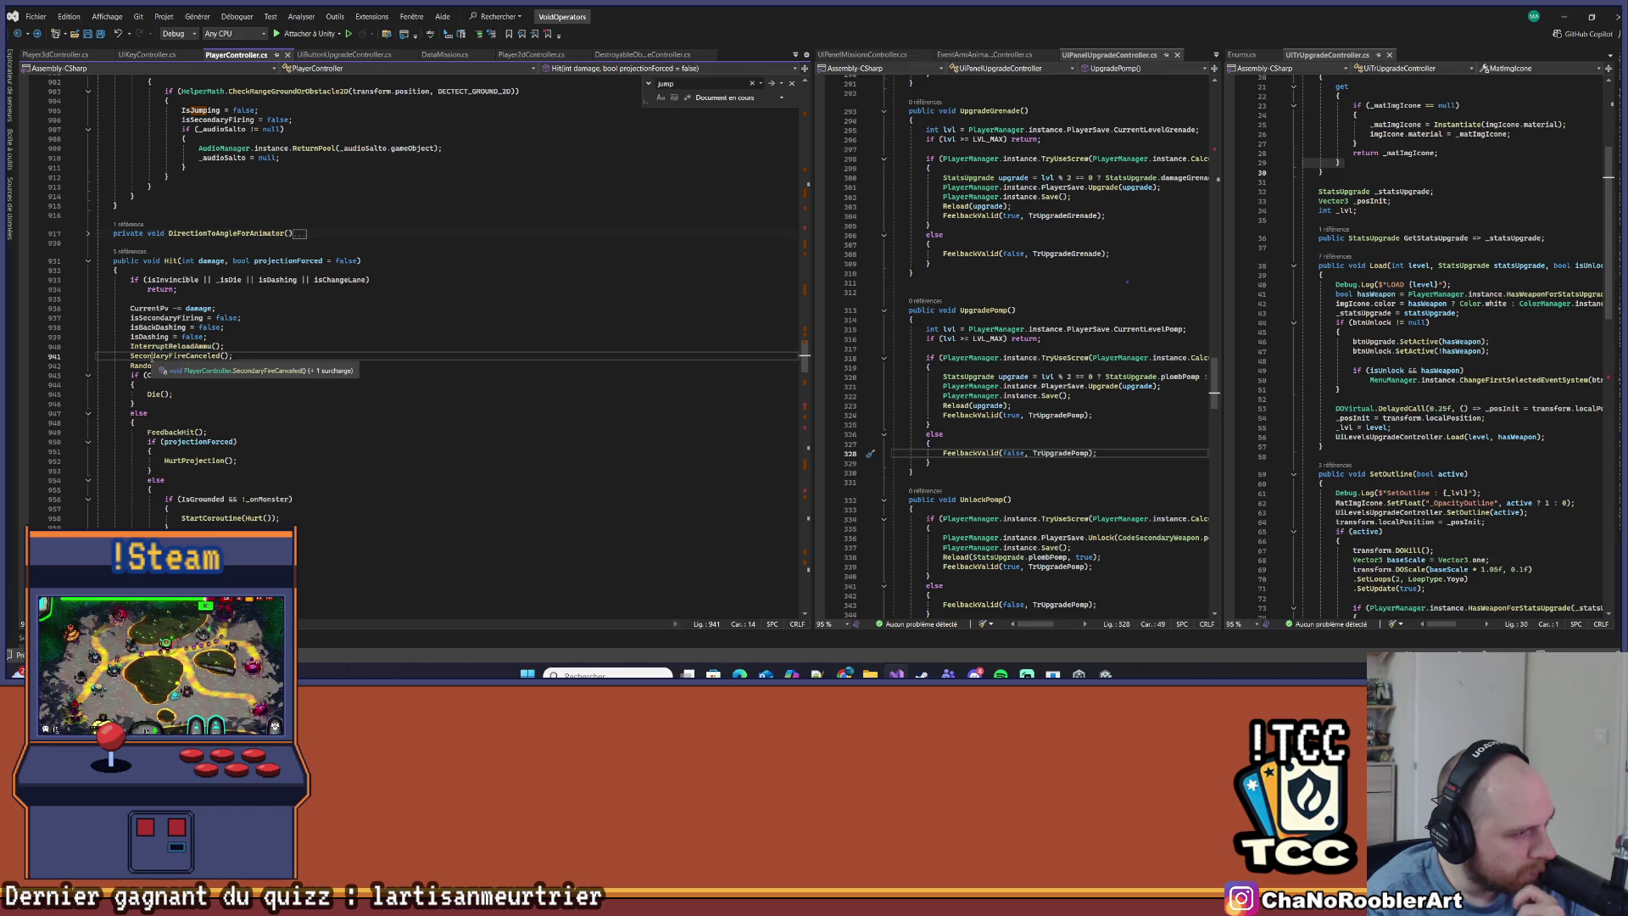
# View SecondaryFireCanceled's definition, return to Hit, then jump into InterruptReloadAmmu again
pyautogui.rightClick(170, 355)
pyautogui.click(262, 377)
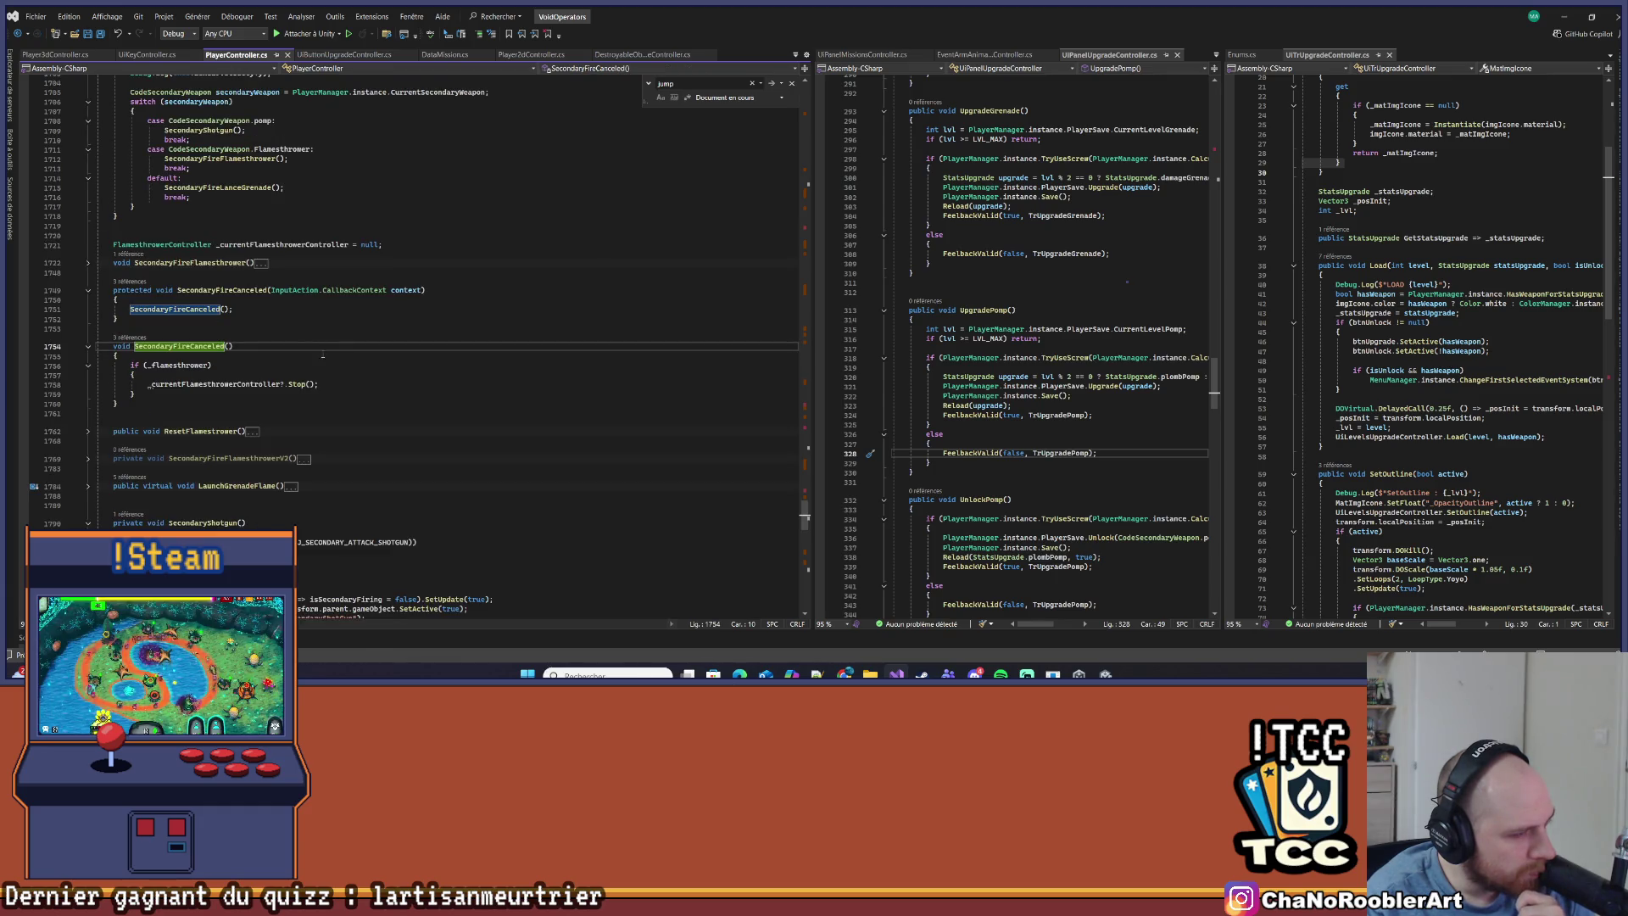
pyautogui.hotkey('ctrl', '-')
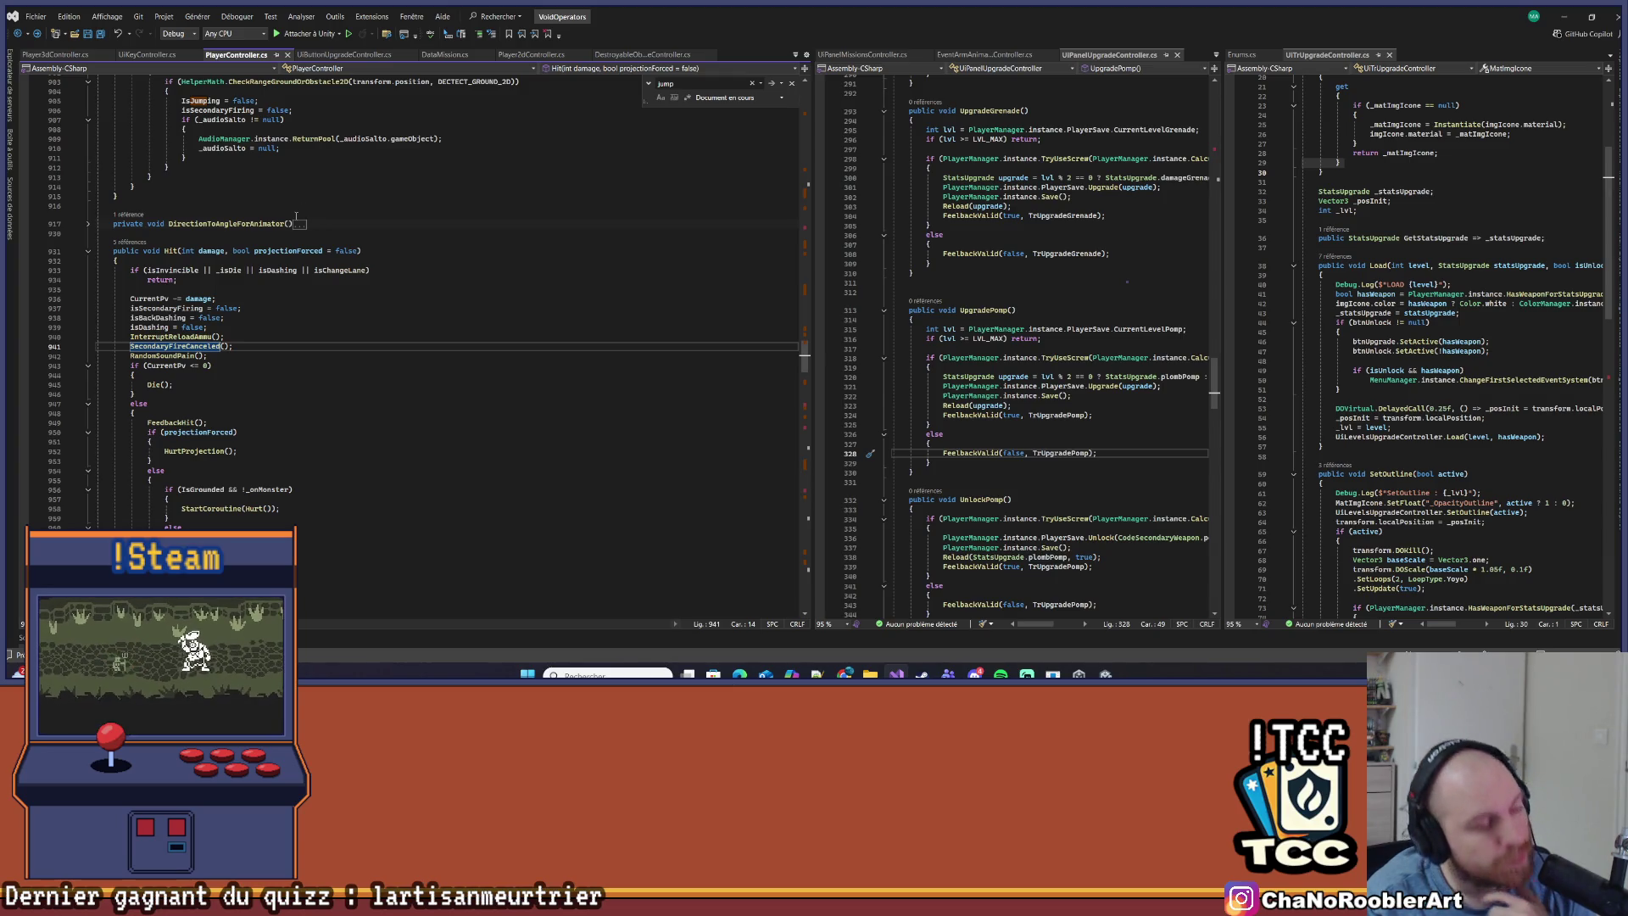
pyautogui.rightClick(194, 337)
pyautogui.click(234, 385)
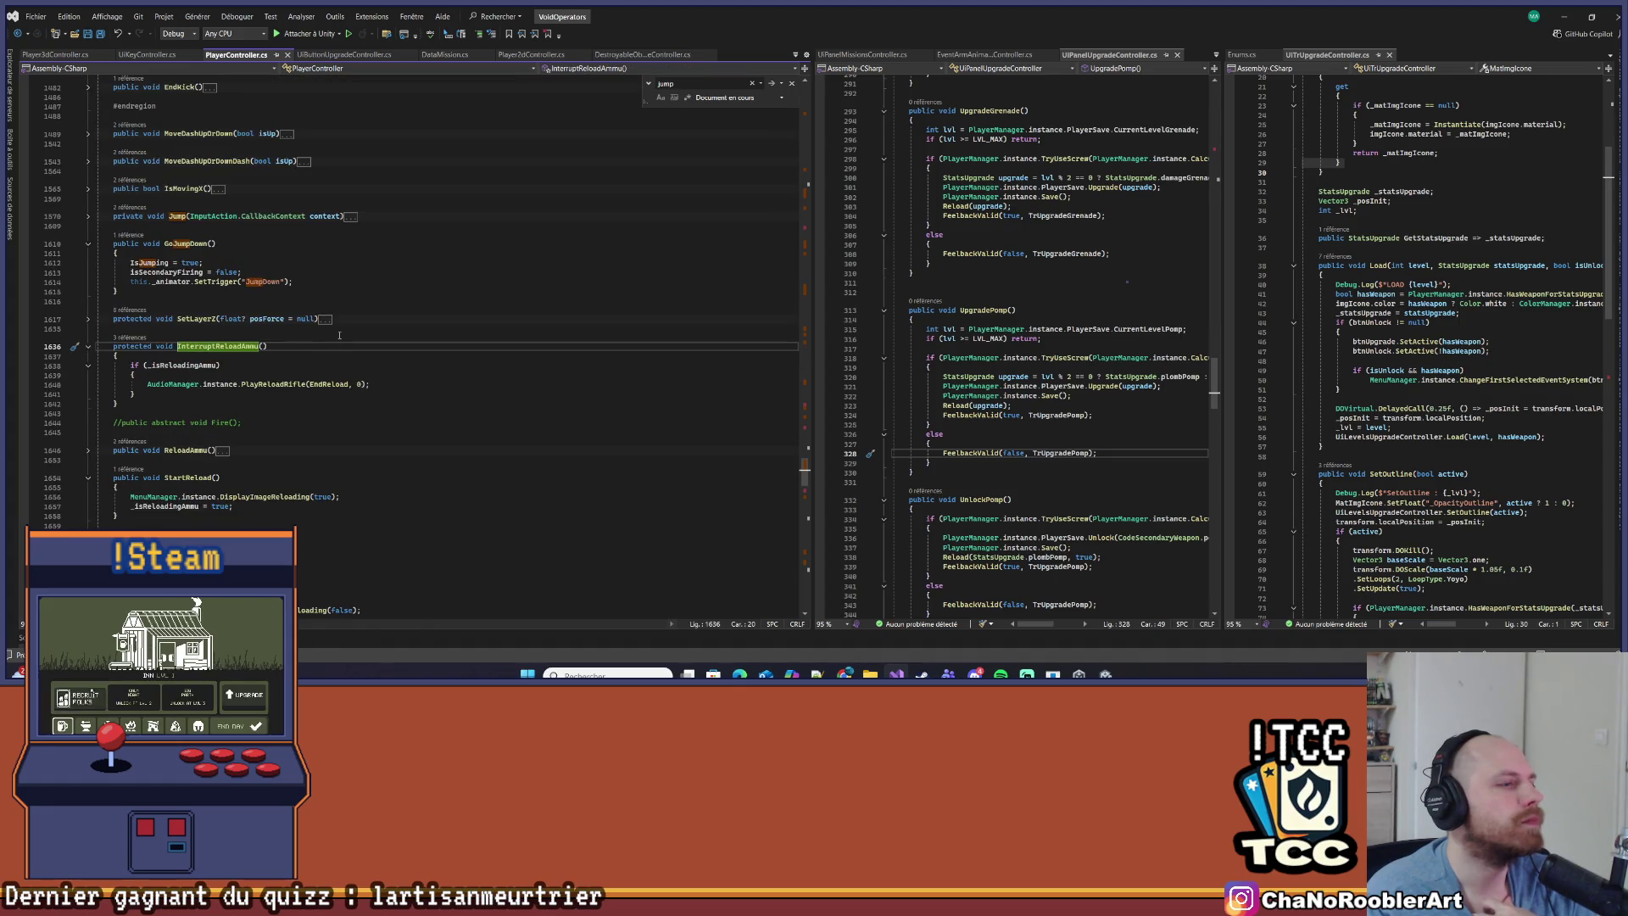
# Go to the EndReload definition and look over its body
pyautogui.rightClick(323, 386)
pyautogui.click(378, 386)
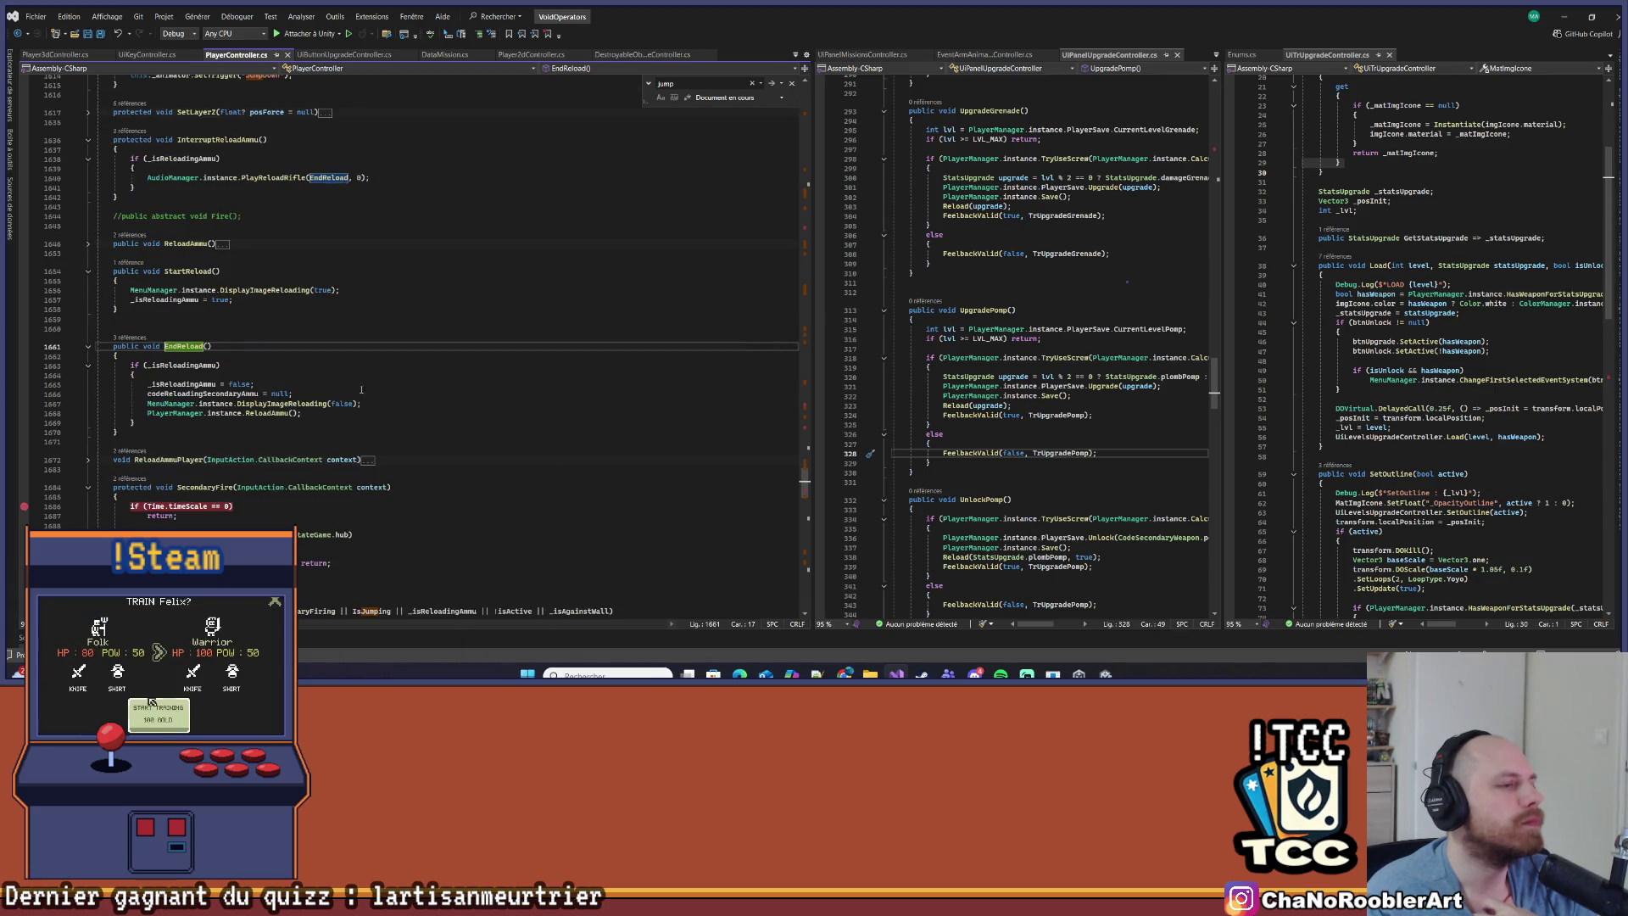
pyautogui.moveTo(100, 346); pyautogui.dragTo(179, 420)
pyautogui.click(178, 413)
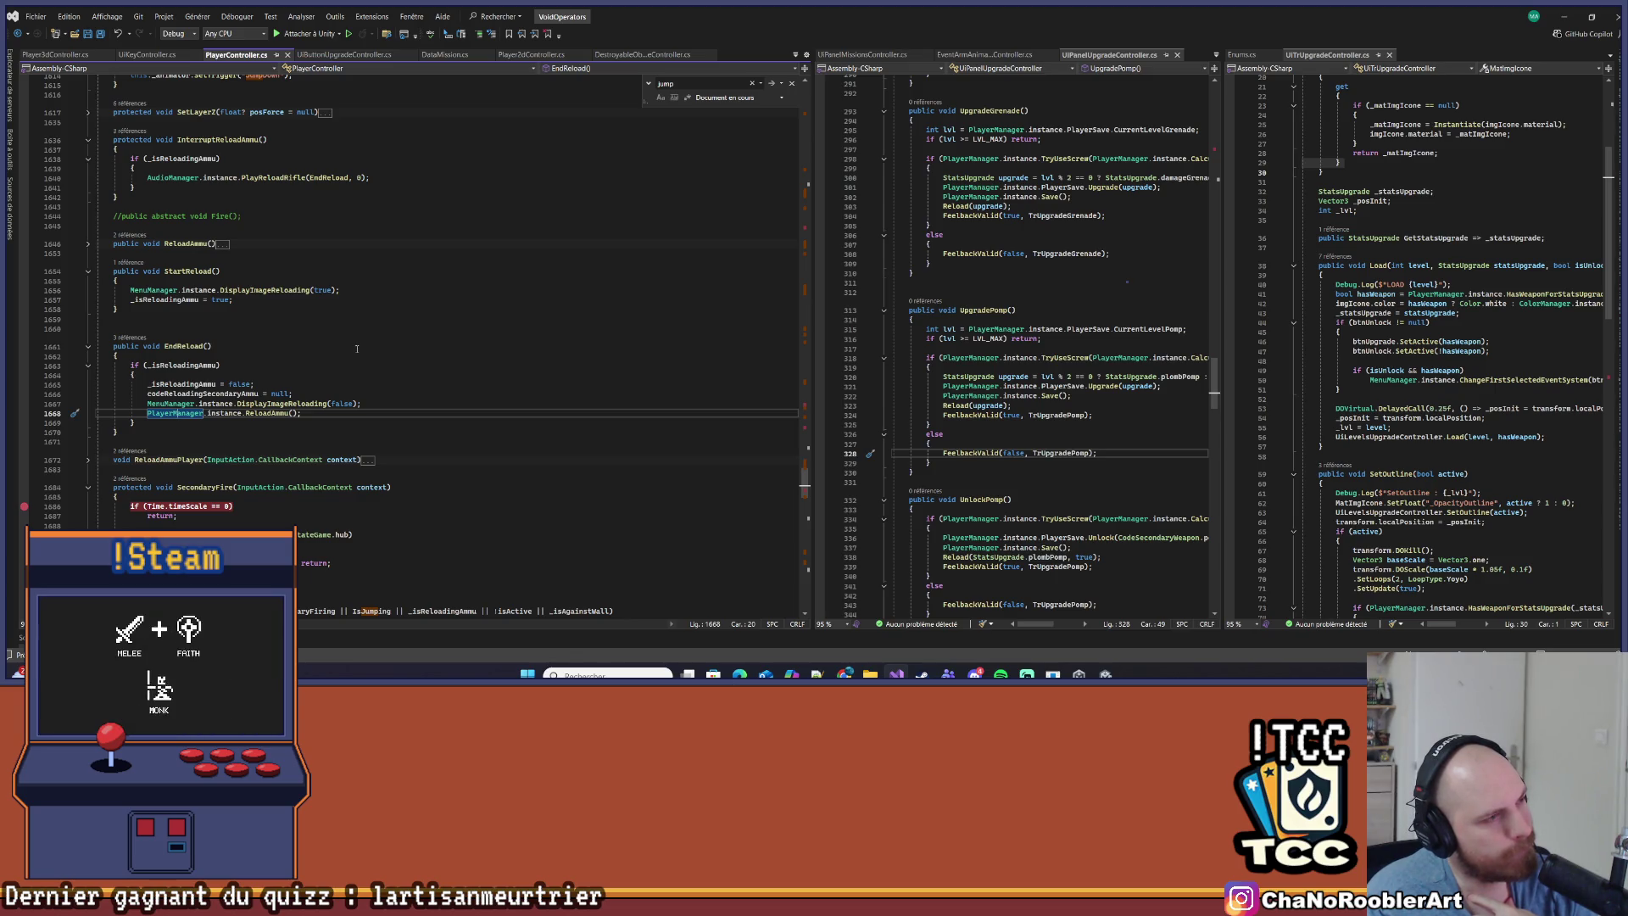
# Scroll down and expand the collapsed EndShotGun method, then return to Unity
pyautogui.scroll(-8, 357, 349)
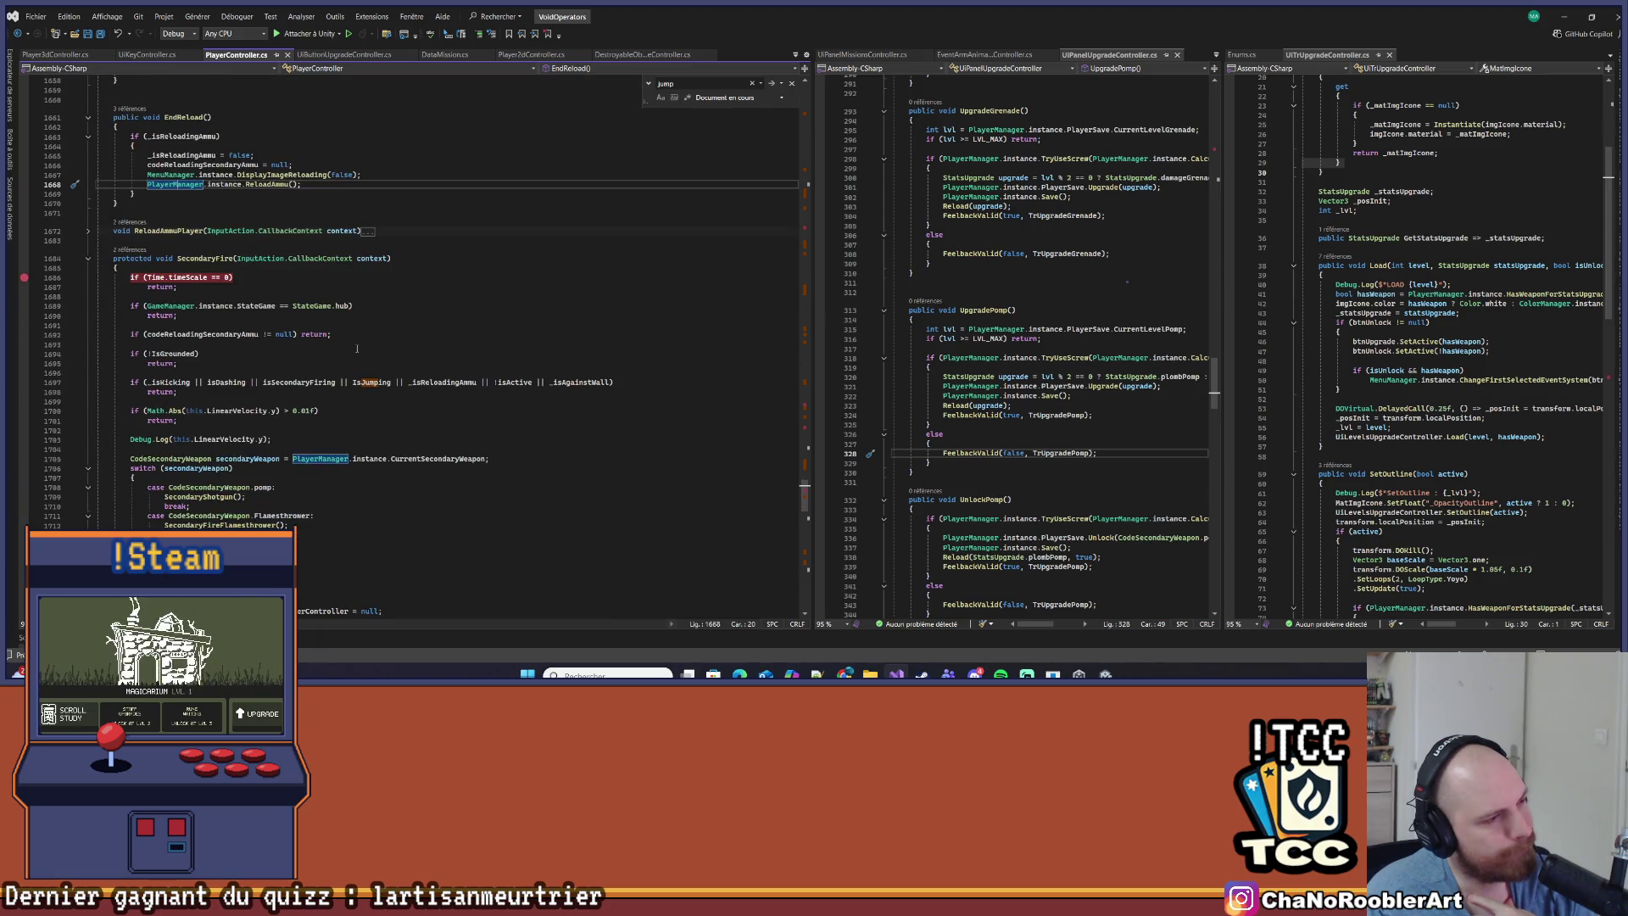
pyautogui.scroll(-5, 357, 348)
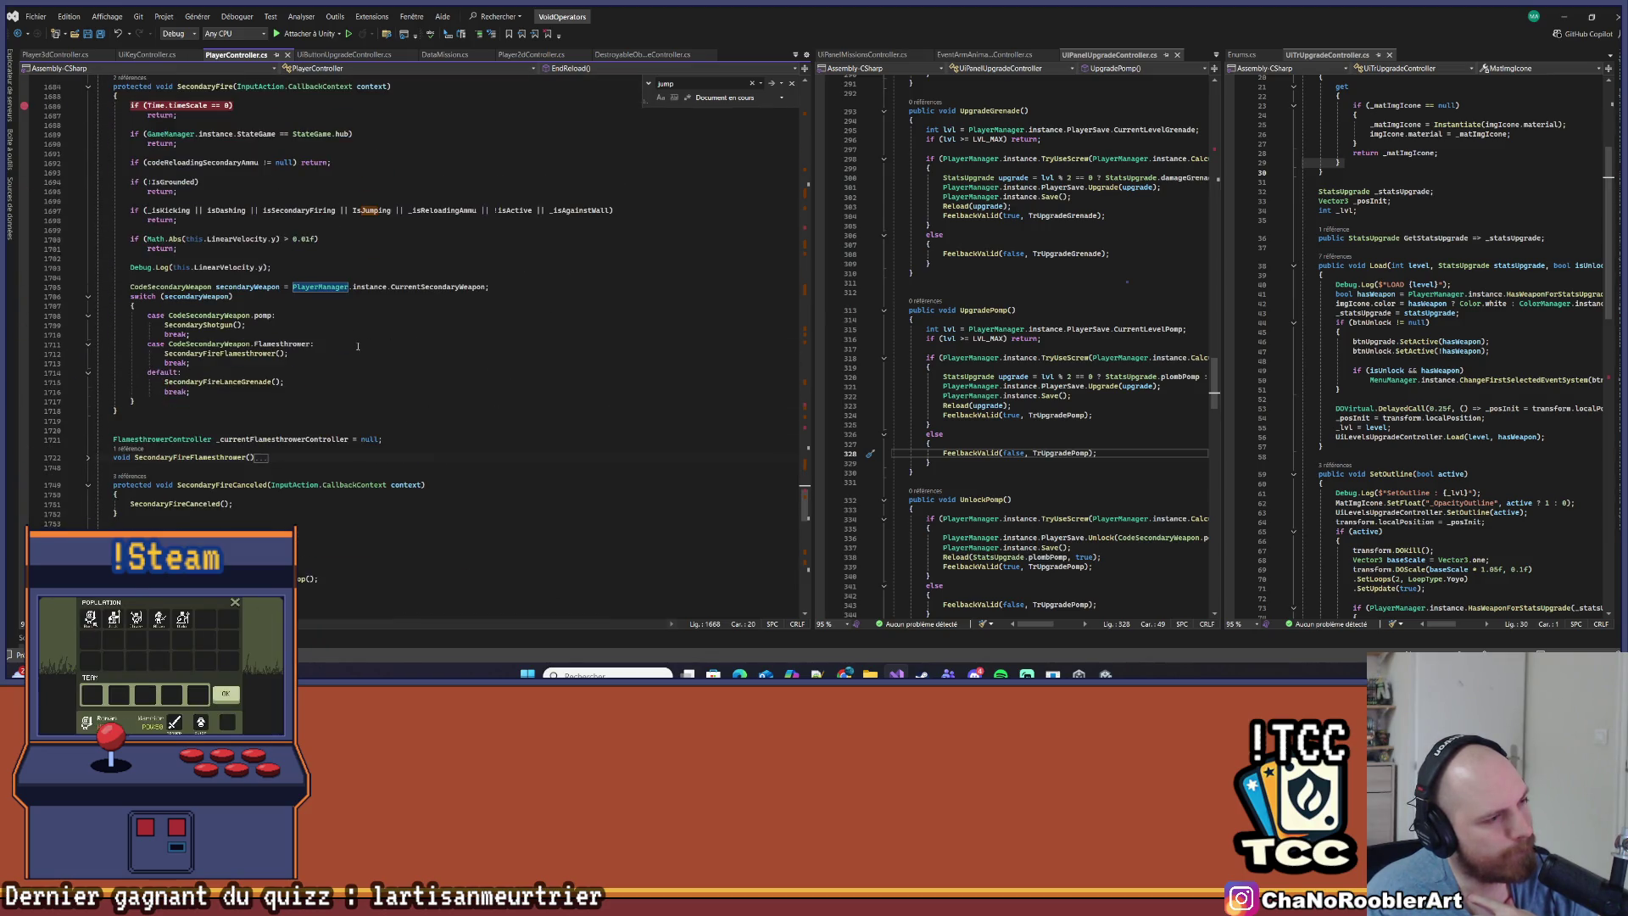
pyautogui.scroll(-6, 357, 346)
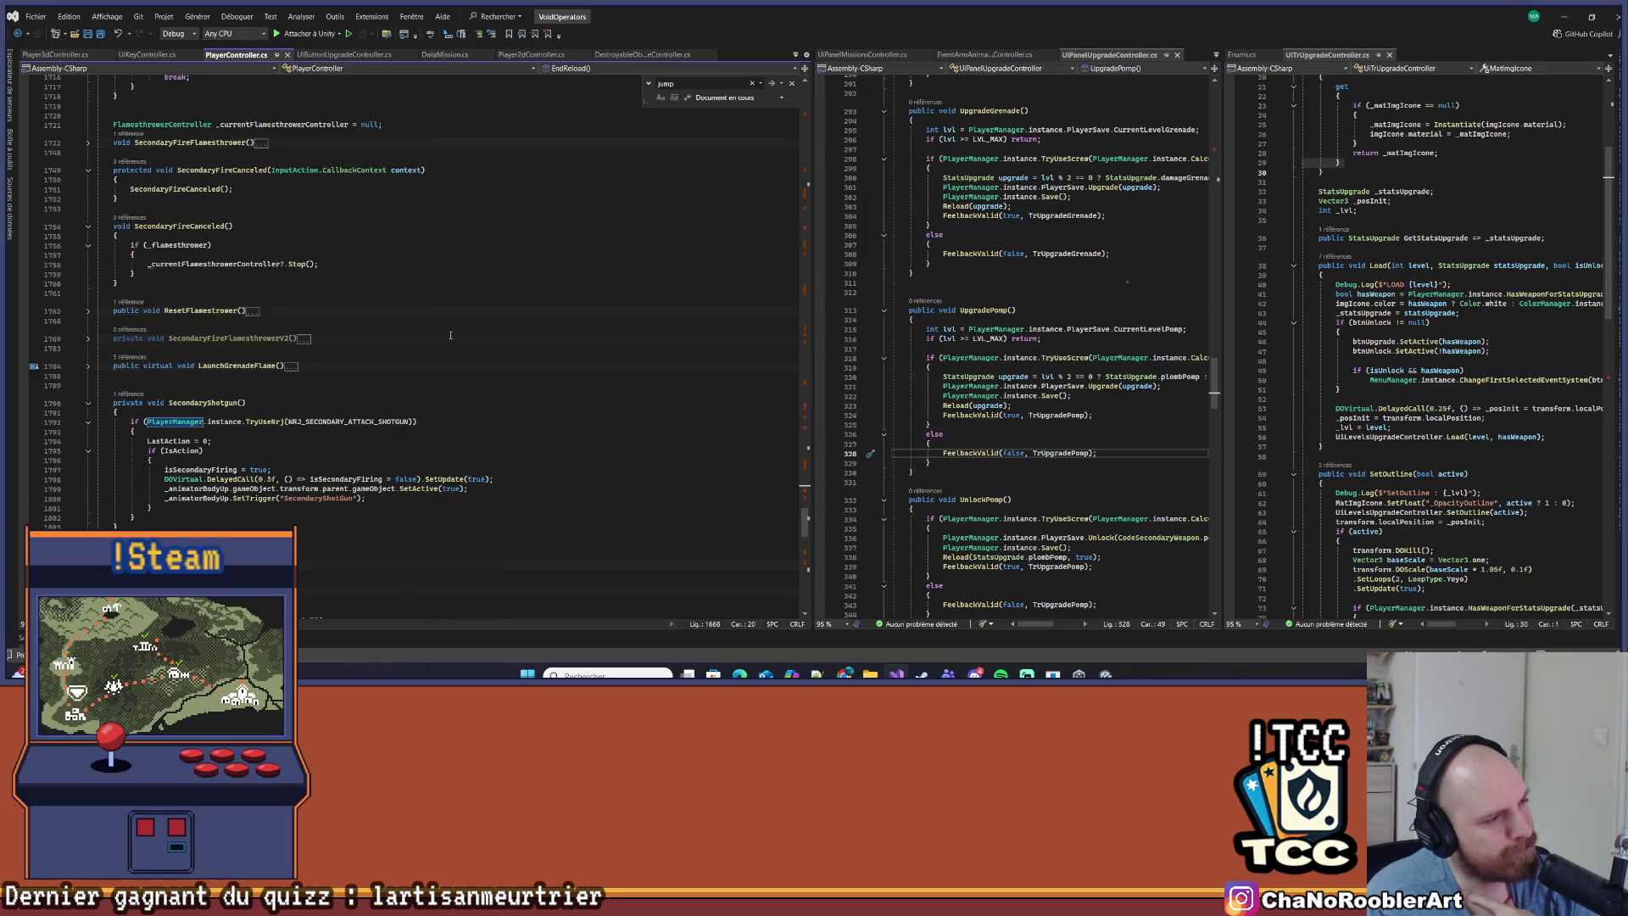
pyautogui.scroll(-3, 450, 336)
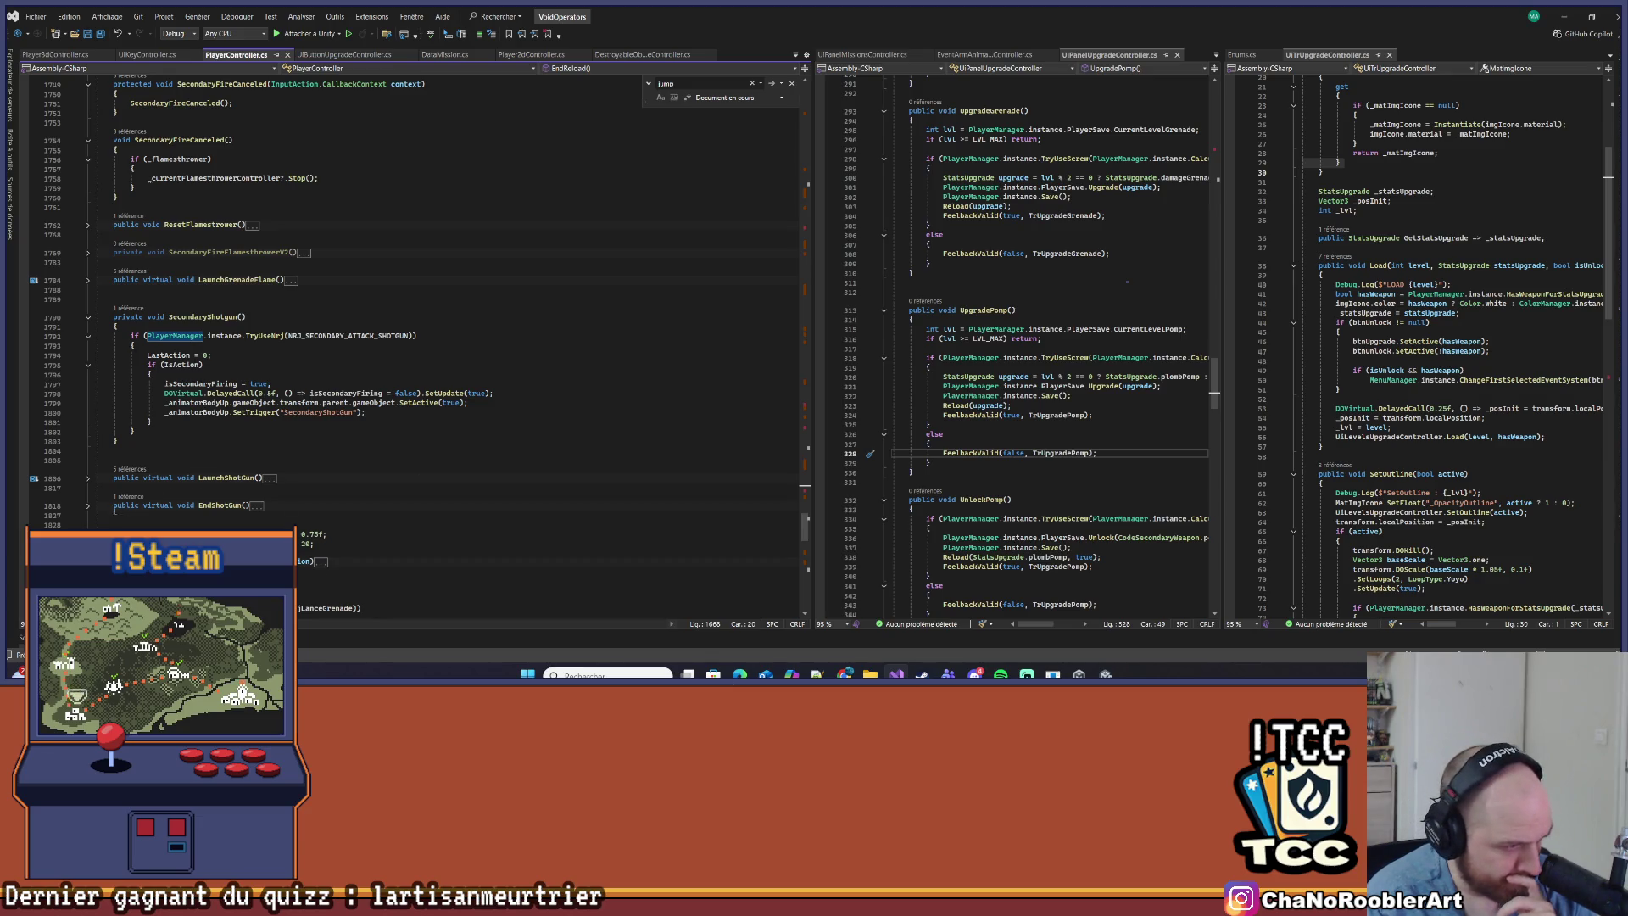
pyautogui.click(88, 505)
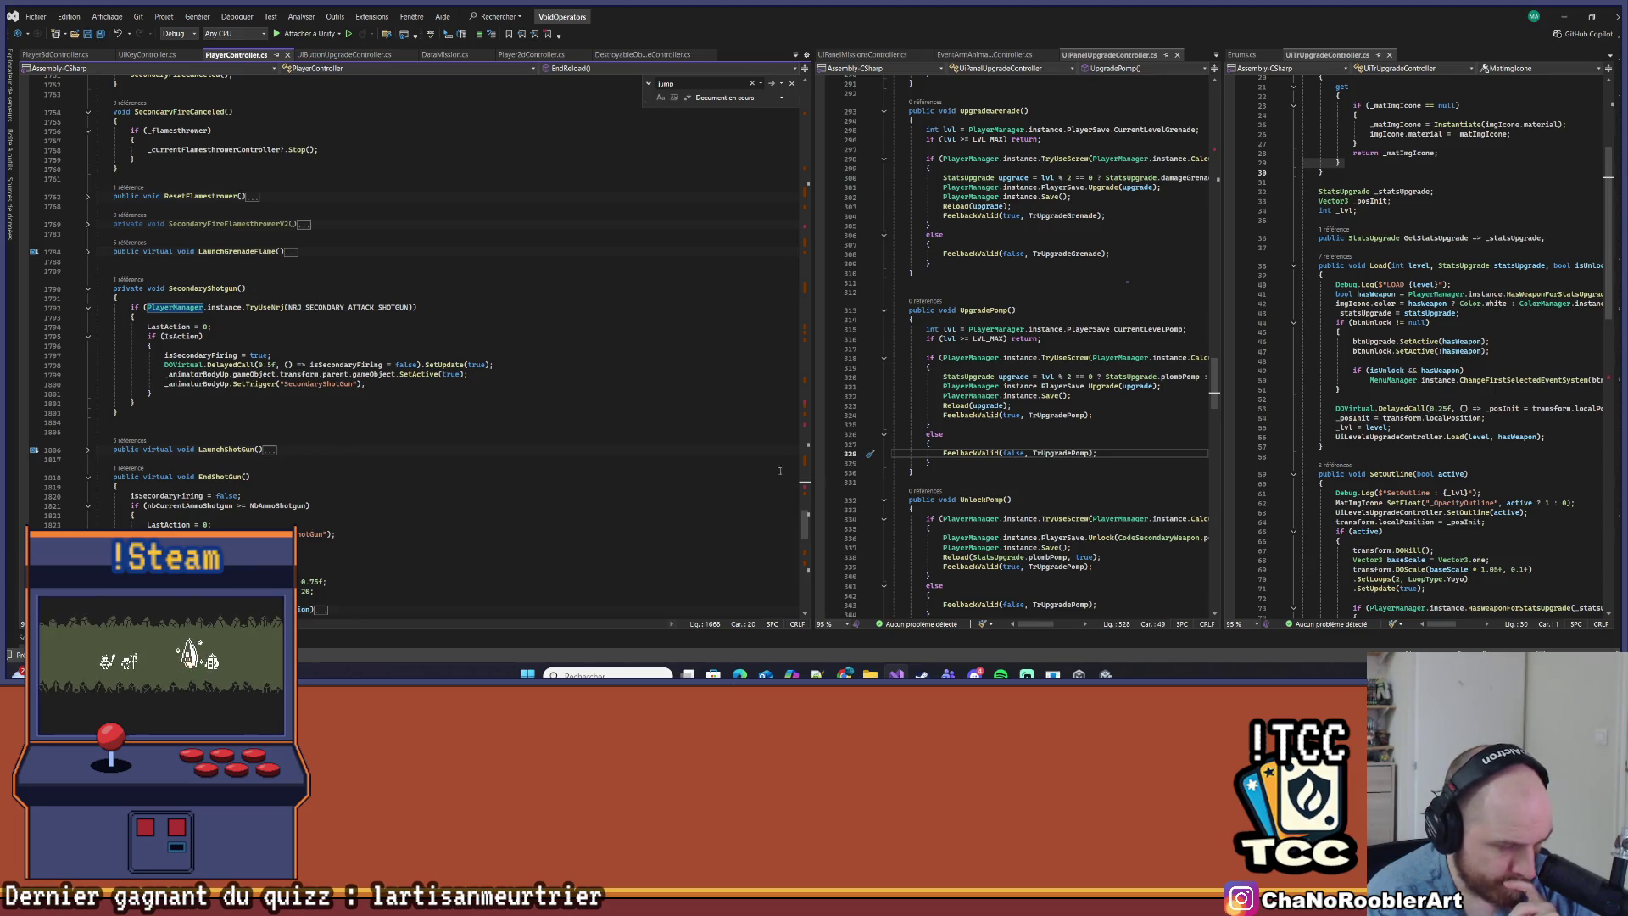
pyautogui.click(1105, 675)
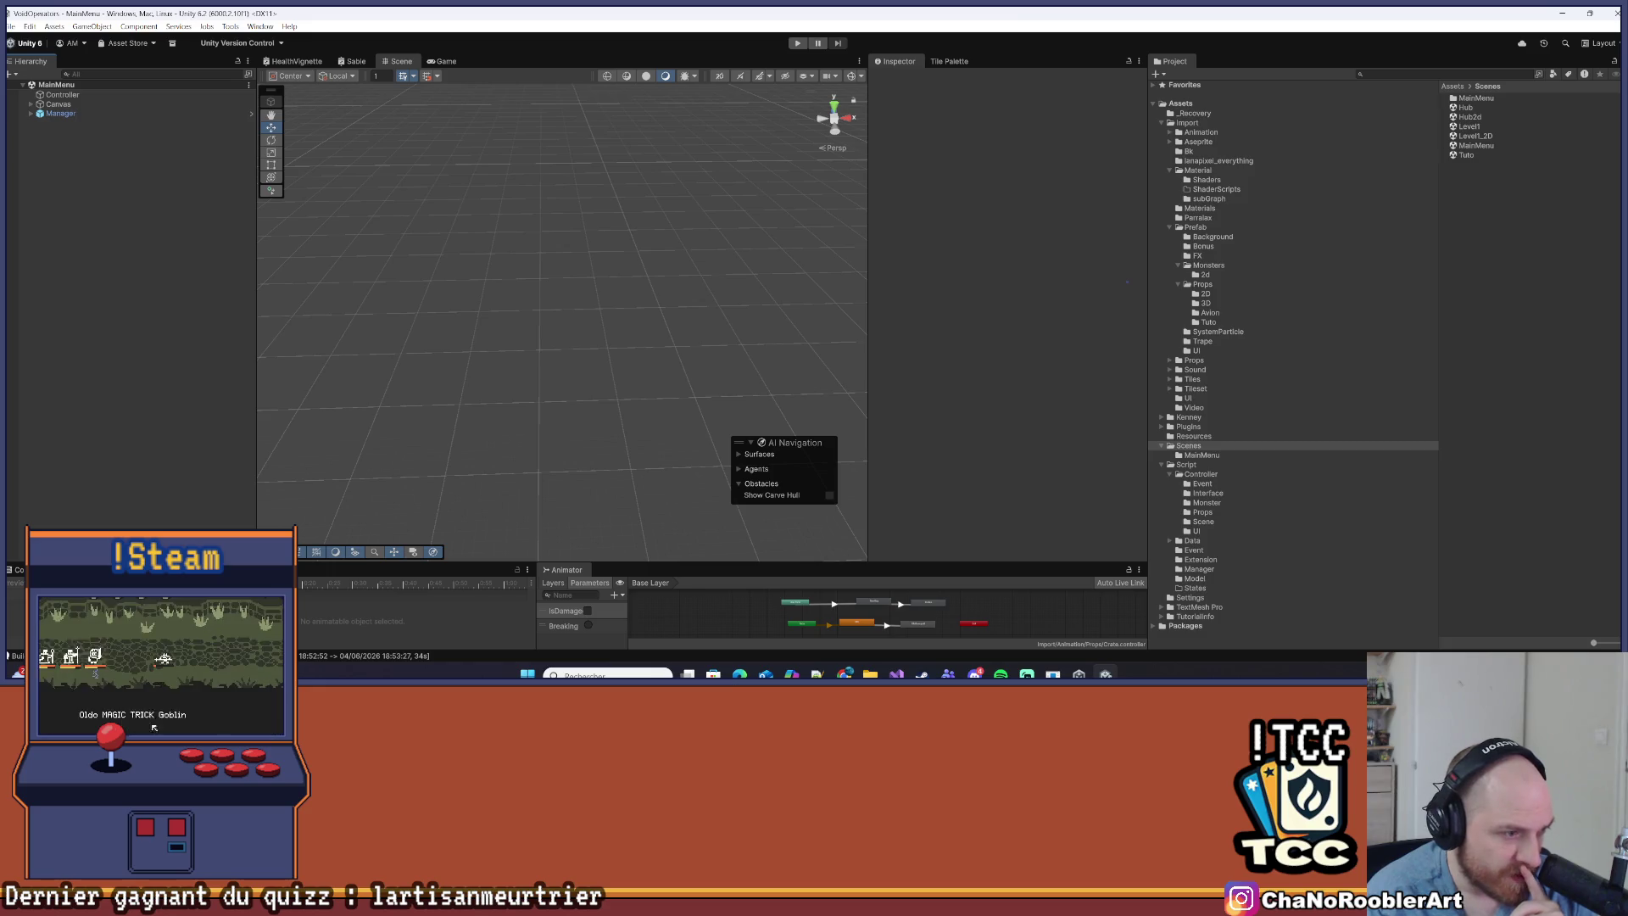
# Enlarge and clear the Console, then expand Manager and inspect its Pools and EventSystem children
pyautogui.moveTo(9, 563); pyautogui.dragTo(8, 463)
pyautogui.click(16, 482)
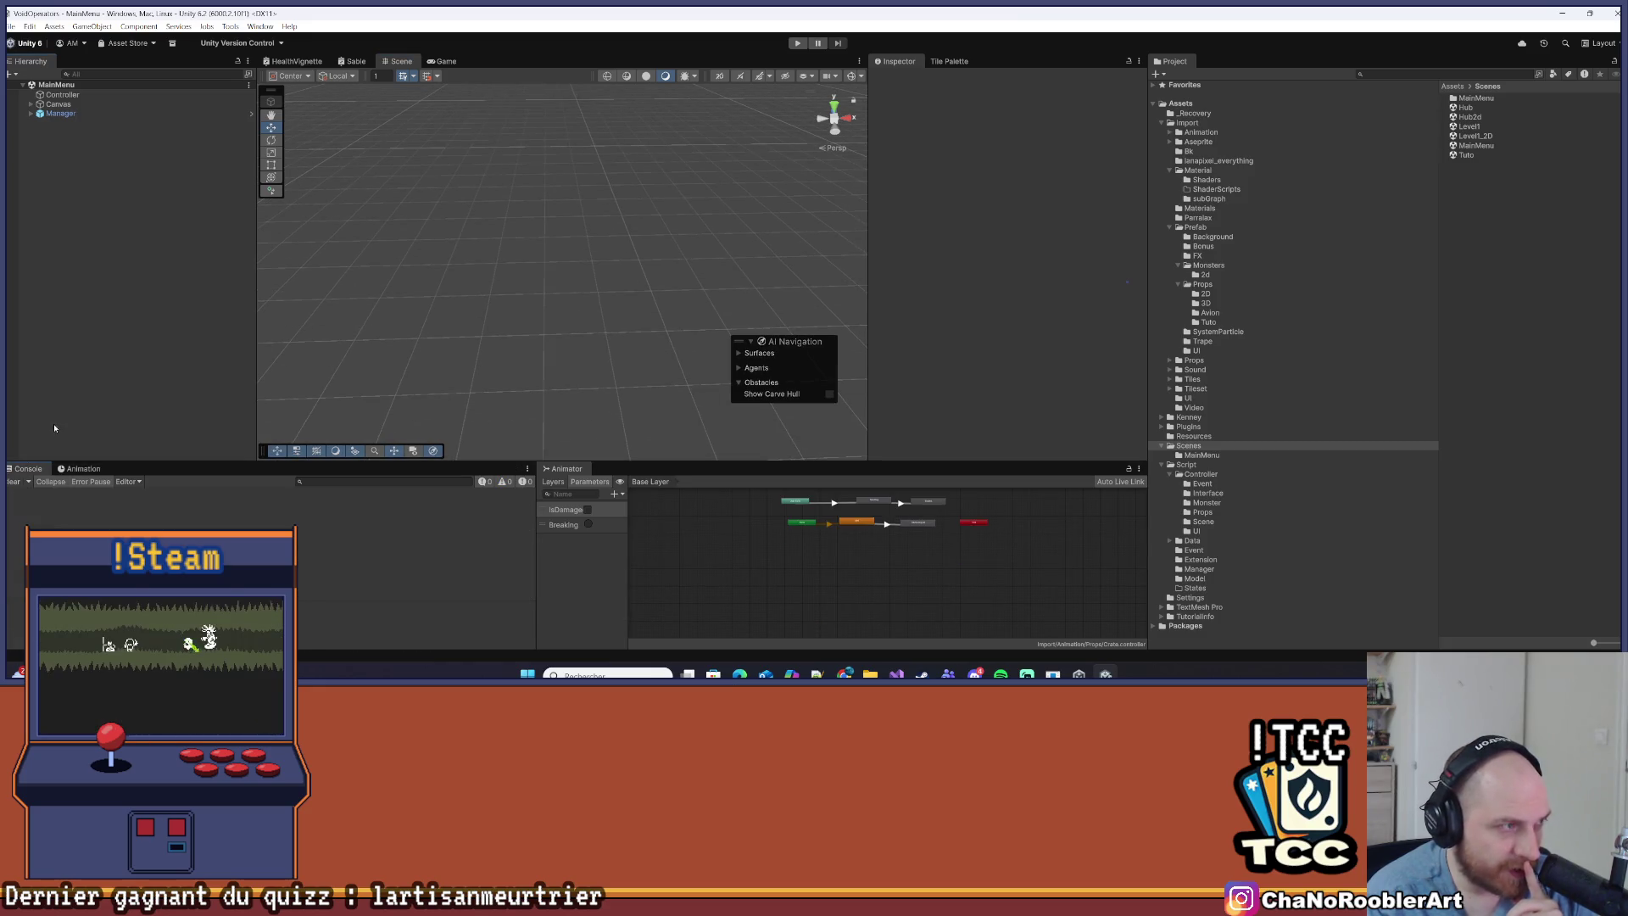
pyautogui.click(40, 113)
pyautogui.click(32, 114)
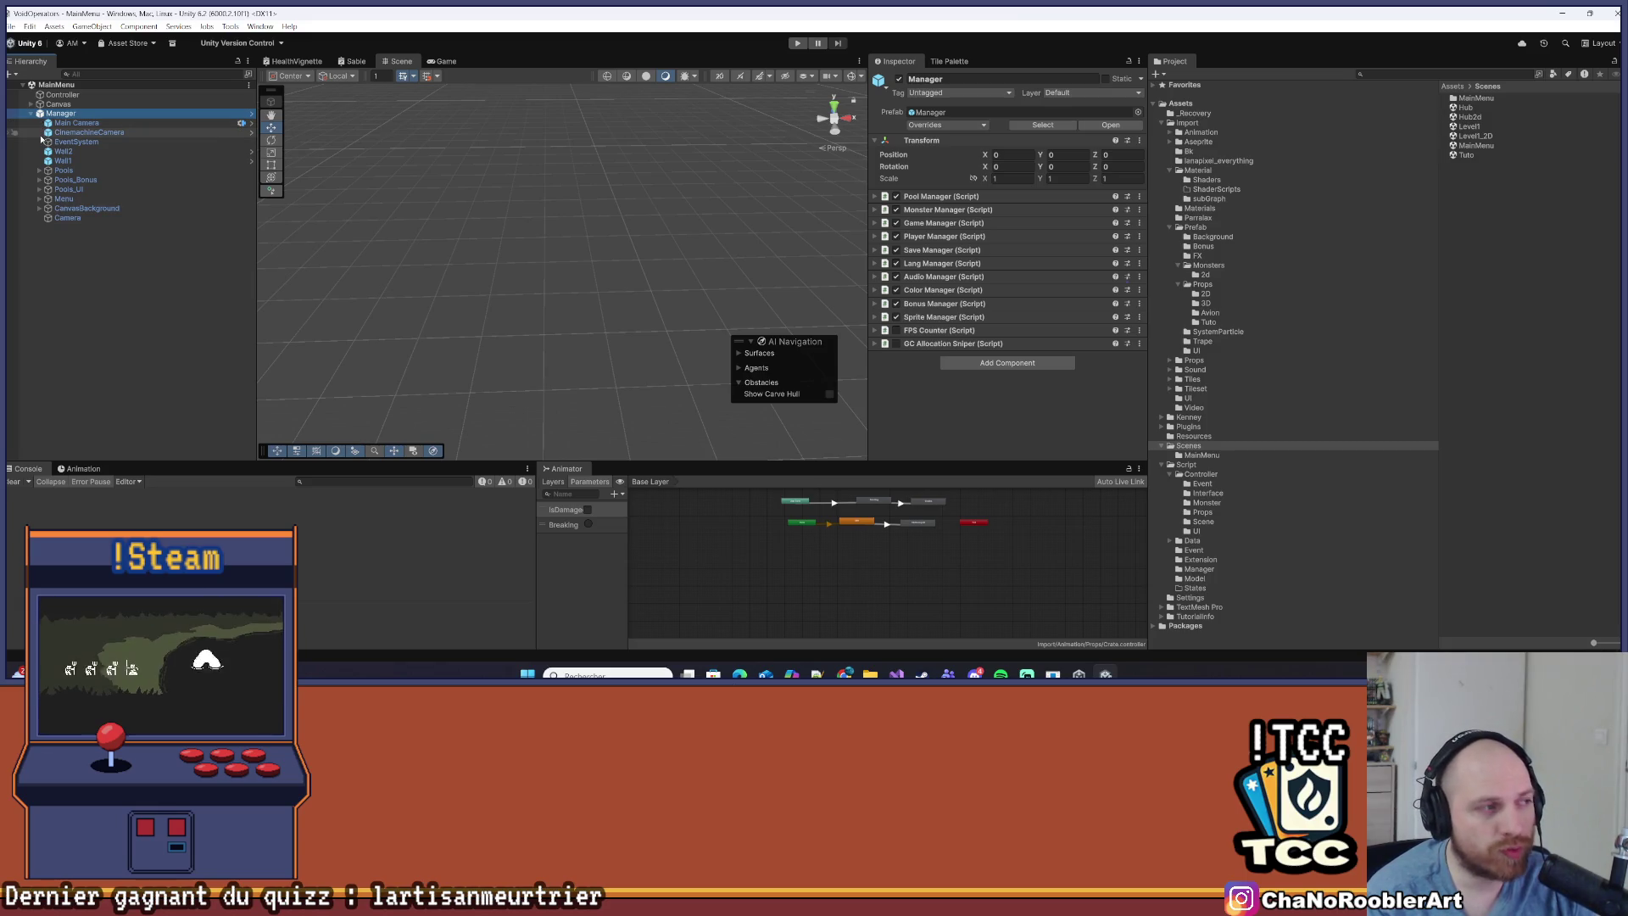
pyautogui.click(95, 171)
pyautogui.click(85, 142)
pyautogui.press('Up')
pyautogui.press('Up')
pyautogui.press('Up')
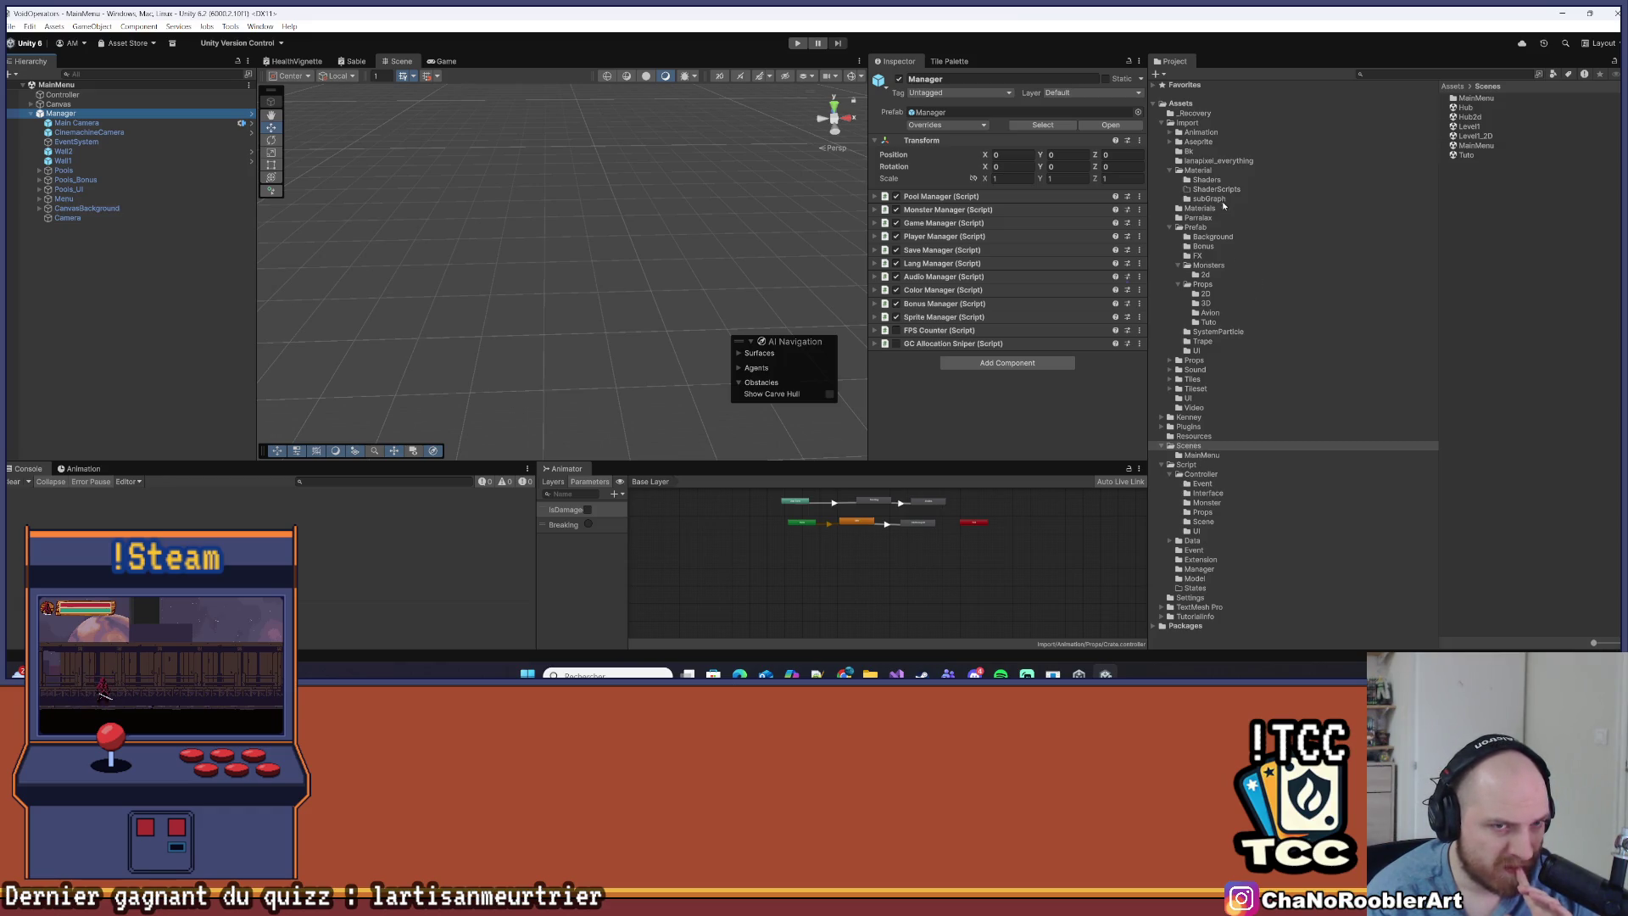
# Open the Sprite prefab from the Prefab folder for editing
pyautogui.click(1196, 227)
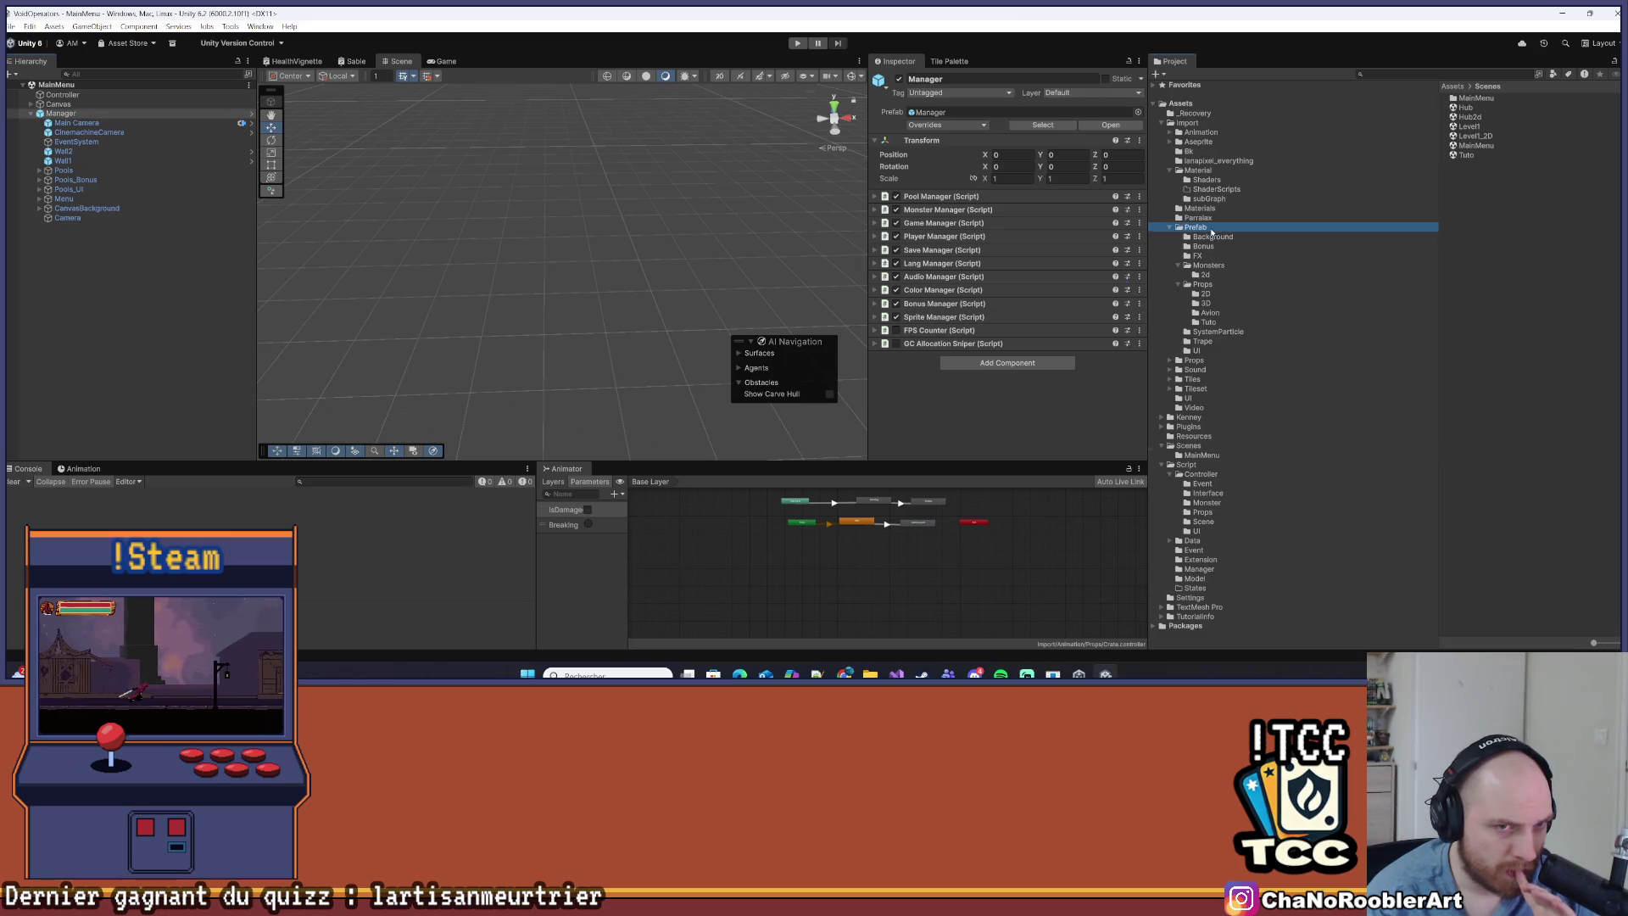
pyautogui.click(1487, 326)
pyautogui.doubleClick(1487, 326)
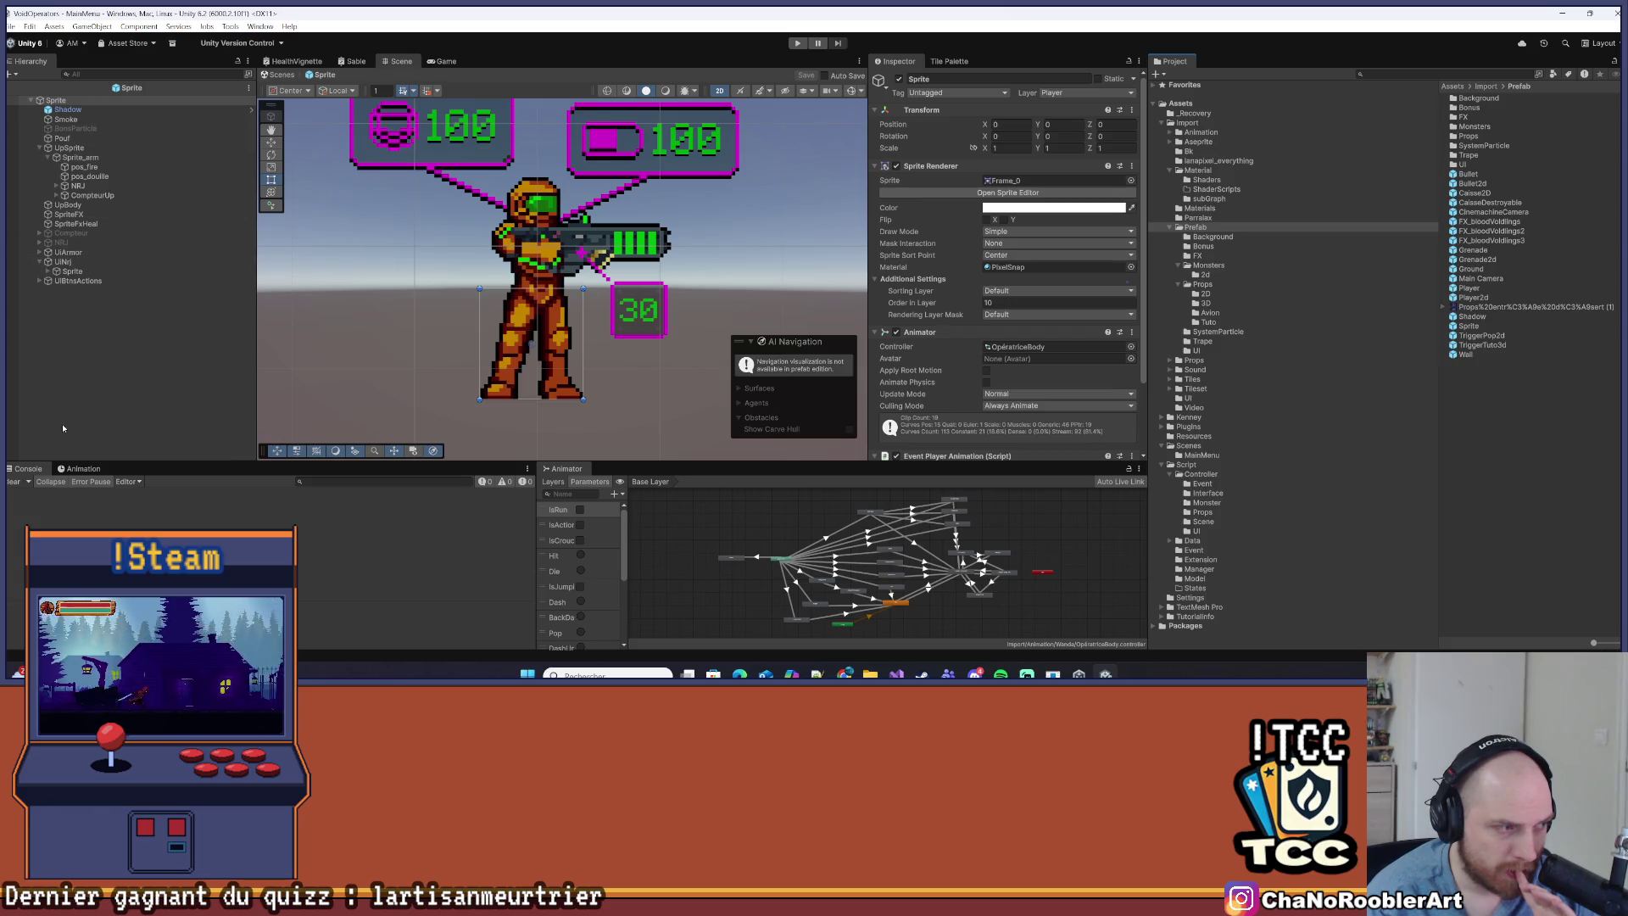
# Show the Animation timeline and select the Sprite_arm object under UpBody
pyautogui.click(82, 468)
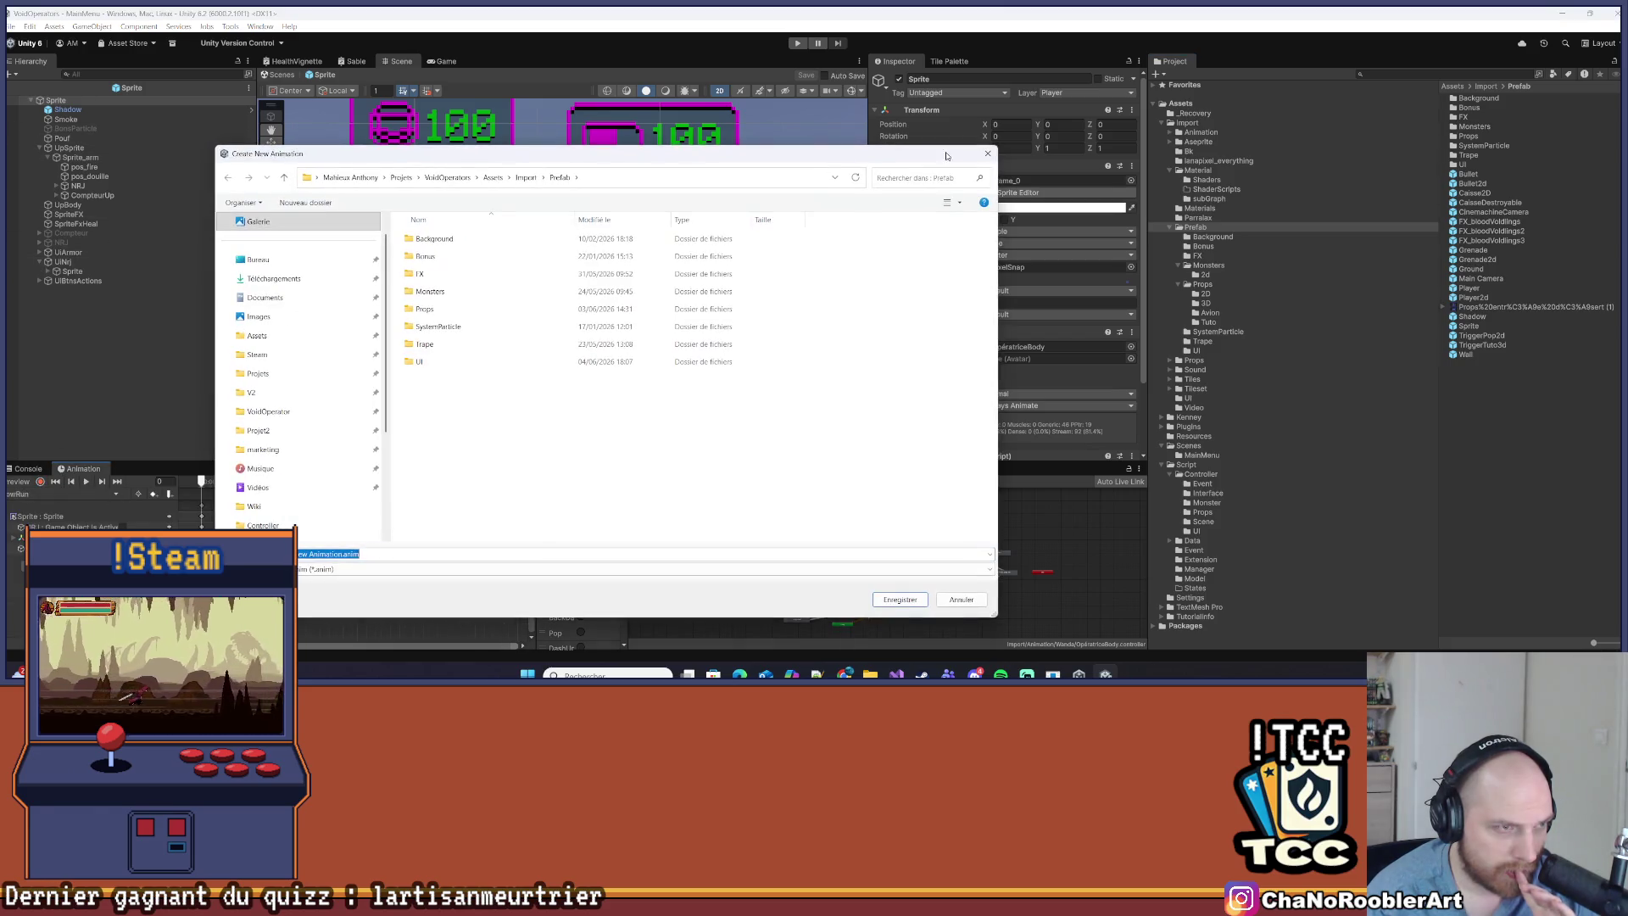
pyautogui.press('Escape')
pyautogui.click(93, 494)
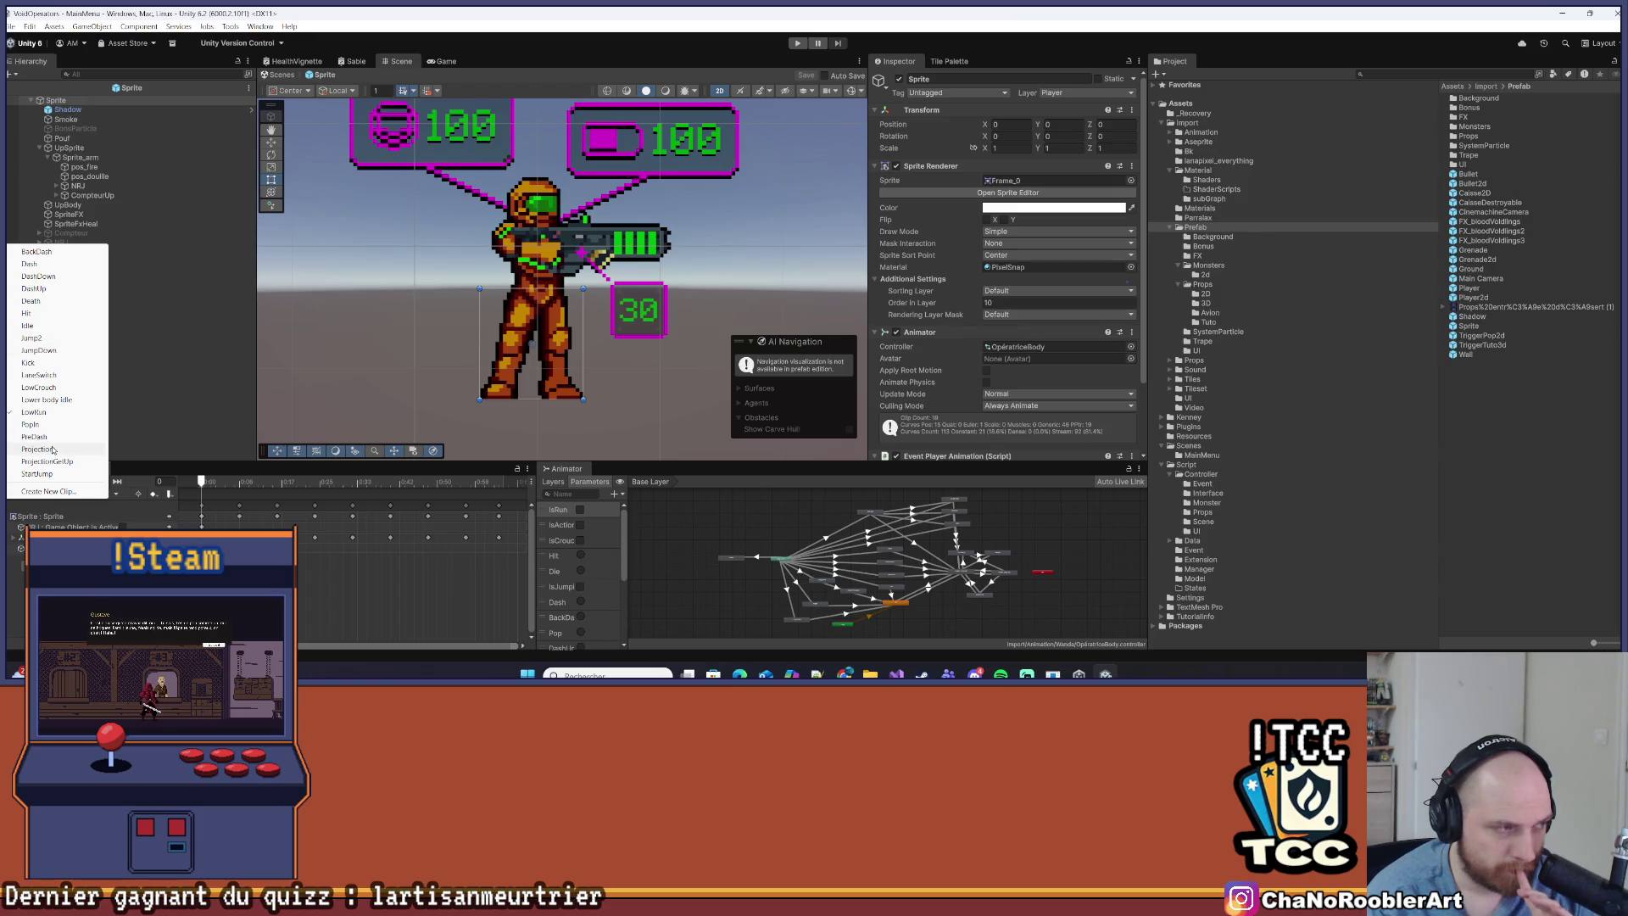
pyautogui.click(97, 204)
pyautogui.click(93, 157)
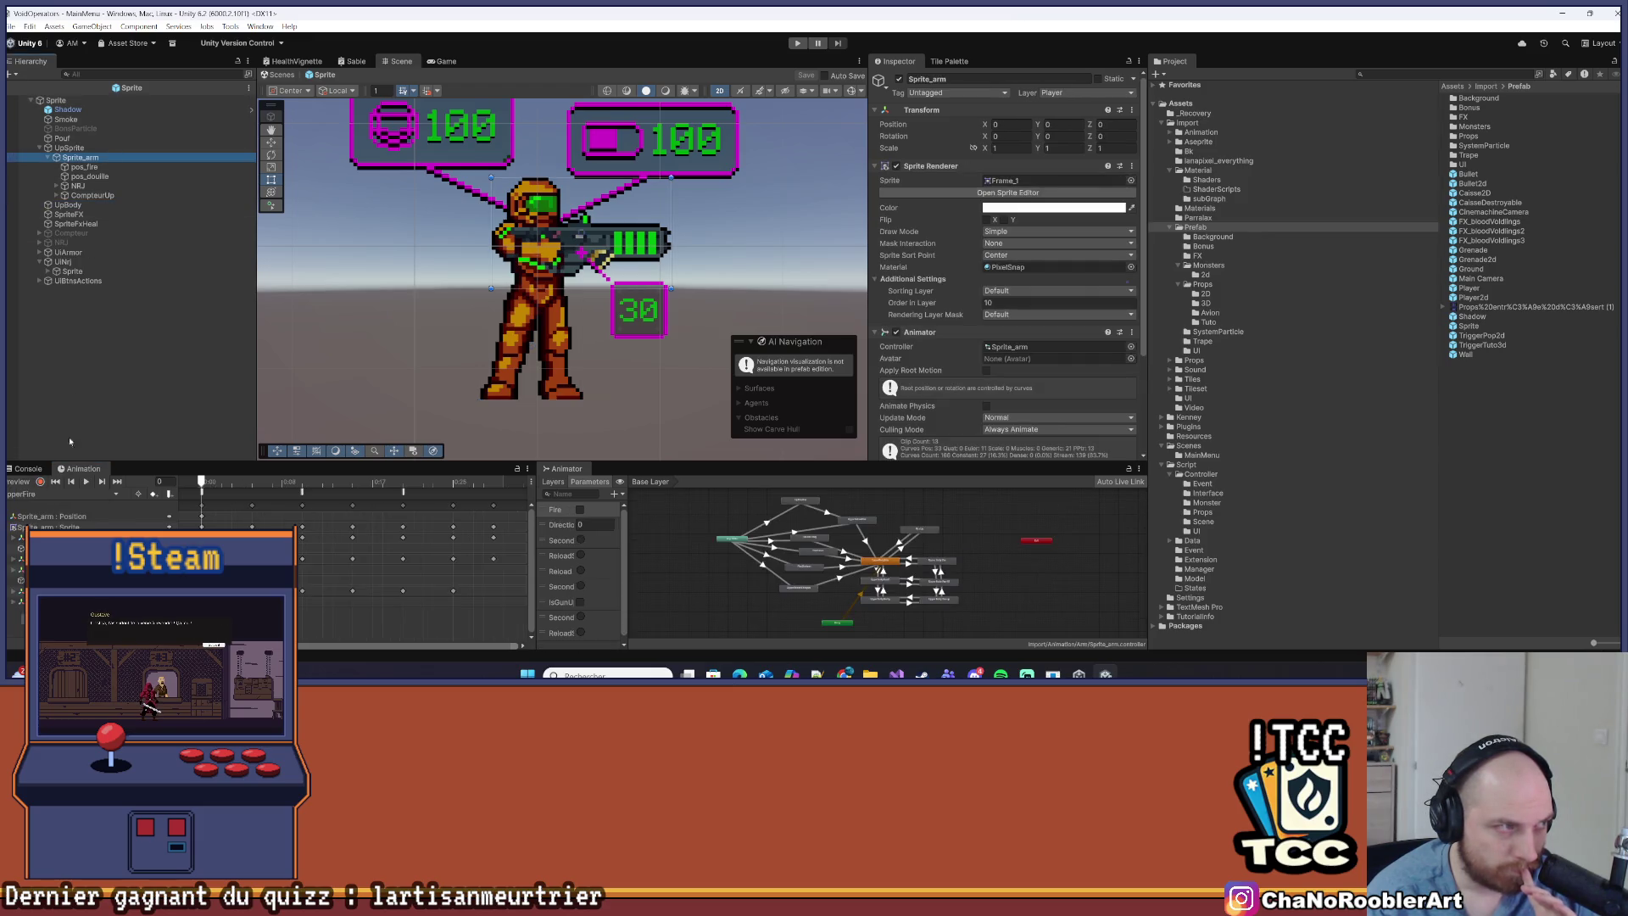
# Load Sprite_arm's UpperReloadShotgun clip and inspect its EndReloadSecondary animation event
pyautogui.click(100, 494)
pyautogui.click(59, 517)
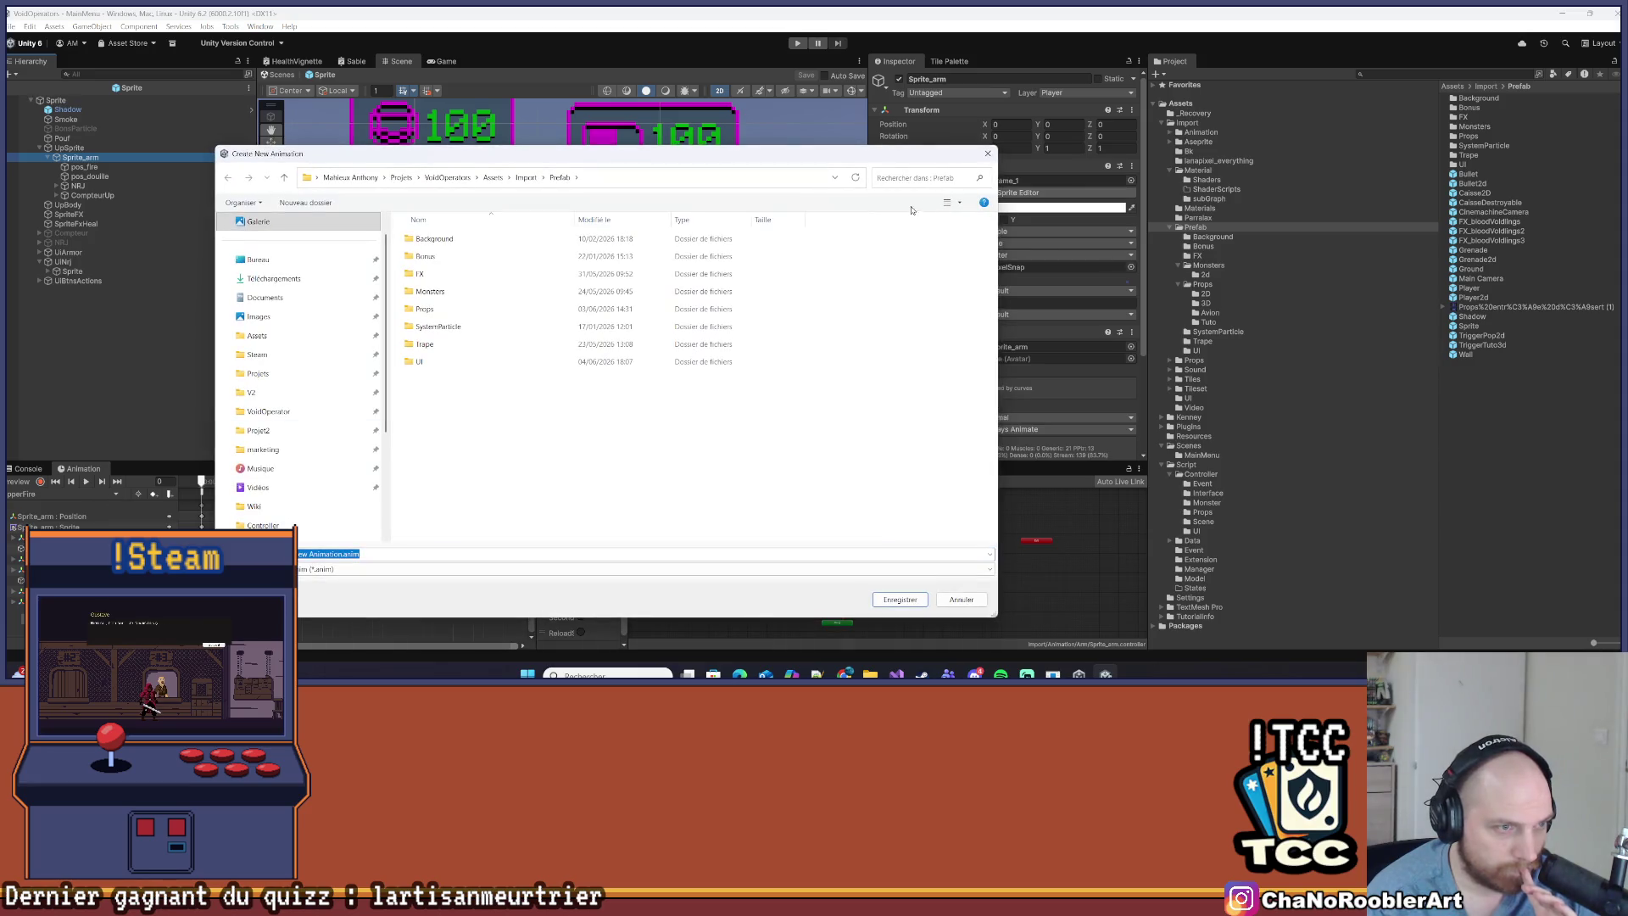
pyautogui.click(986, 156)
pyautogui.click(116, 494)
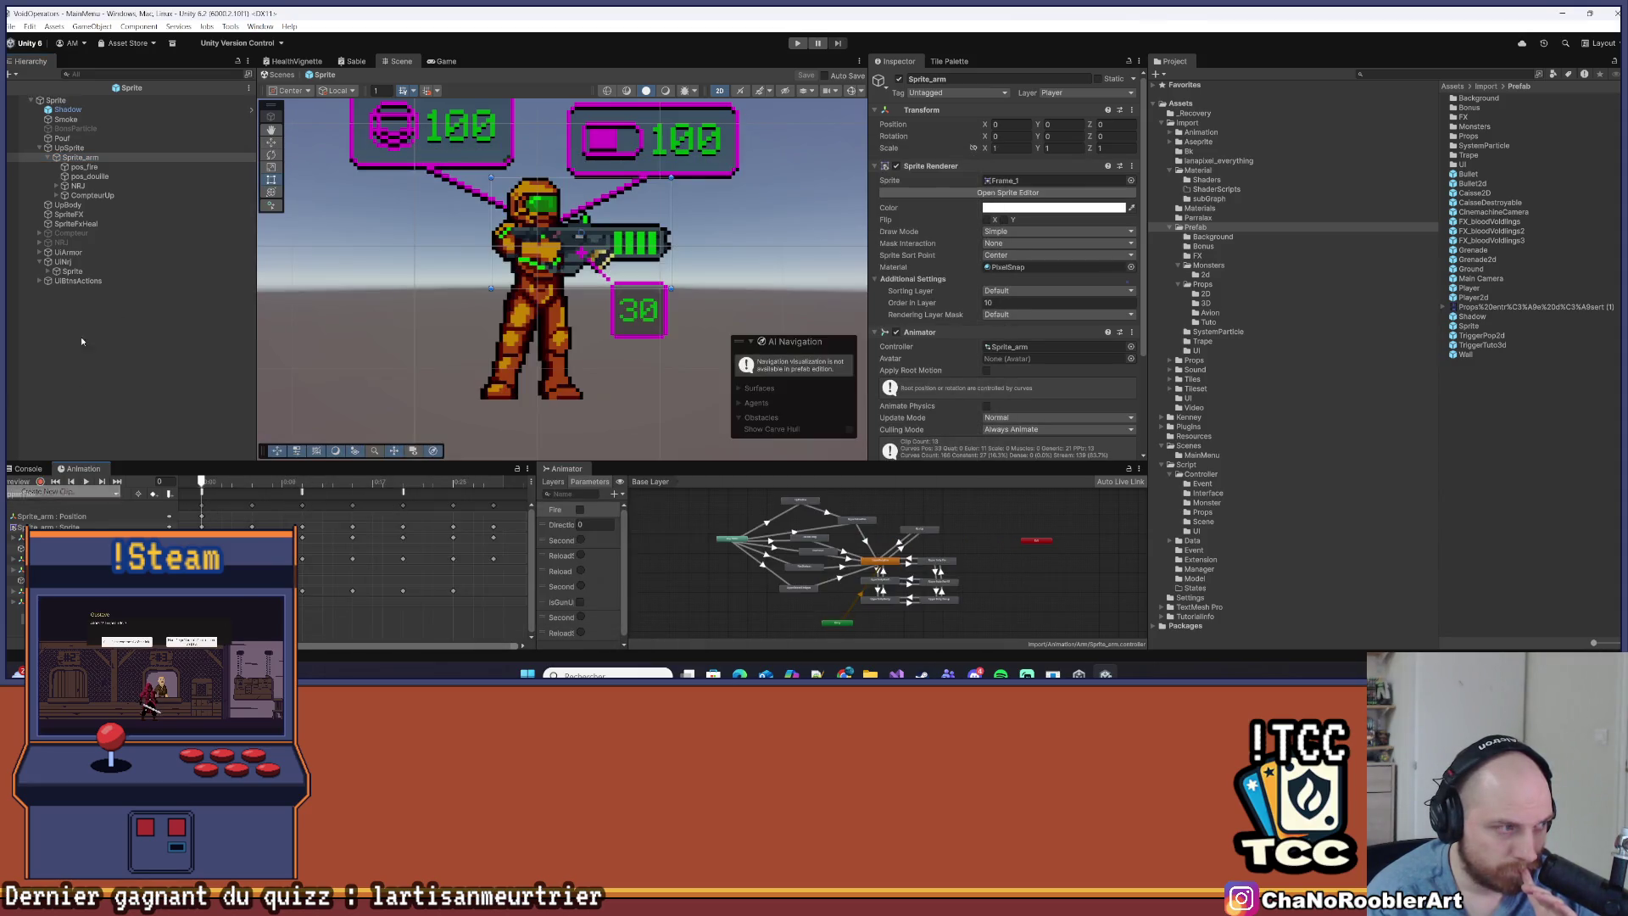
pyautogui.click(59, 497)
pyautogui.press('Escape')
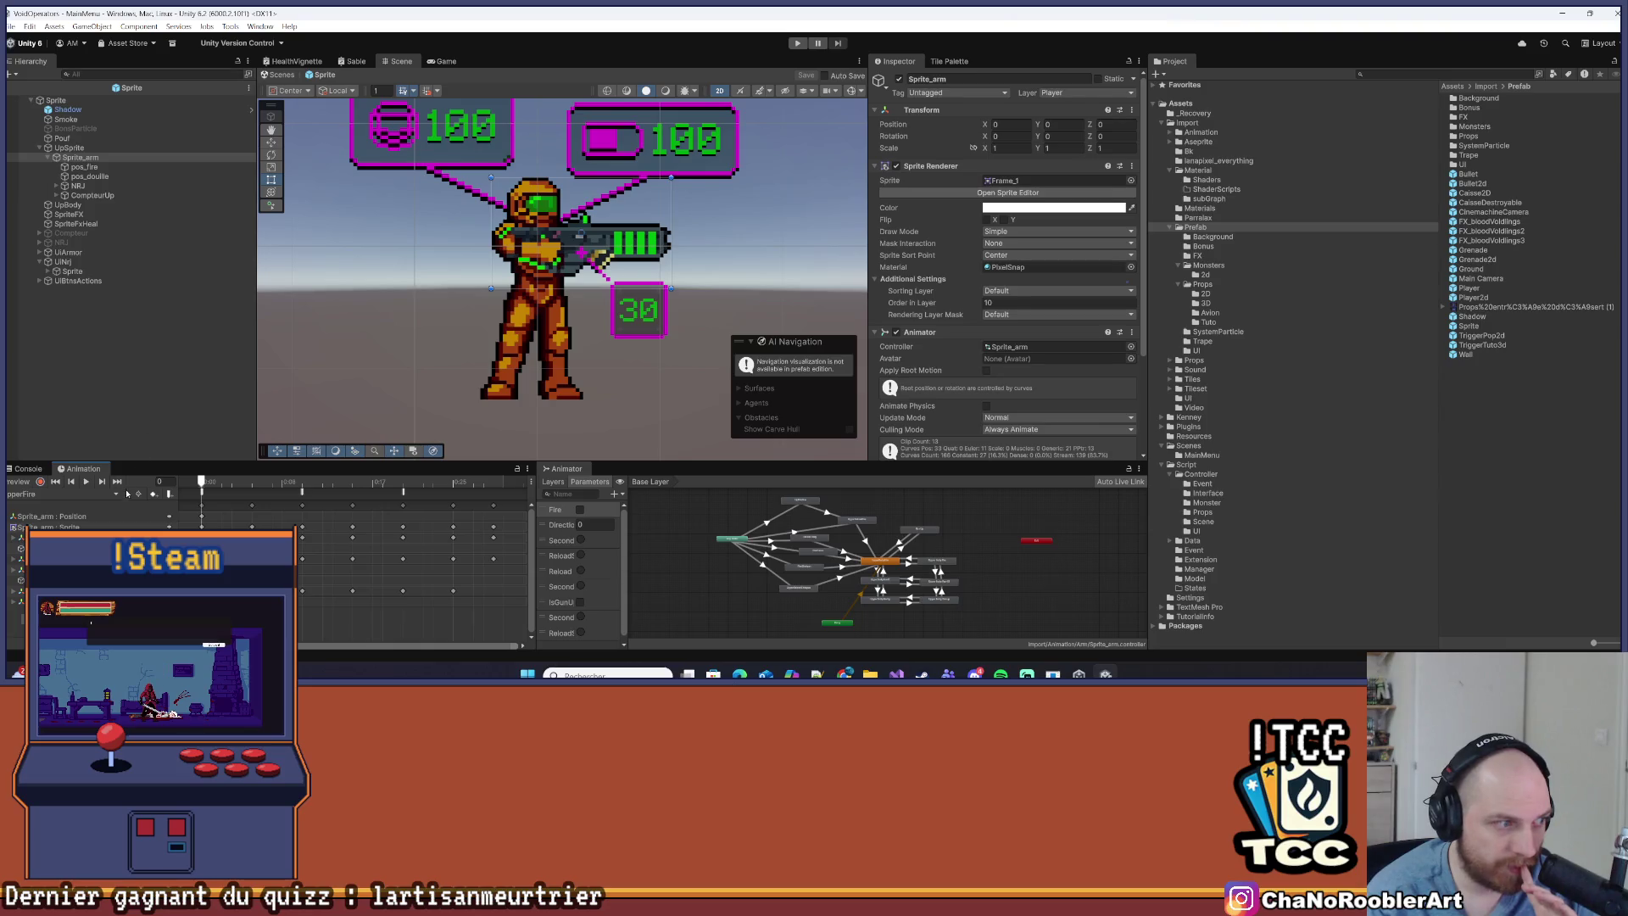
pyautogui.click(118, 494)
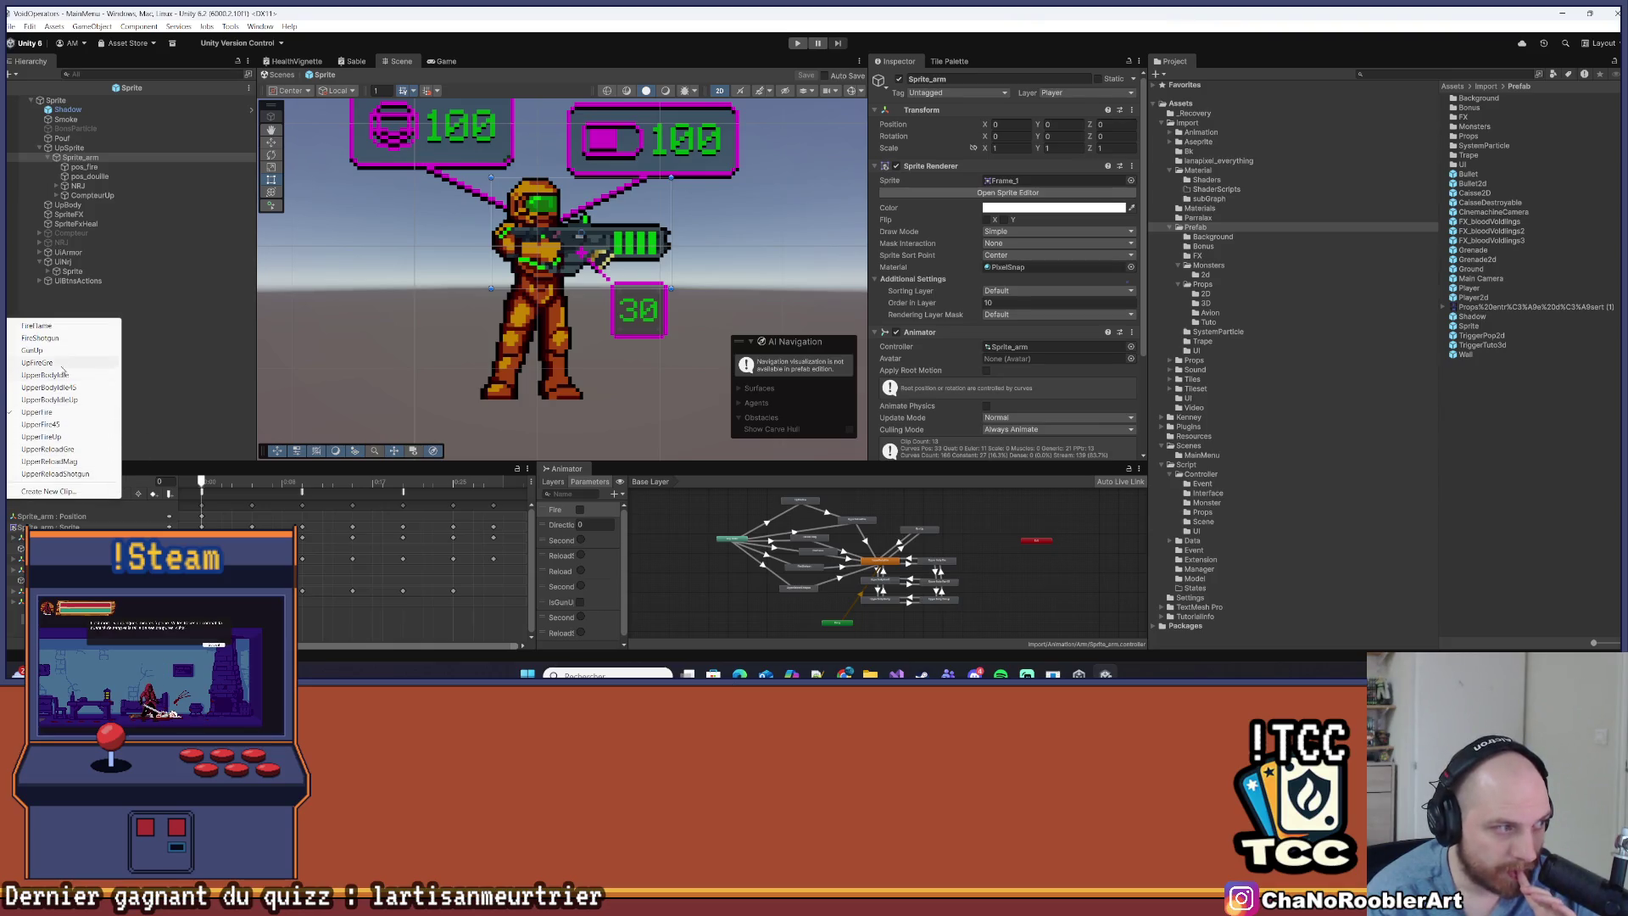
pyautogui.click(87, 473)
pyautogui.click(497, 496)
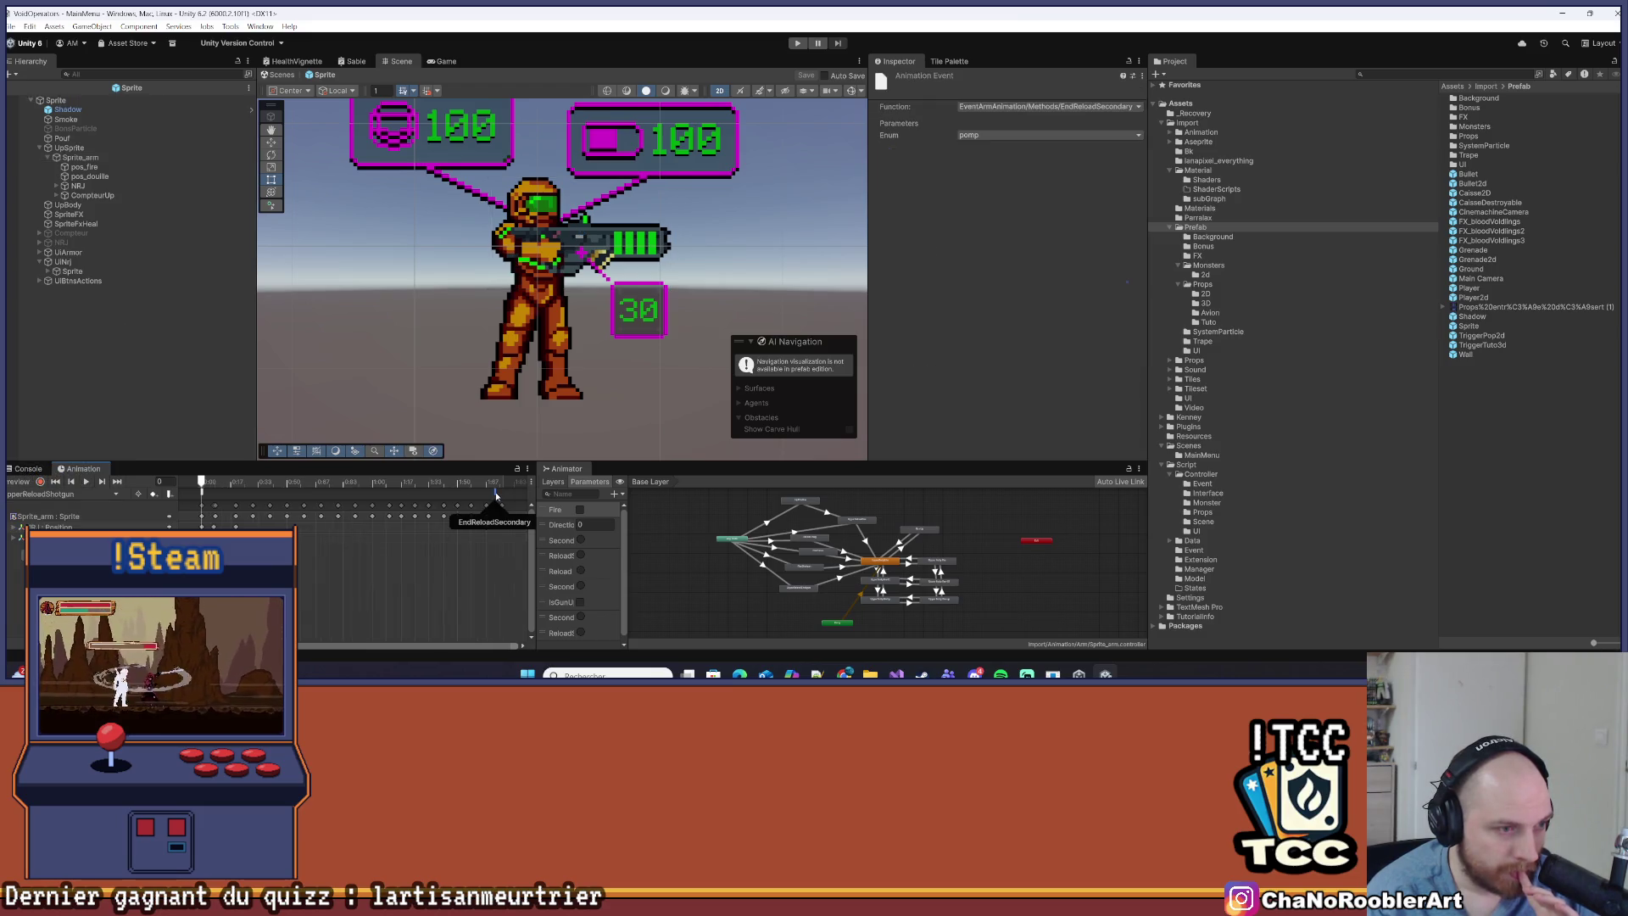
pyautogui.hotkey('alt', 'Tab')
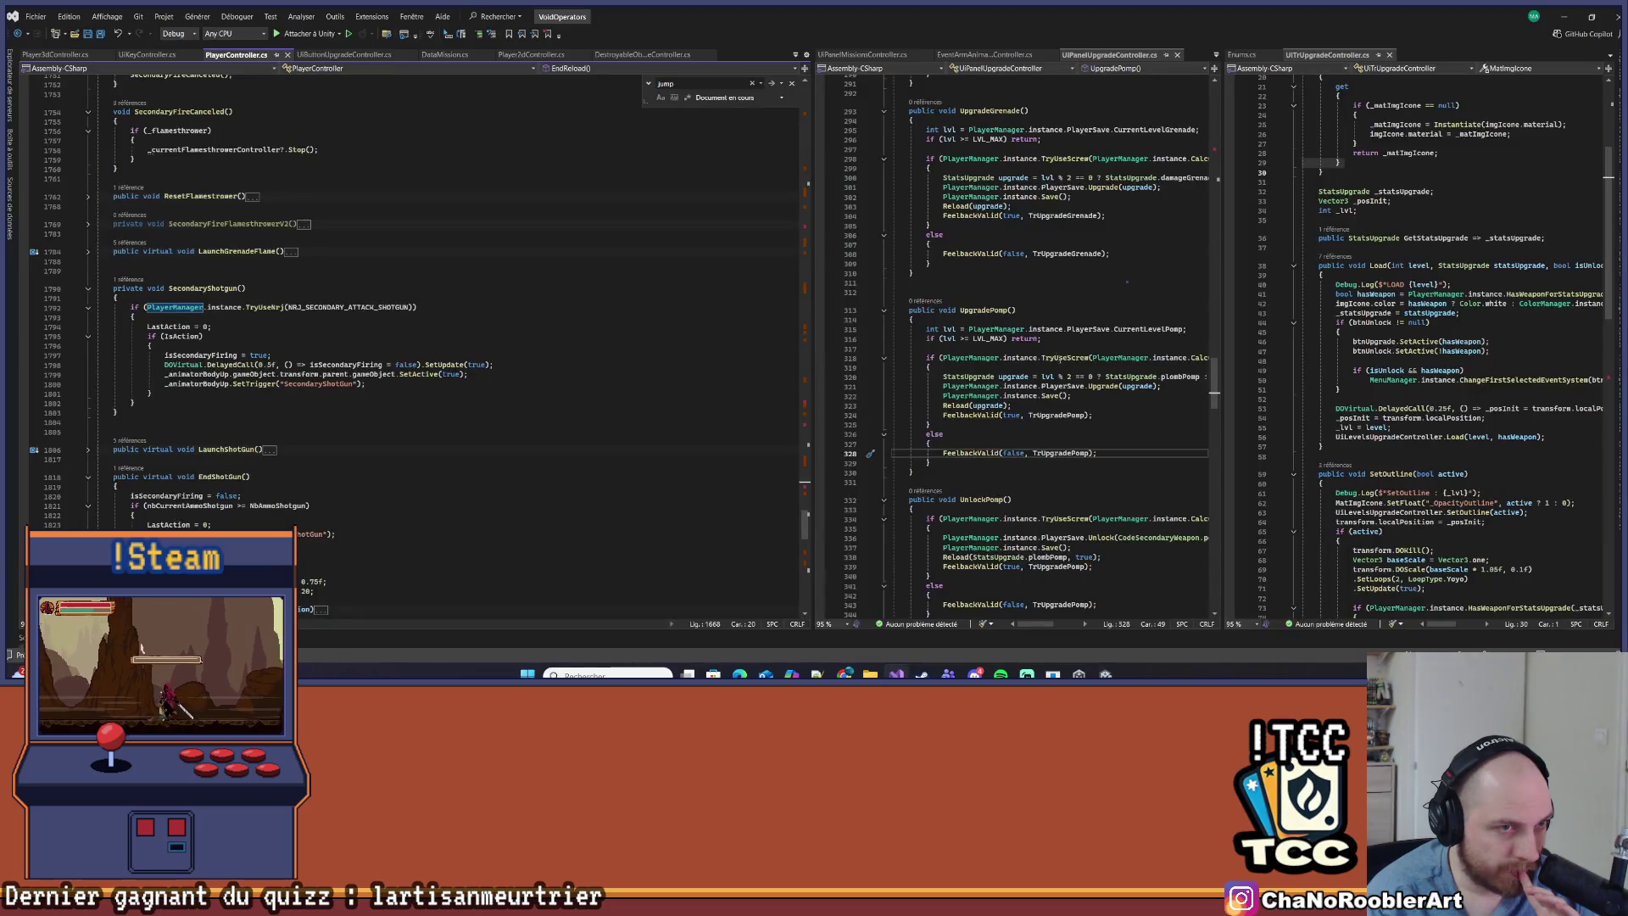
# Open EventArmAnimation at EndReloadSecondary and review its switch block, lines 71–77
pyautogui.scroll(4, 1017, 340)
pyautogui.click(984, 54)
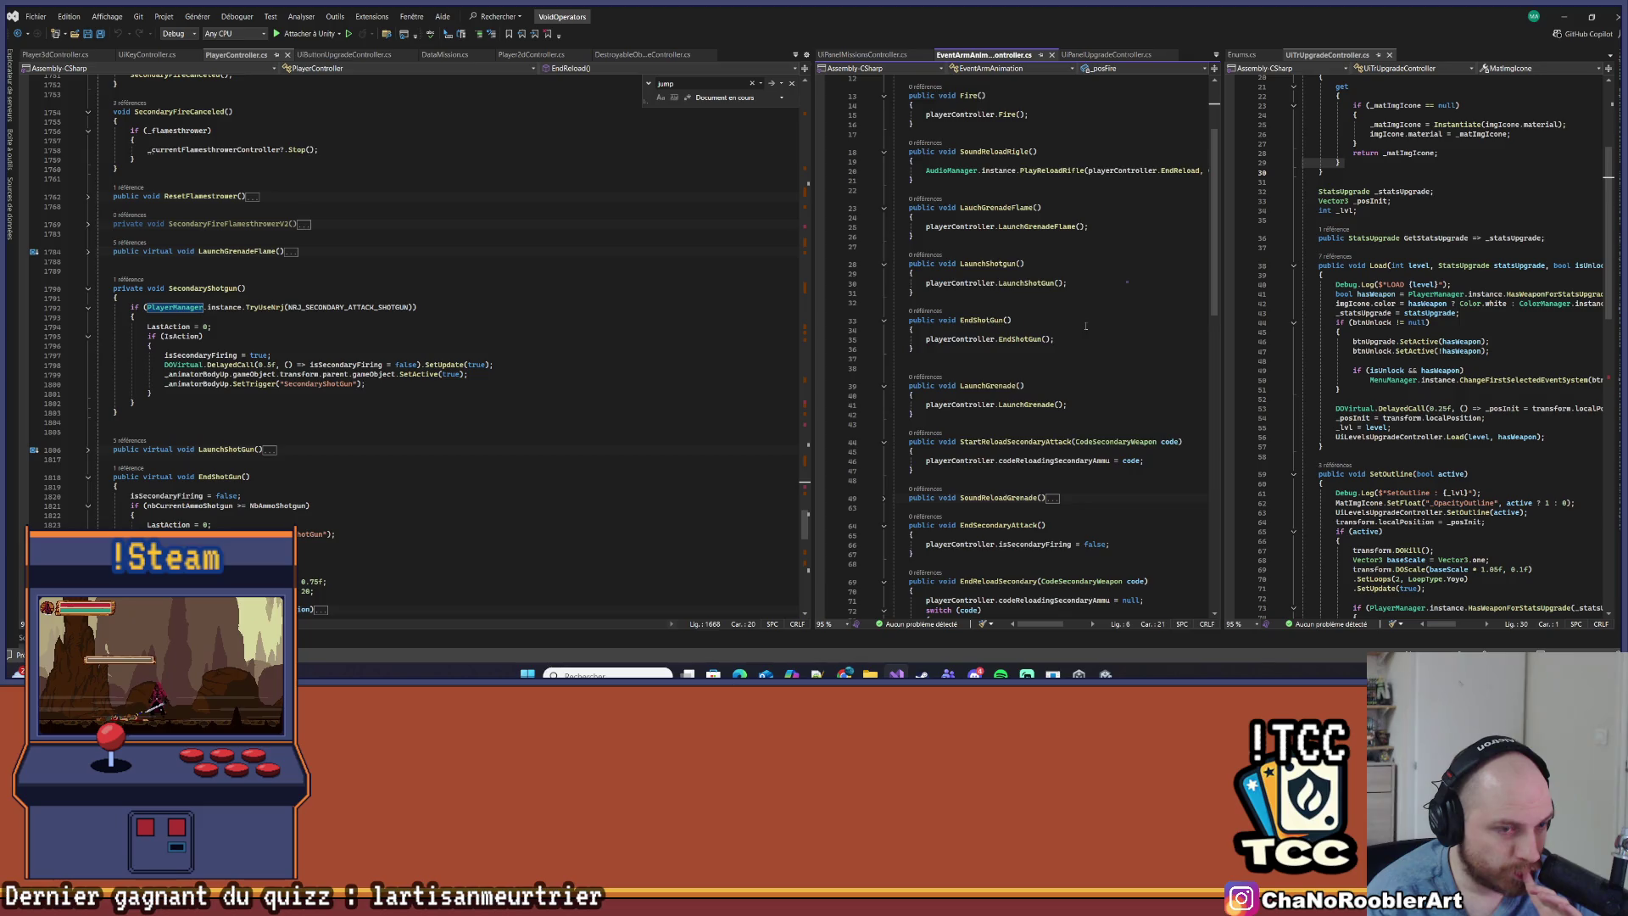
pyautogui.scroll(-4, 1094, 356)
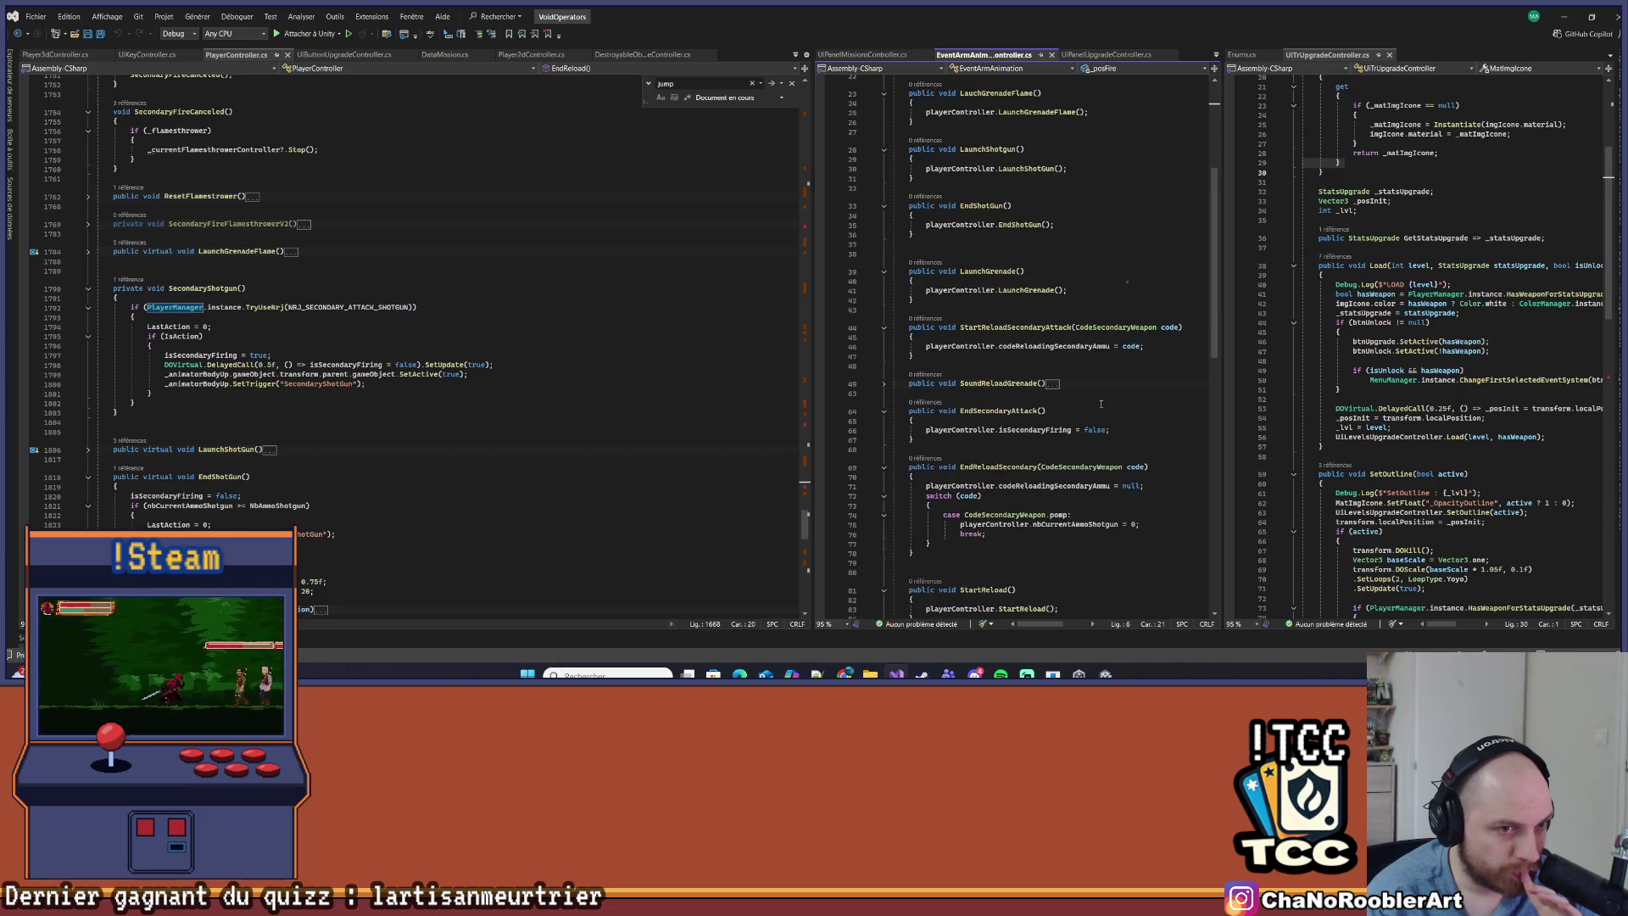
pyautogui.scroll(-5, 1099, 400)
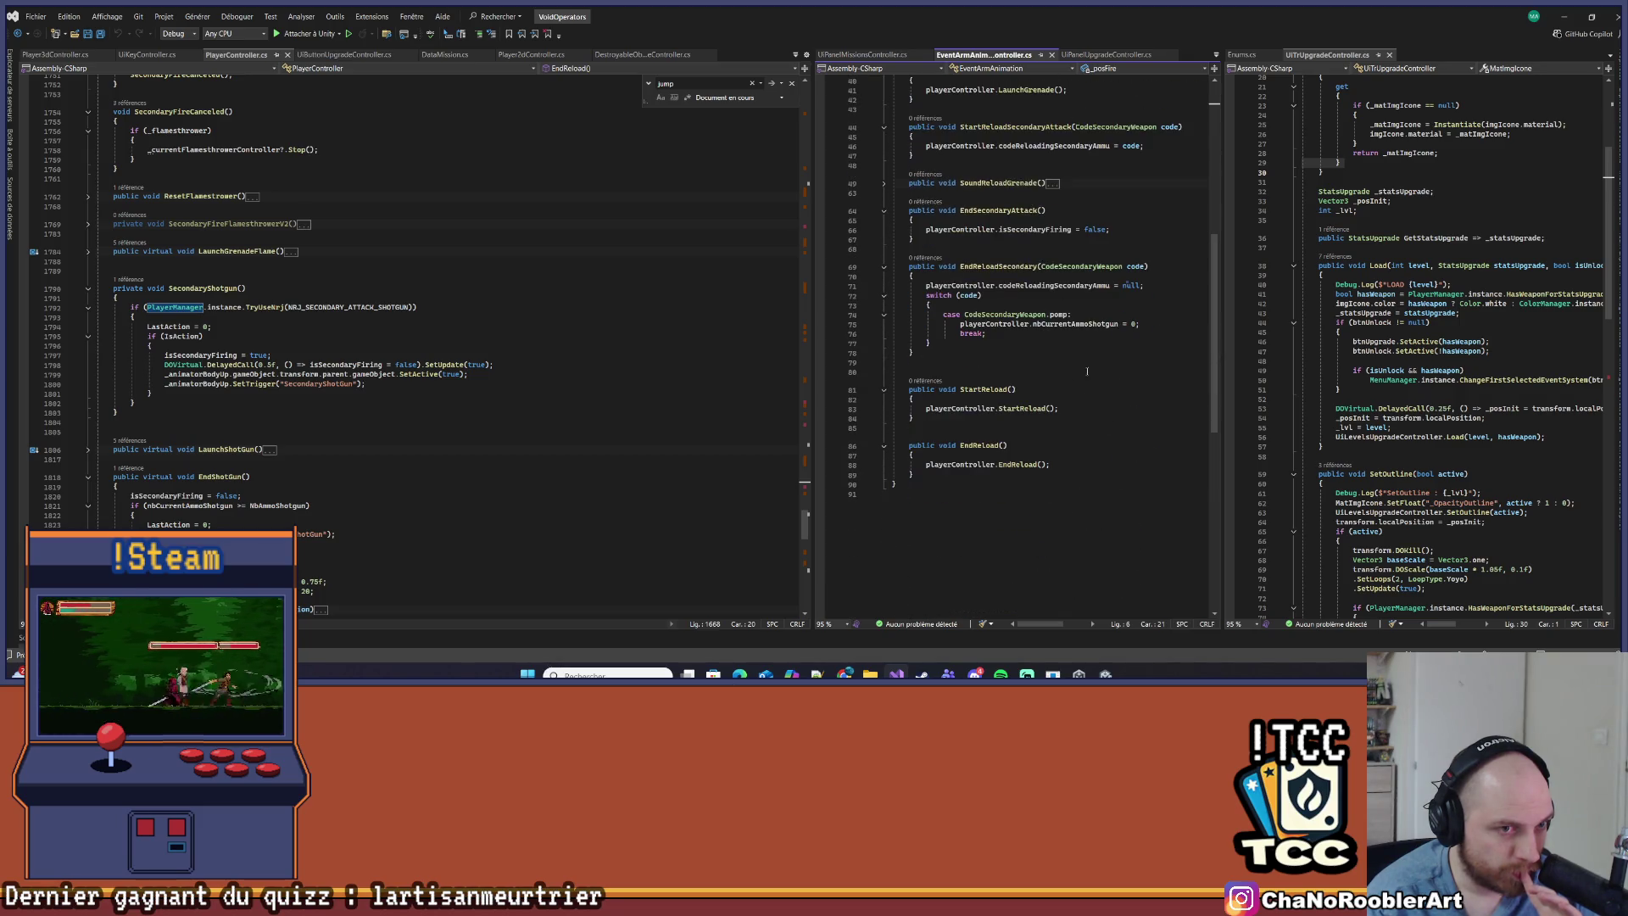
pyautogui.click(999, 266)
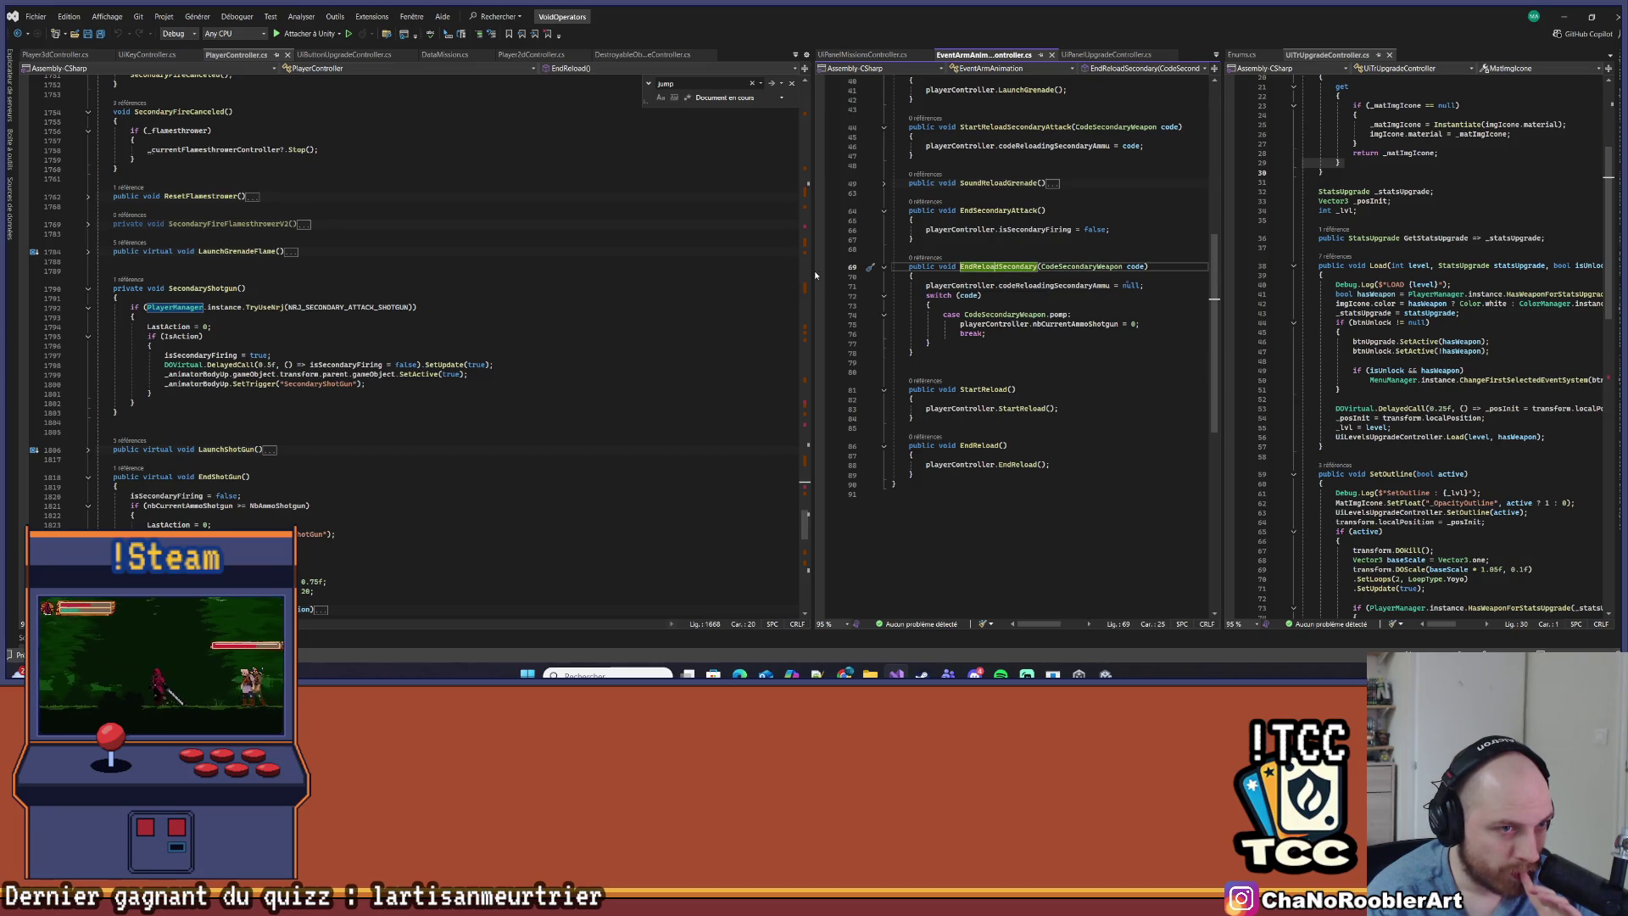
pyautogui.moveTo(812, 270); pyautogui.dragTo(660, 270)
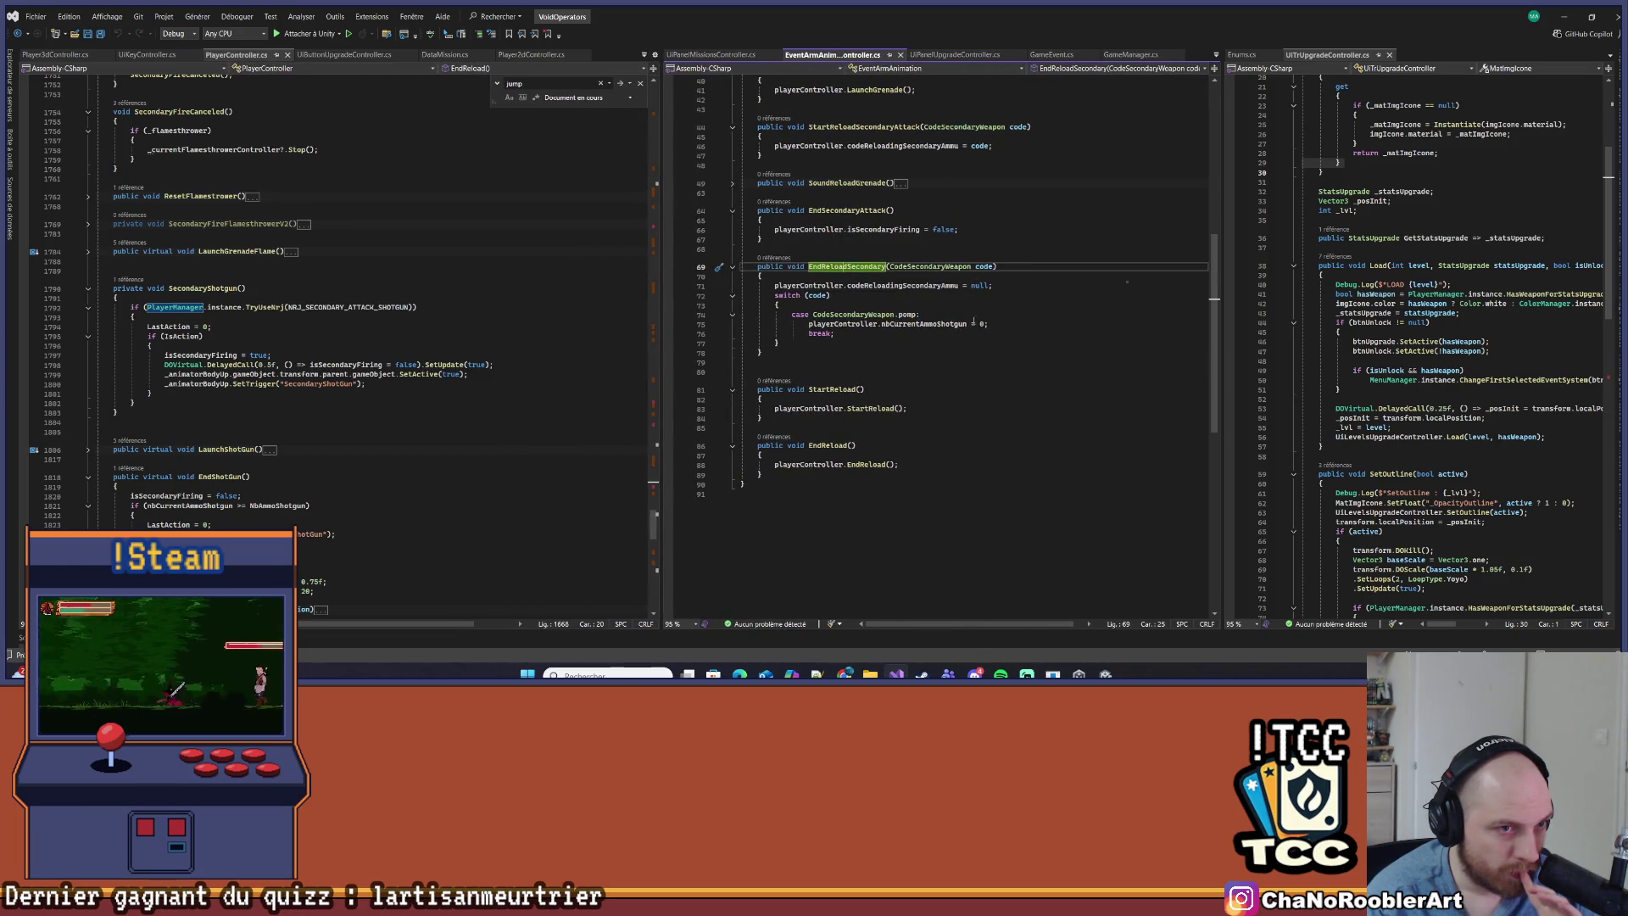
pyautogui.click(921, 314)
pyautogui.moveTo(773, 286); pyautogui.dragTo(798, 342)
pyautogui.click(797, 342)
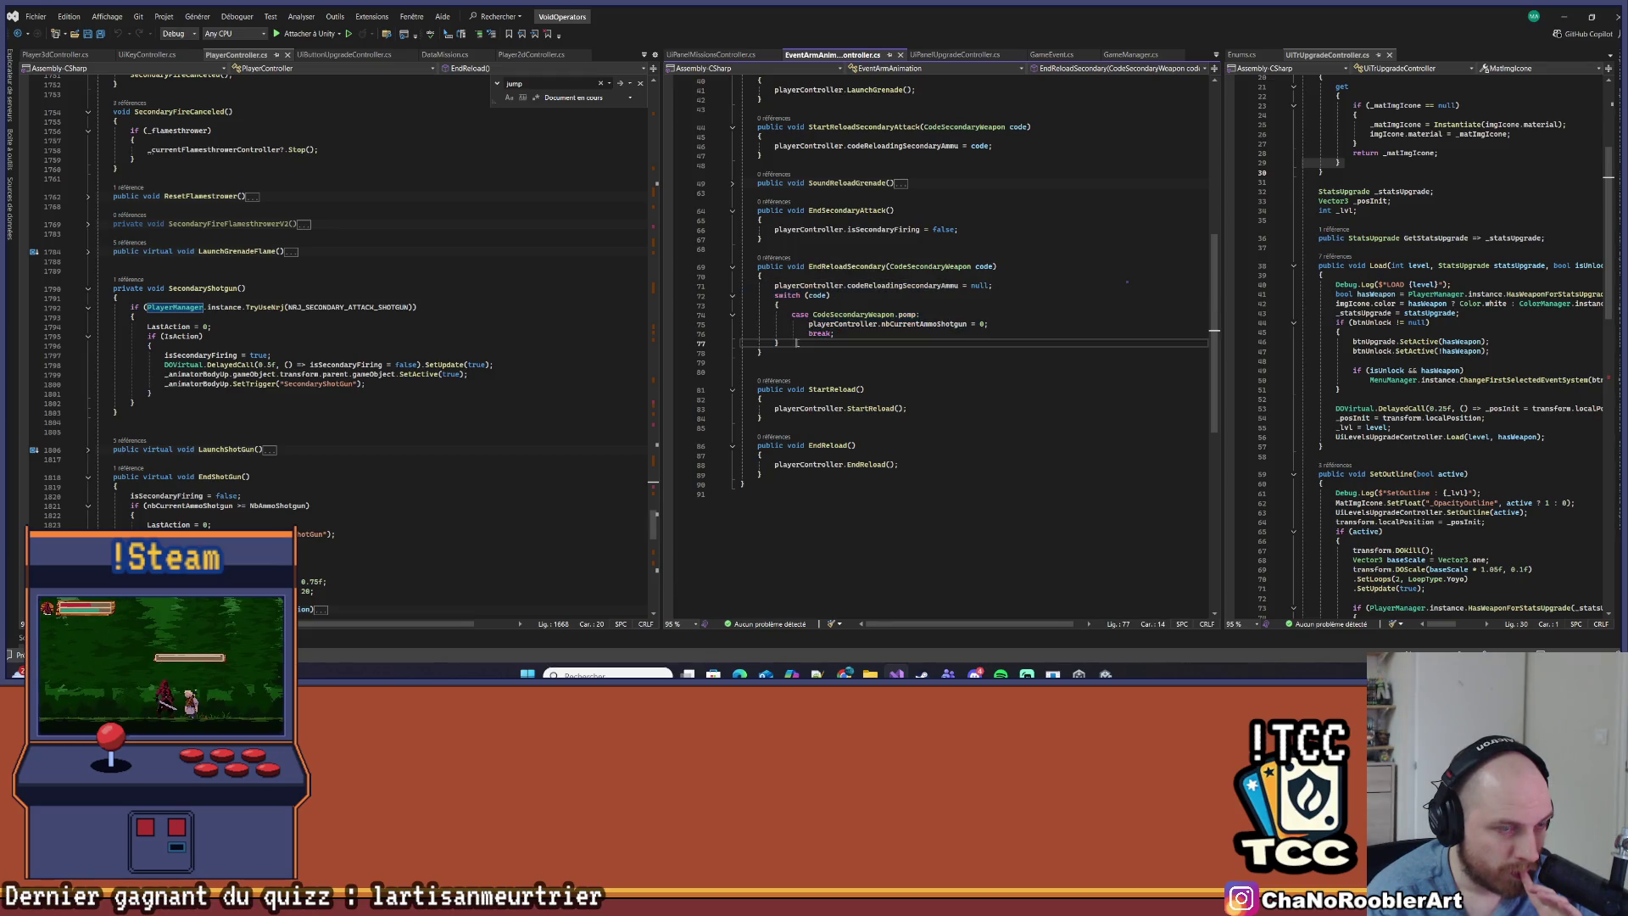
pyautogui.moveTo(661, 290); pyautogui.dragTo(771, 296)
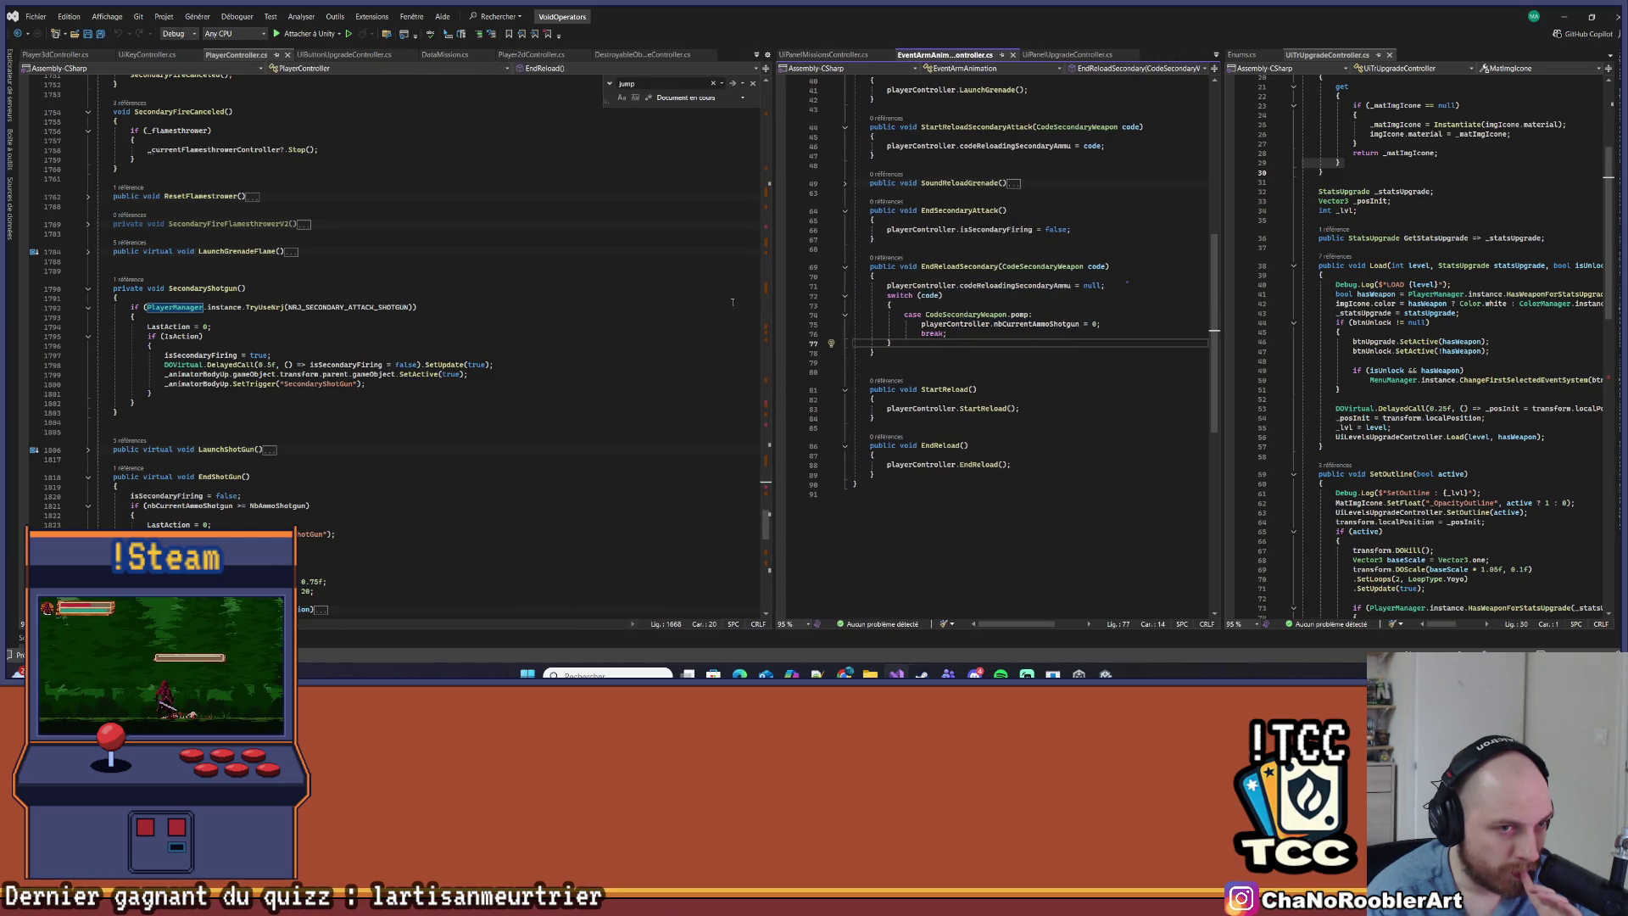
# Remove the breakpoint in PlayerController's SecondaryFire, then return to EndReloadSecondary's body
pyautogui.click(513, 269)
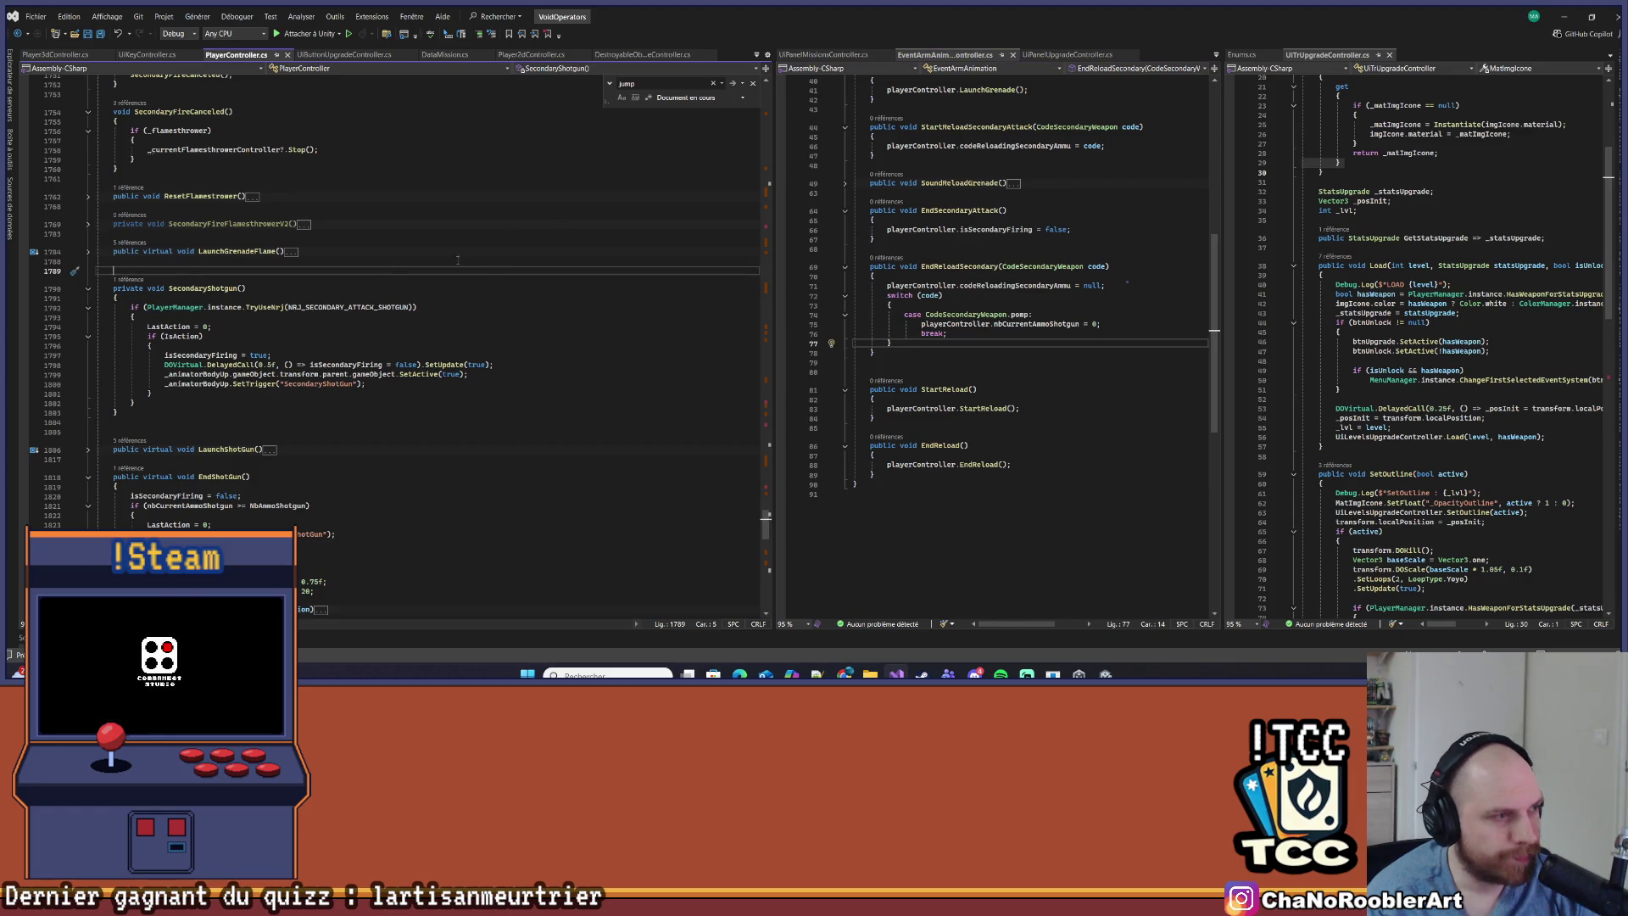
pyautogui.scroll(20, 492, 251)
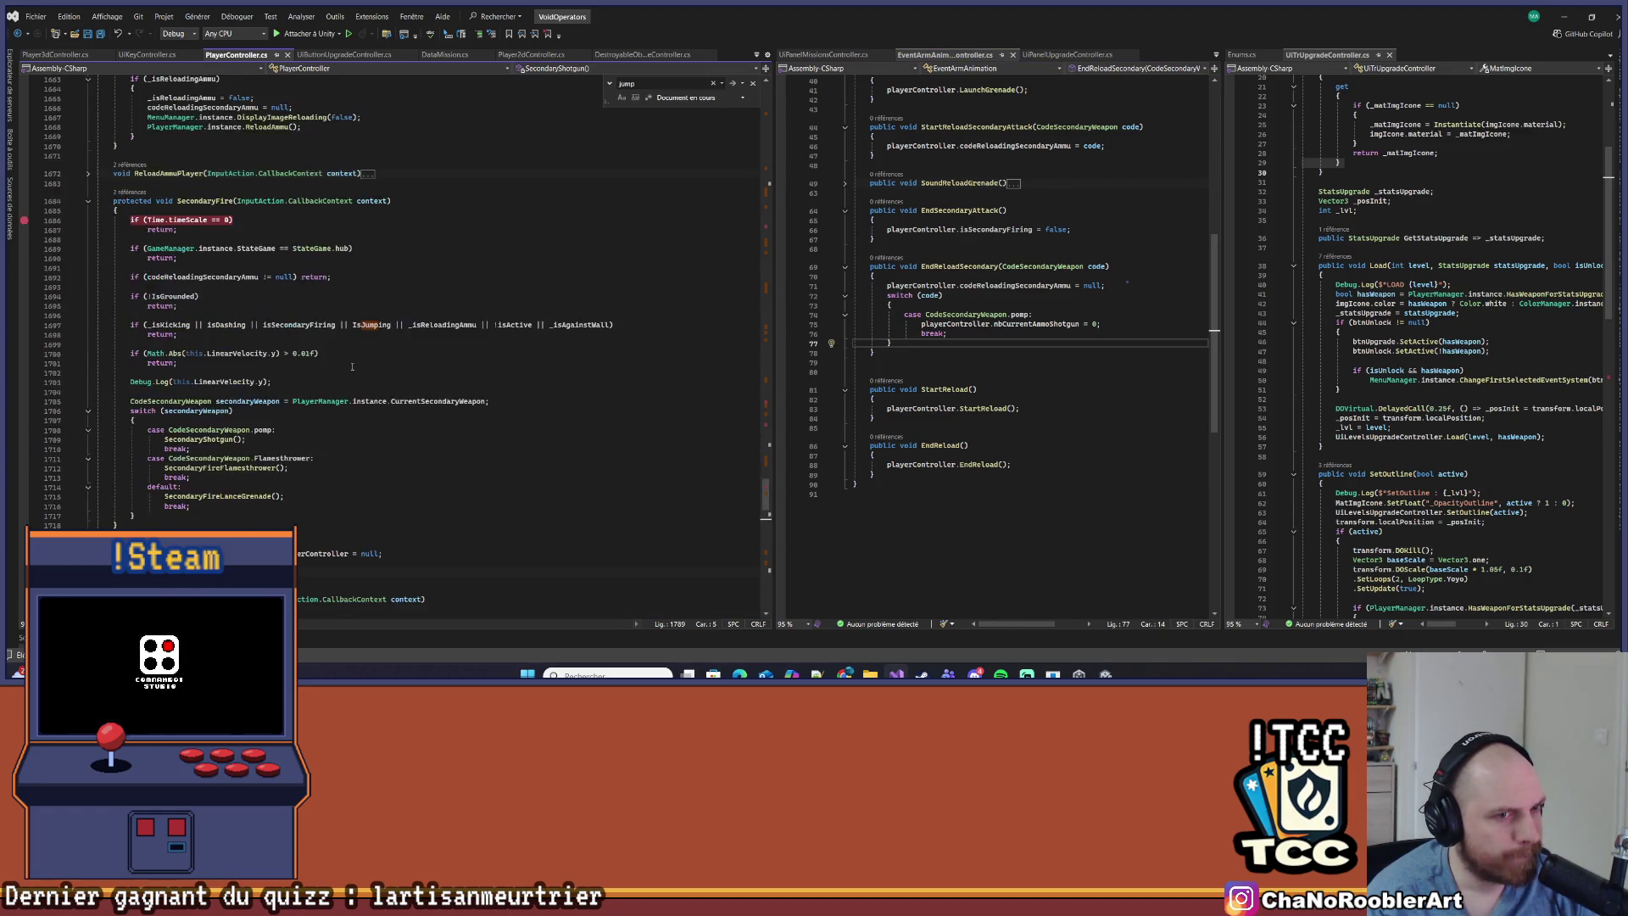
pyautogui.scroll(1, 350, 370)
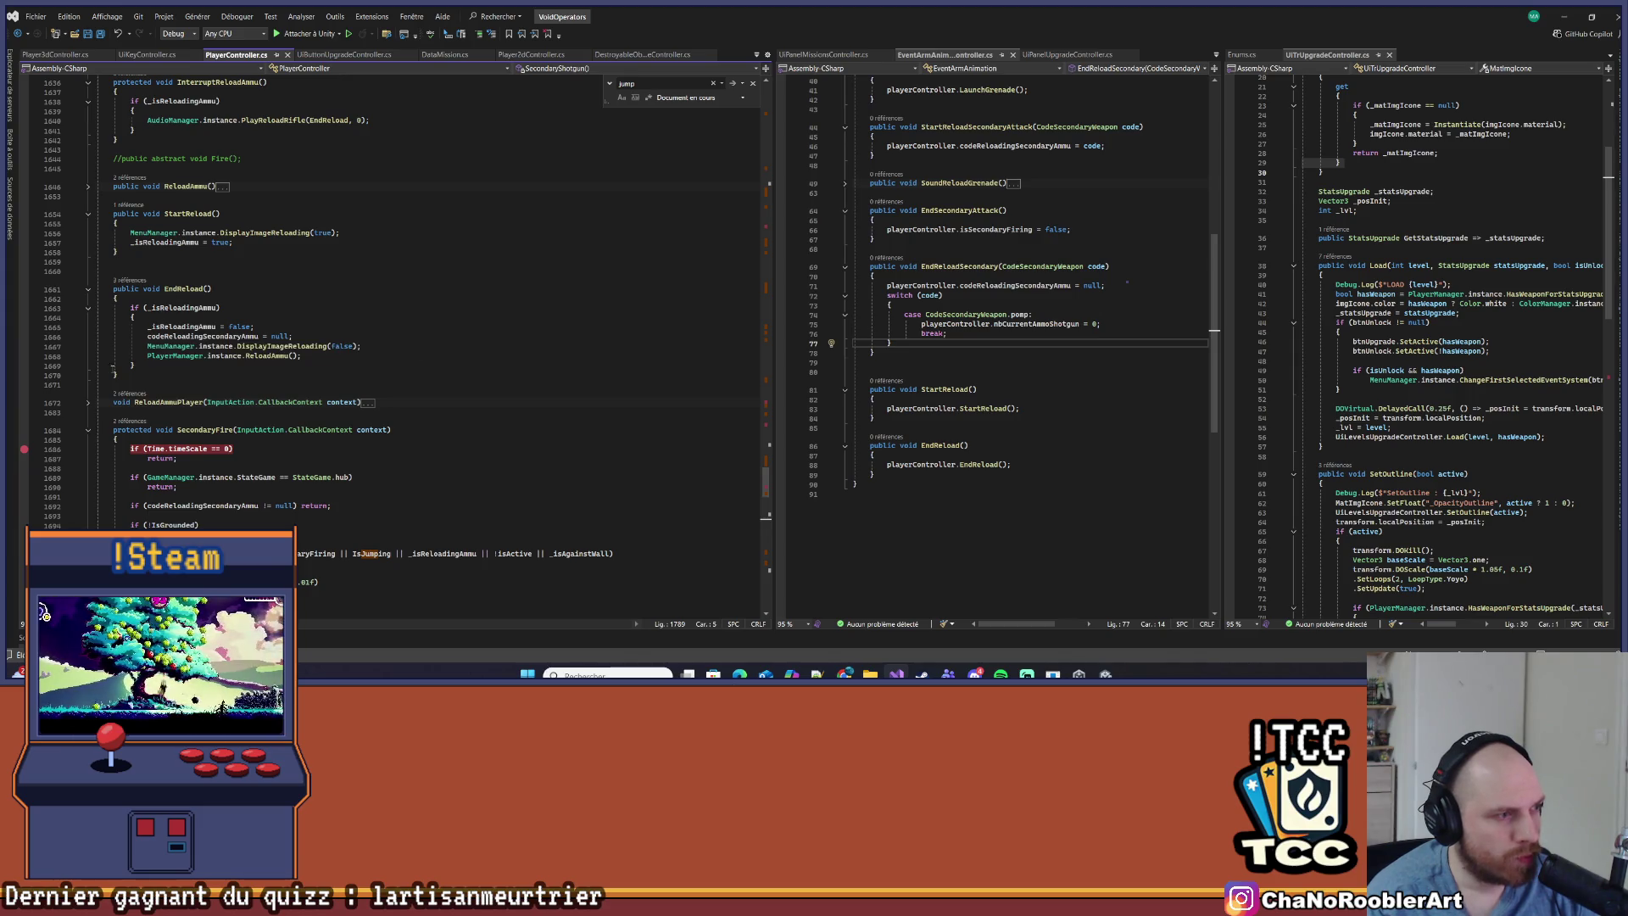
pyautogui.click(25, 448)
pyautogui.scroll(8, 212, 288)
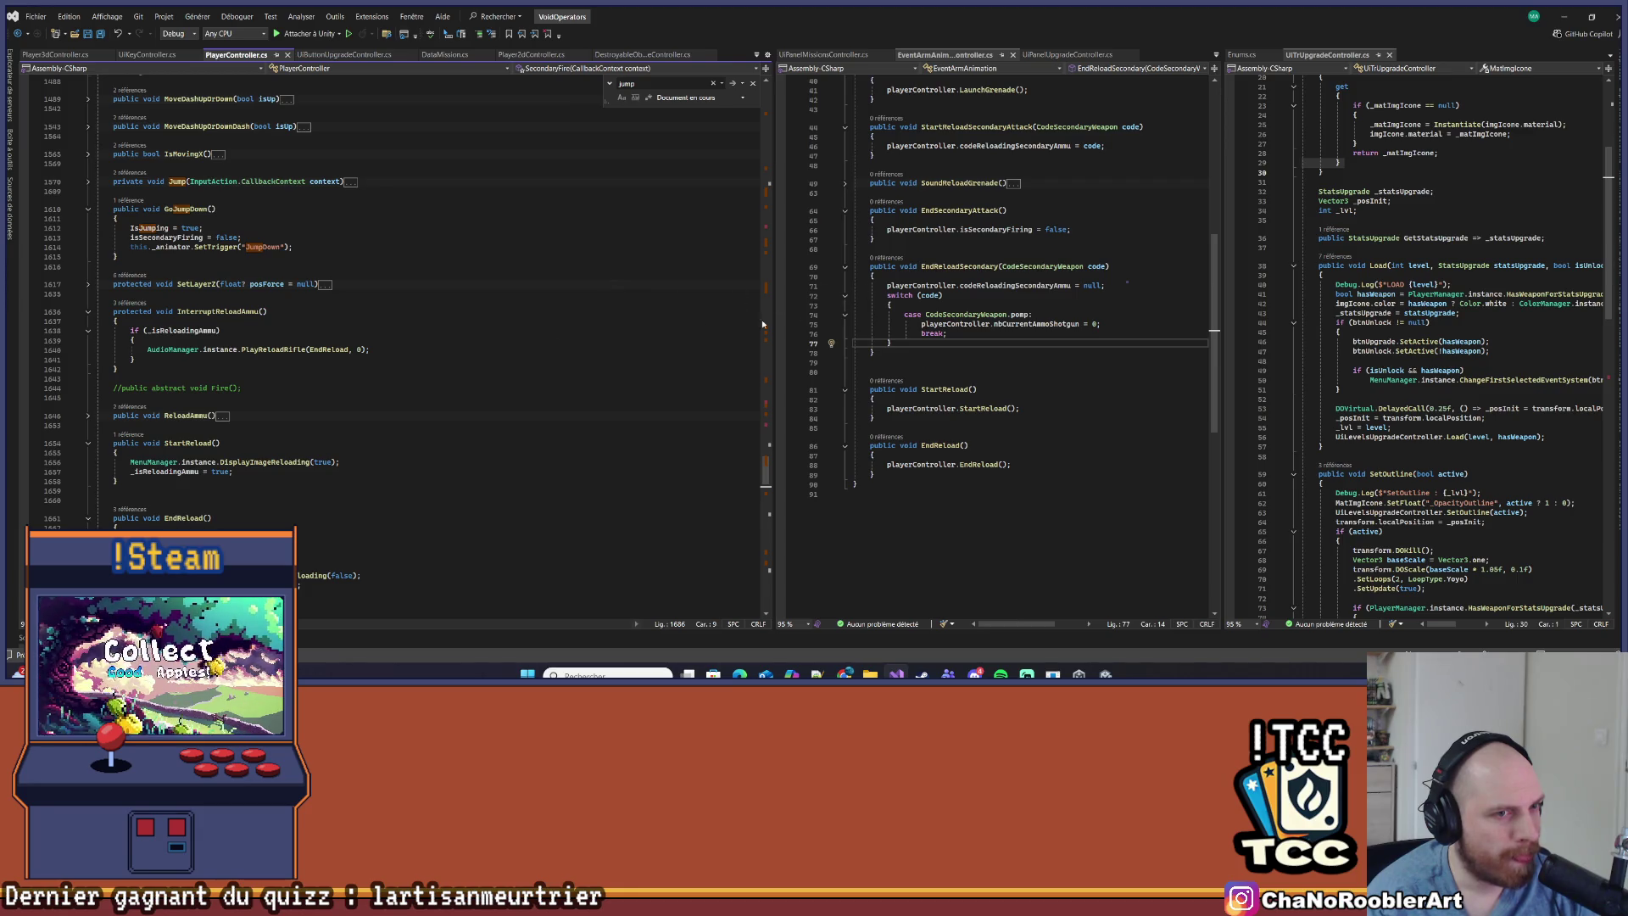
pyautogui.moveTo(901, 344); pyautogui.dragTo(837, 286)
pyautogui.click(916, 276)
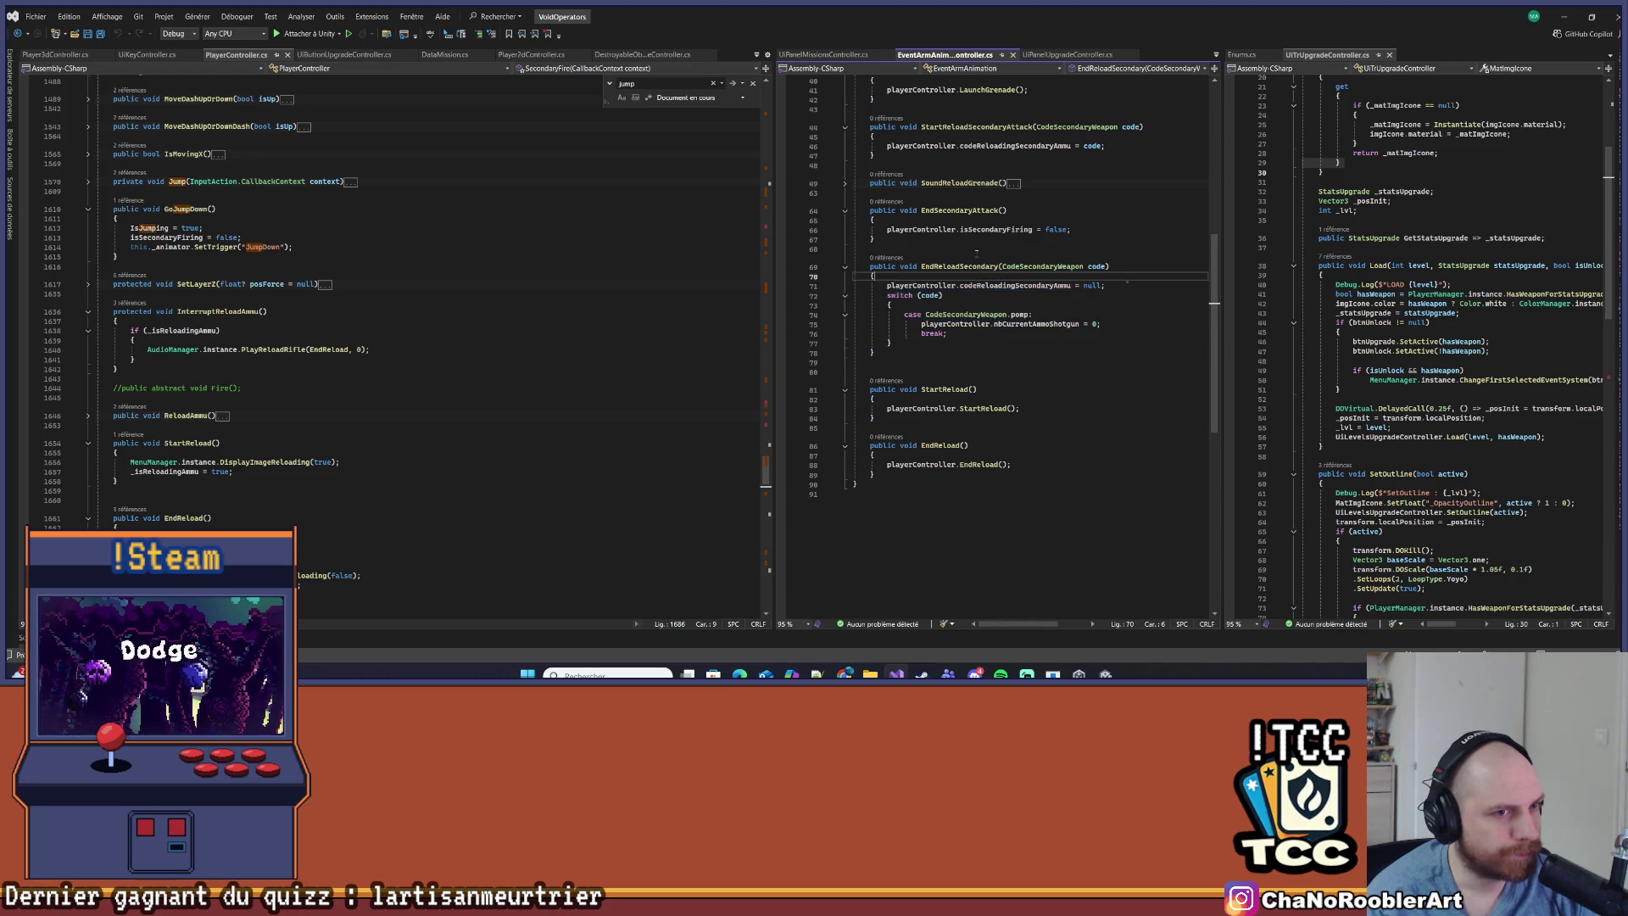
# Add playerController.codeReloadingSecondaryAmmu(code); at the start of EndReloadSecondary and save
pyautogui.press('Return')
pyautogui.press('Return')
pyautogui.press('Up')
pyautogui.write('playe')
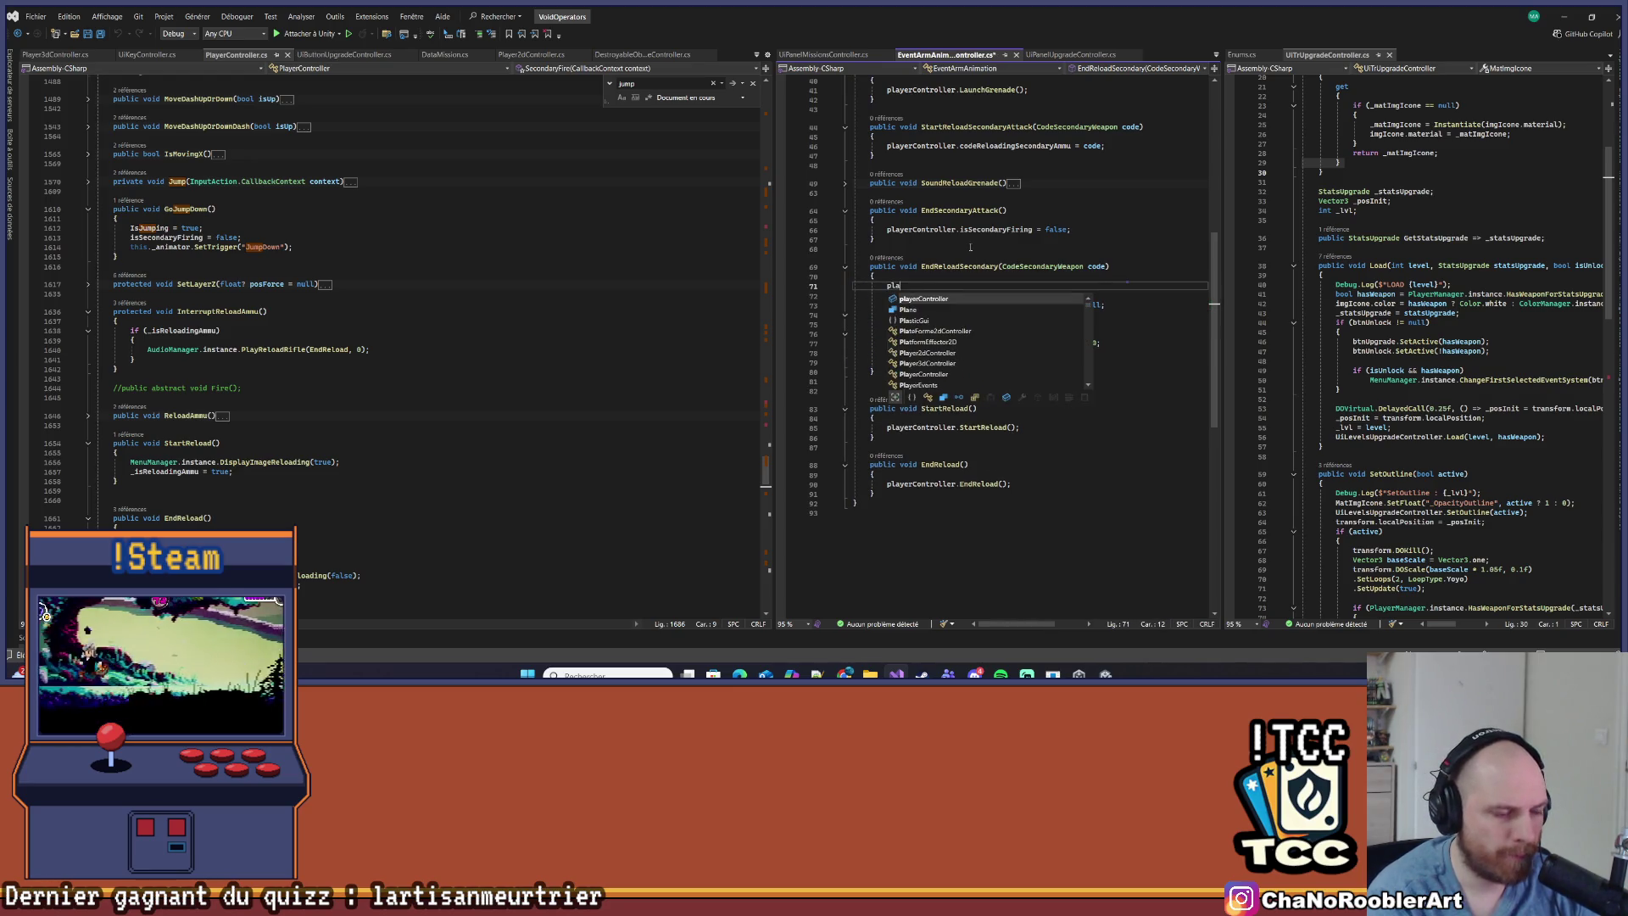
pyautogui.press('Tab')
pyautogui.write('.')
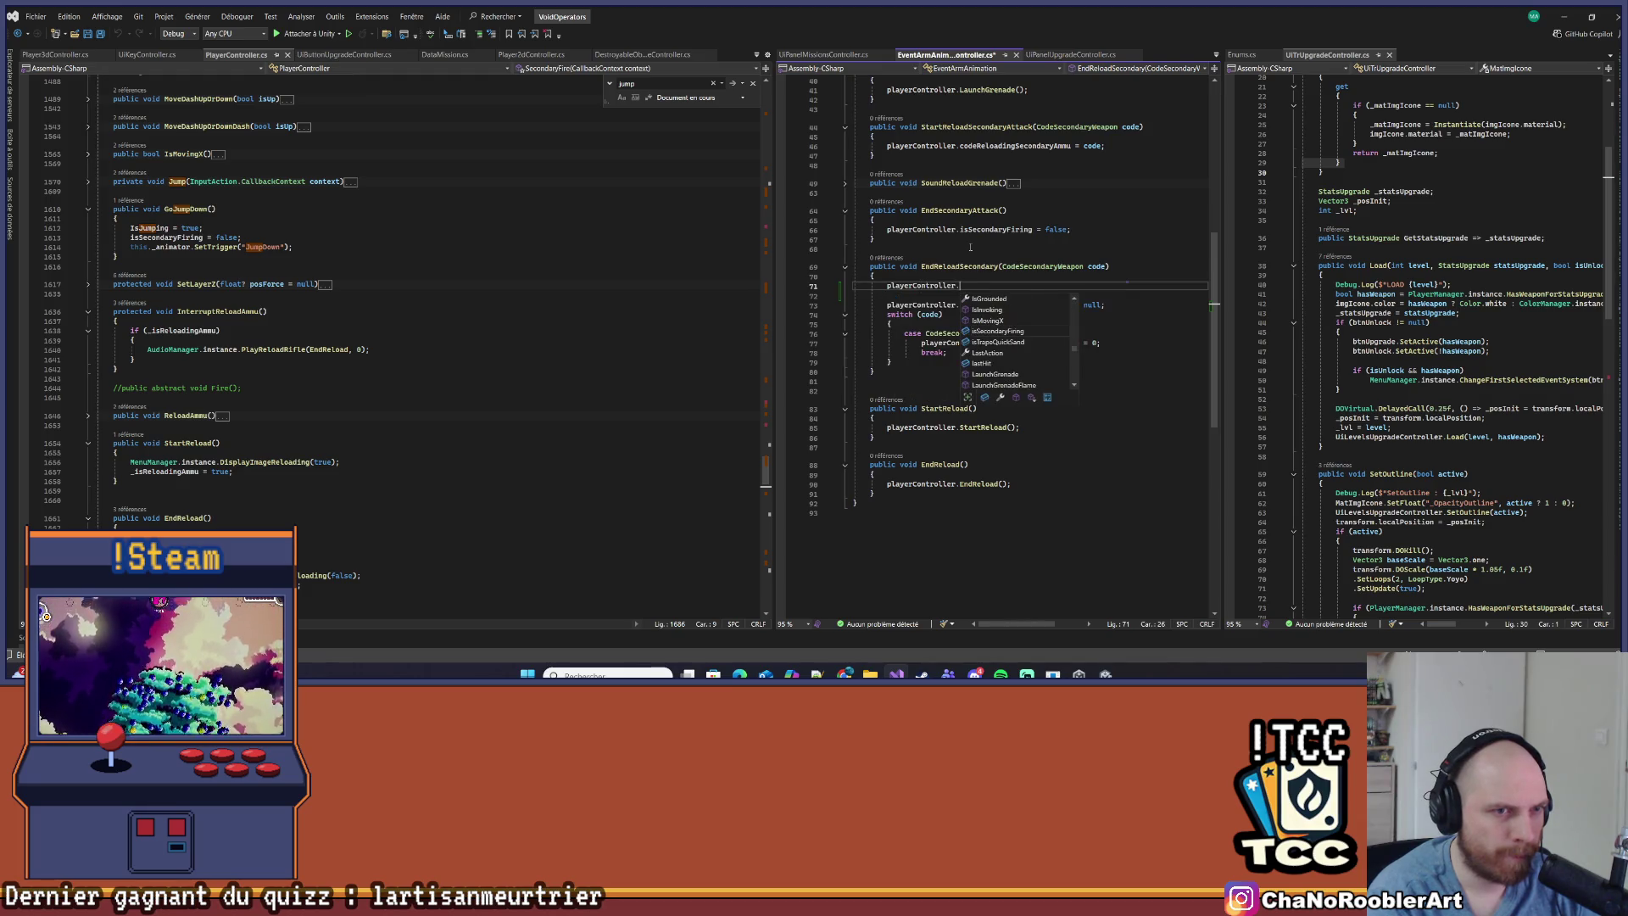
pyautogui.write('Reload')
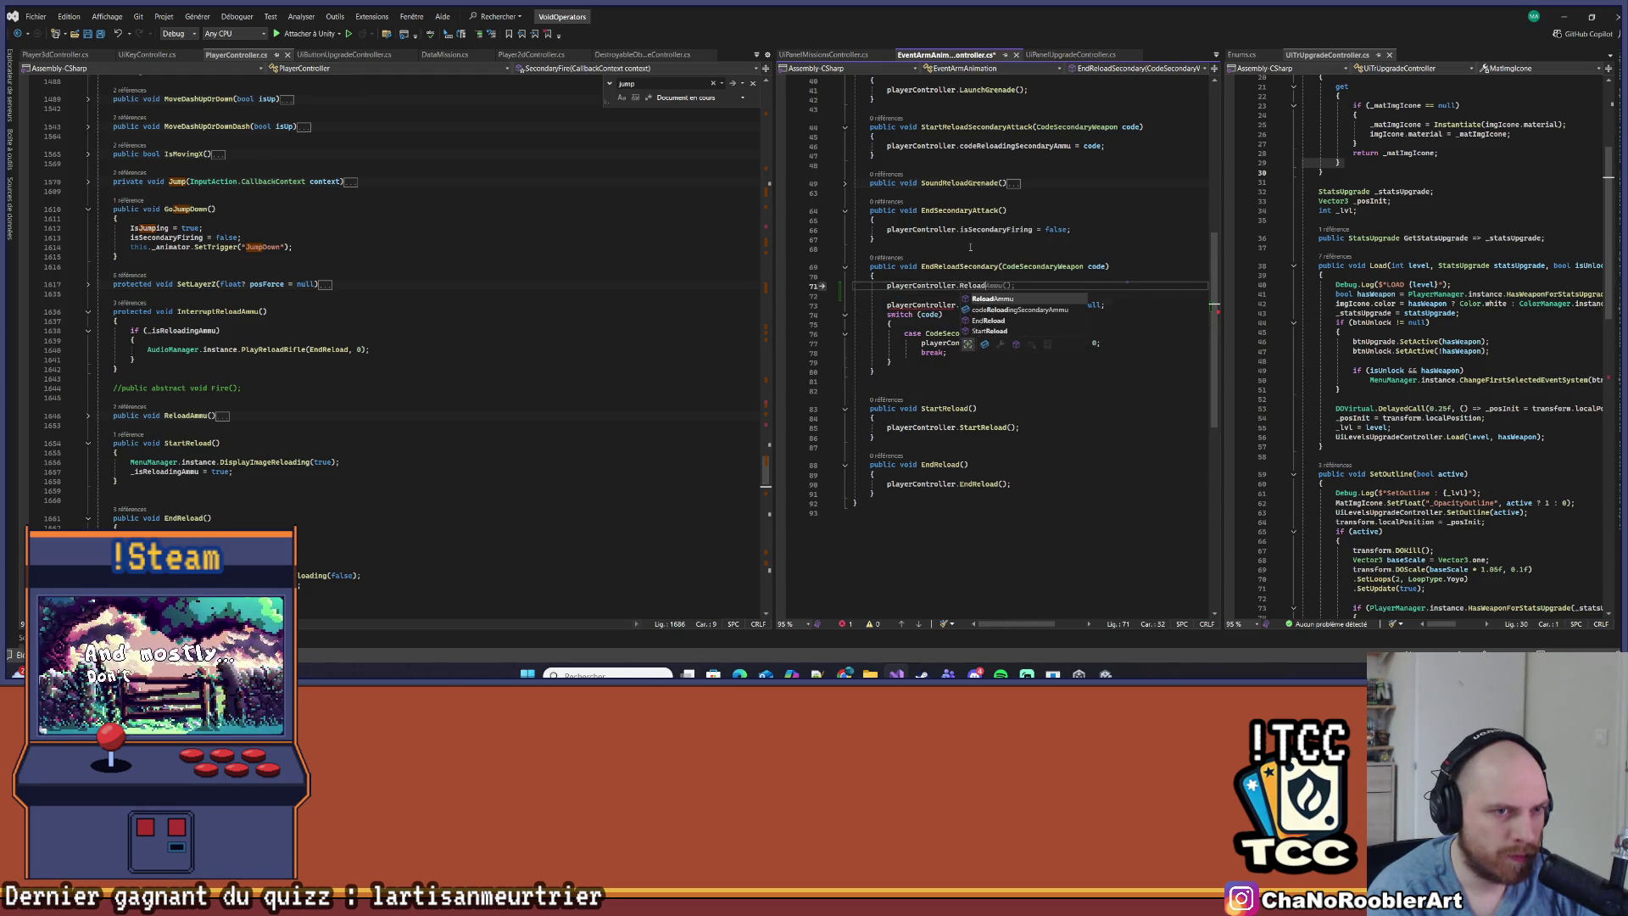
pyautogui.write('Seconda')
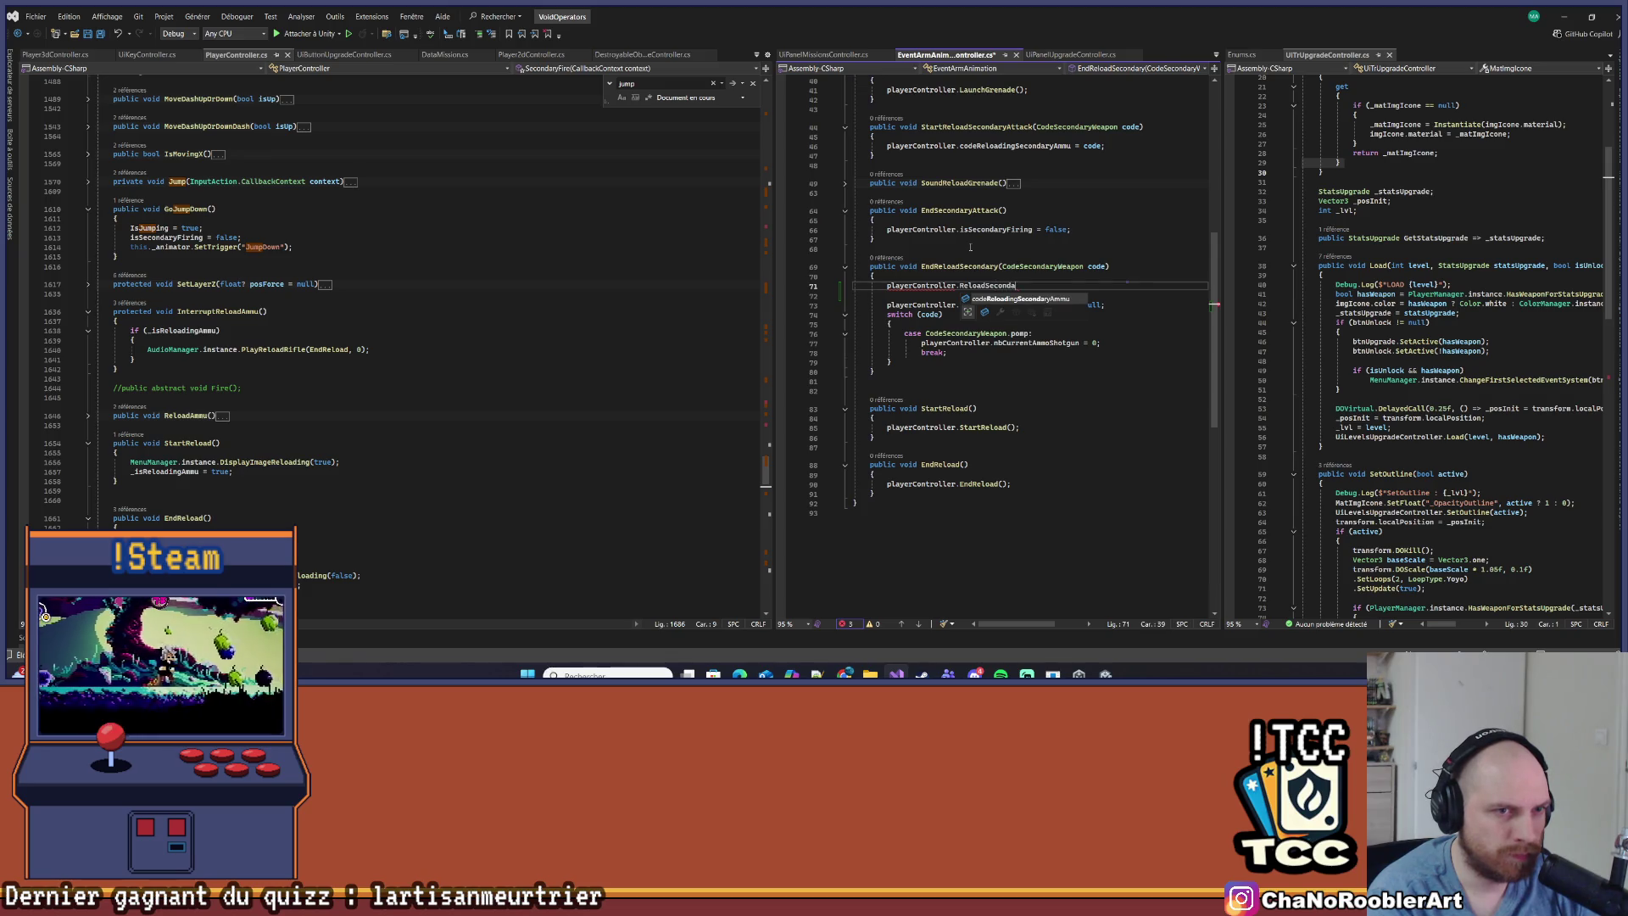
pyautogui.write('rA')
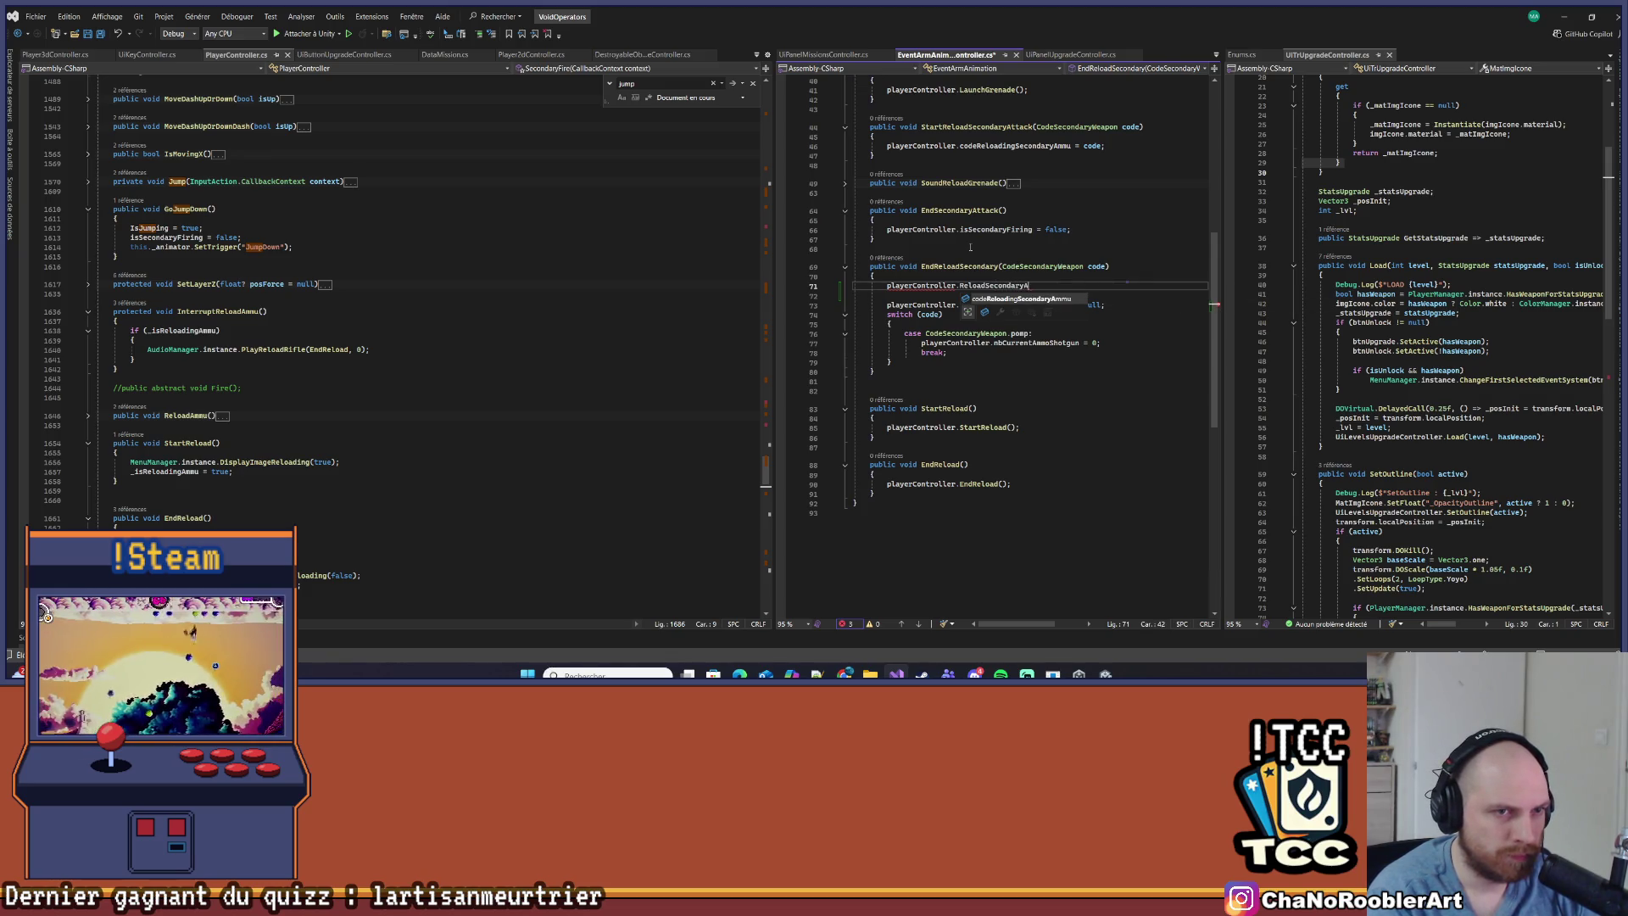
pyautogui.write('Weapon')
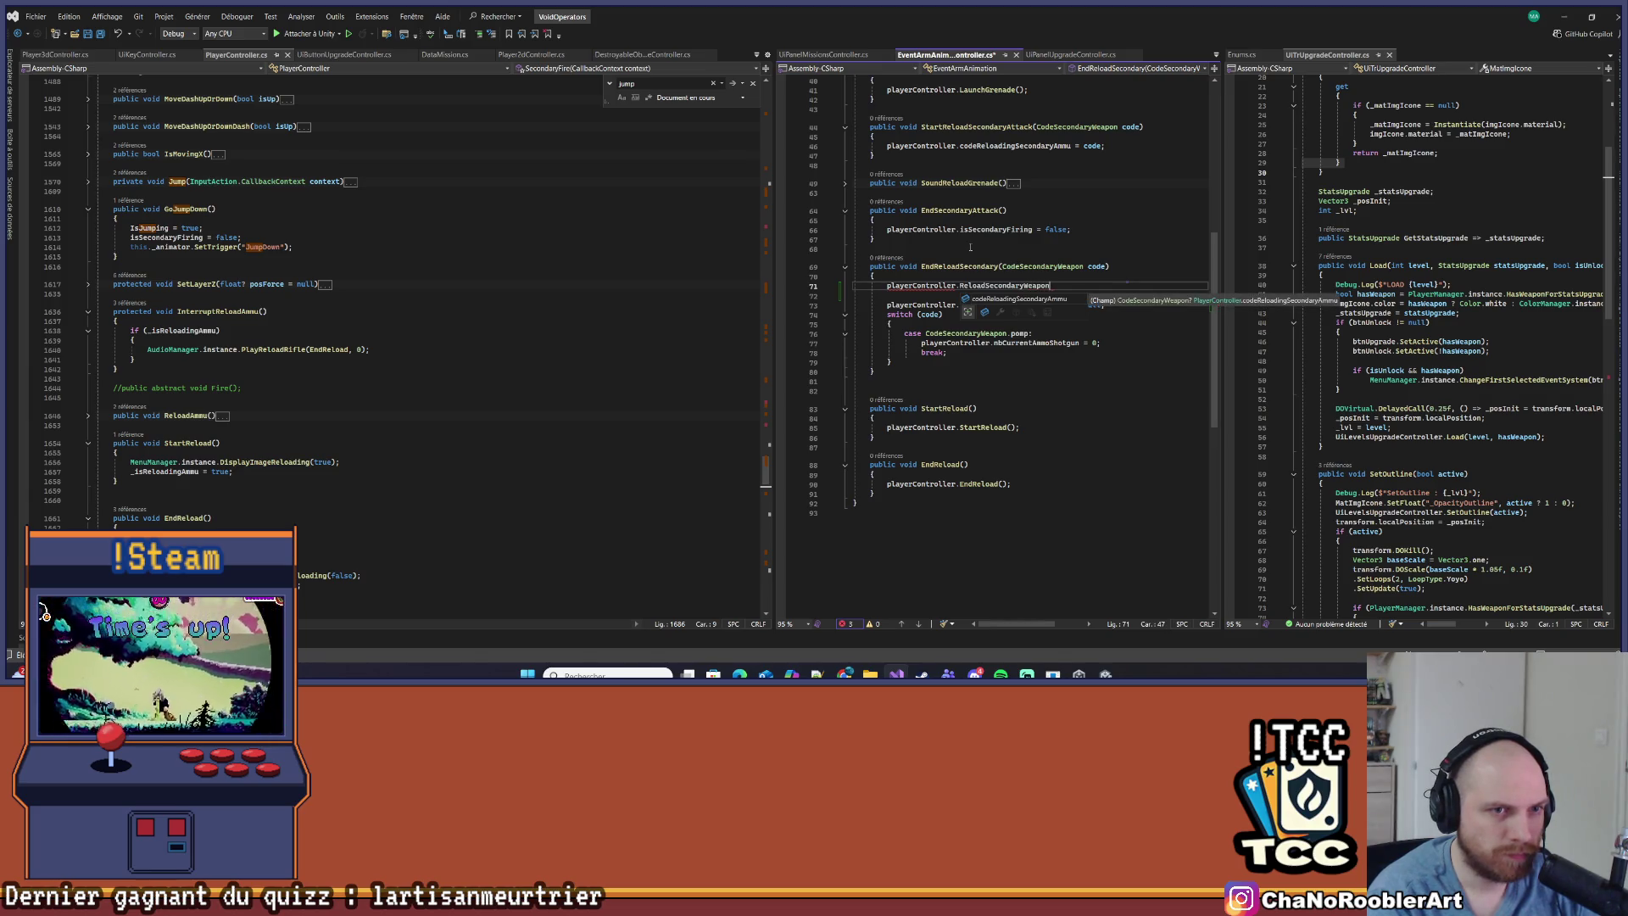
pyautogui.press('Tab')
pyautogui.write('(')
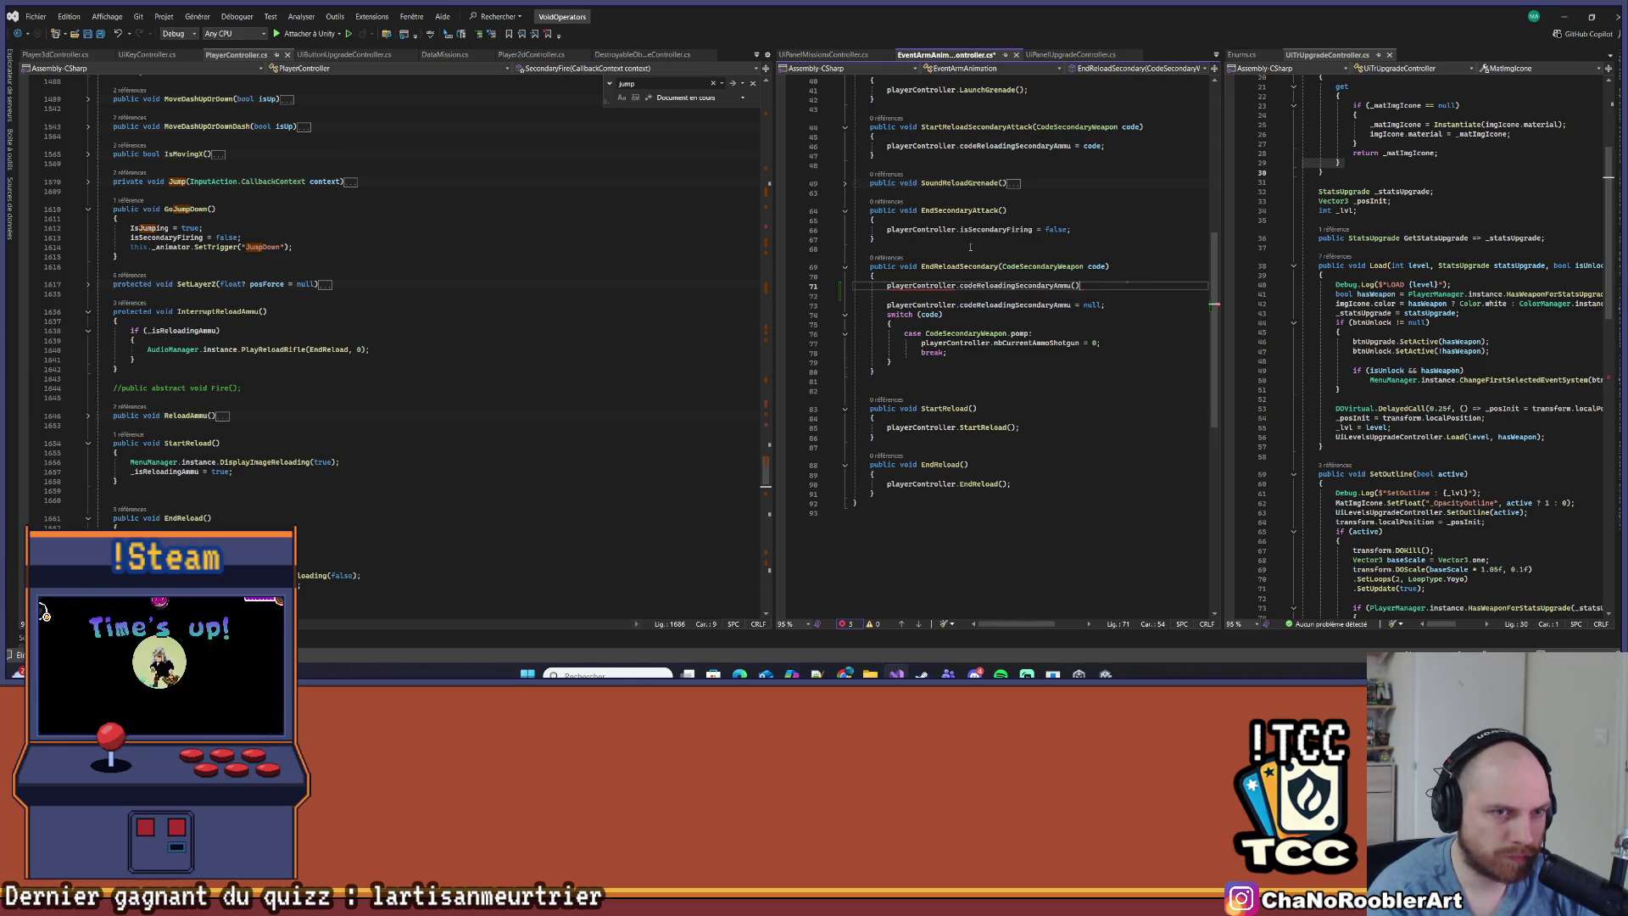
pyautogui.write('code);')
pyautogui.hotkey('ctrl', 's')
# Capitalise the call to CodeReloadingSecondaryAmmu, save, and begin 'public void' after StartReload
pyautogui.scroll(-5, 770, 380)
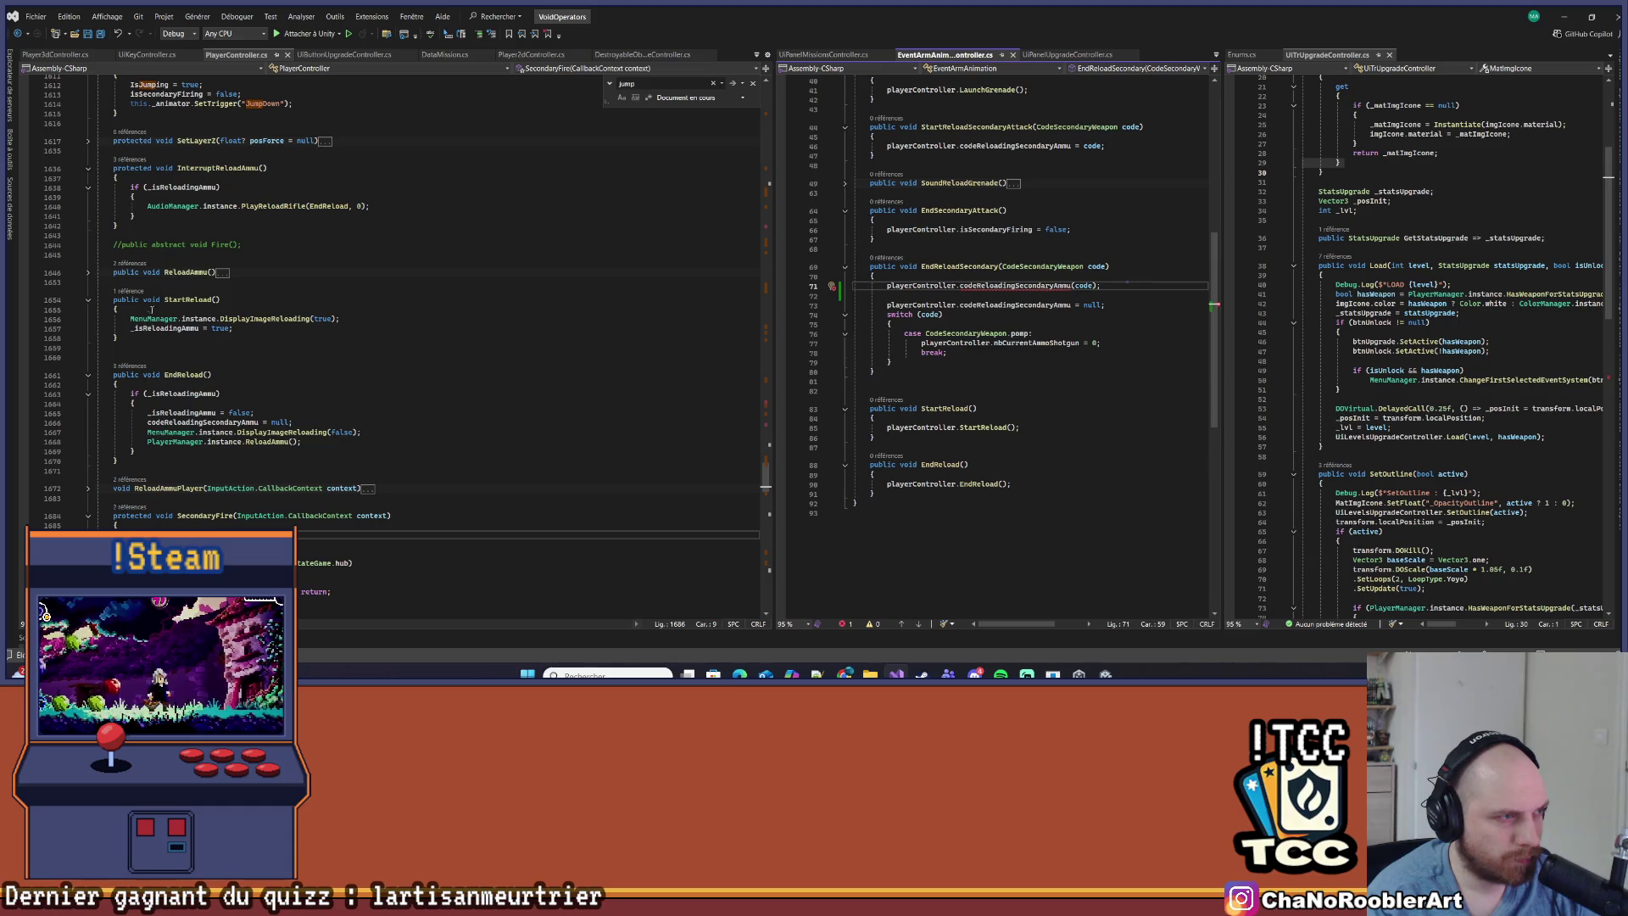
pyautogui.click(136, 340)
pyautogui.press('Return')
pyautogui.press('Return')
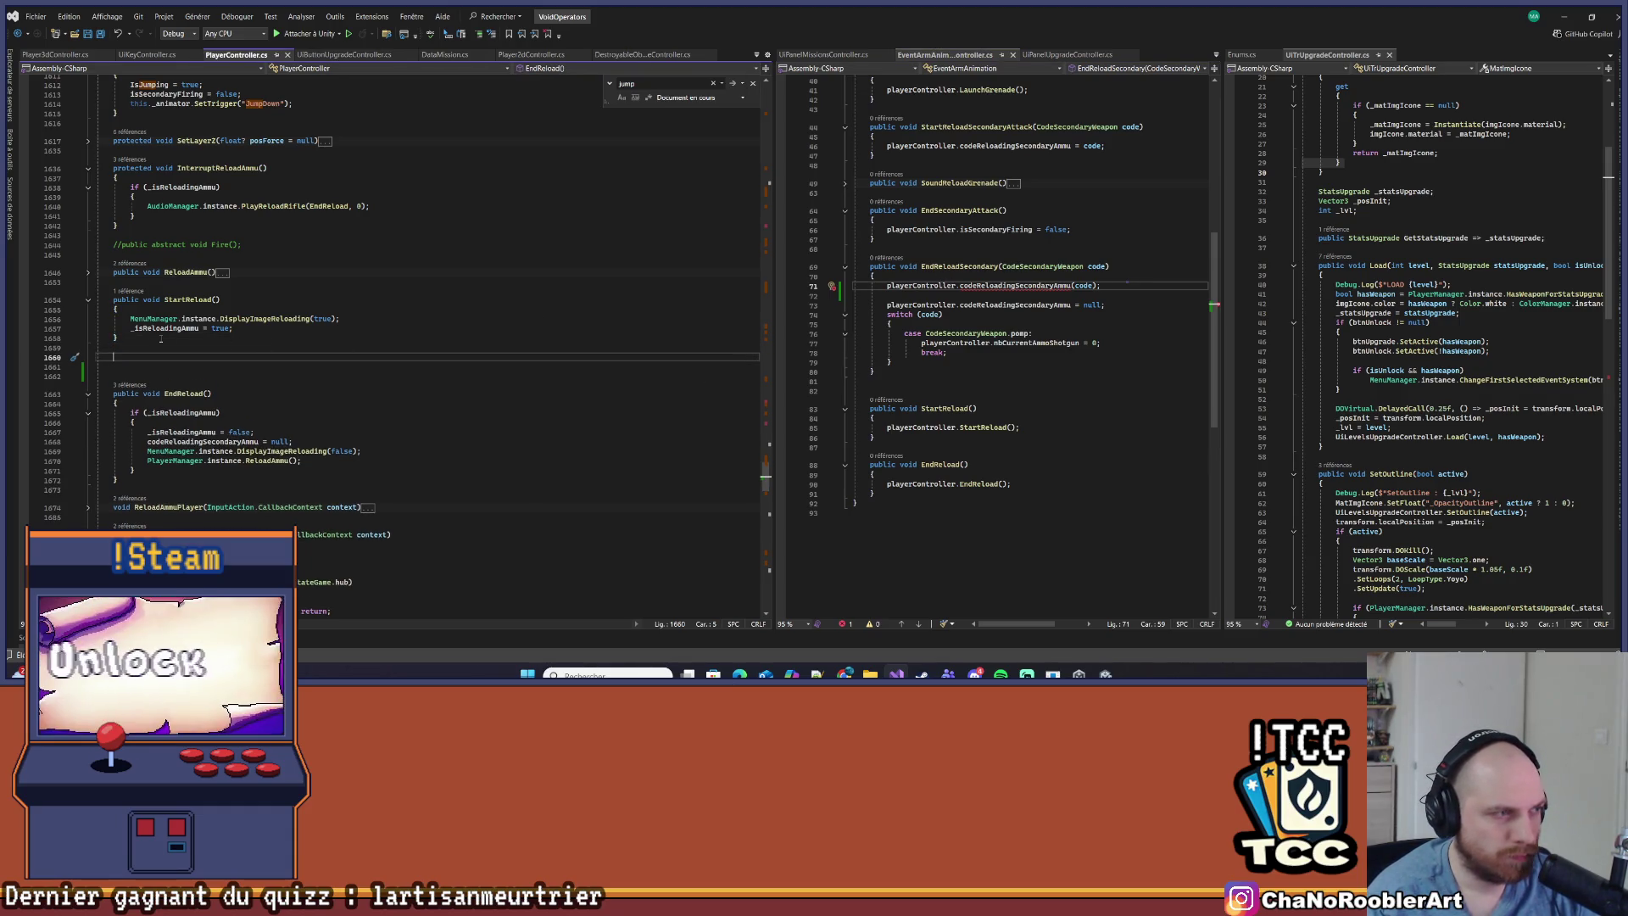
pyautogui.click(959, 287)
pyautogui.press('Delete')
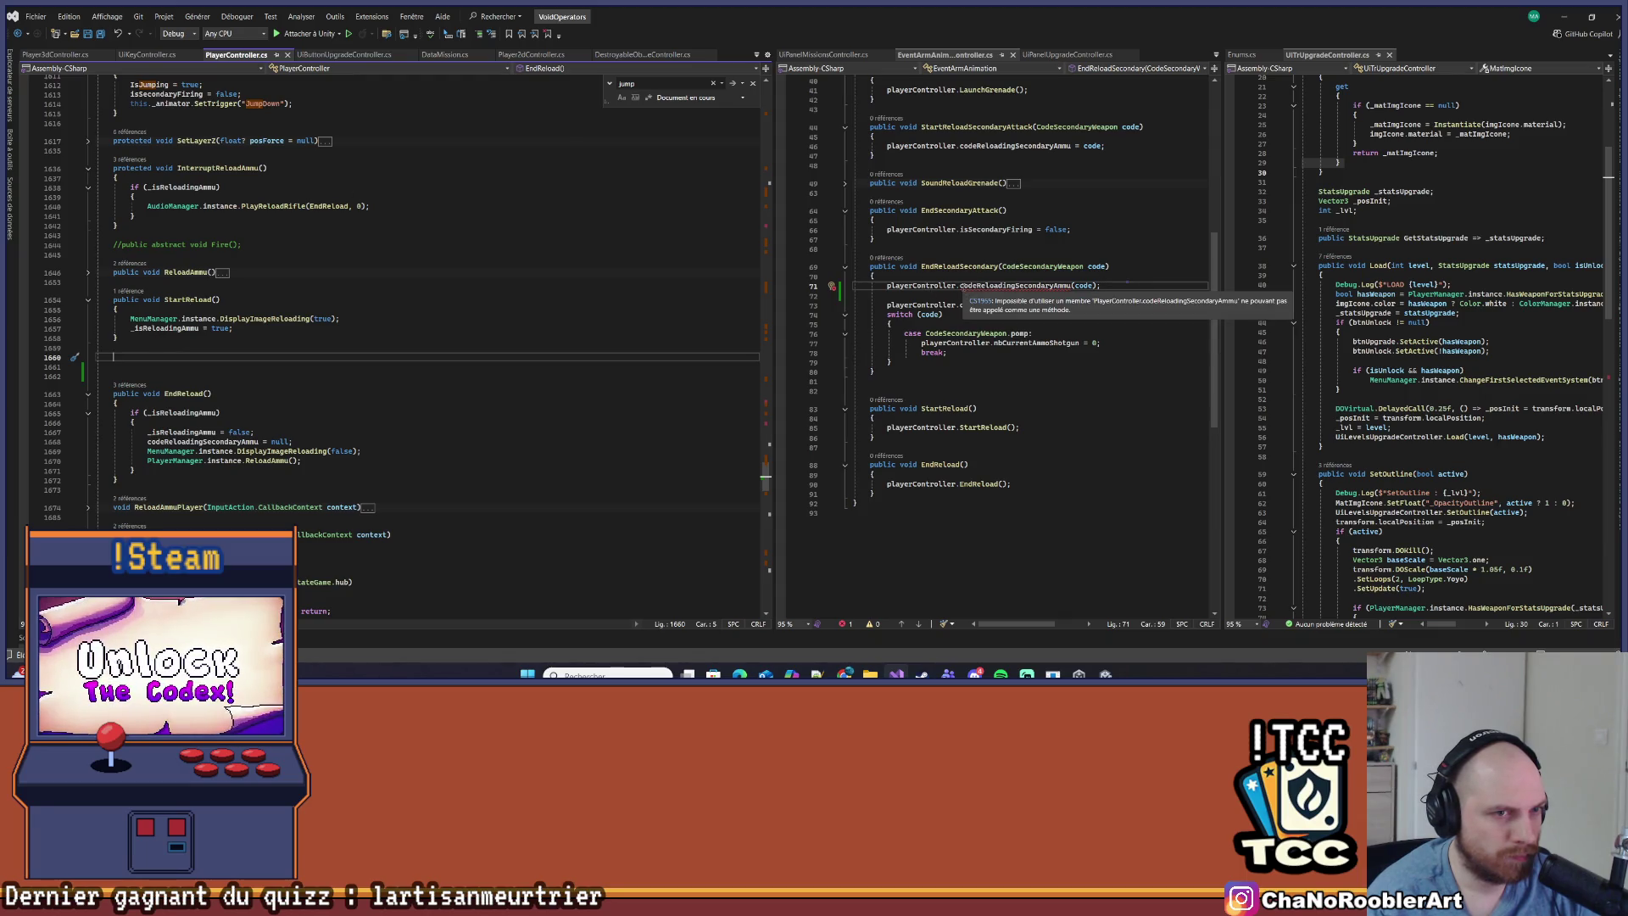
pyautogui.write('C')
pyautogui.hotkey('ctrl', 's')
pyautogui.click(221, 353)
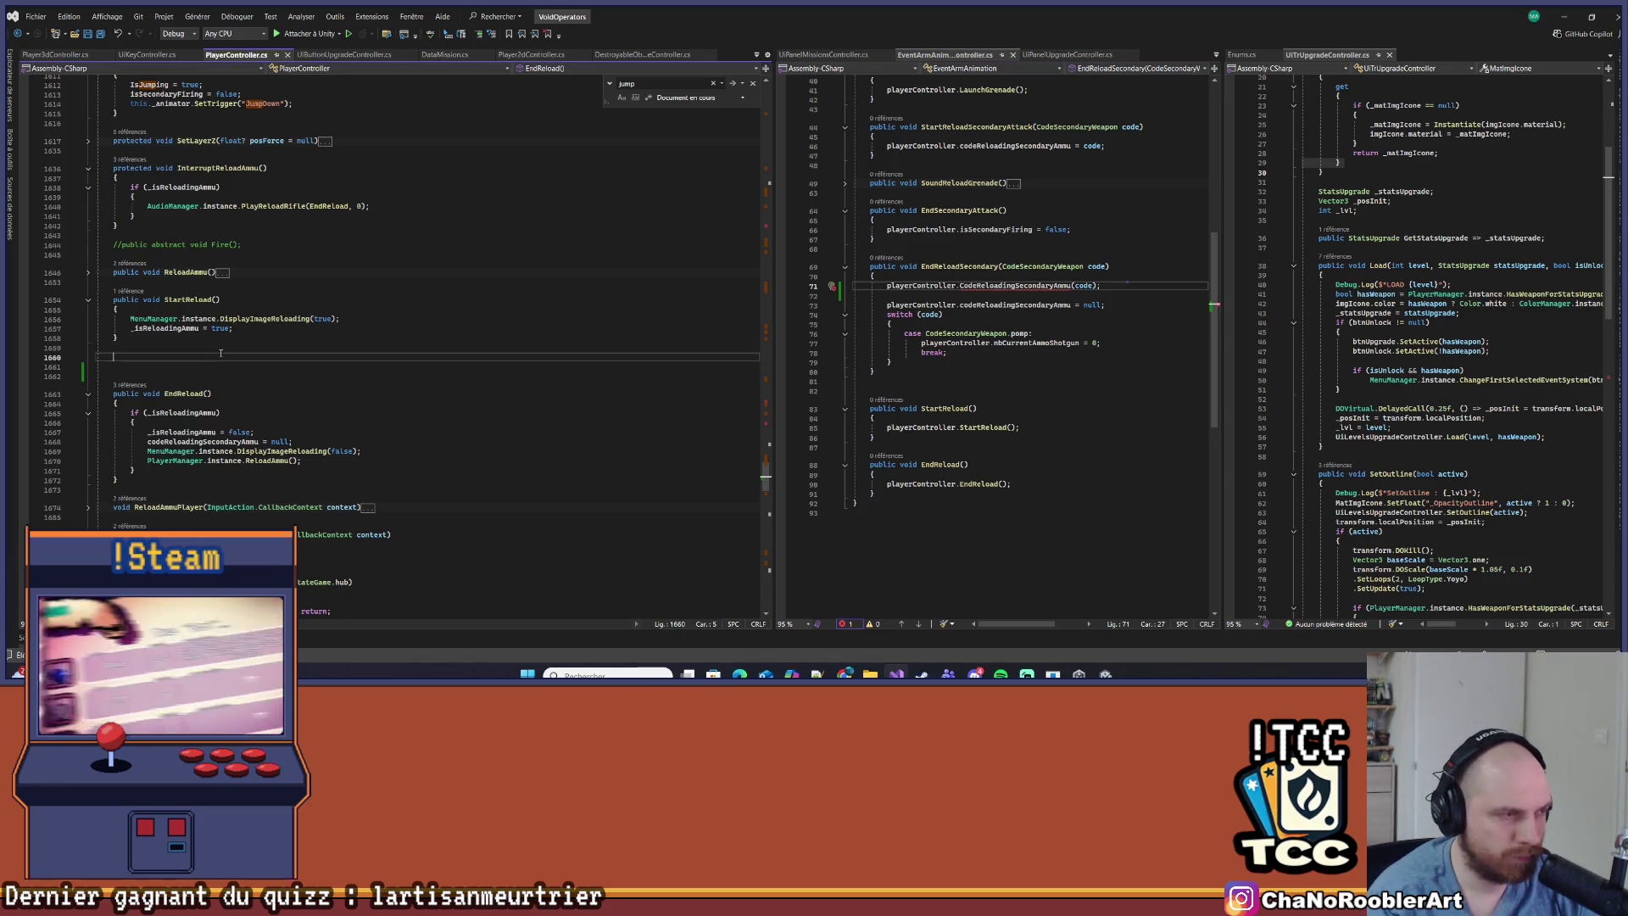
pyautogui.write('public void')
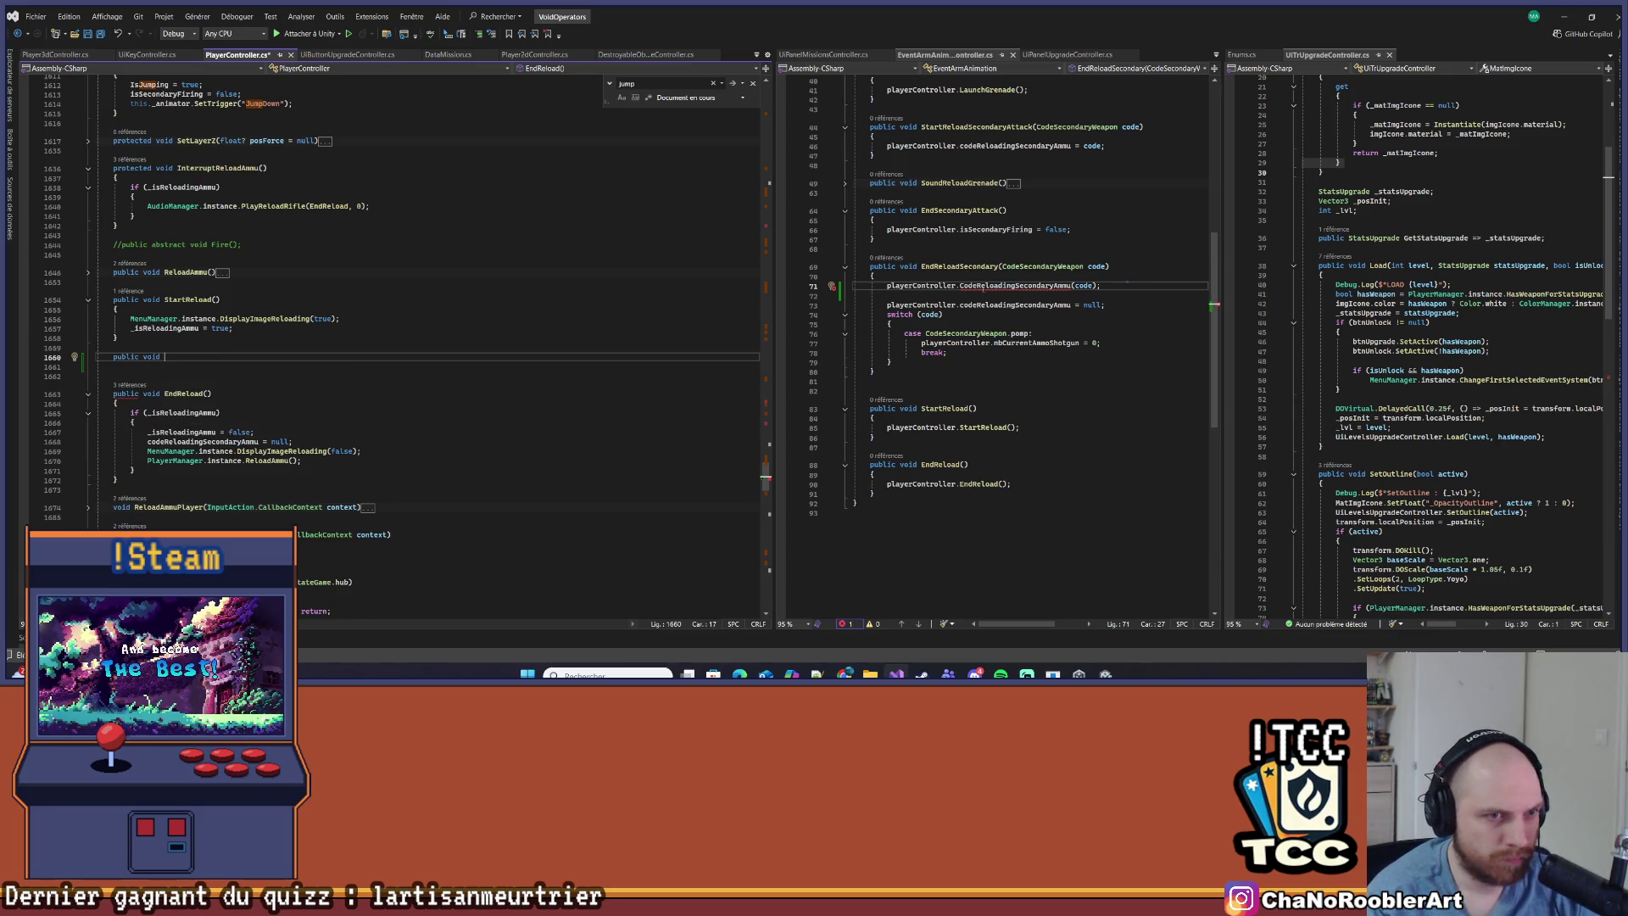
# Write the signature CodeReloadingSecondaryAmmu(CodeSecondaryWeapon code) with an empty body in PlayerController
pyautogui.click(1096, 286)
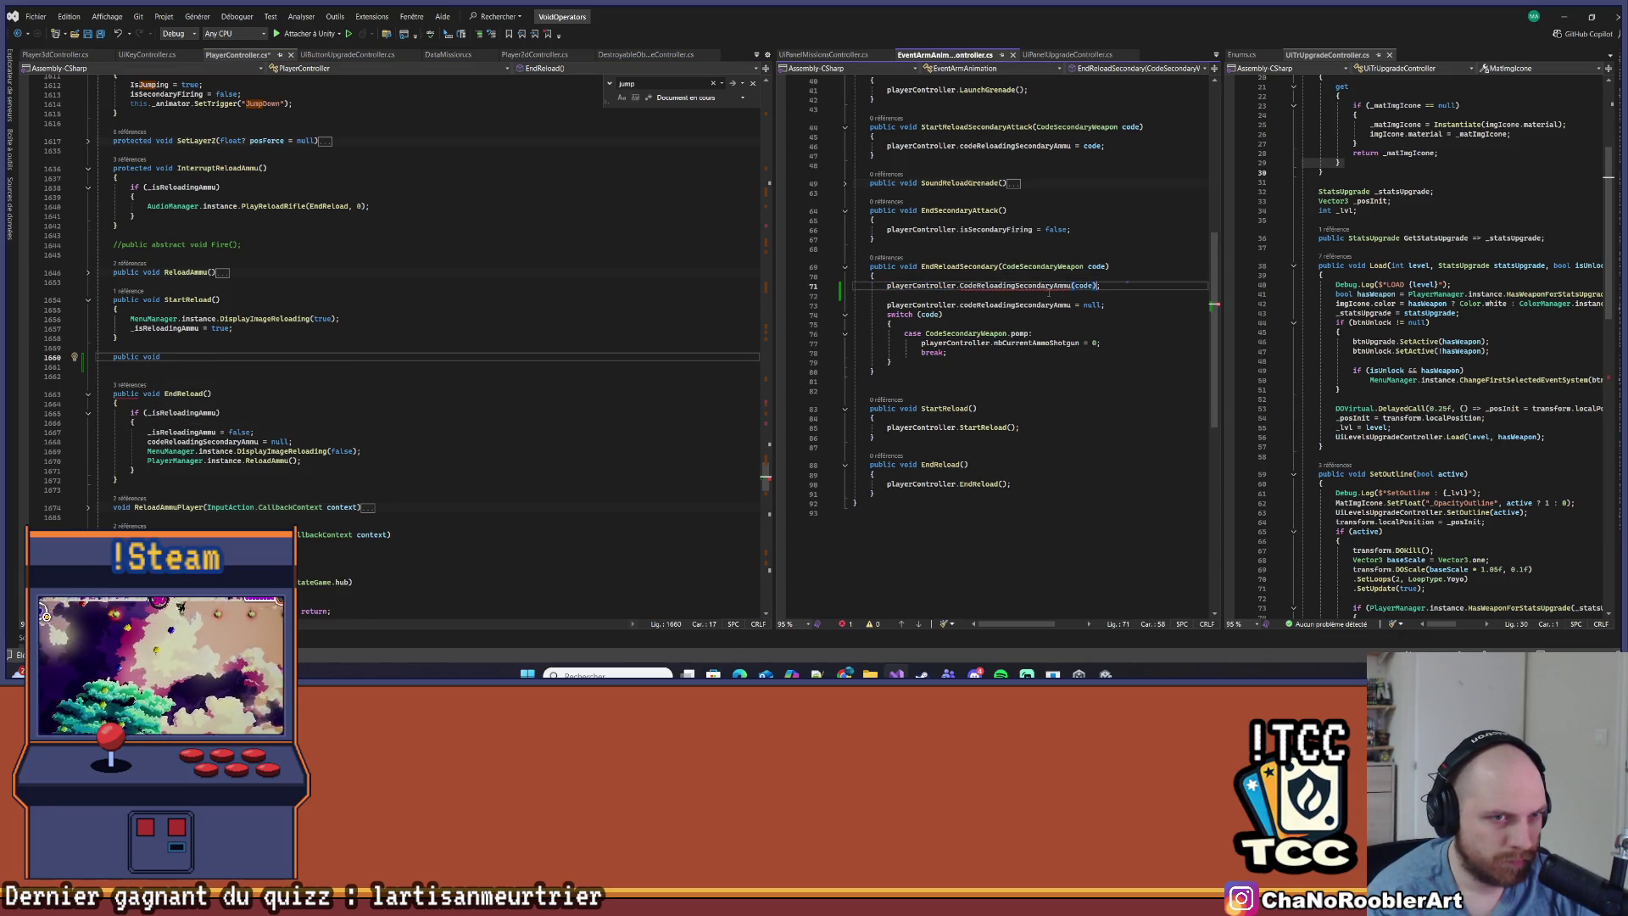
pyautogui.moveTo(959, 286); pyautogui.dragTo(1098, 286)
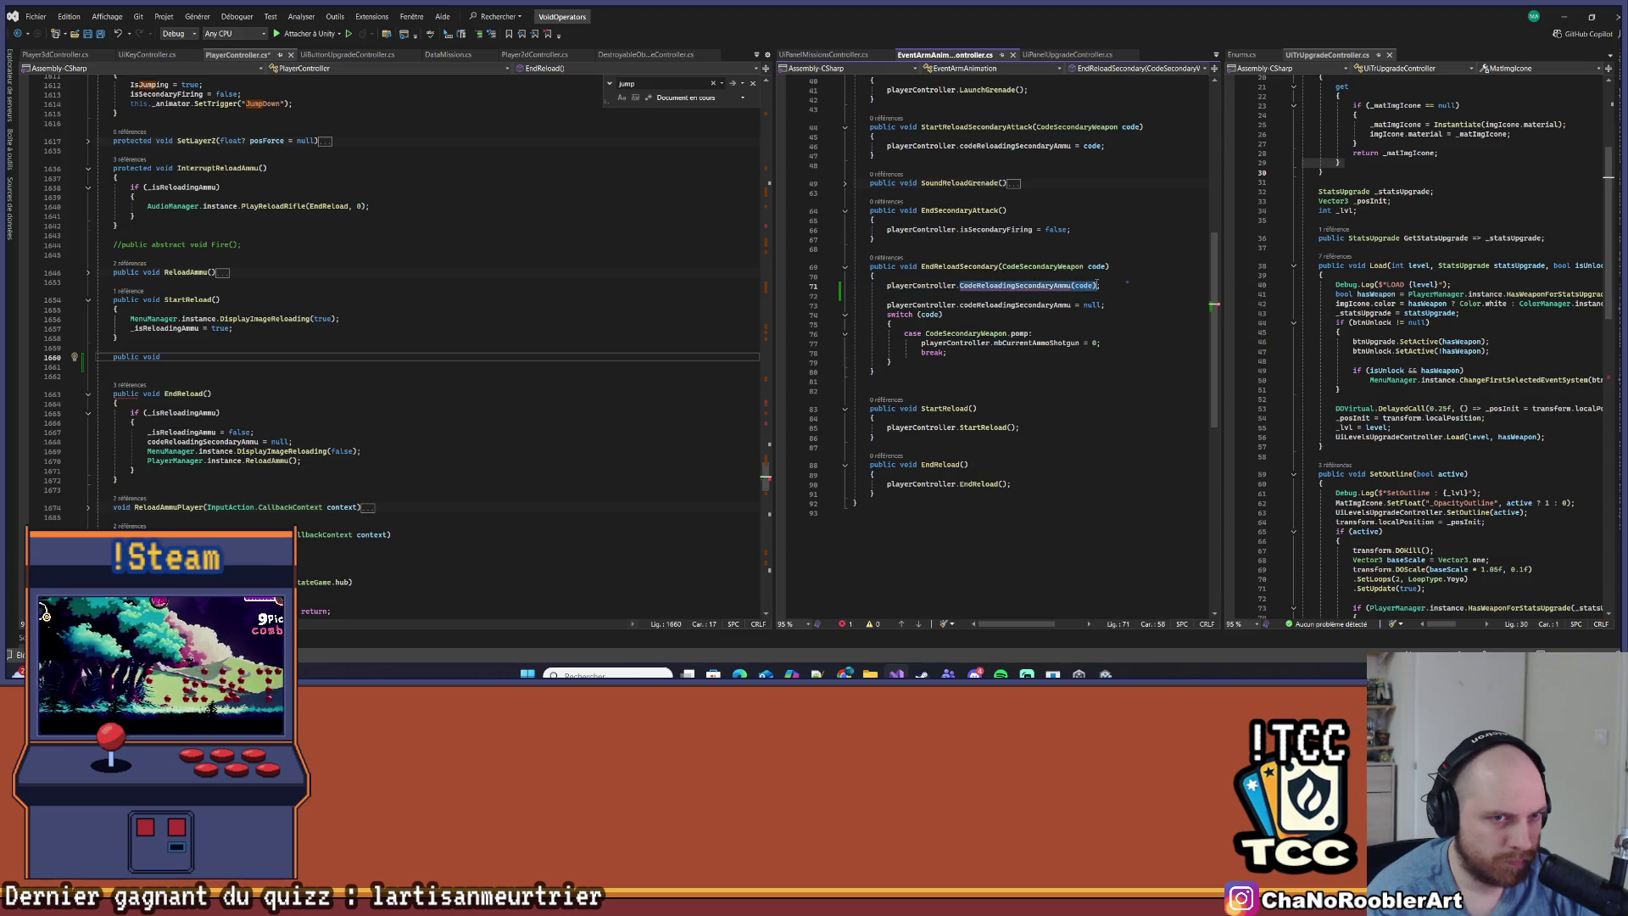
pyautogui.hotkey('ctrl', 'c')
pyautogui.click(157, 360)
pyautogui.hotkey('ctrl', 'v')
pyautogui.write('{')
pyautogui.press('Return')
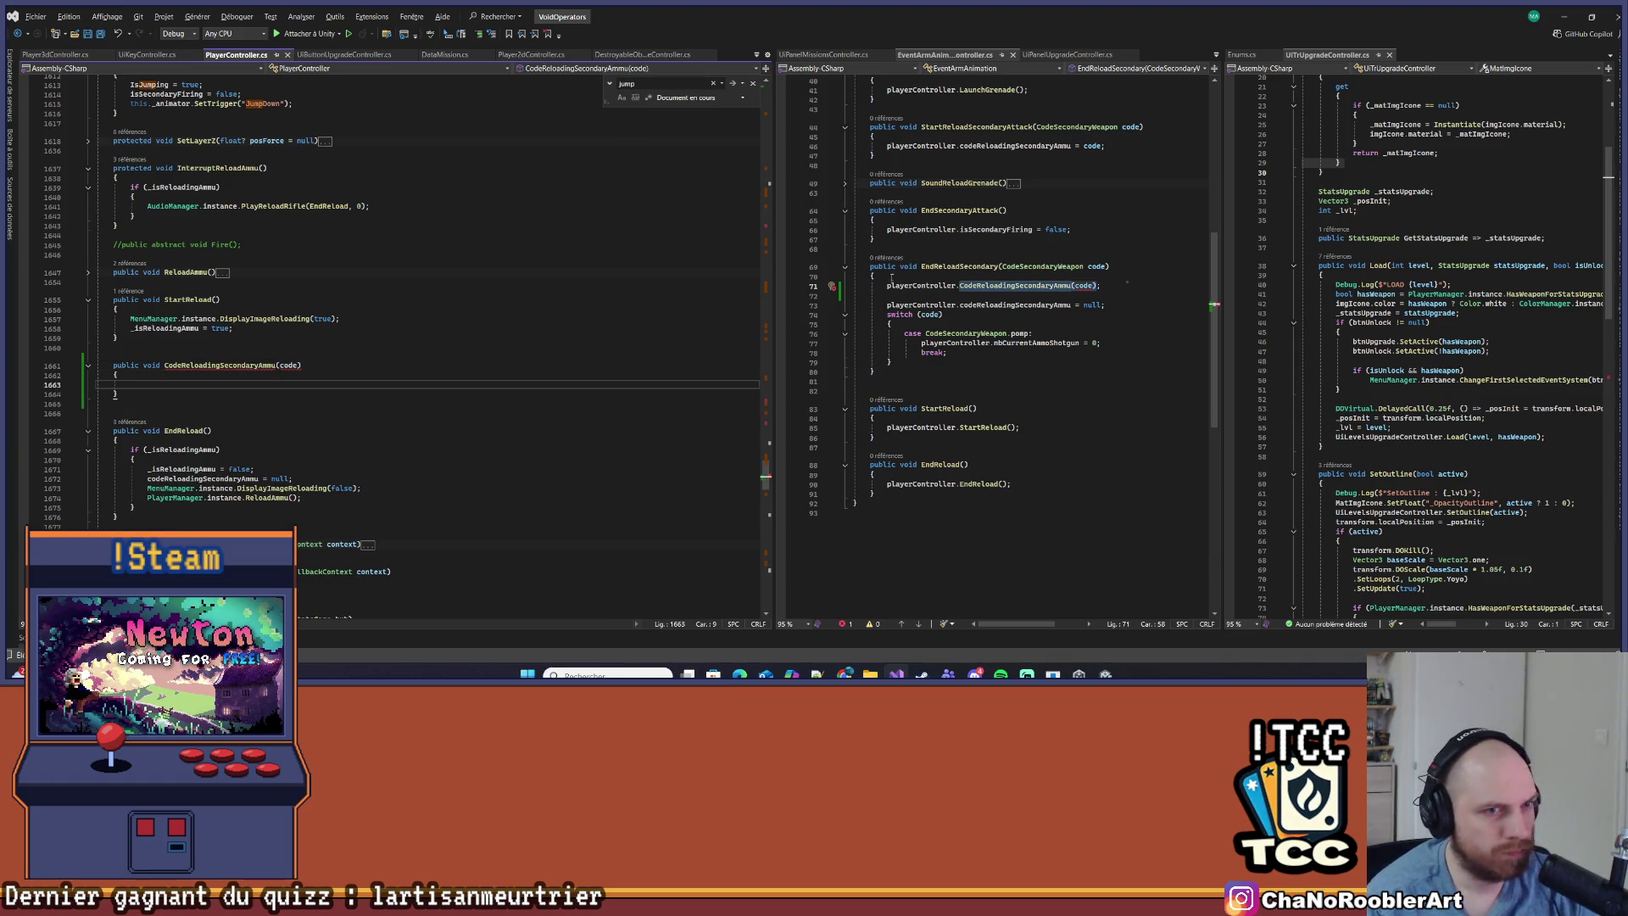
pyautogui.click(1058, 267)
pyautogui.hotkey('ctrl', 'w')
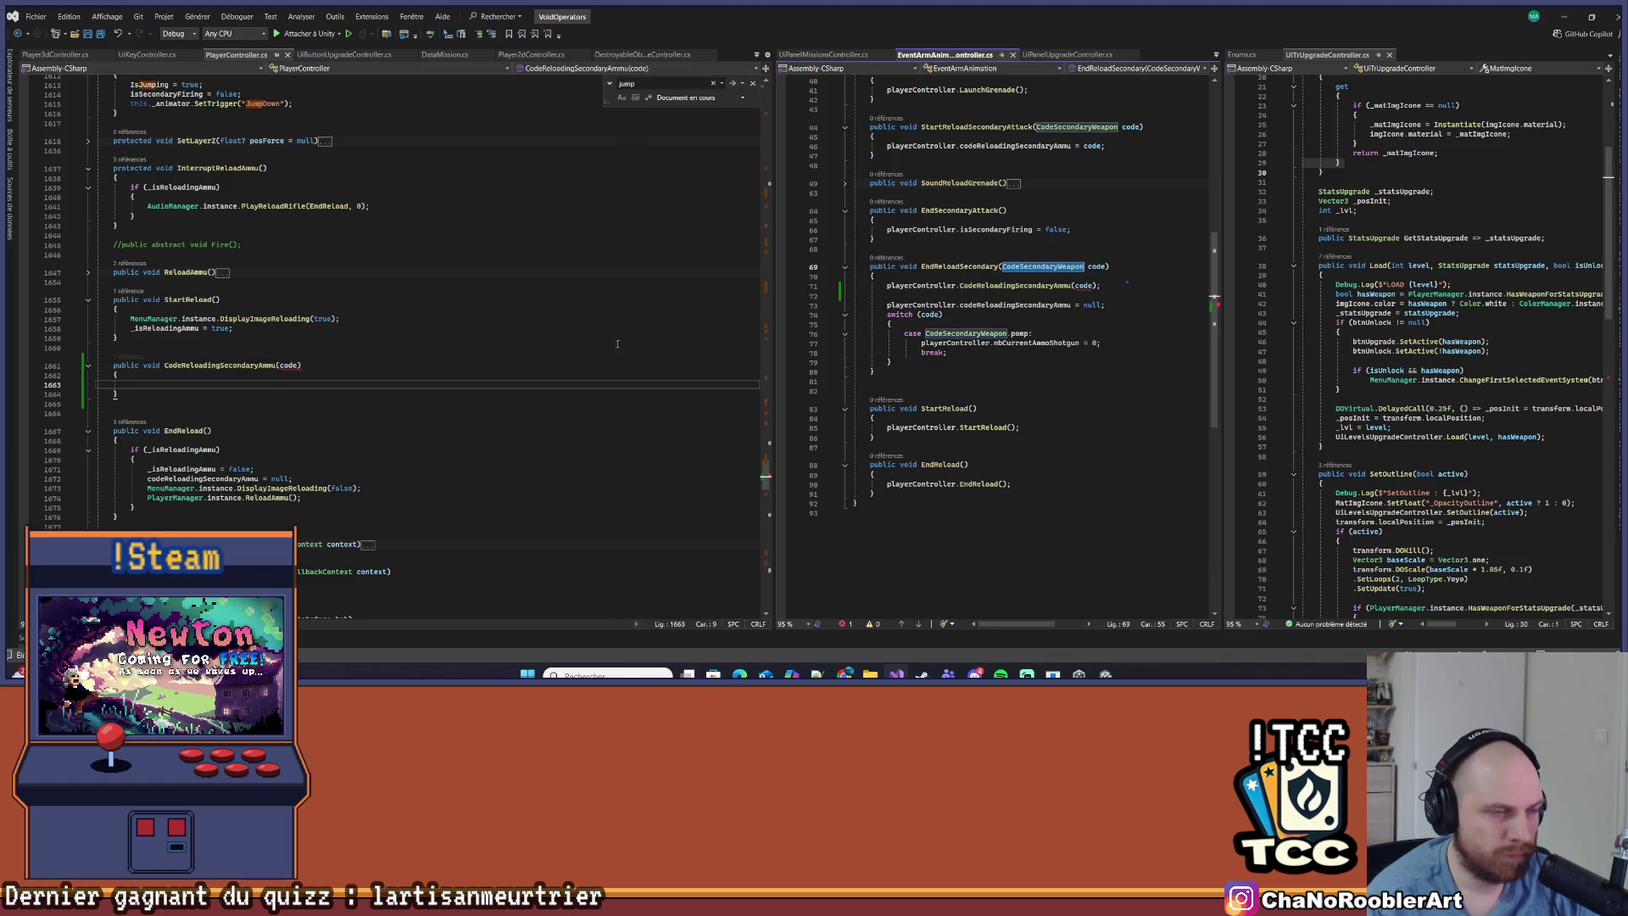
pyautogui.click(281, 364)
pyautogui.hotkey('ctrl', 'v')
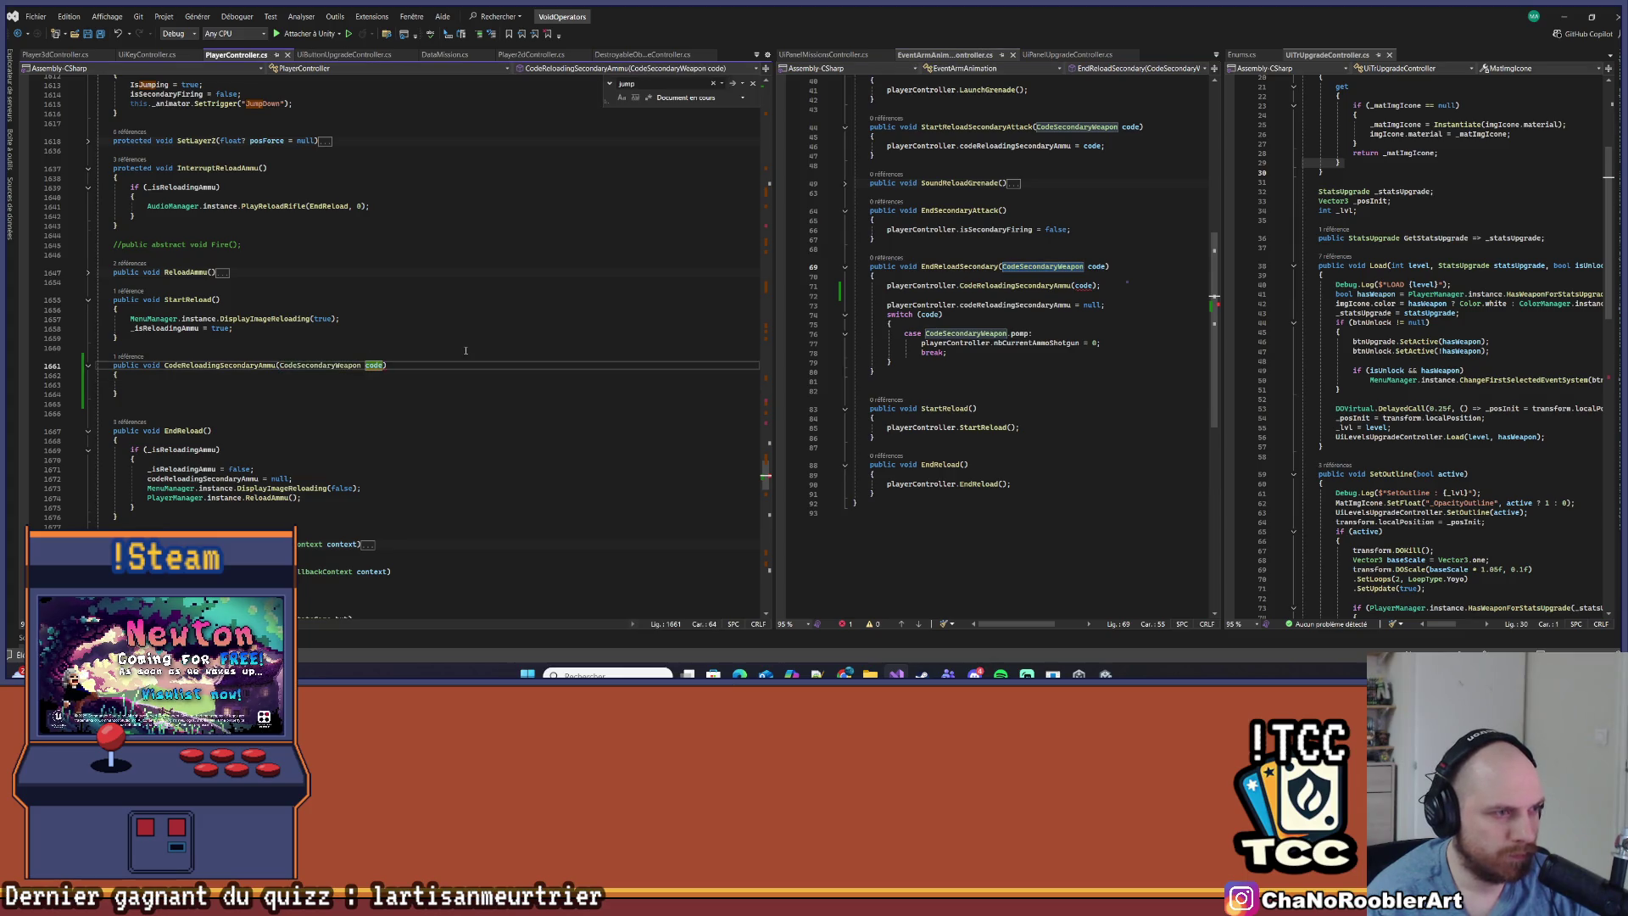
pyautogui.press('Down')
pyautogui.press('Down')
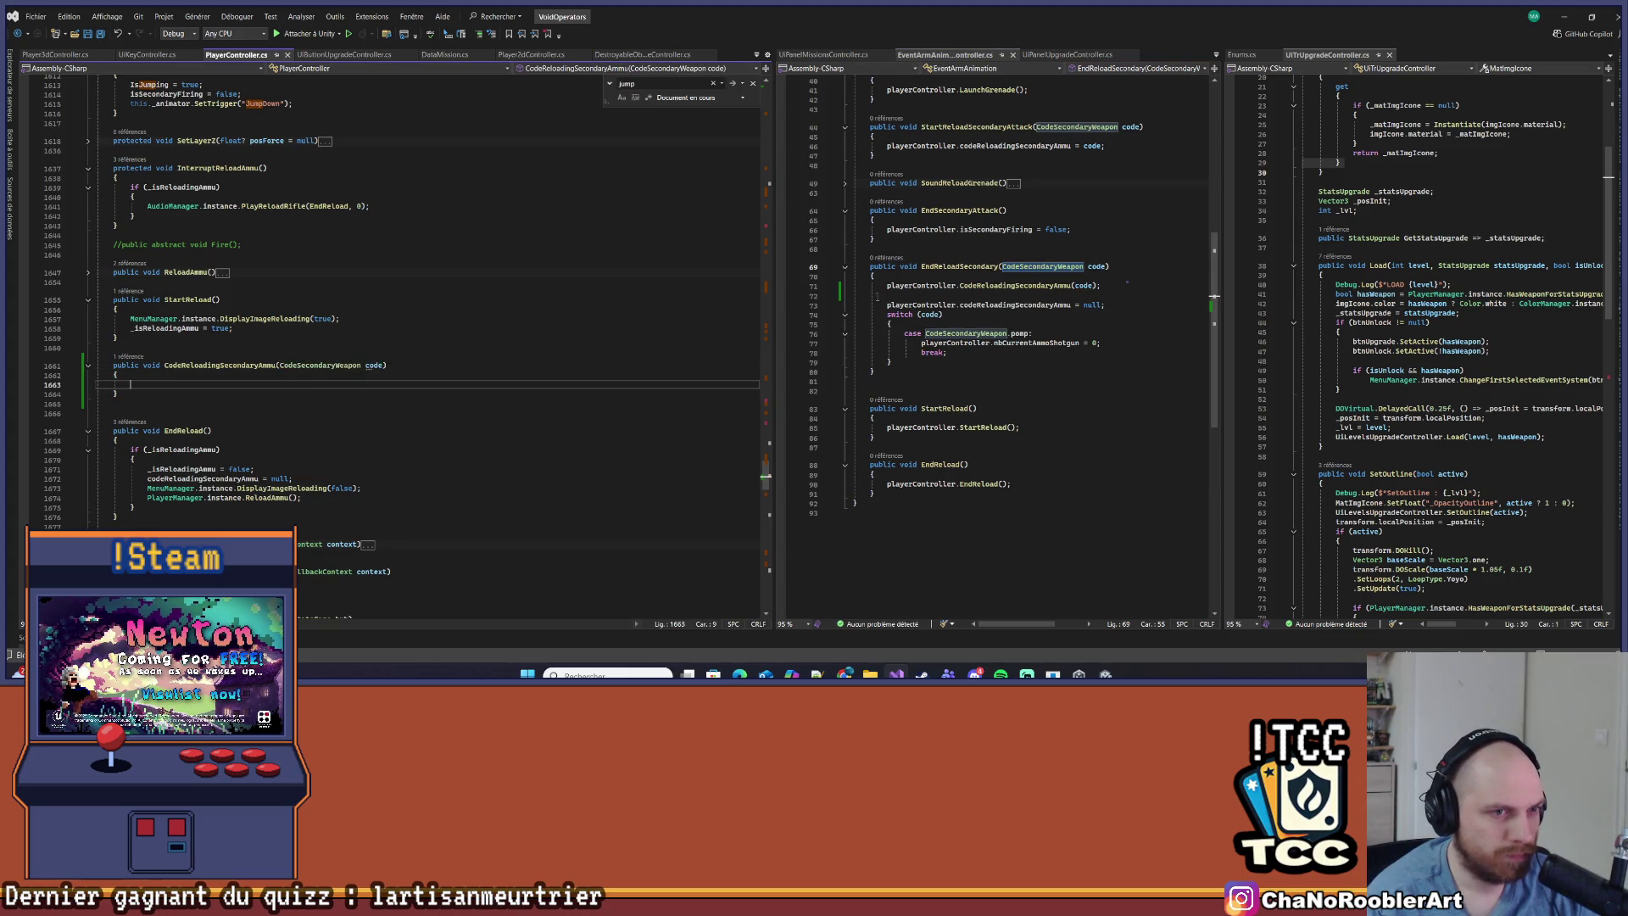
# Move the null reset and pump switch block from EndReloadSecondary into the new method
pyautogui.moveTo(874, 311); pyautogui.dragTo(892, 365)
pyautogui.press('Delete')
pyautogui.click(154, 379)
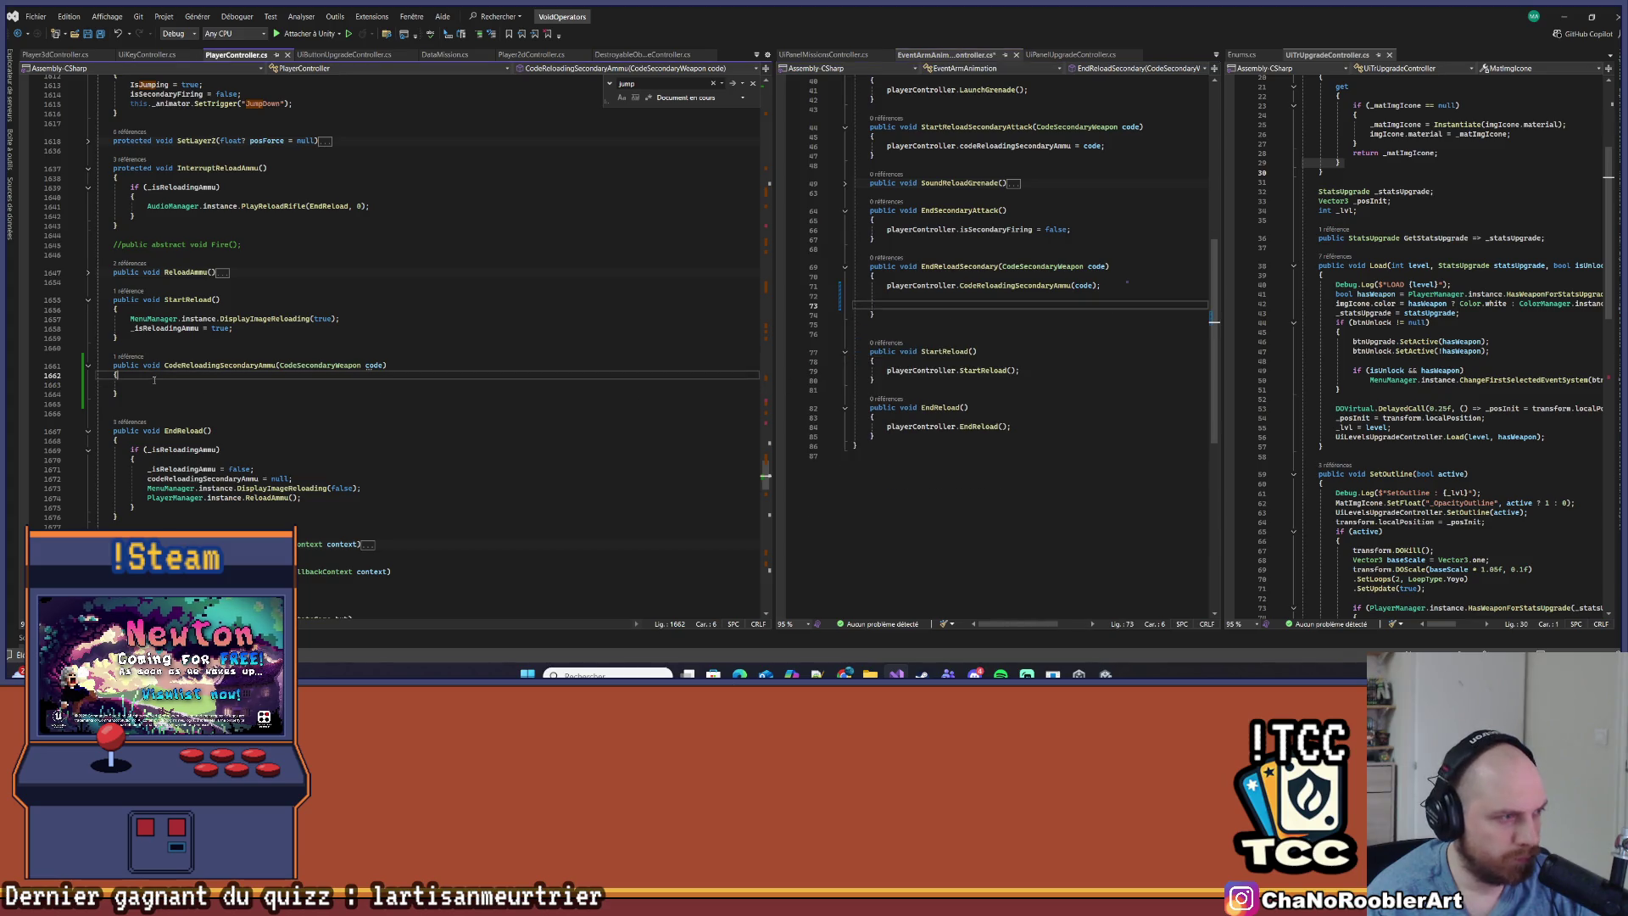
pyautogui.hotkey('ctrl', 'v')
pyautogui.click(938, 303)
pyautogui.press('BackSpace')
pyautogui.press('BackSpace')
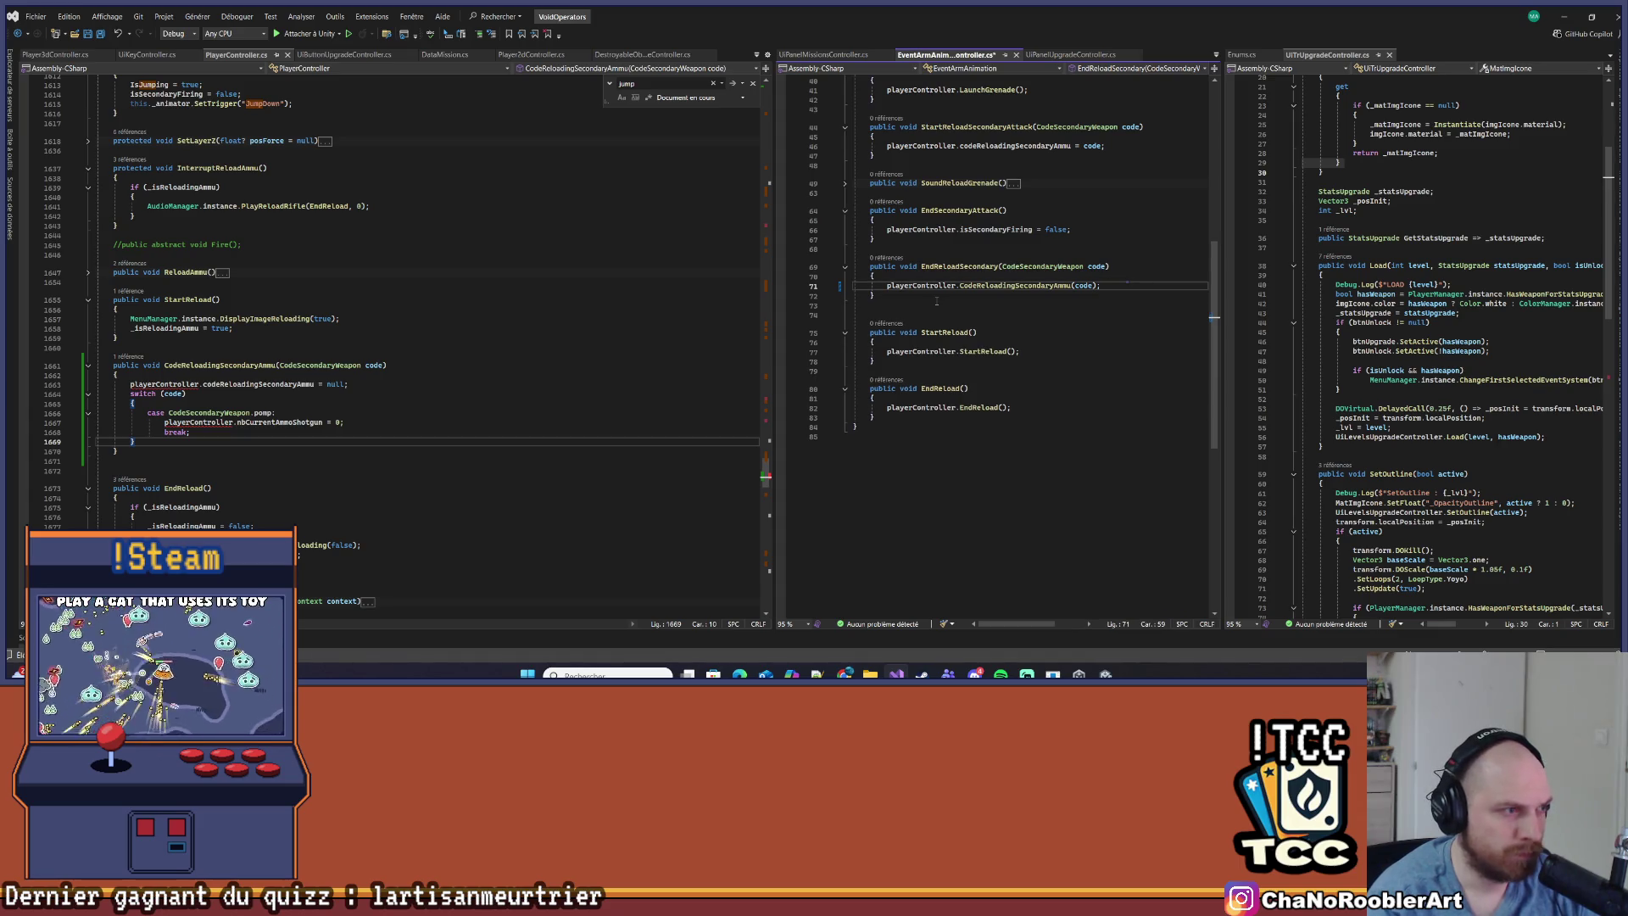
# Strip the playerController. prefixes from the moved lines and save PlayerController
pyautogui.moveTo(130, 384); pyautogui.dragTo(205, 384)
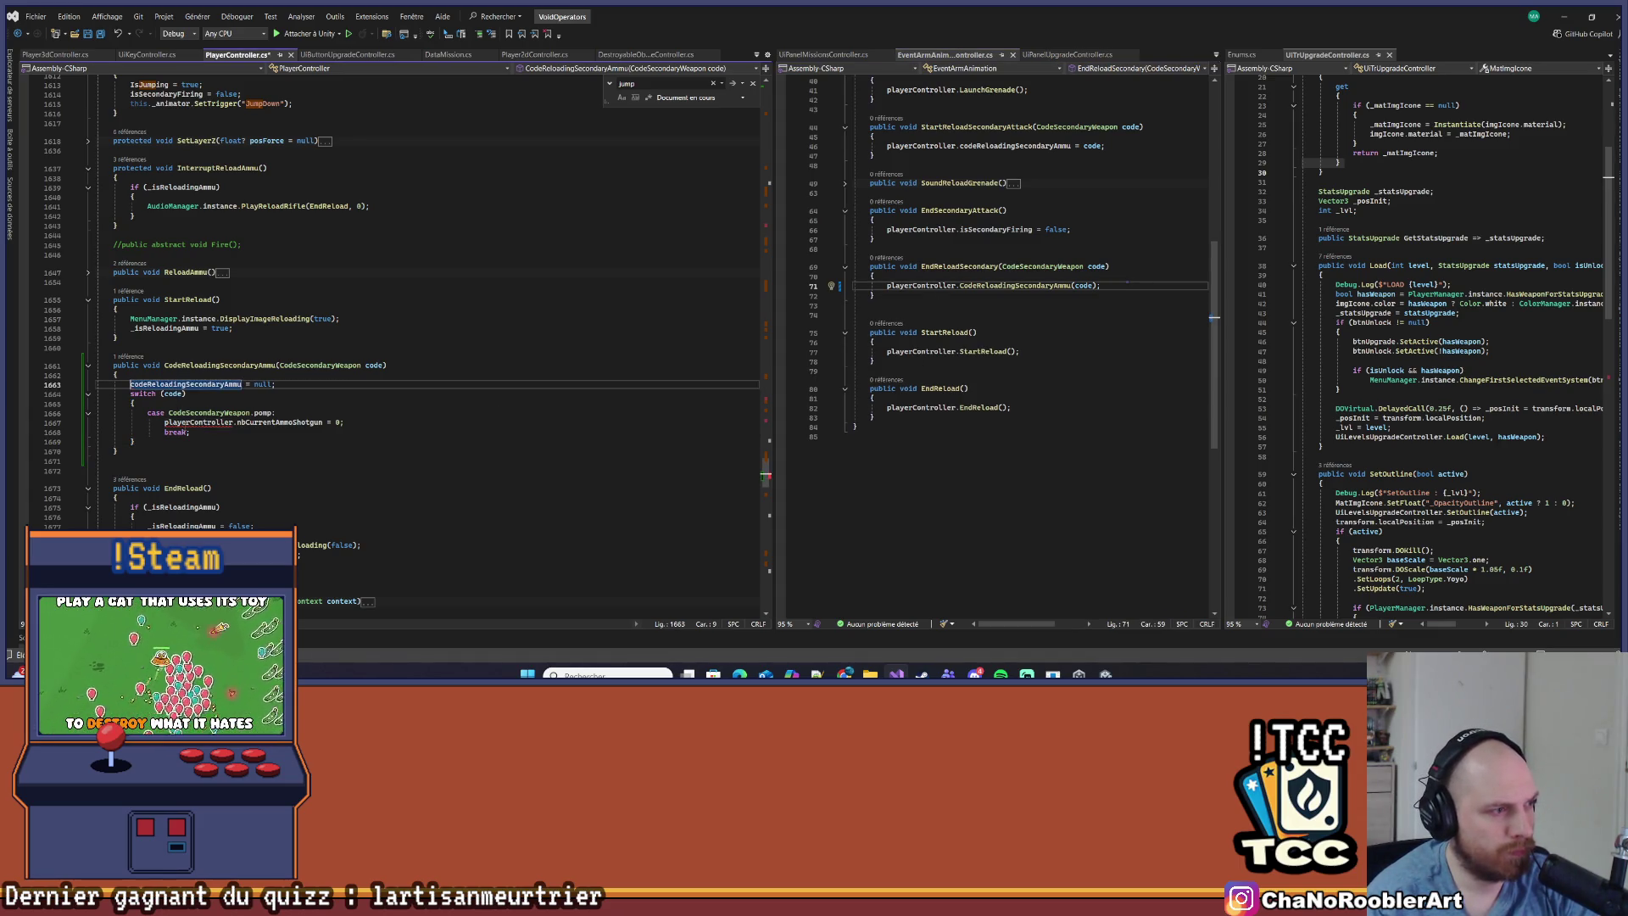
pyautogui.press('Delete')
pyautogui.click(186, 421)
pyautogui.press('BackSpace')
pyautogui.hotkey('ctrl', 'BackSpace')
pyautogui.hotkey('ctrl', 'Delete')
pyautogui.hotkey('ctrl', 'Delete')
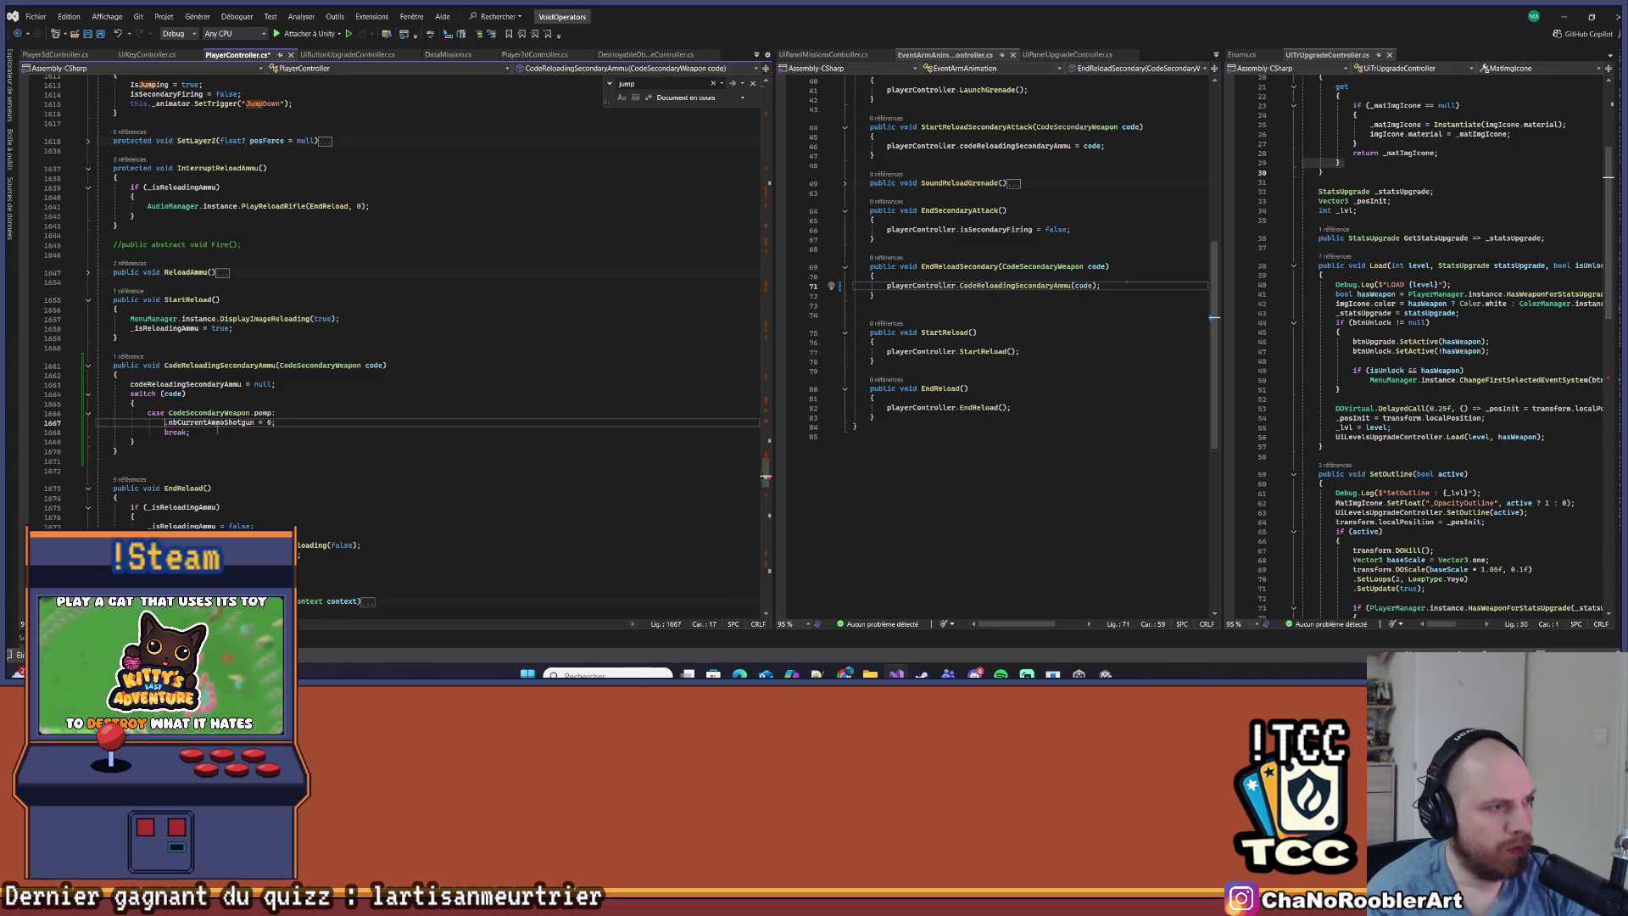
pyautogui.click(222, 431)
pyautogui.hotkey('ctrl', 's')
pyautogui.click(168, 365)
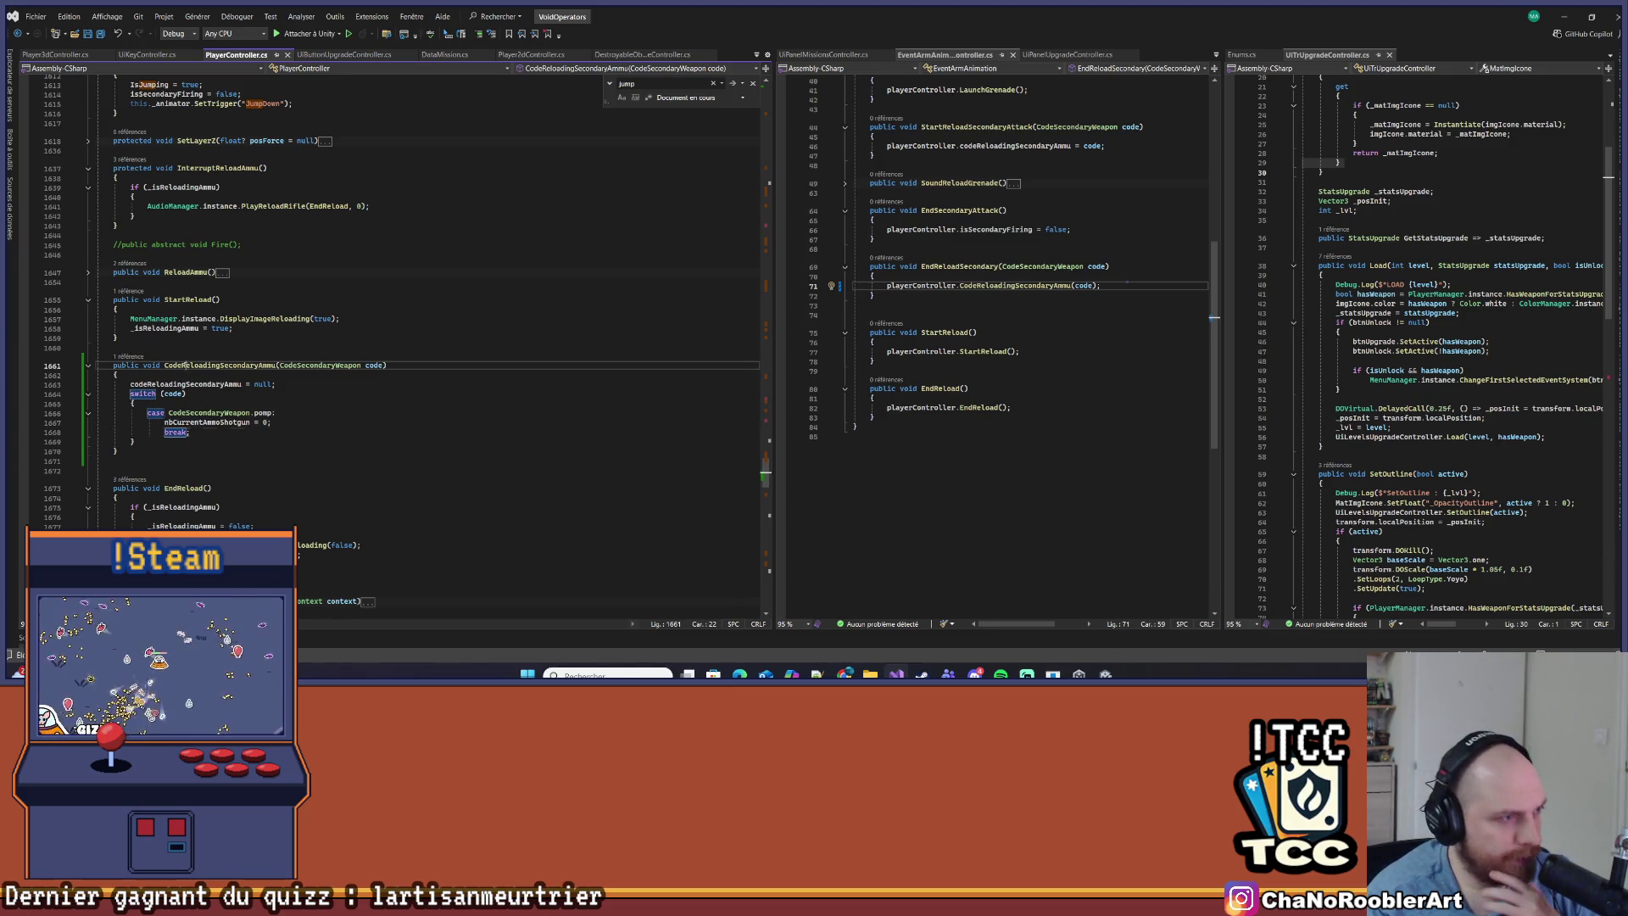
pyautogui.click(873, 305)
pyautogui.click(953, 286)
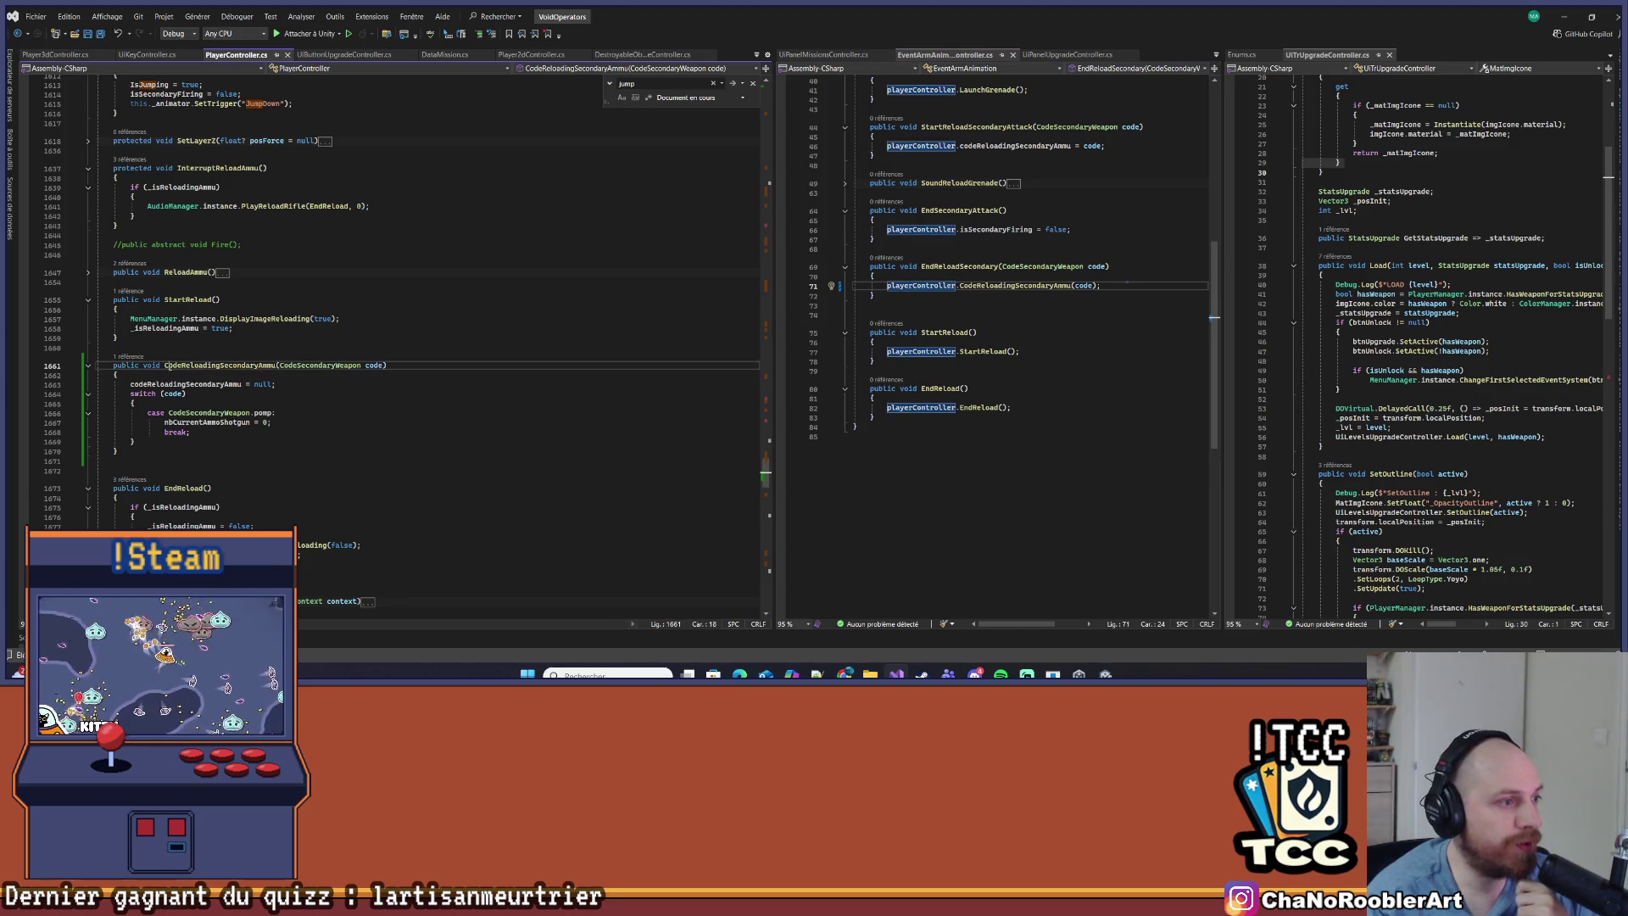
pyautogui.click(392, 365)
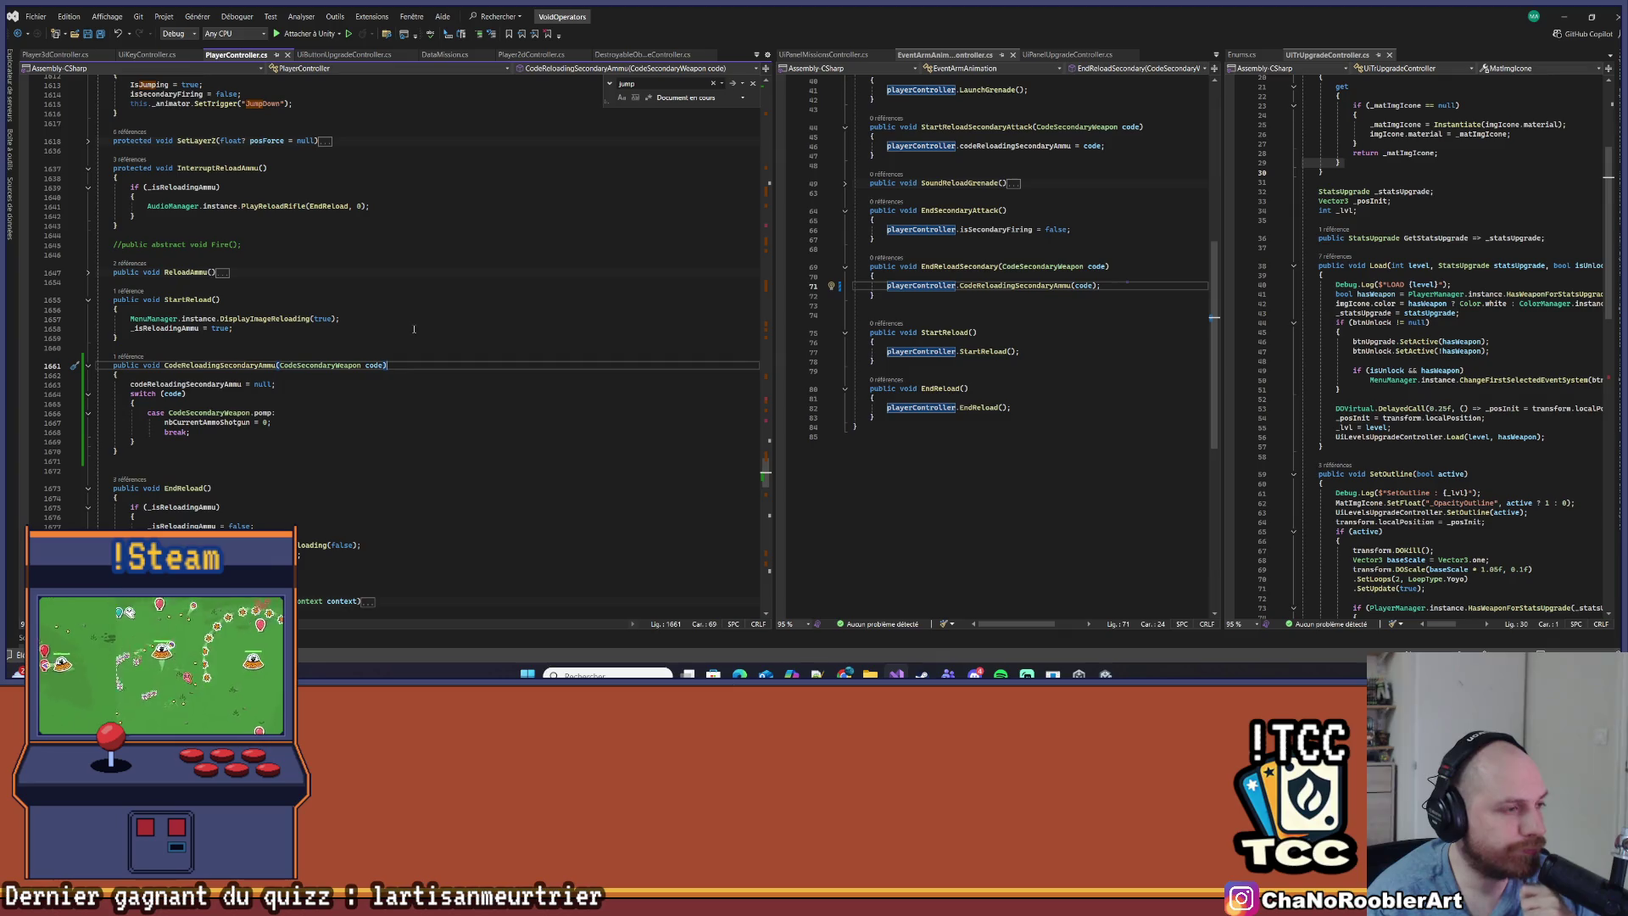
pyautogui.scroll(-9, 162, 370)
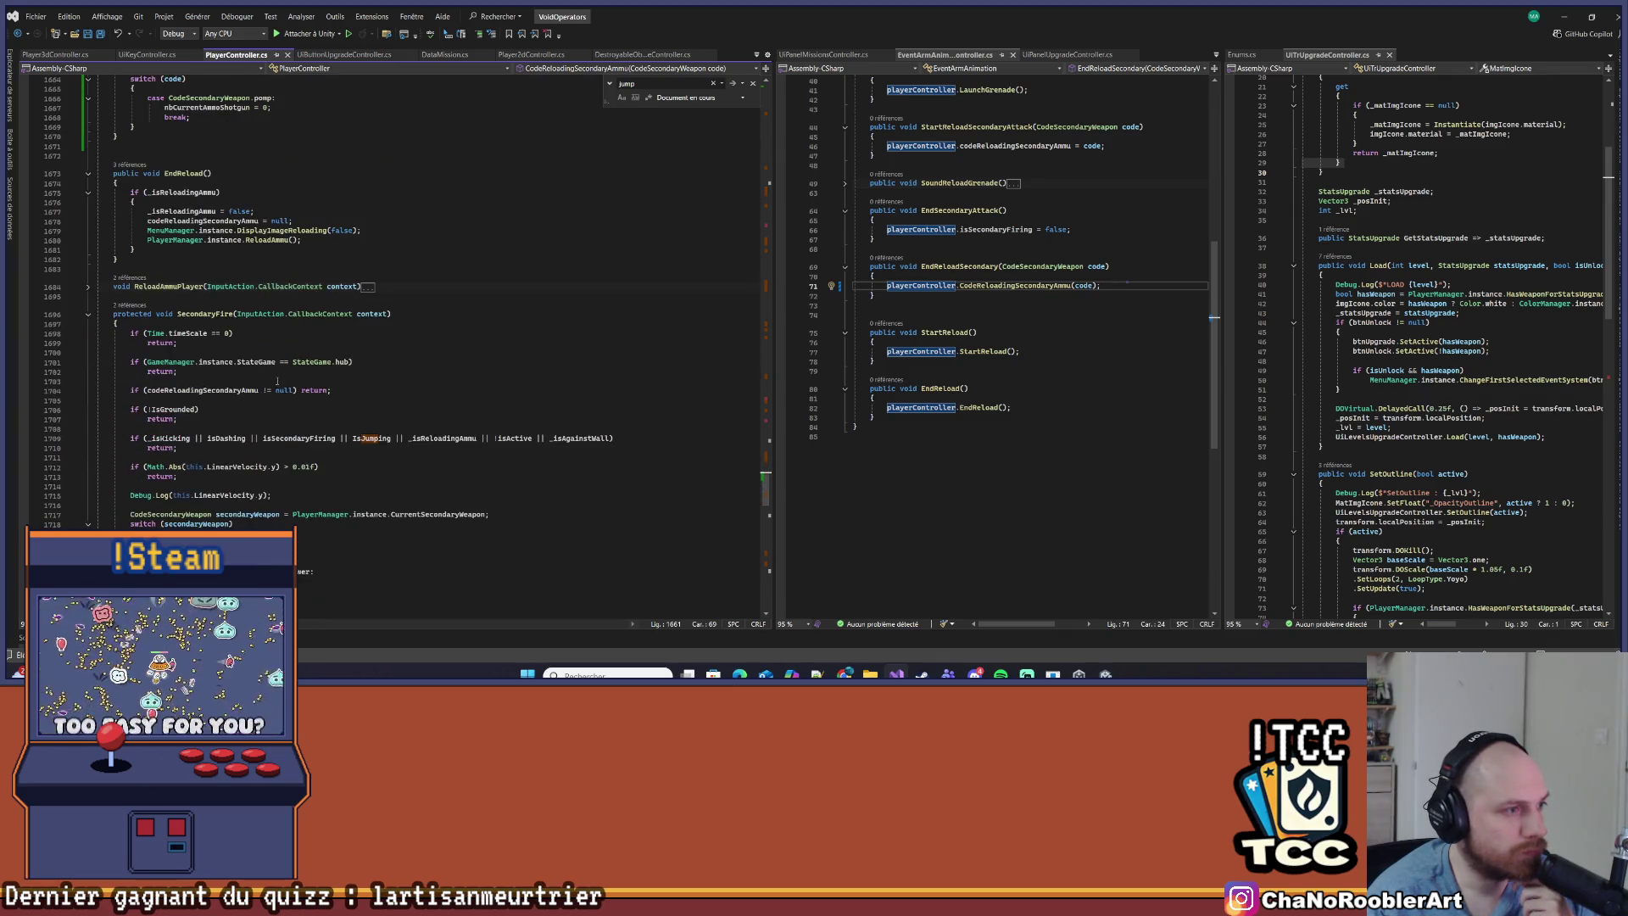
pyautogui.scroll(-20, 242, 324)
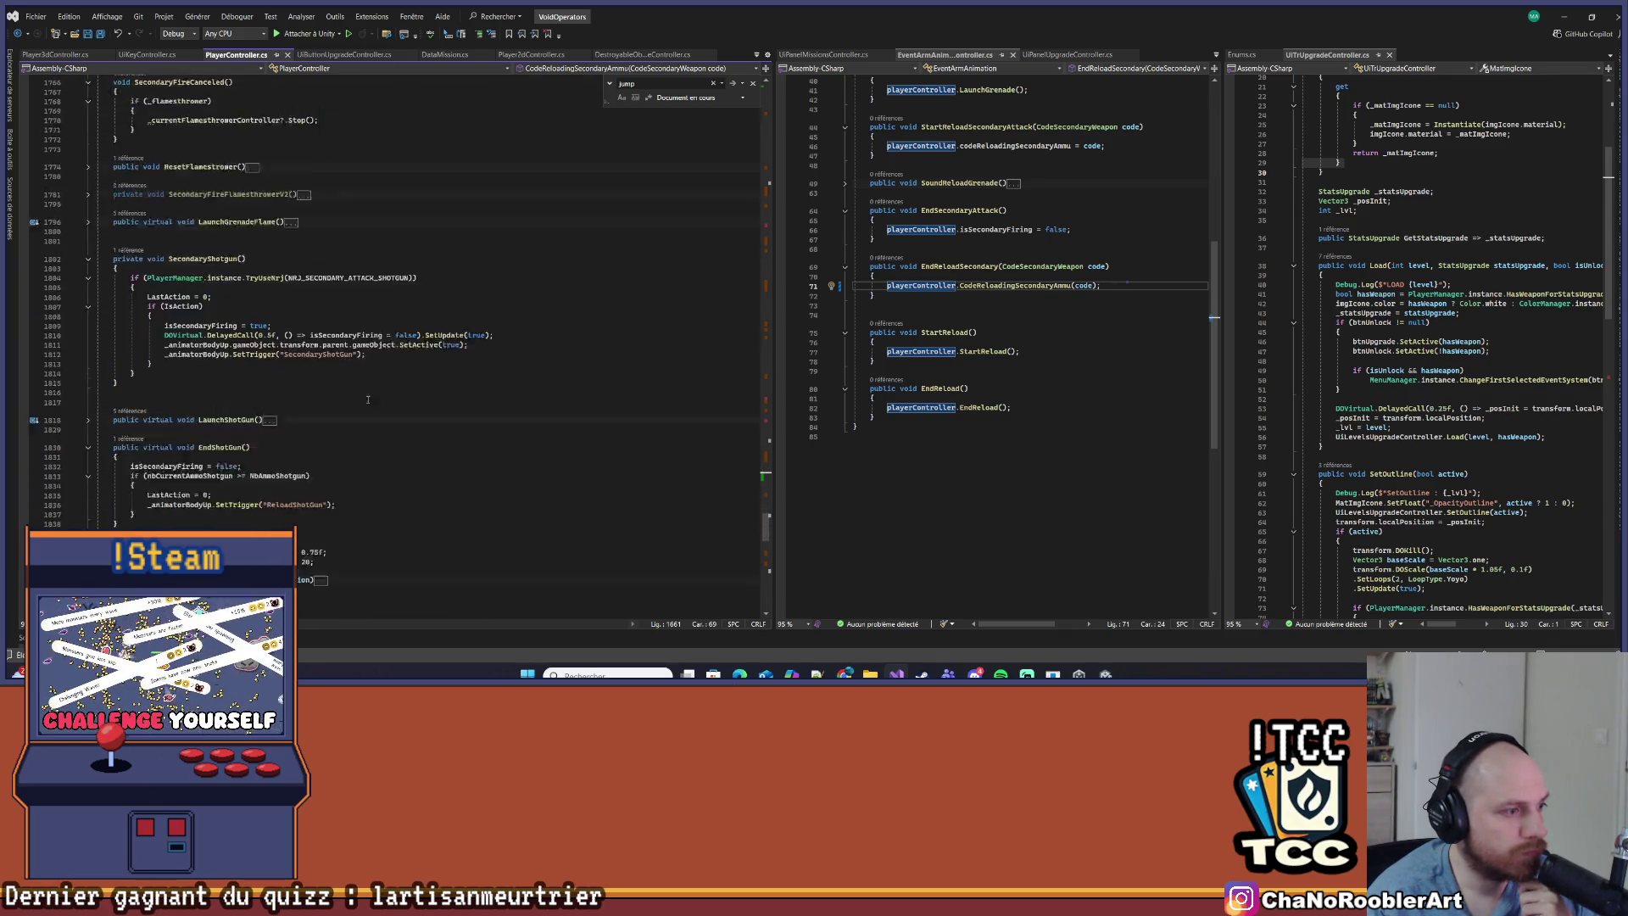
pyautogui.scroll(-20, 390, 382)
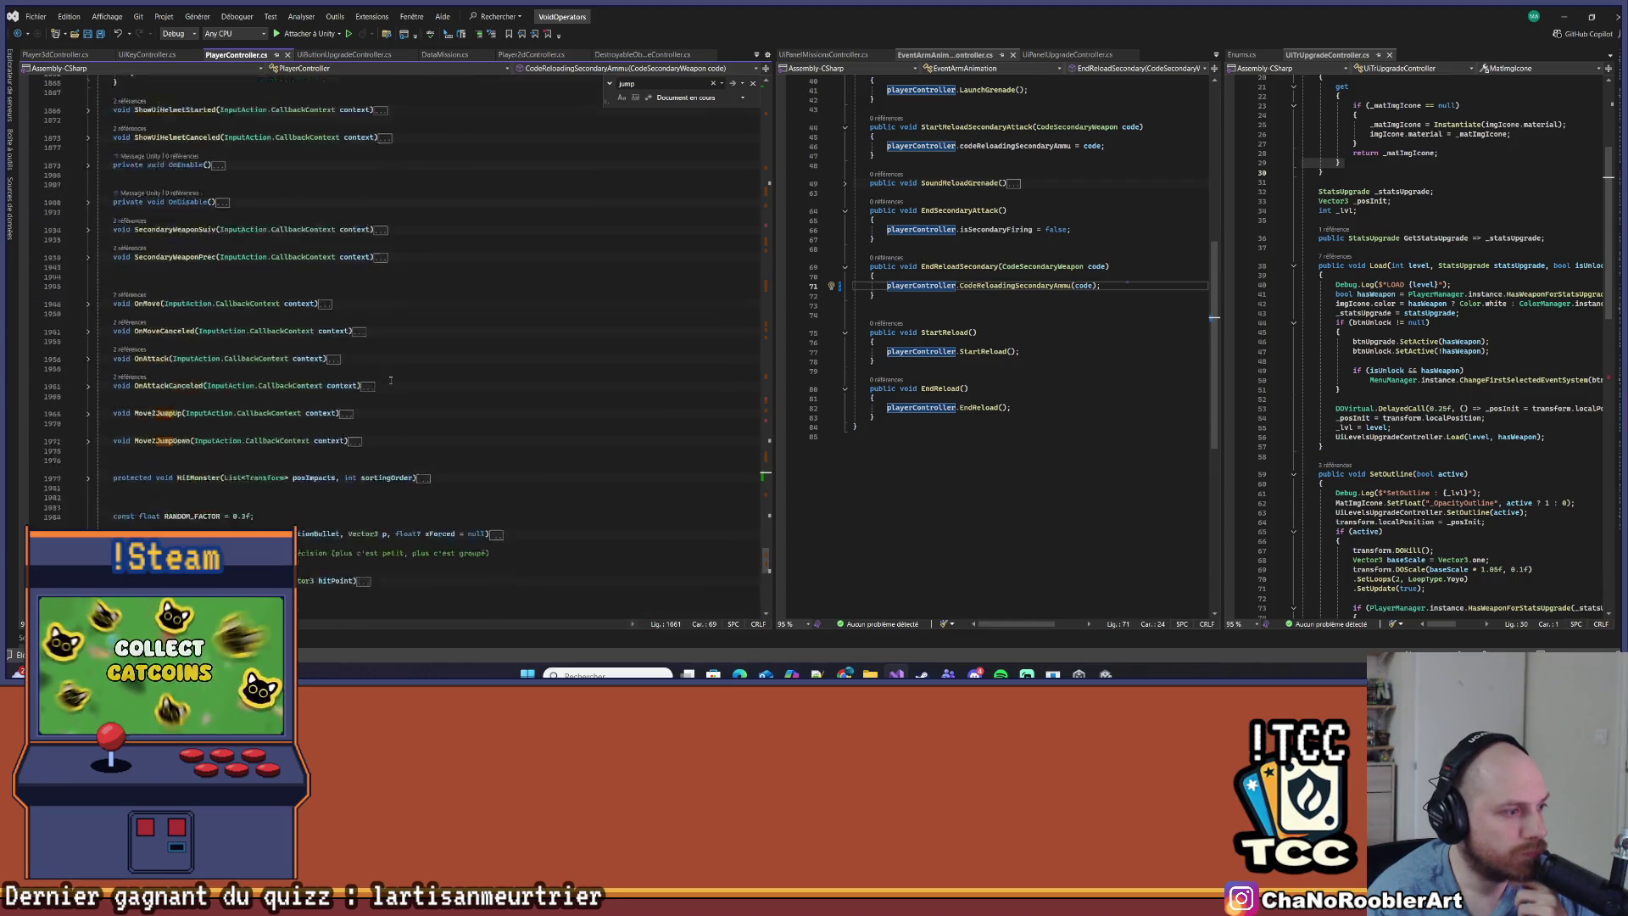
pyautogui.scroll(20, 383, 376)
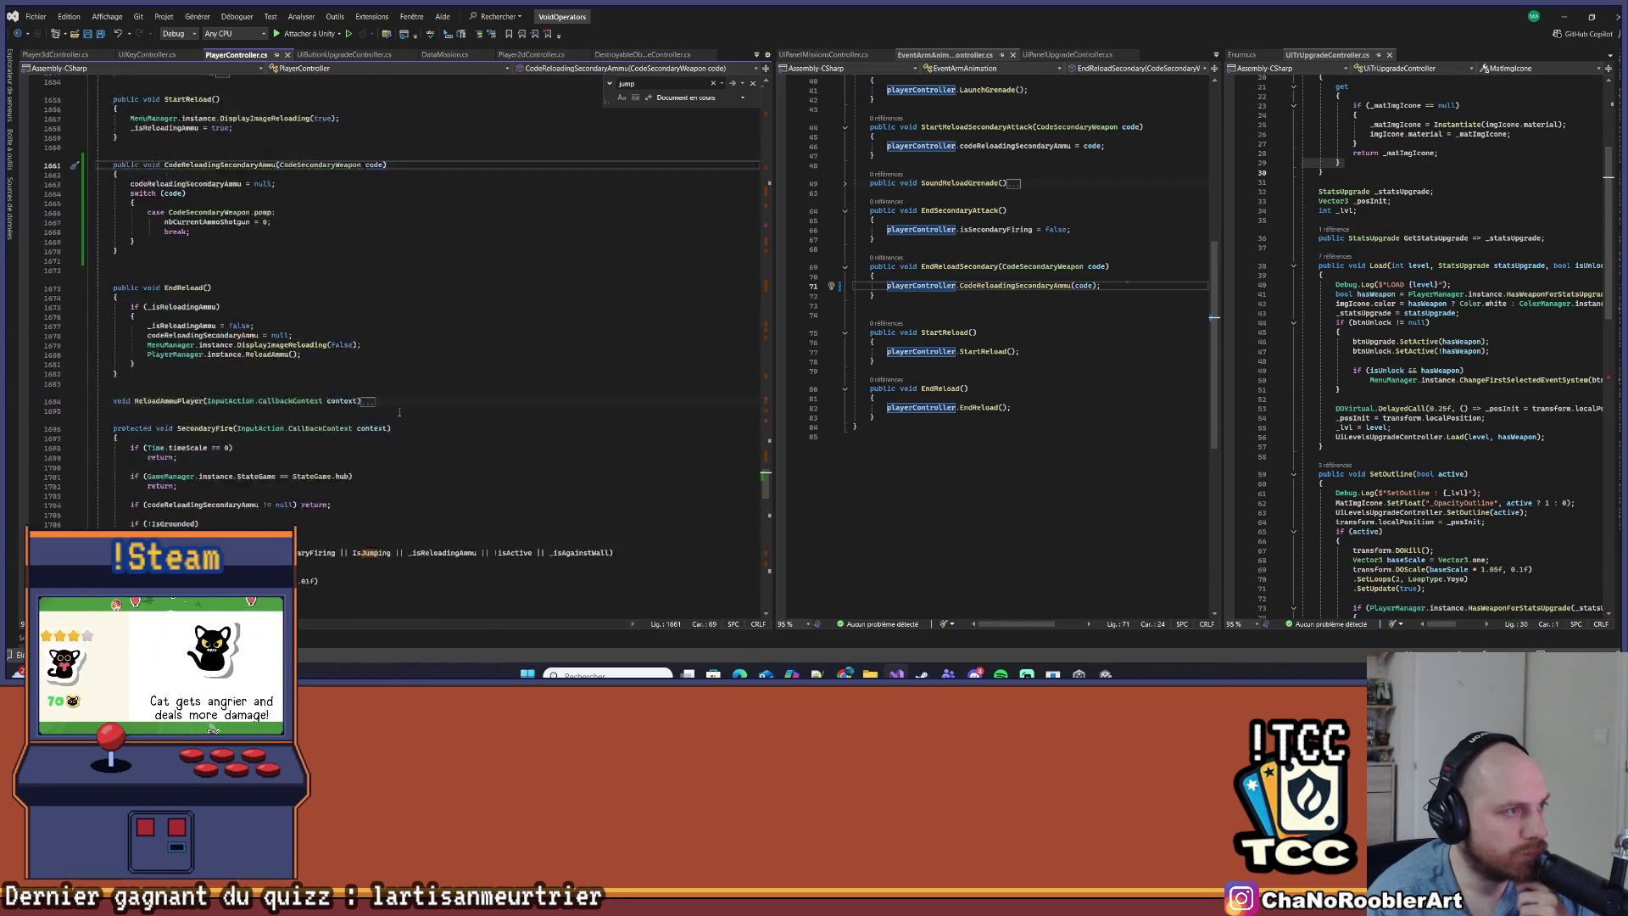
pyautogui.moveTo(104, 308); pyautogui.dragTo(129, 392)
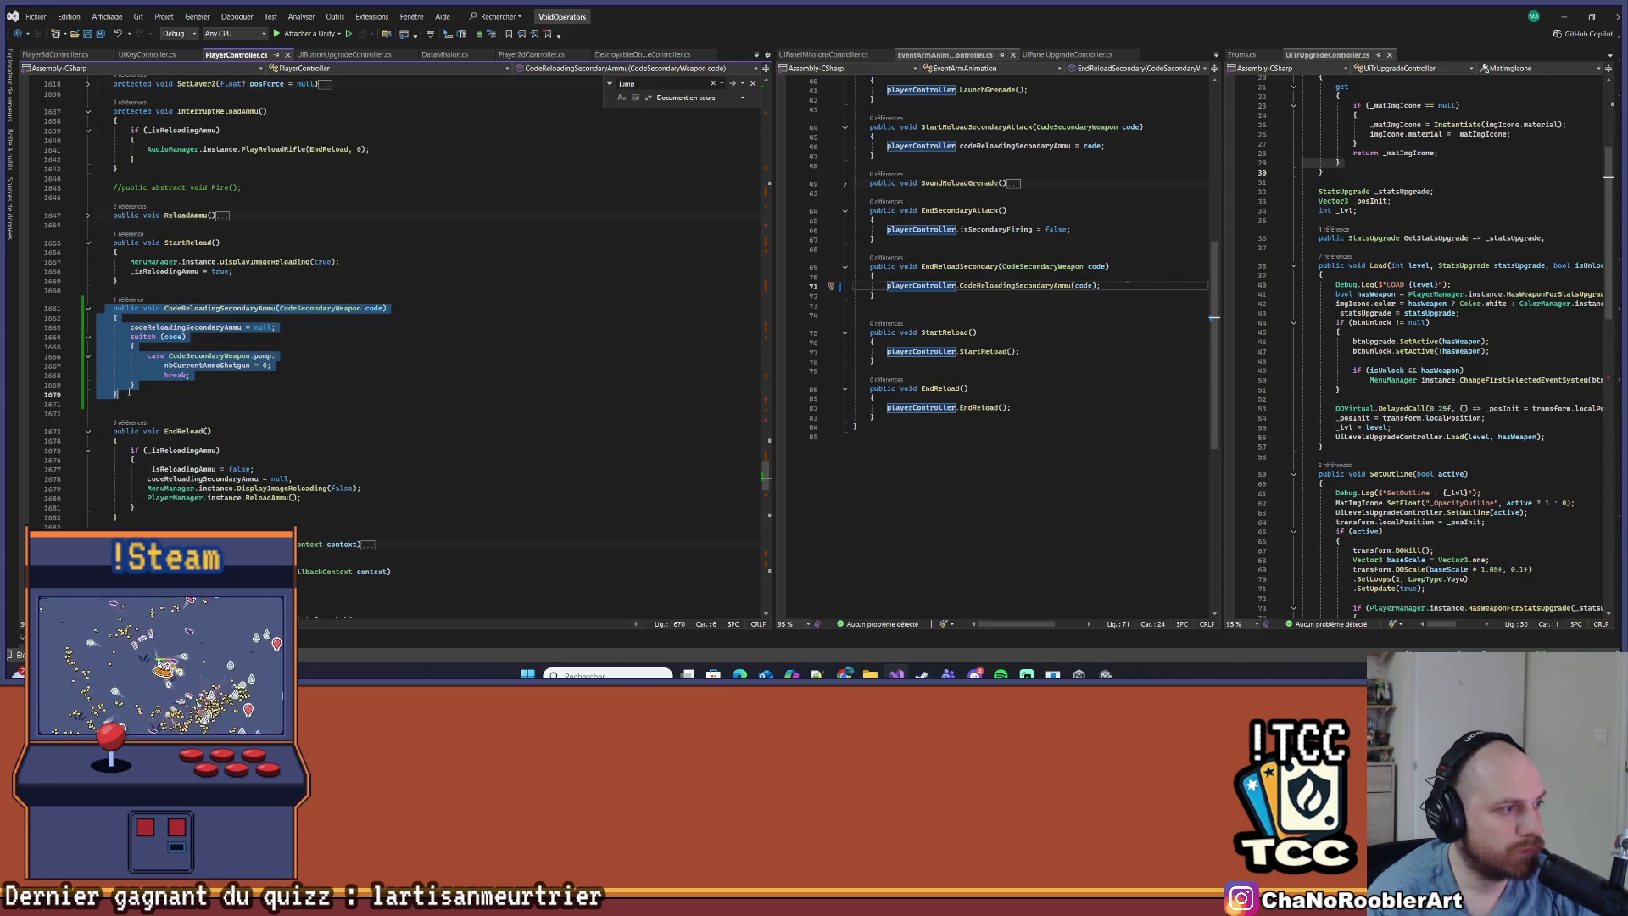
pyautogui.click(276, 308)
pyautogui.scroll(6, 349, 402)
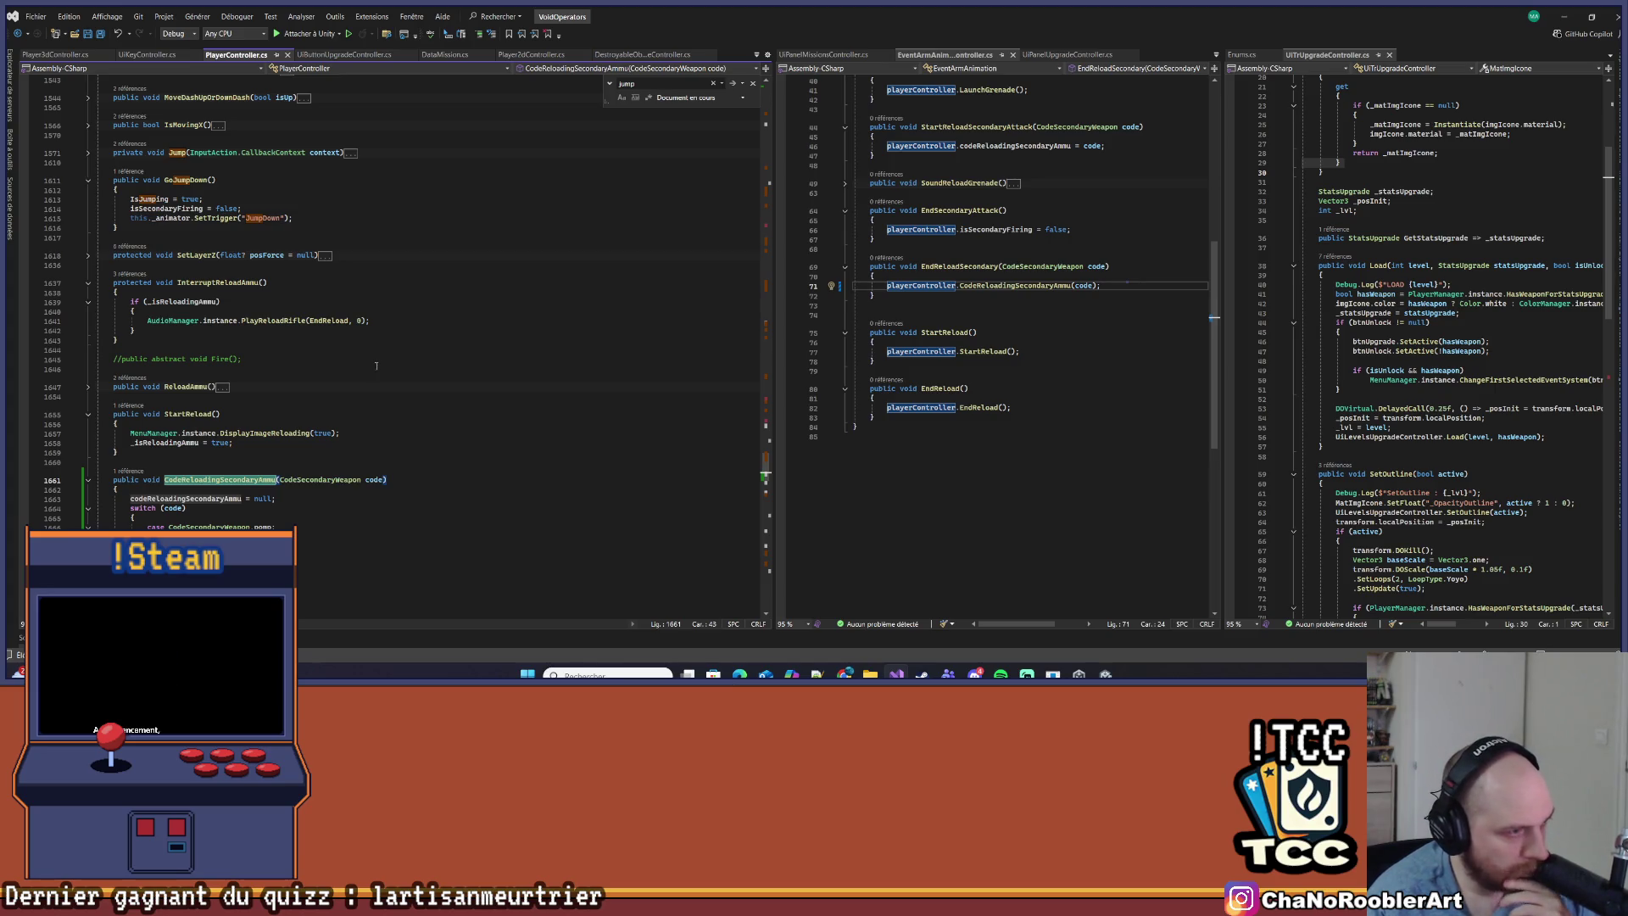
pyautogui.scroll(10, 377, 366)
pyautogui.scroll(13, 374, 366)
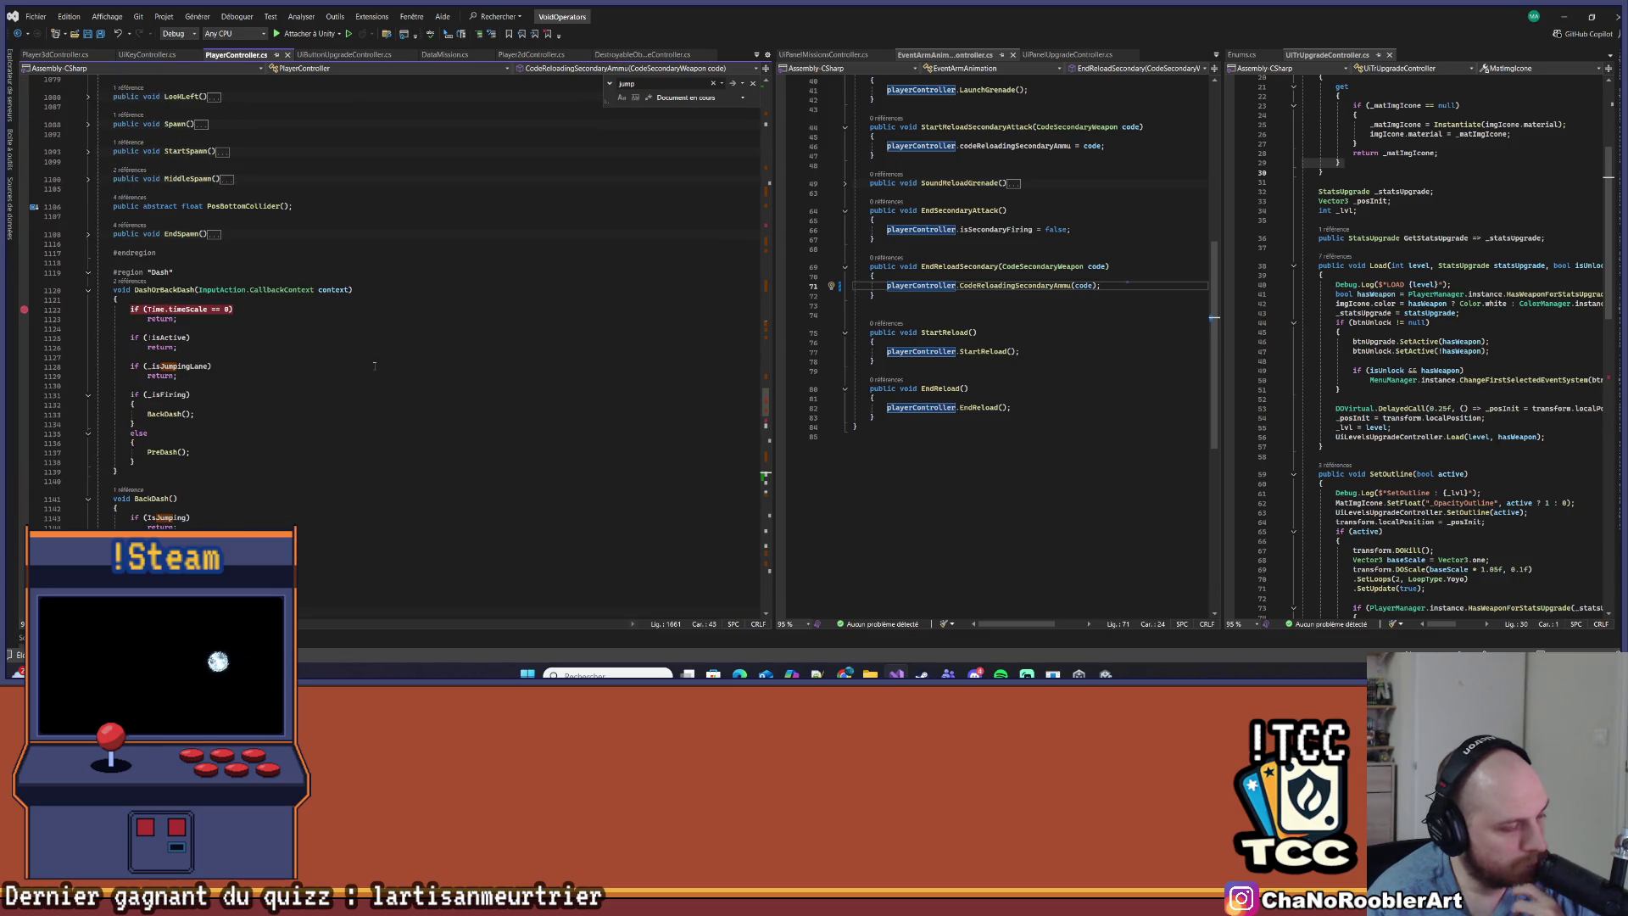
pyautogui.scroll(-15, 374, 366)
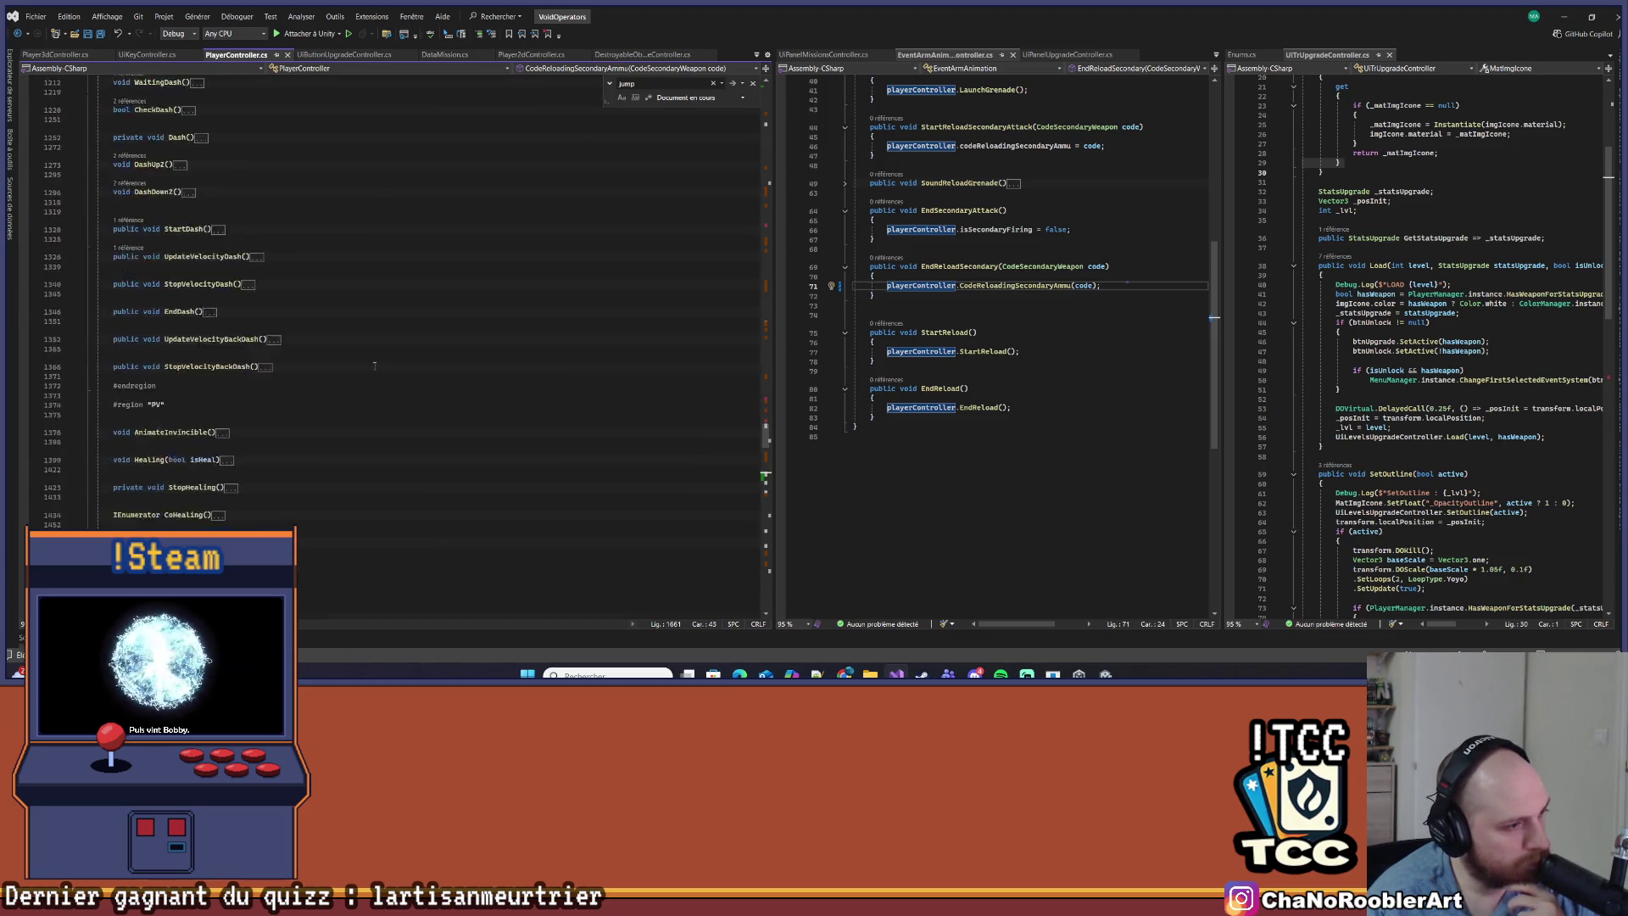
pyautogui.scroll(8, 374, 366)
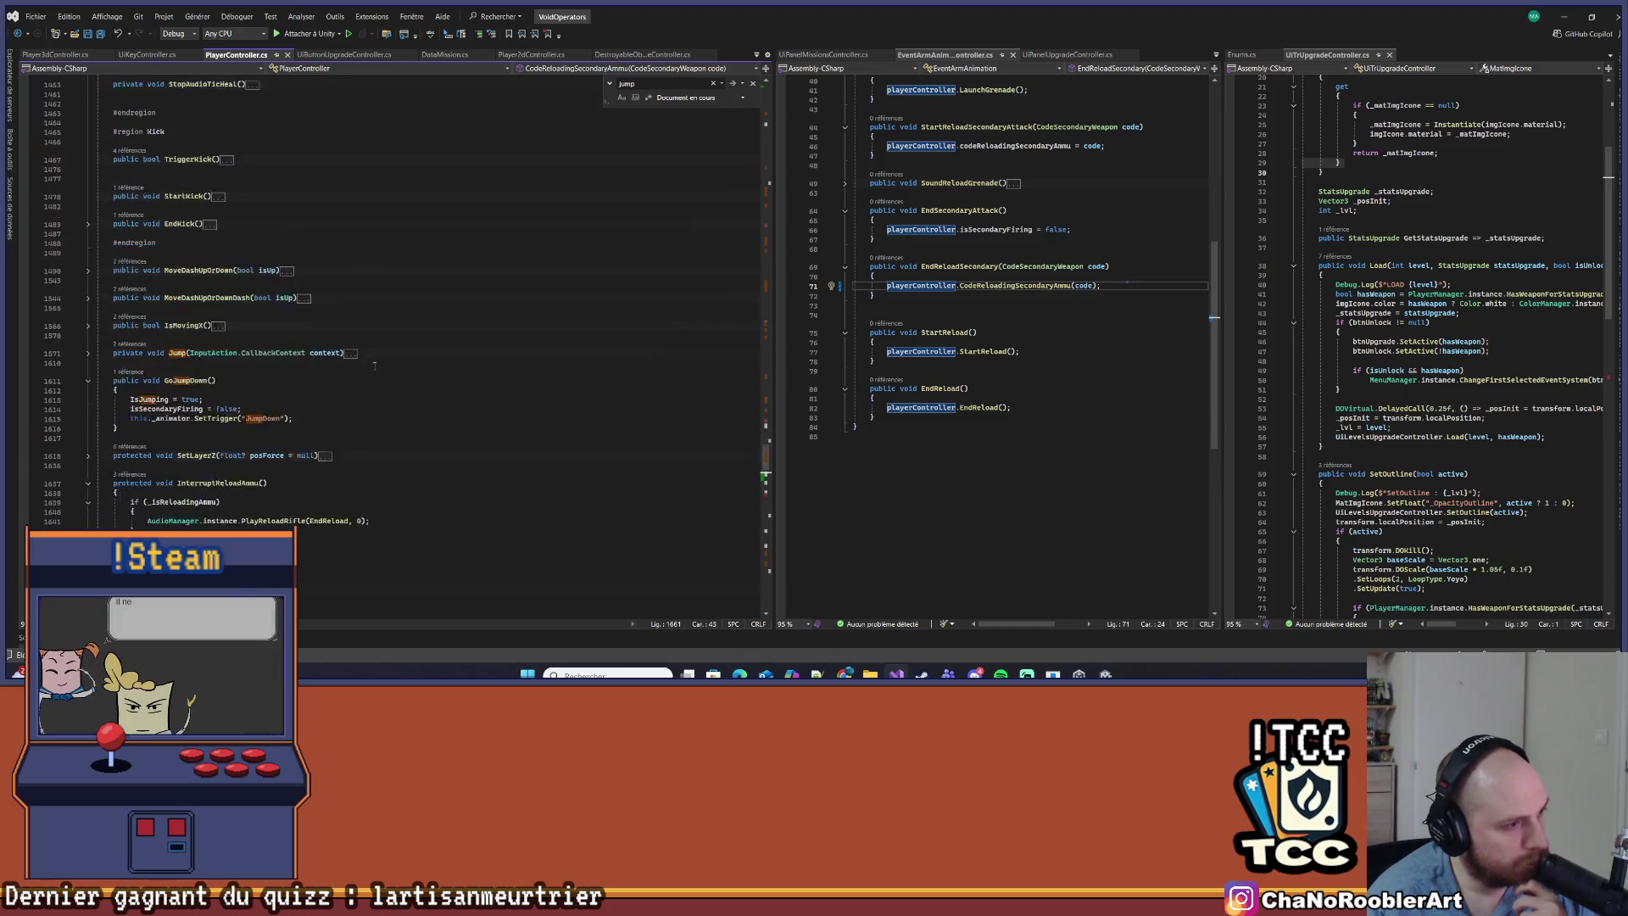
pyautogui.scroll(10, 374, 365)
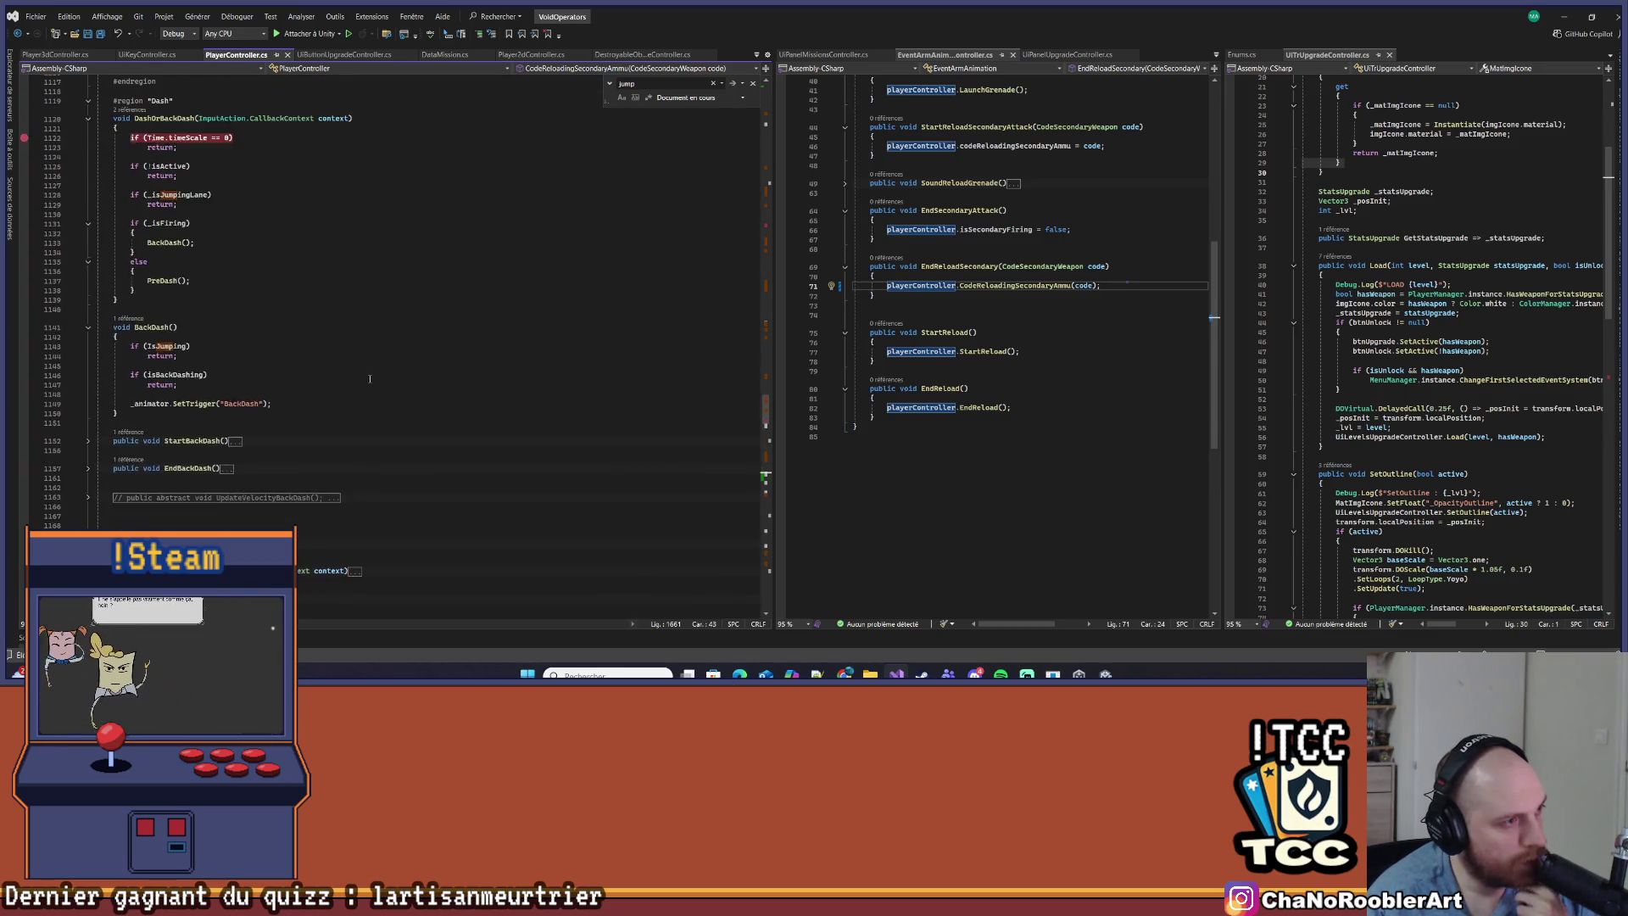
pyautogui.scroll(8, 370, 379)
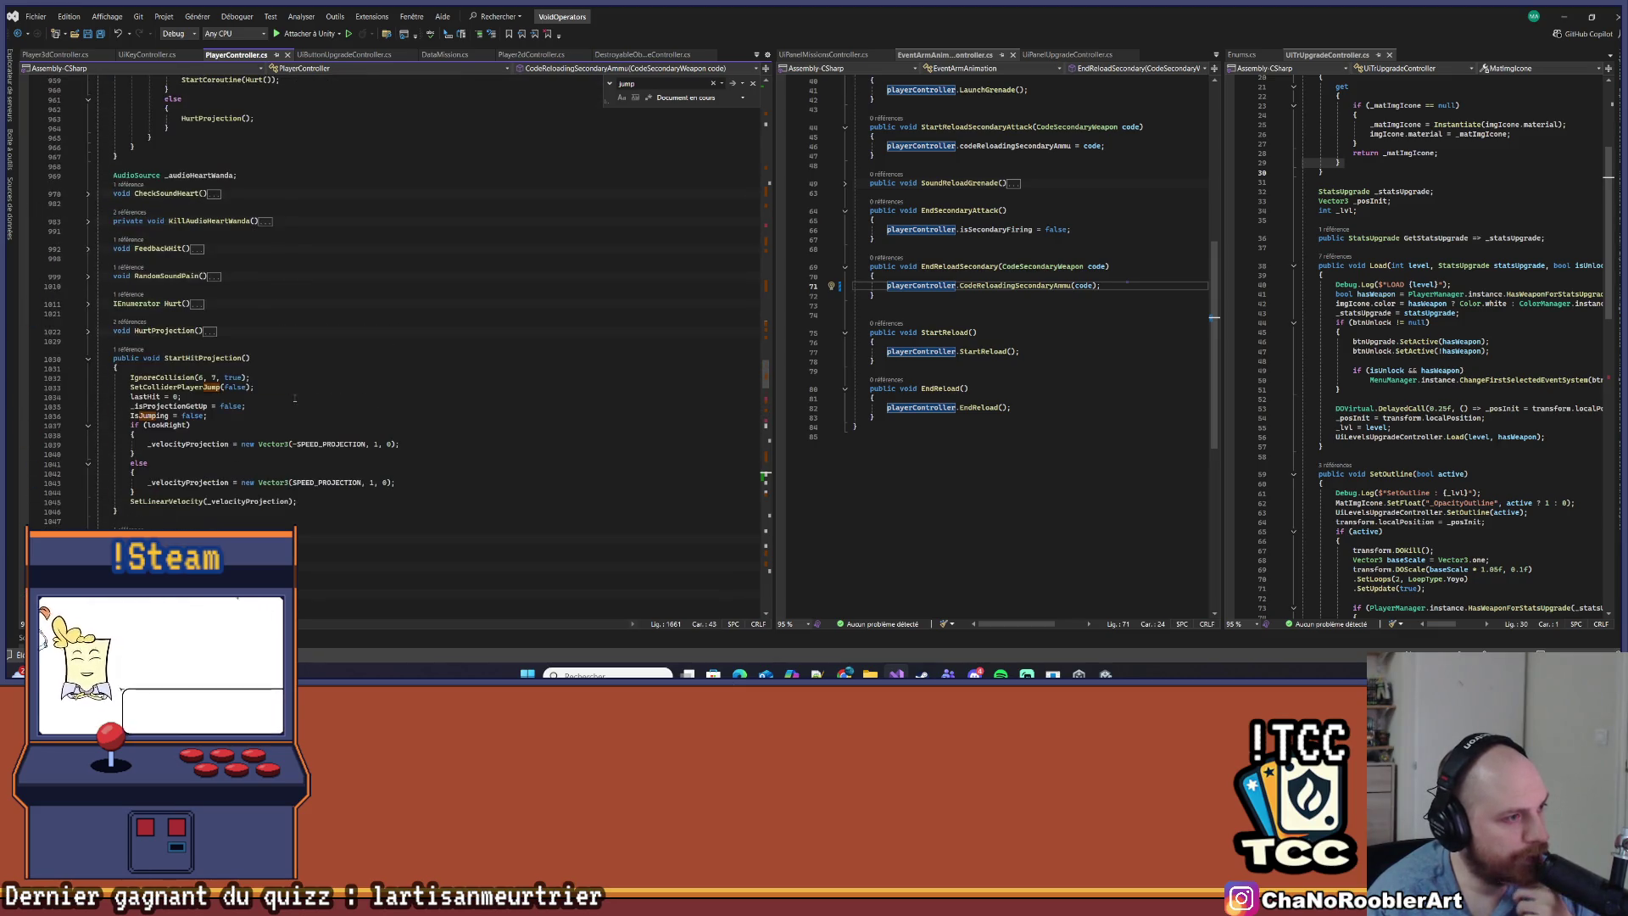
pyautogui.scroll(10, 288, 410)
pyautogui.scroll(-8, 285, 411)
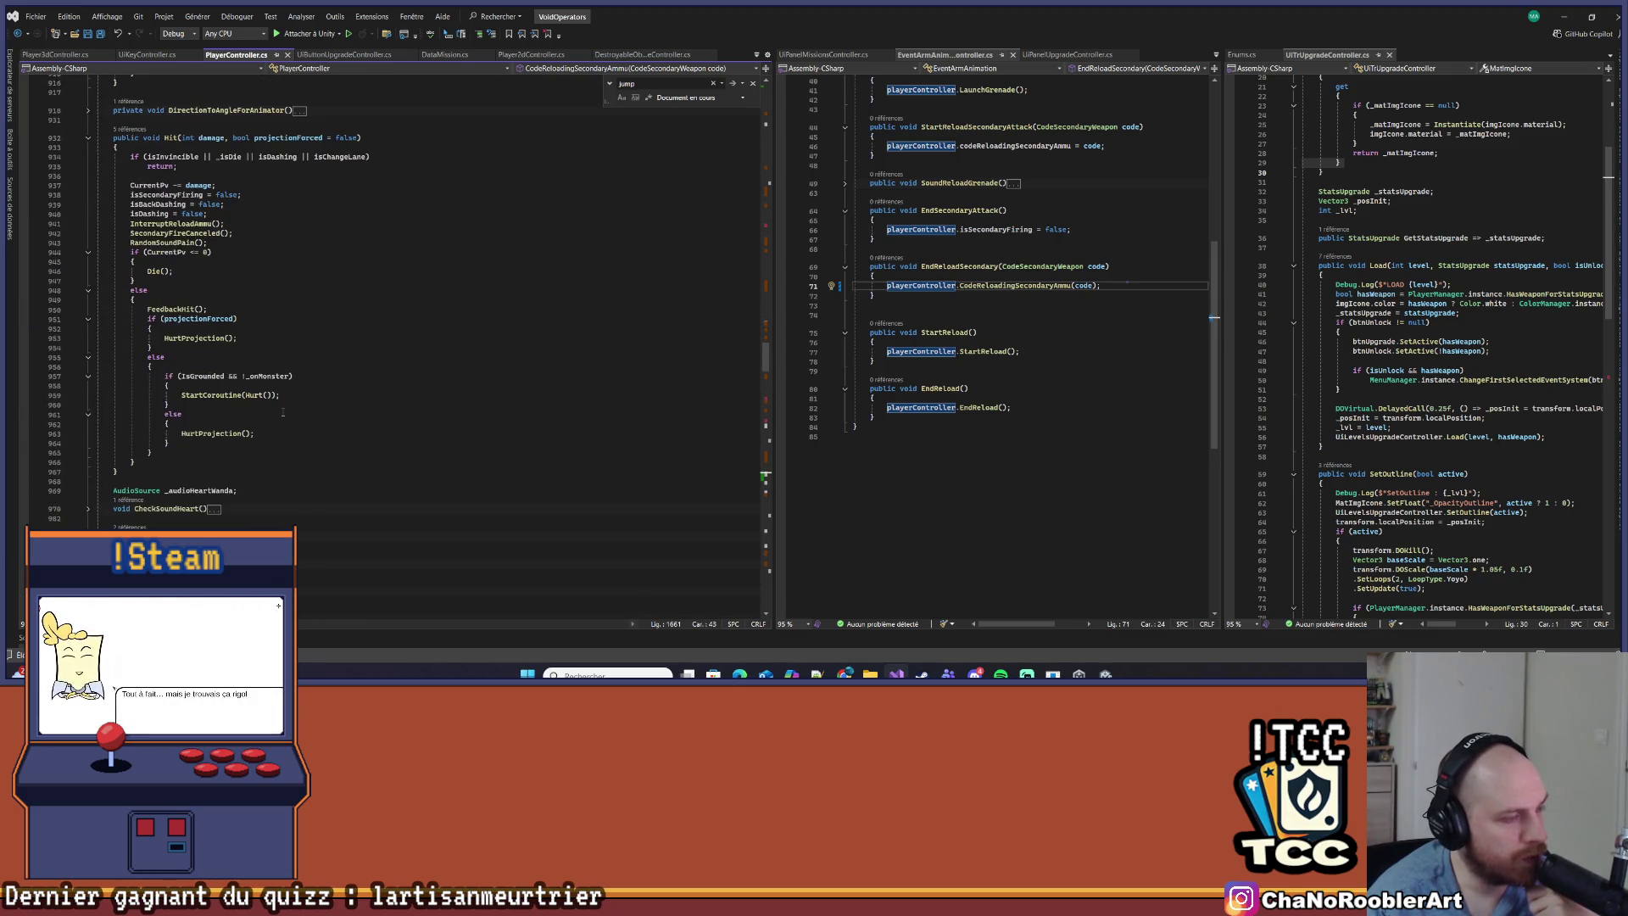
pyautogui.rightClick(194, 224)
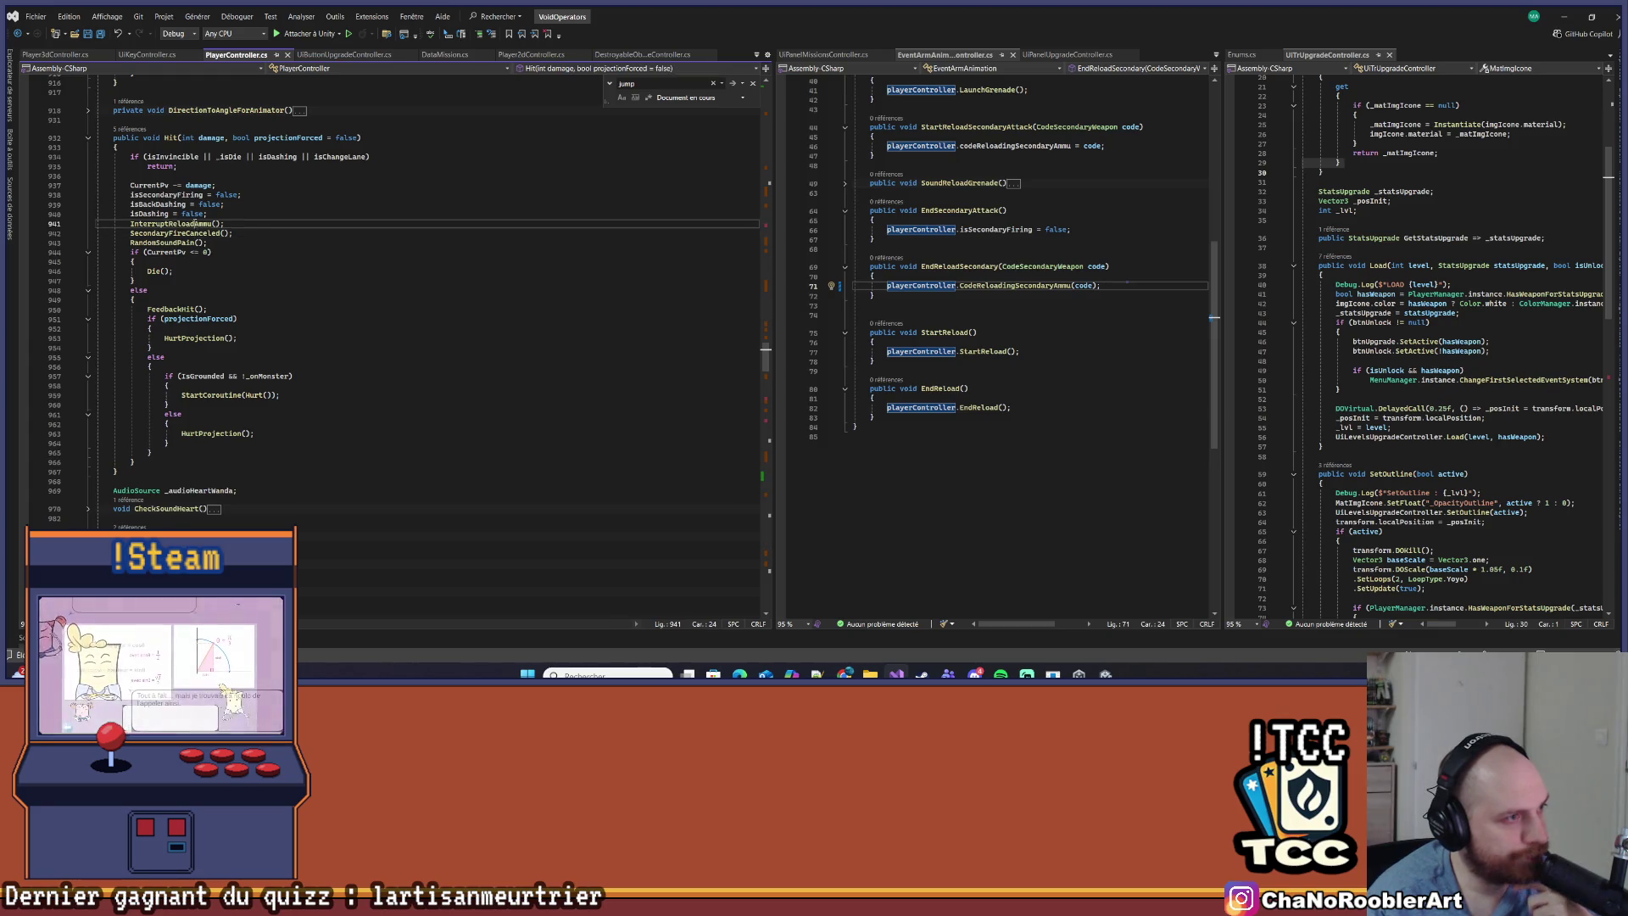
# Jump to the InterruptReloadAmmu definition and start a new if statement below its existing if block
pyautogui.click(249, 319)
pyautogui.press('Down')
pyautogui.press('Down')
pyautogui.press('Down')
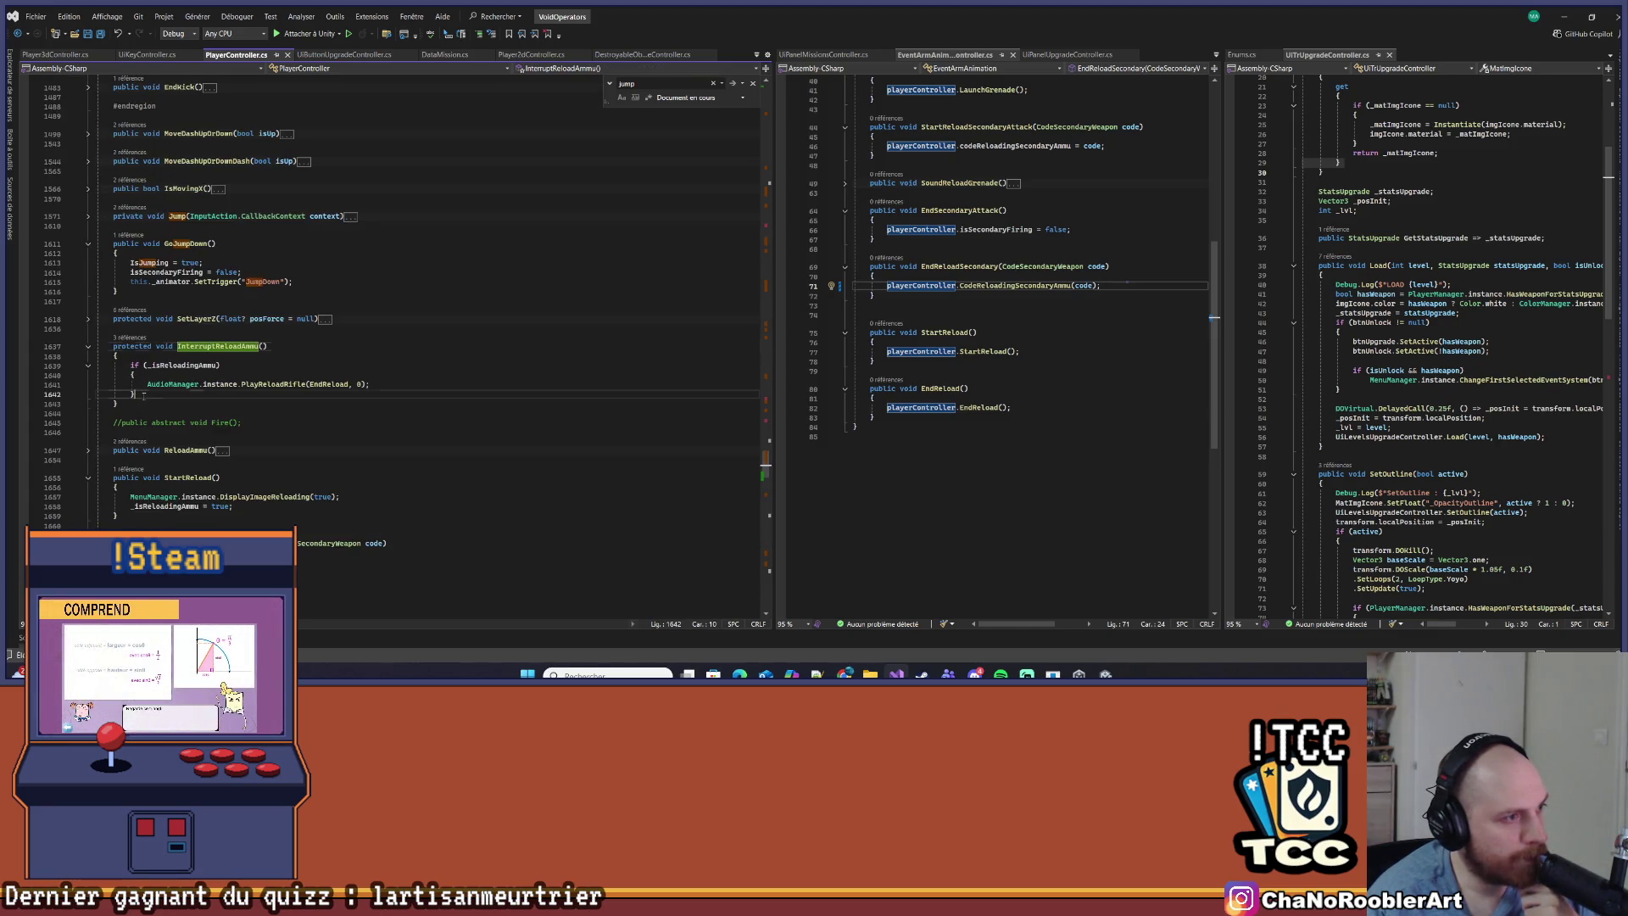
pyautogui.press('Return')
pyautogui.press('Return')
pyautogui.press('Return')
pyautogui.write('CodeReloadingSecondaryAmmu')
pyautogui.press('Up')
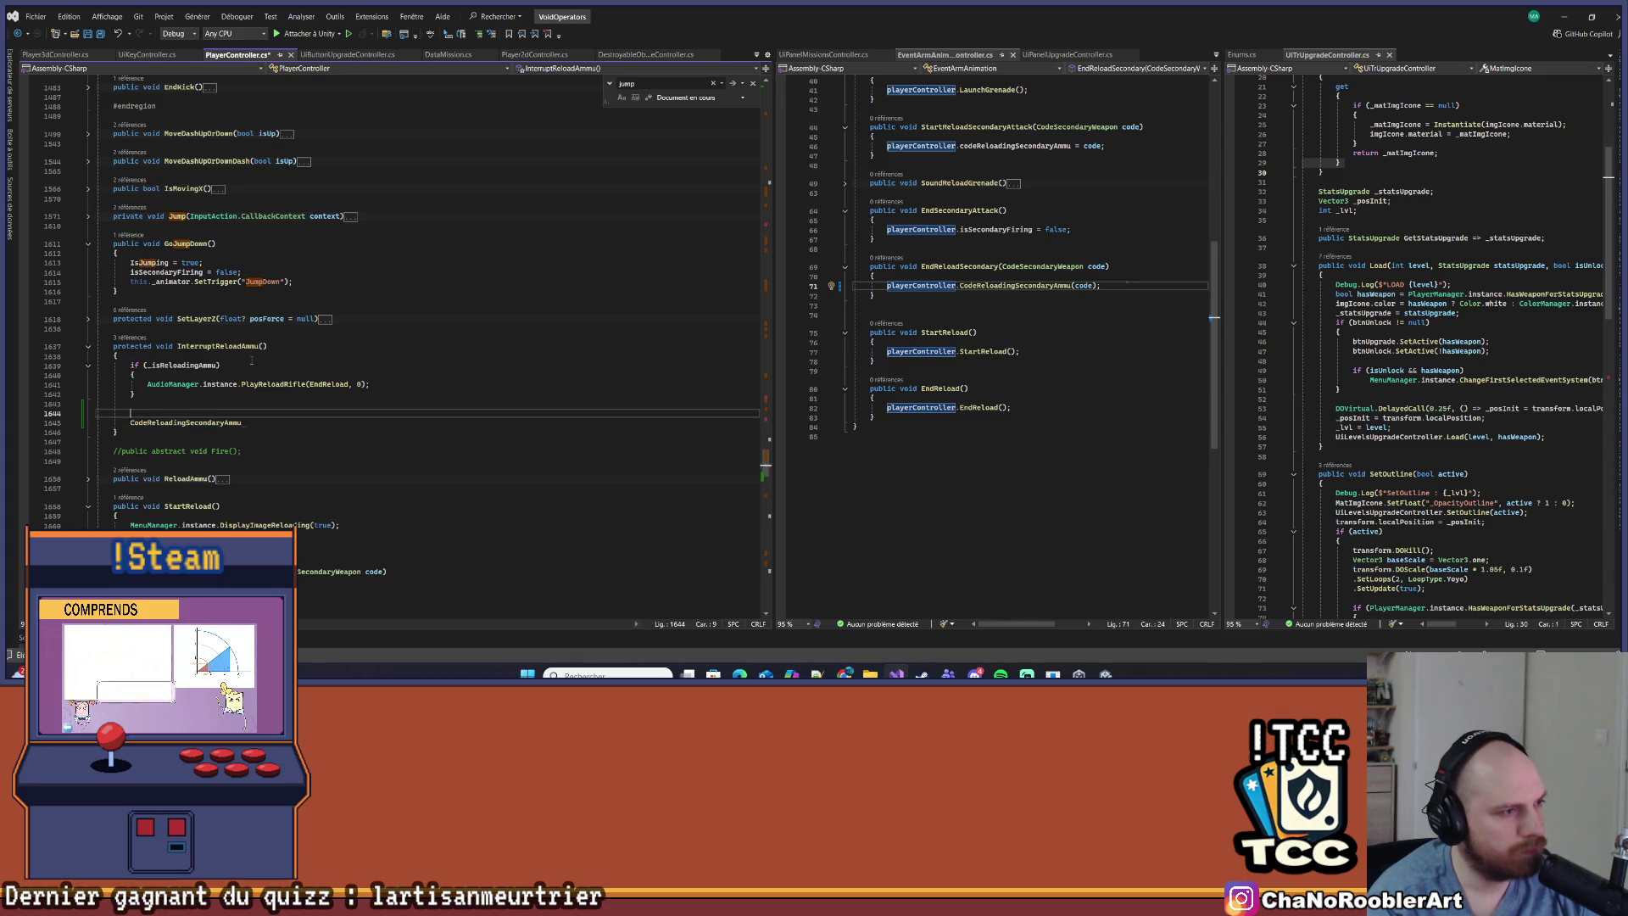
pyautogui.press('Down')
pyautogui.press('End')
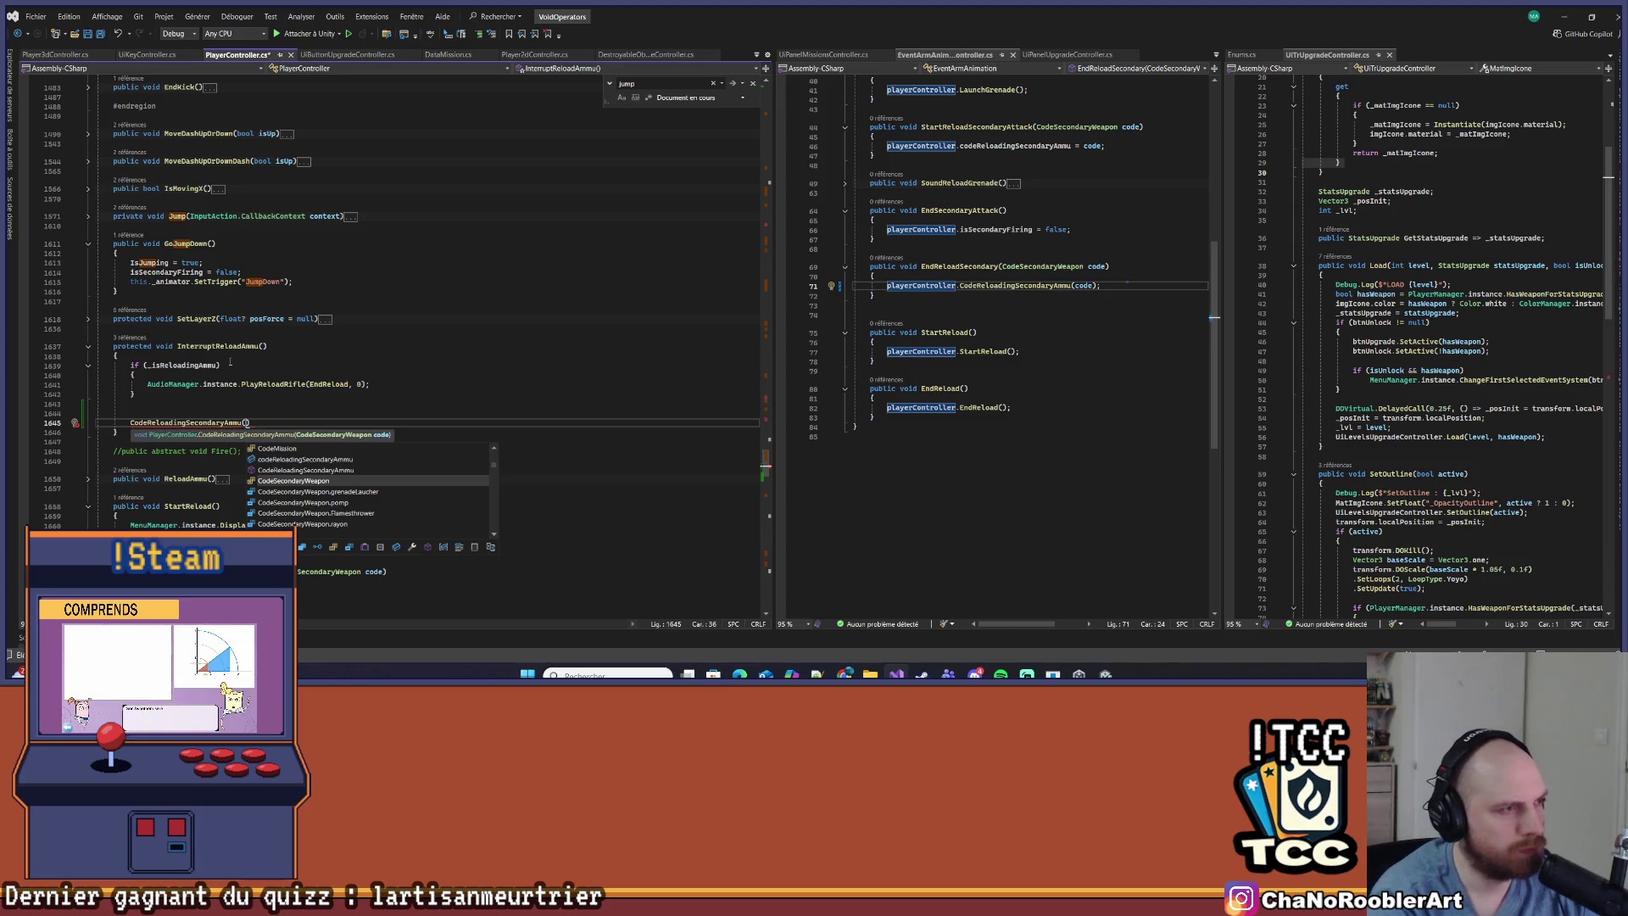
pyautogui.click(158, 415)
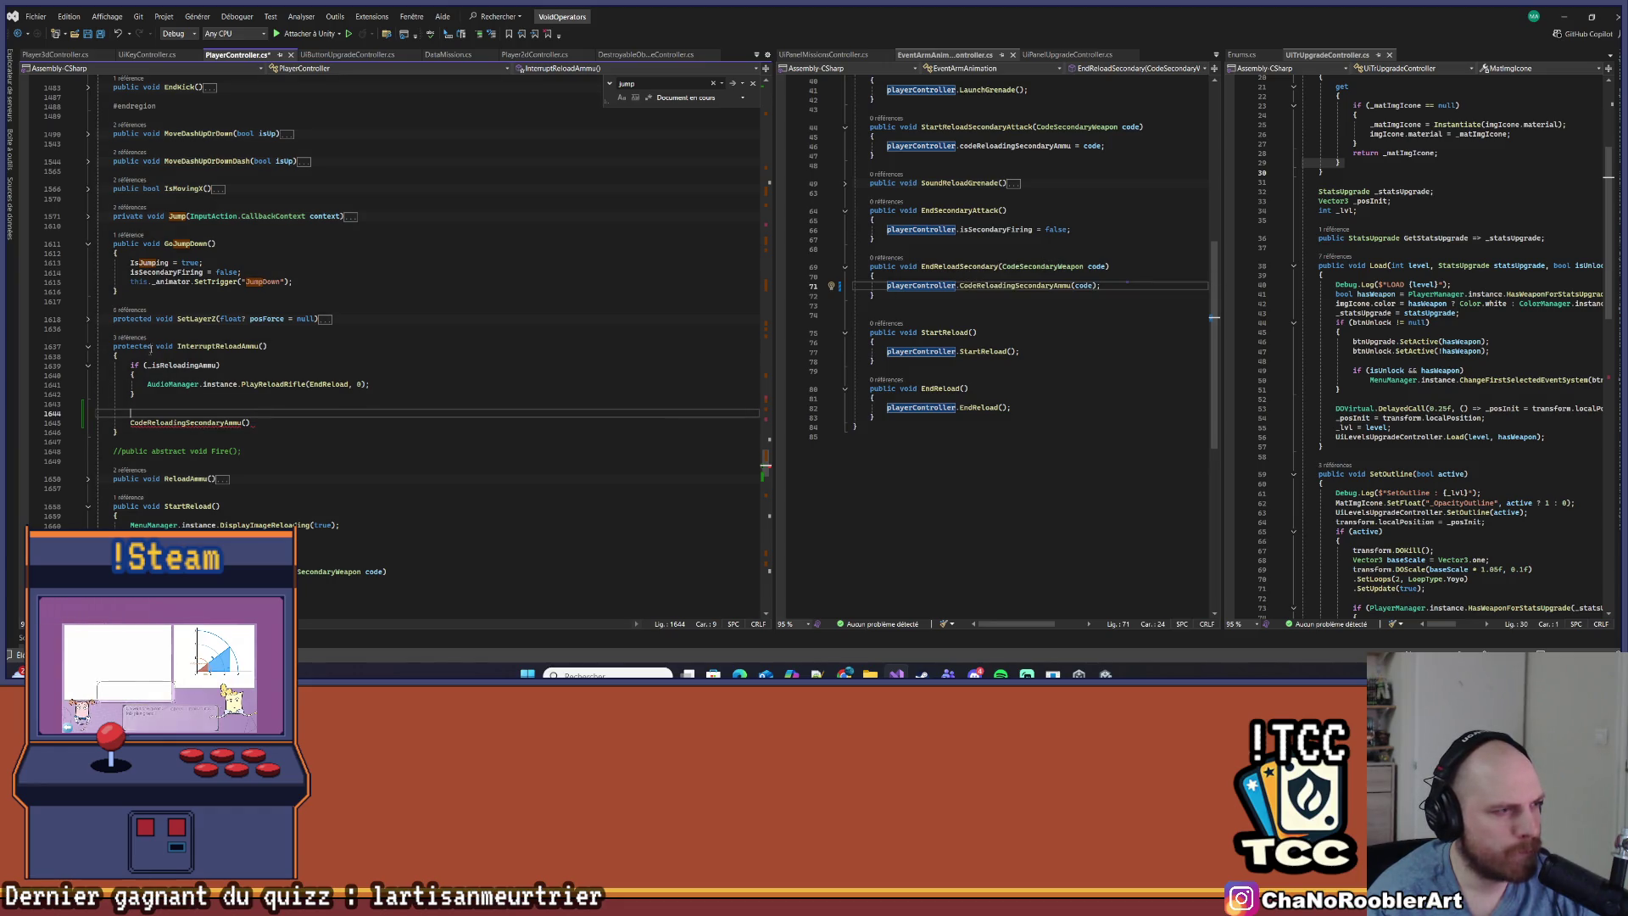
pyautogui.scroll(4, 270, 288)
pyautogui.scroll(-3, 270, 287)
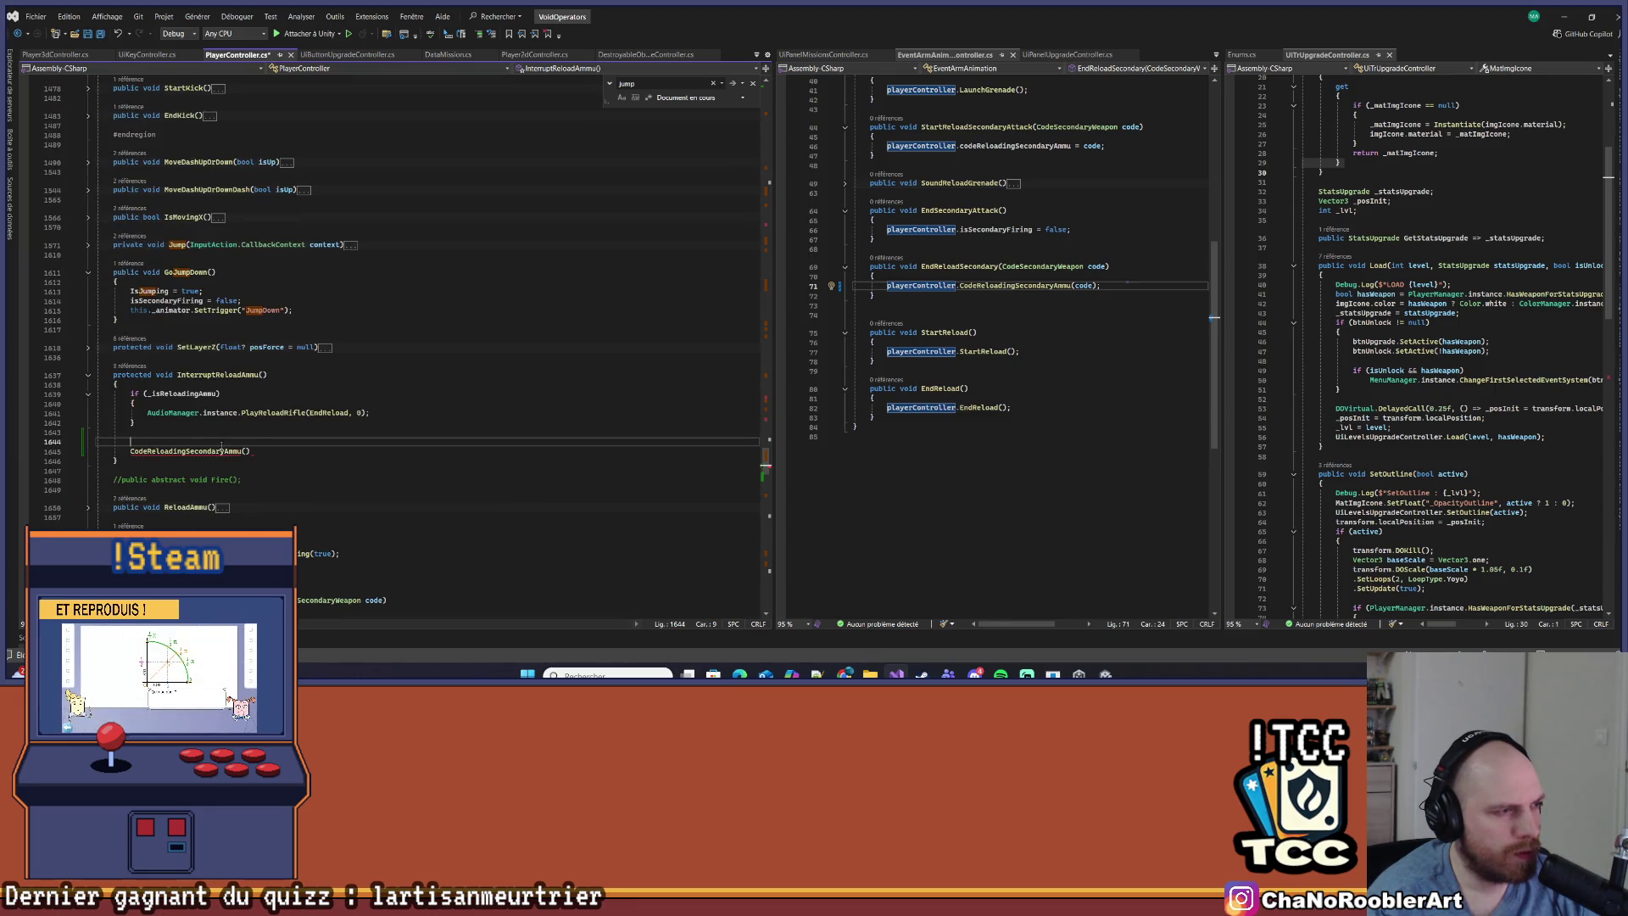
pyautogui.write('if(')
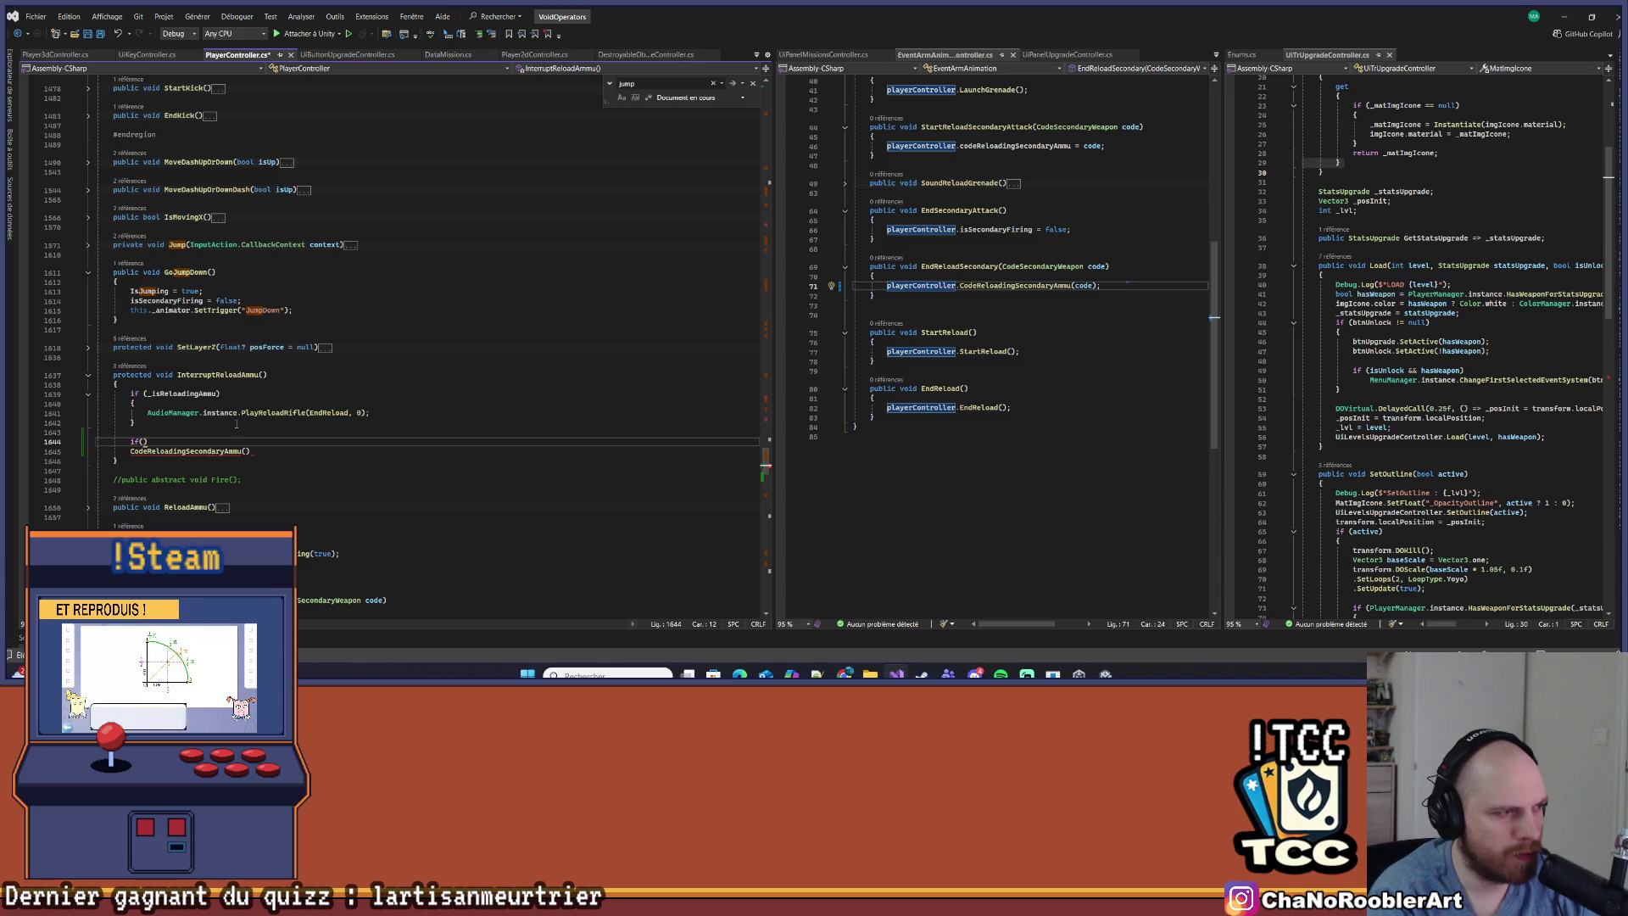
pyautogui.write(')')
pyautogui.scroll(-5, 203, 458)
# Complete it as 'if (codeReloadingSecondaryAmmu != null) { CodeReloadingSecondaryAmmu(); }' and save PlayerController.cs
pyautogui.click(187, 486)
pyautogui.doubleClick(211, 476)
pyautogui.click(140, 298)
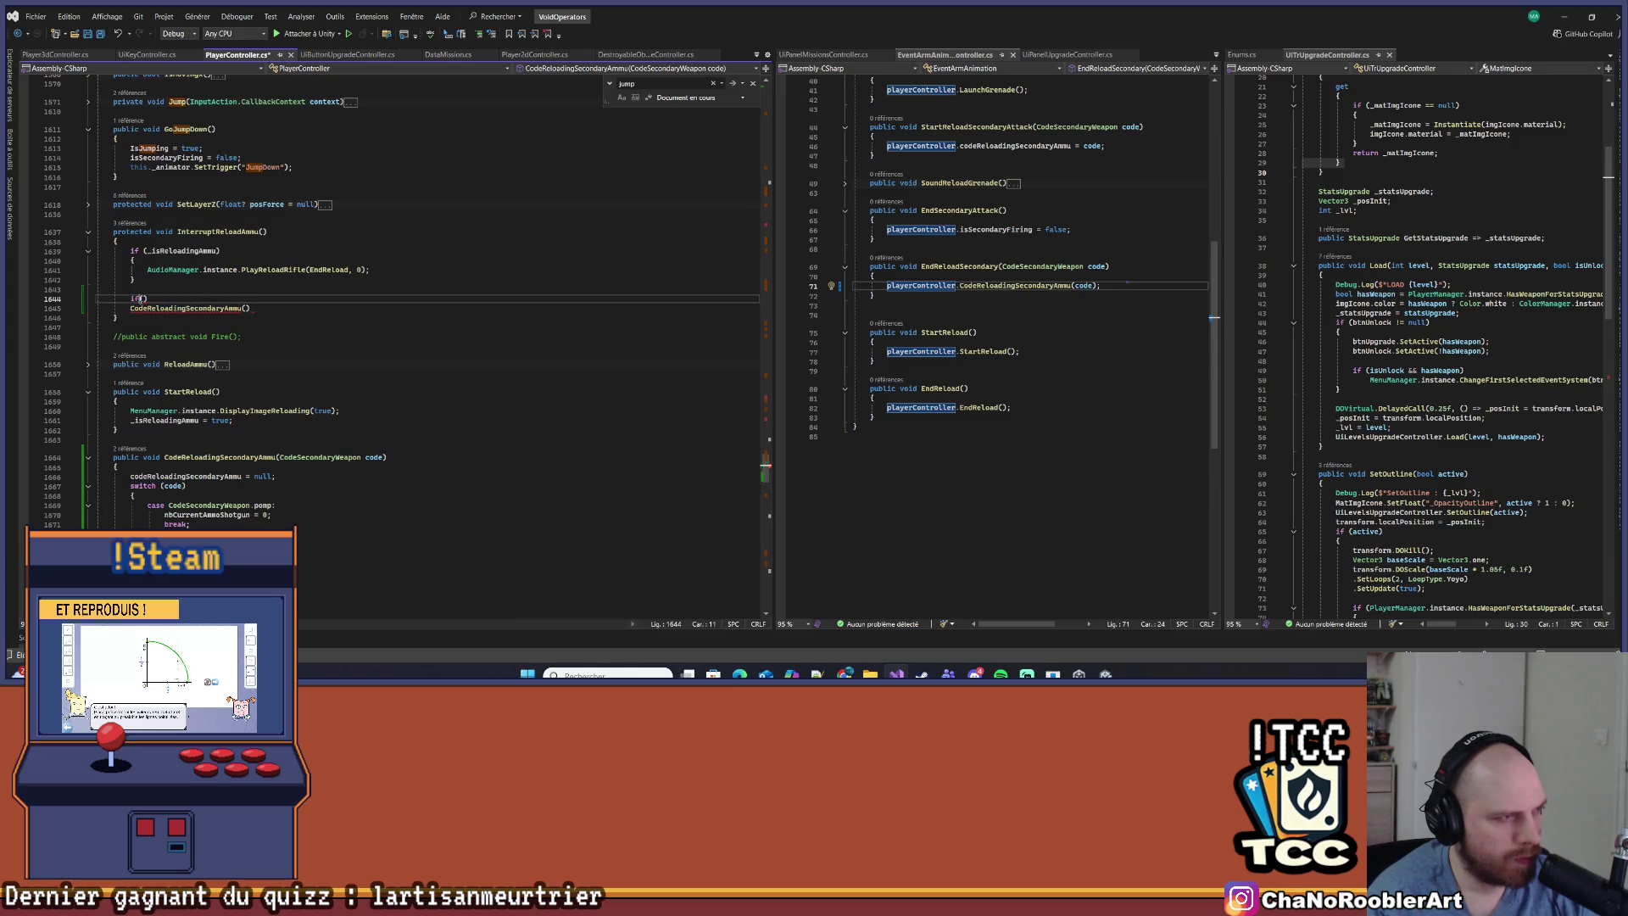
pyautogui.write('null)')
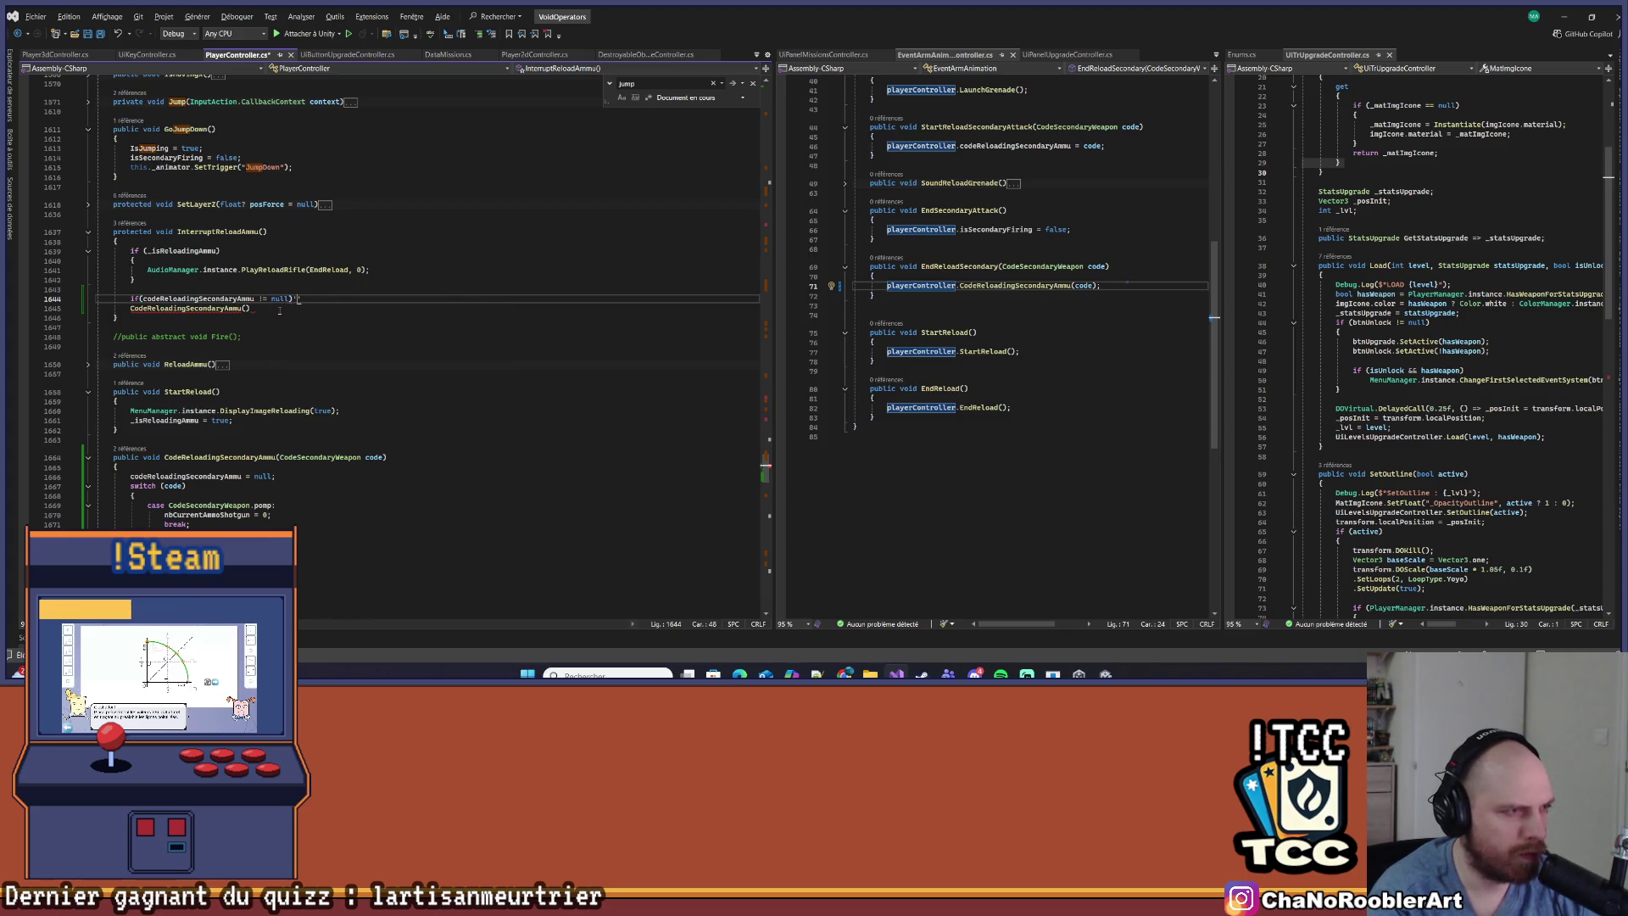
pyautogui.press('Return')
pyautogui.write('{')
pyautogui.press('Return')
pyautogui.write('CodeReloadingSecondaryAmmu()')
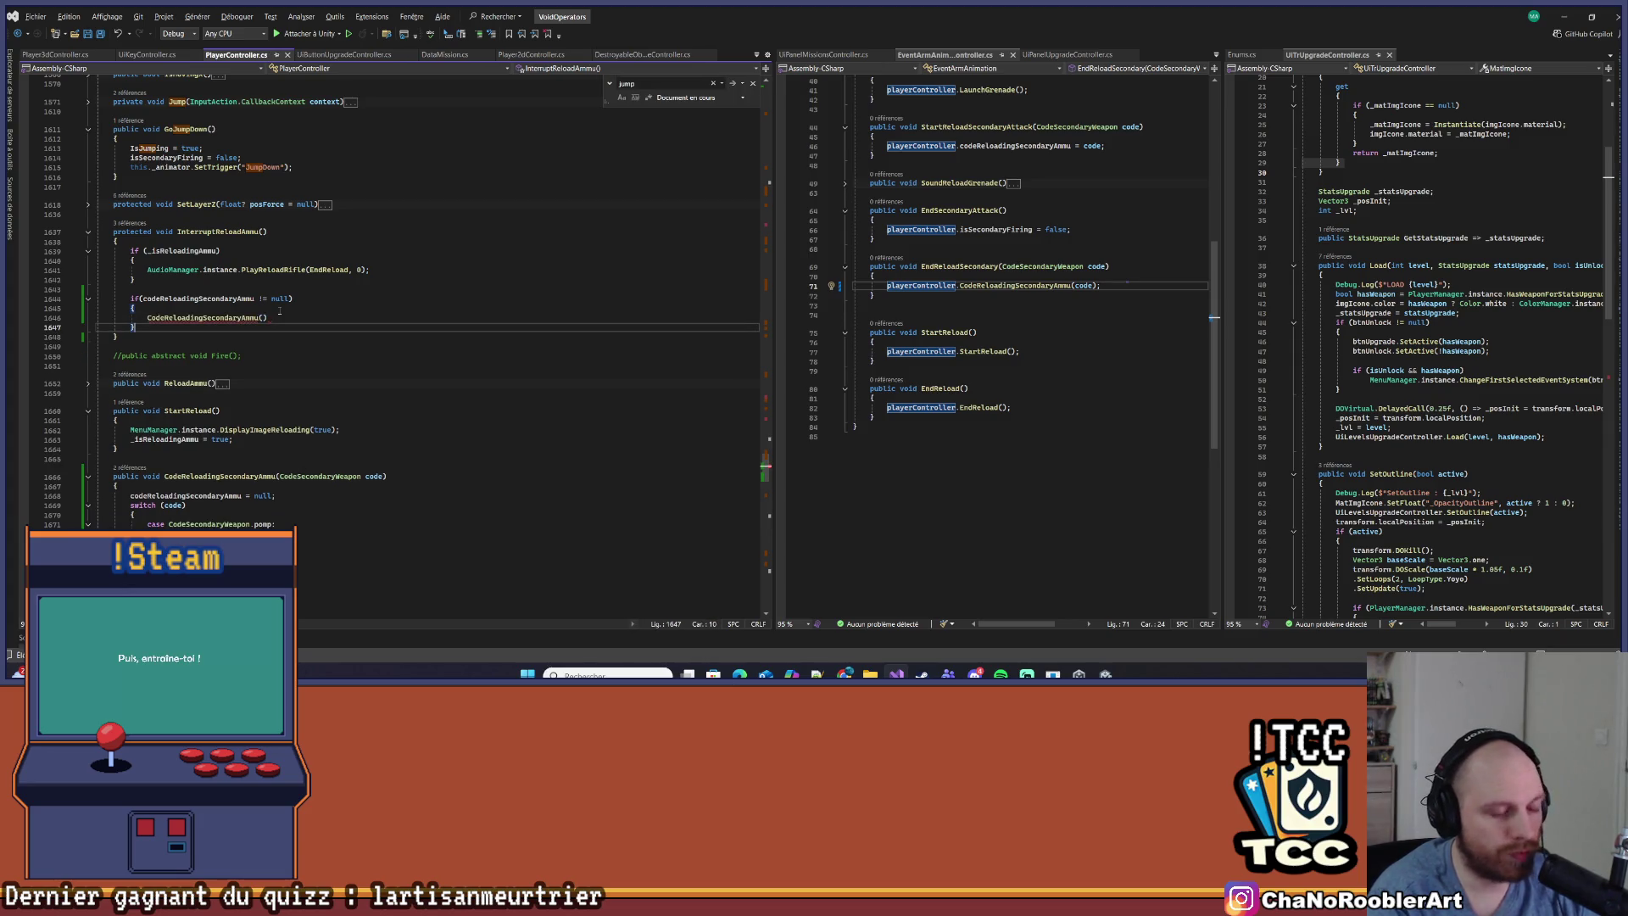
pyautogui.click(280, 311)
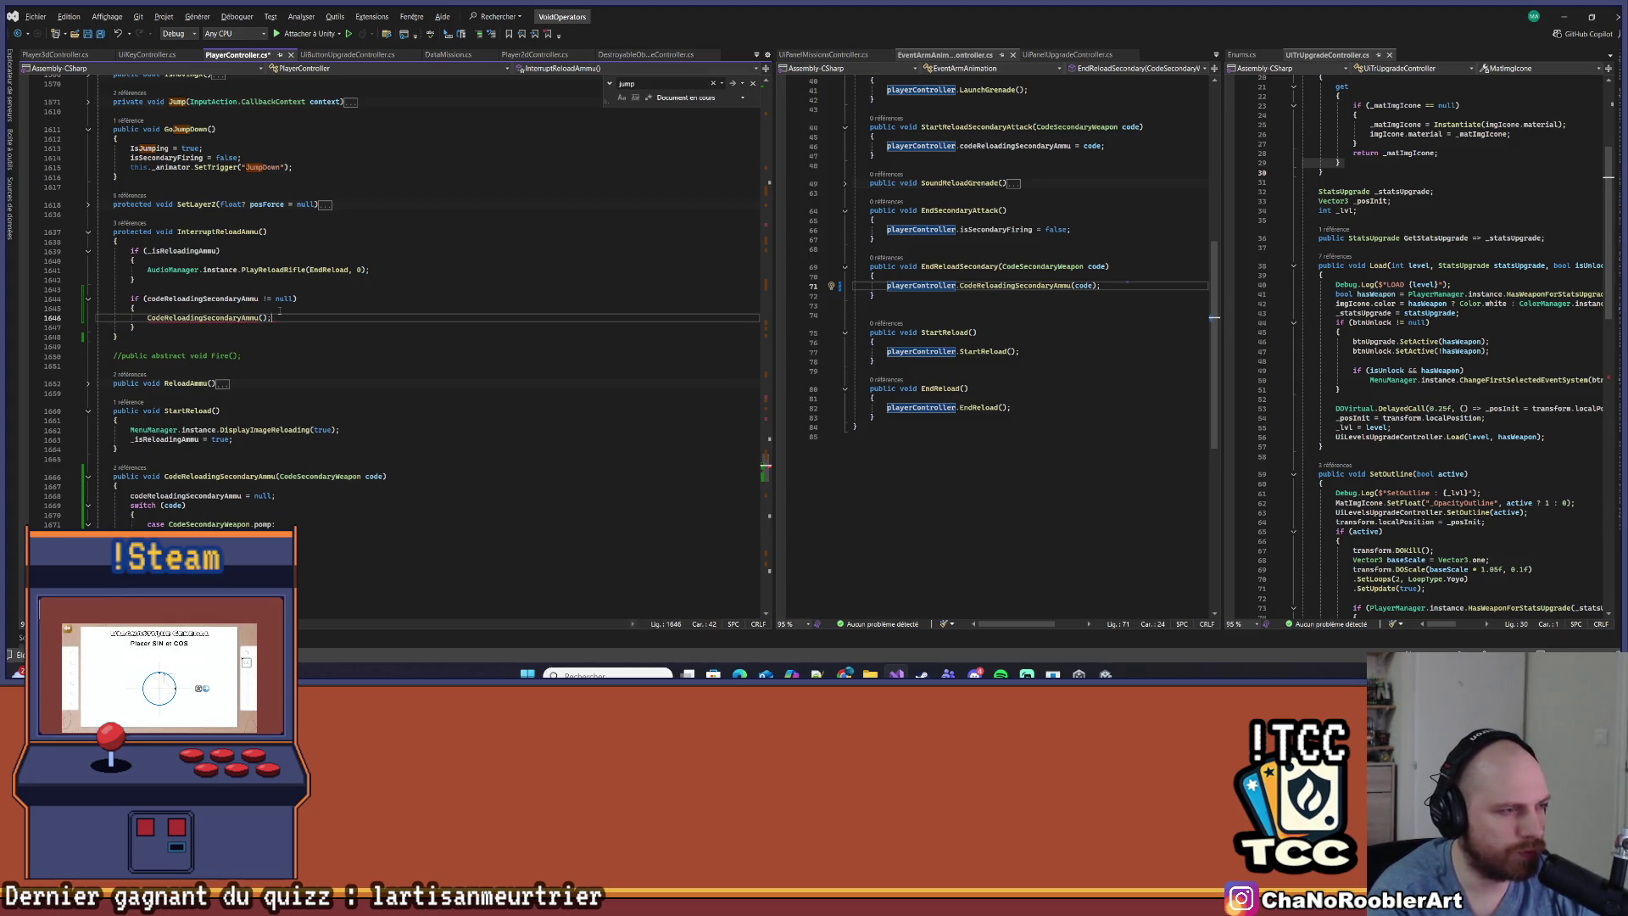
pyautogui.hotkey('ctrl', 's')
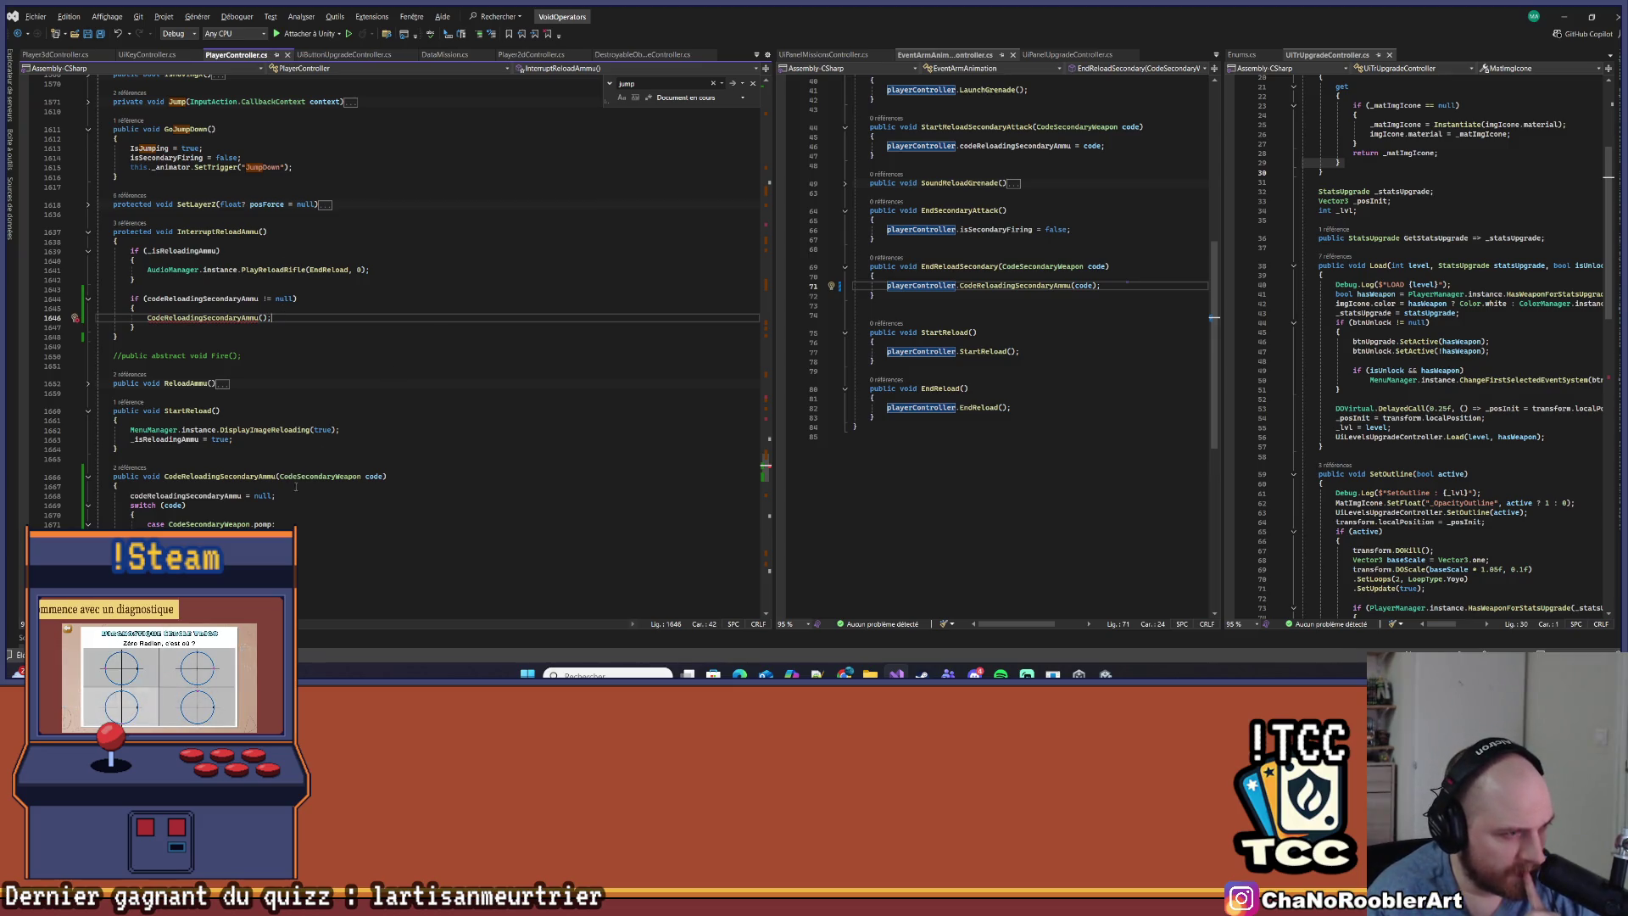
# Review the field declarations, return to the edited CodeReloadingSecondaryAmmu line, and show the open-files list
pyautogui.scroll(9, 408, 442)
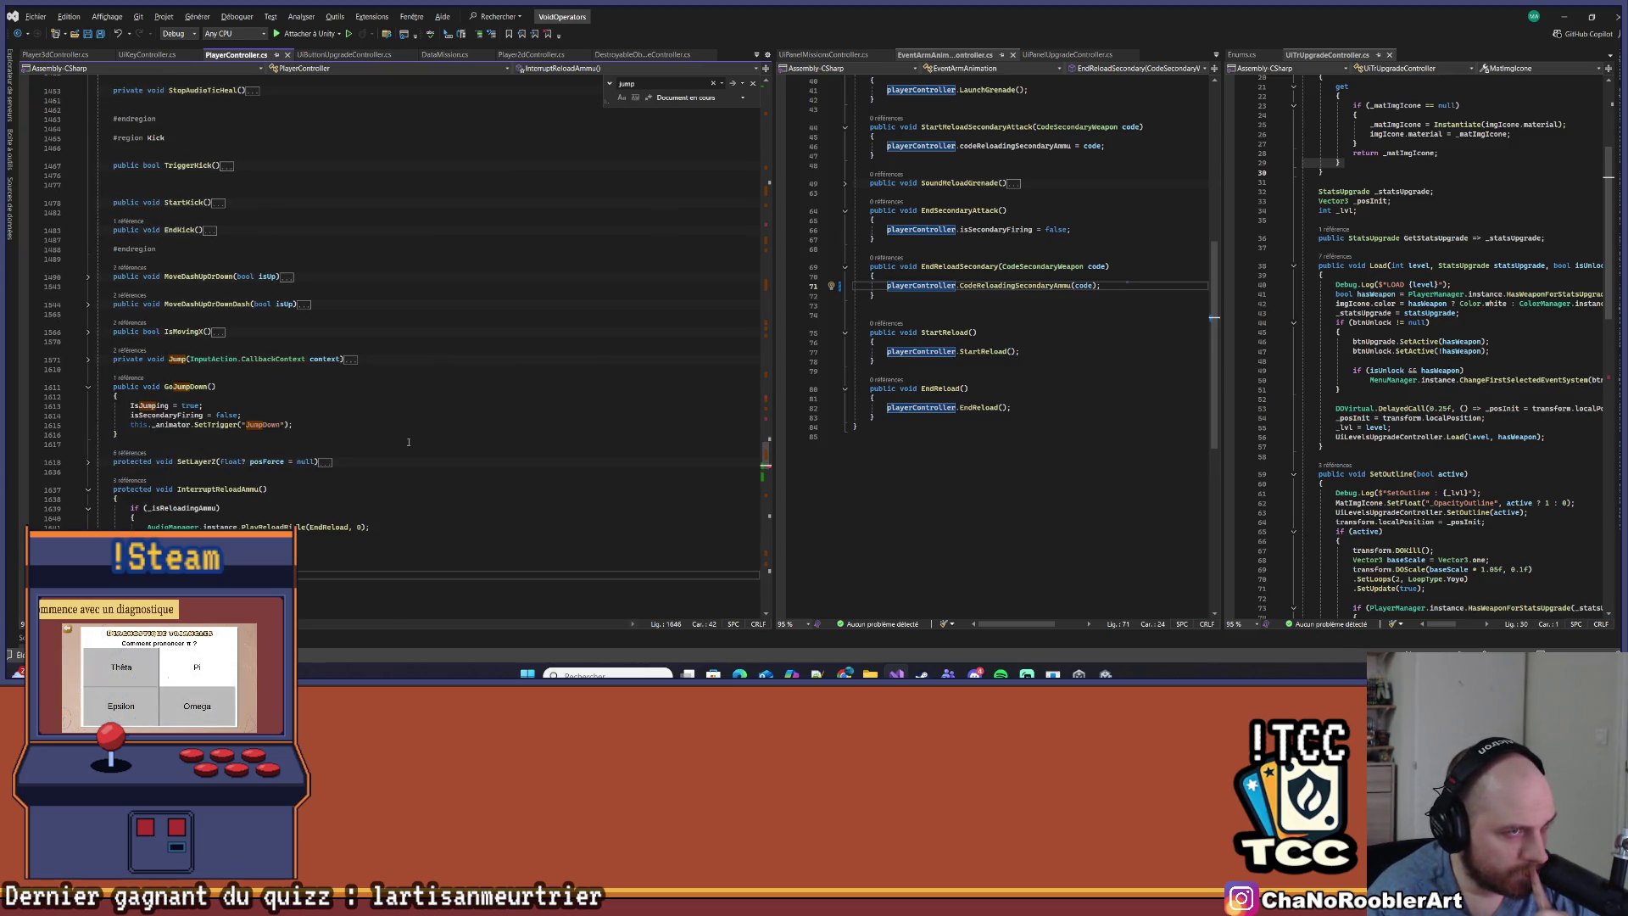
pyautogui.scroll(20, 408, 442)
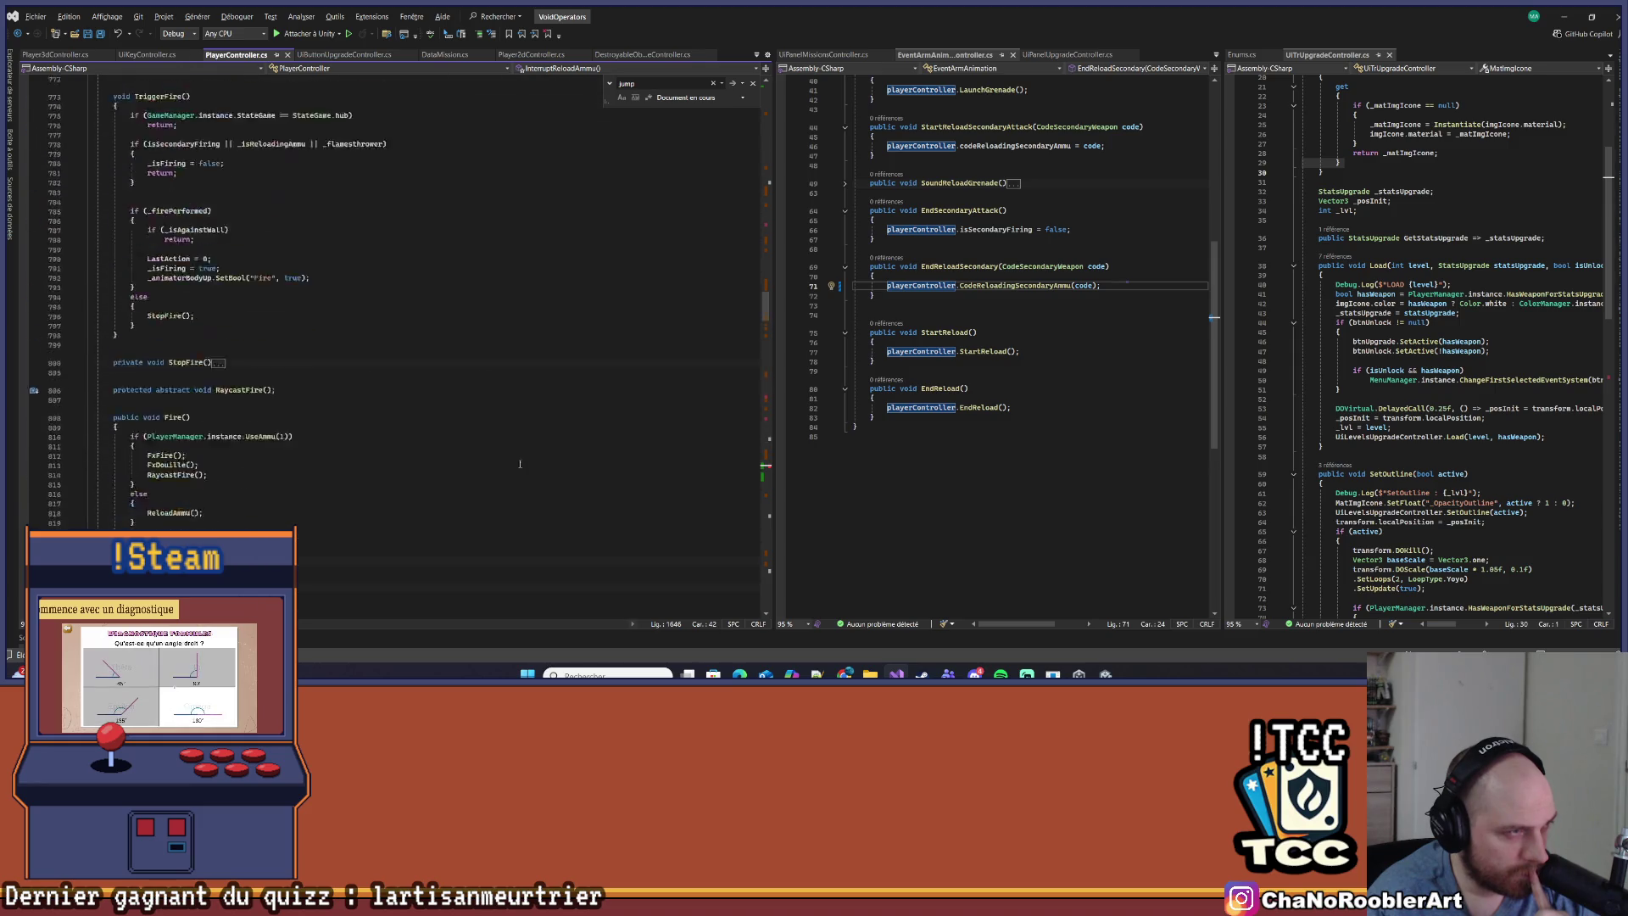
pyautogui.scroll(20, 520, 464)
pyautogui.scroll(10, 443, 561)
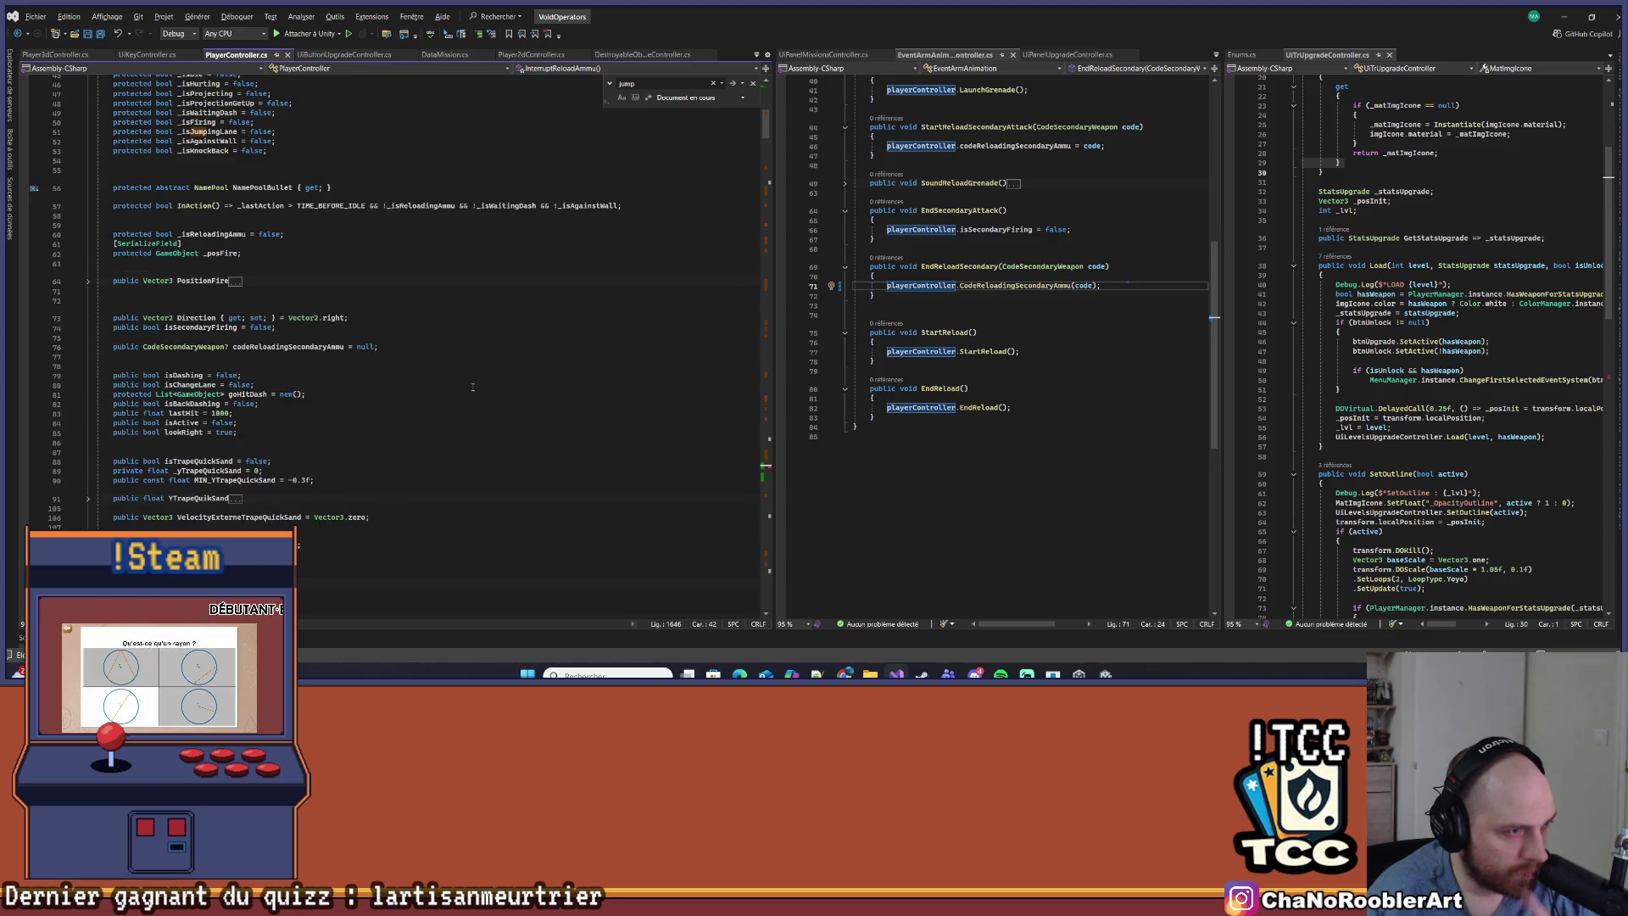
pyautogui.press('Home')
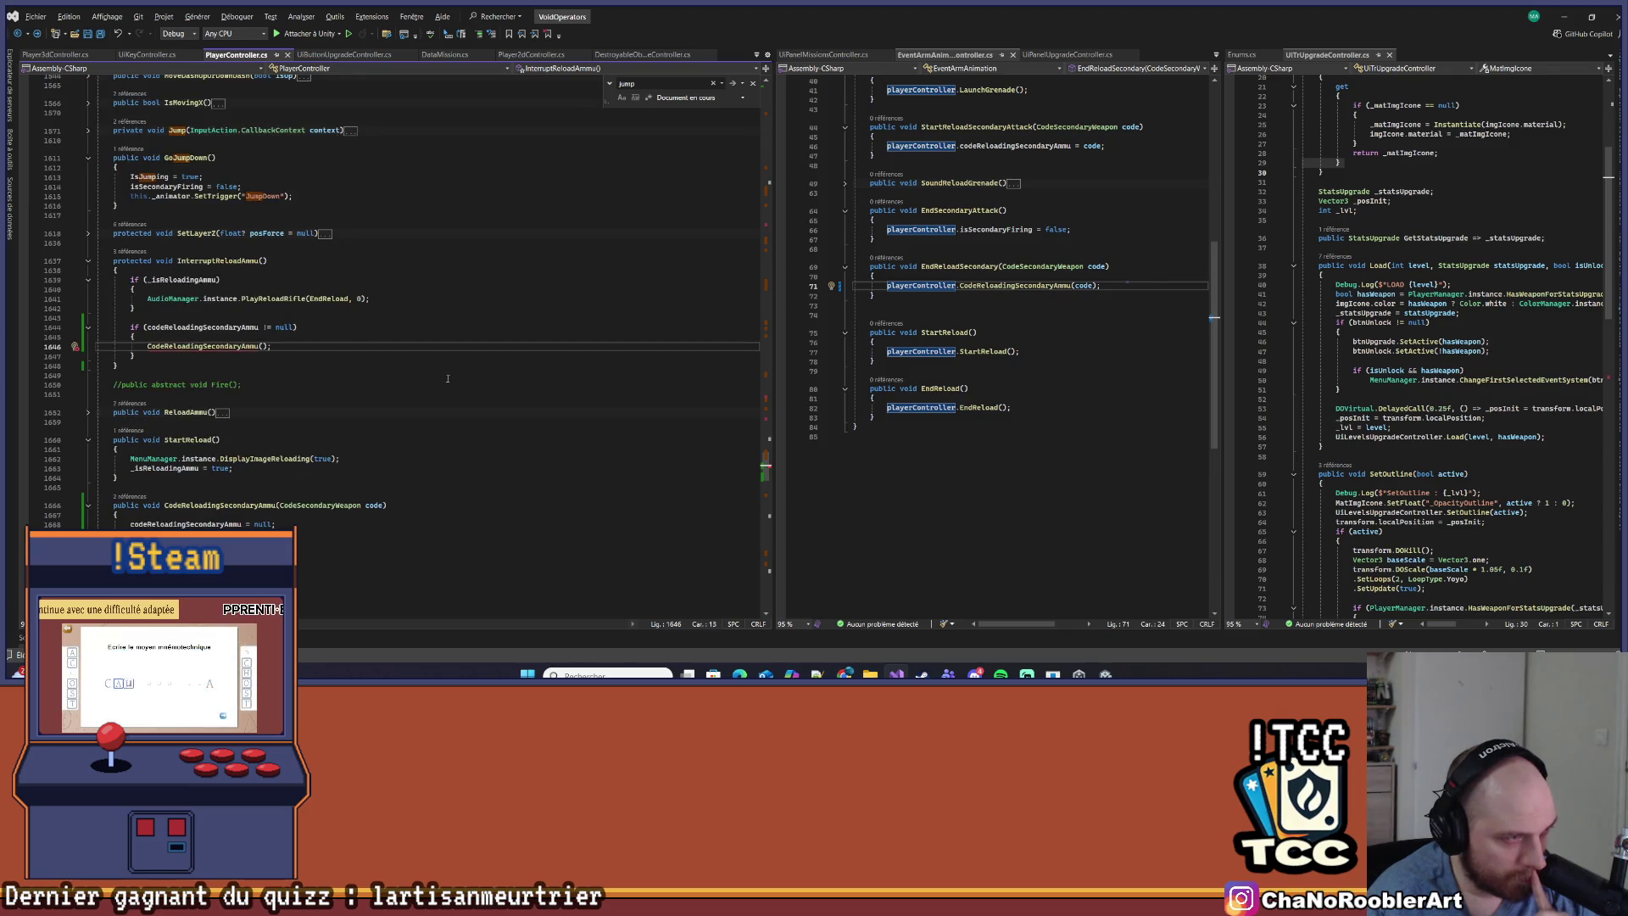
pyautogui.click(260, 346)
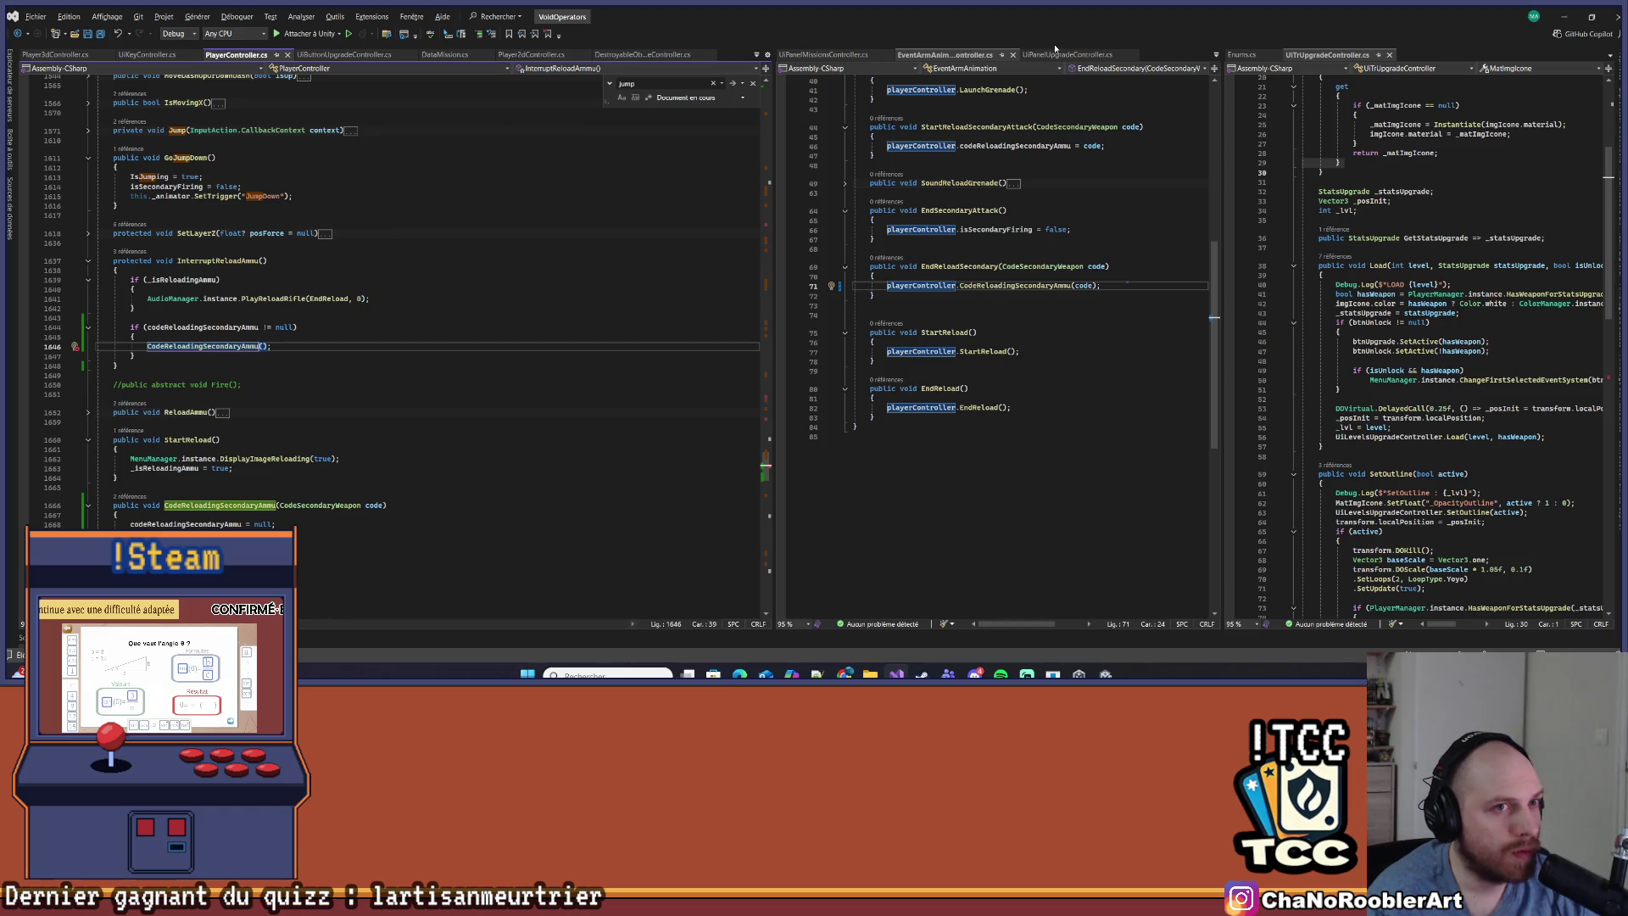
pyautogui.click(756, 56)
pyautogui.click(749, 91)
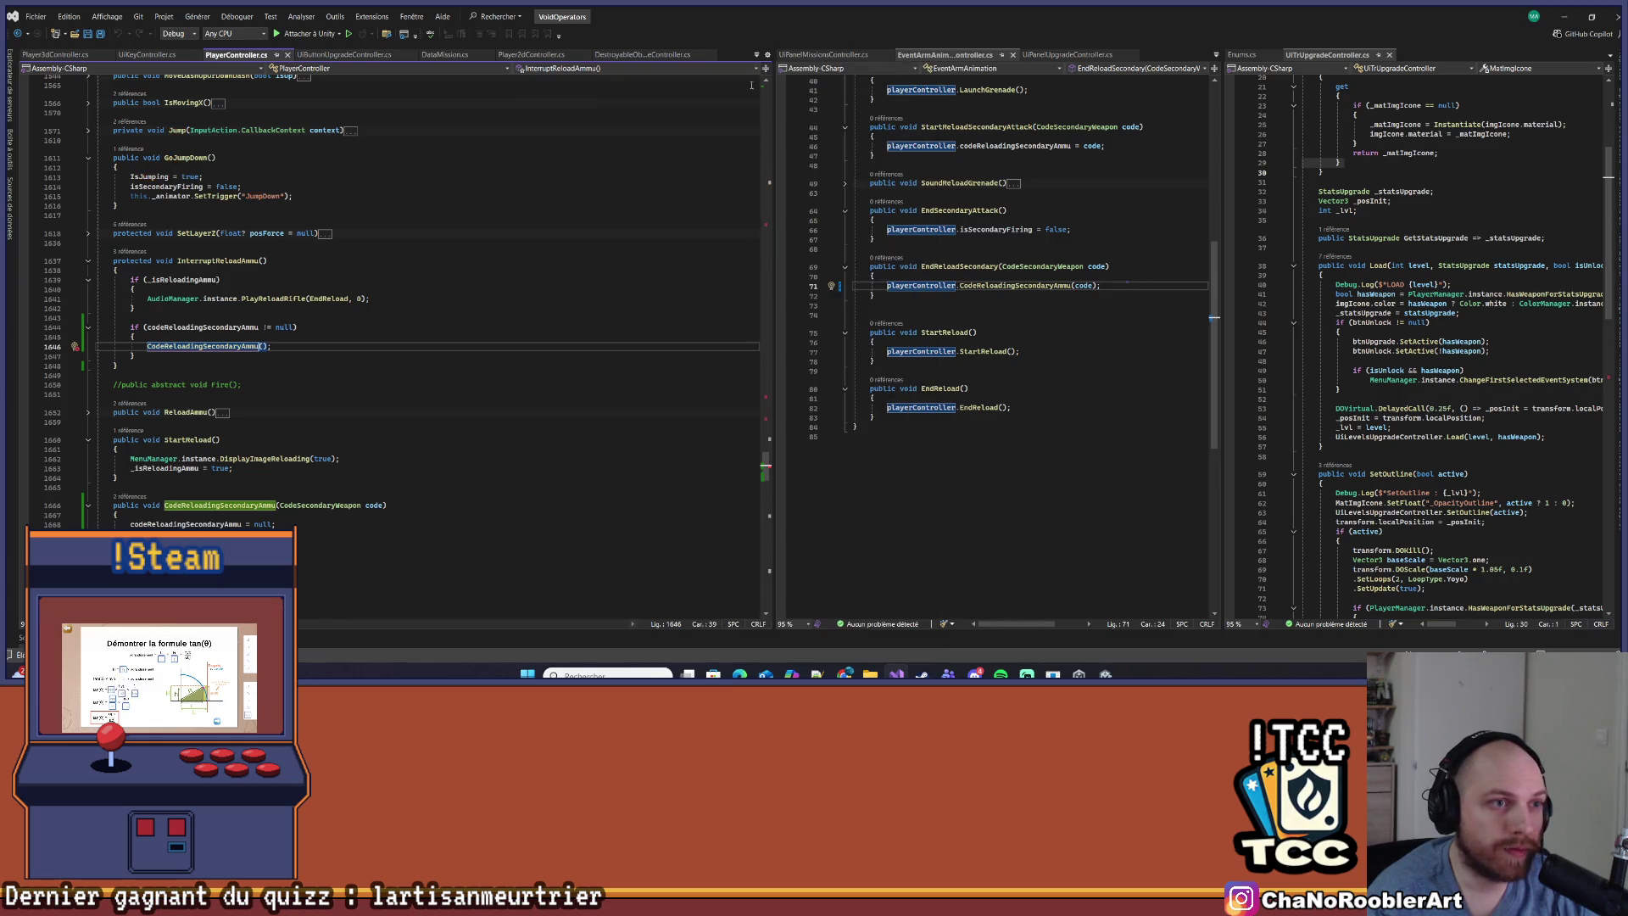
pyautogui.click(756, 56)
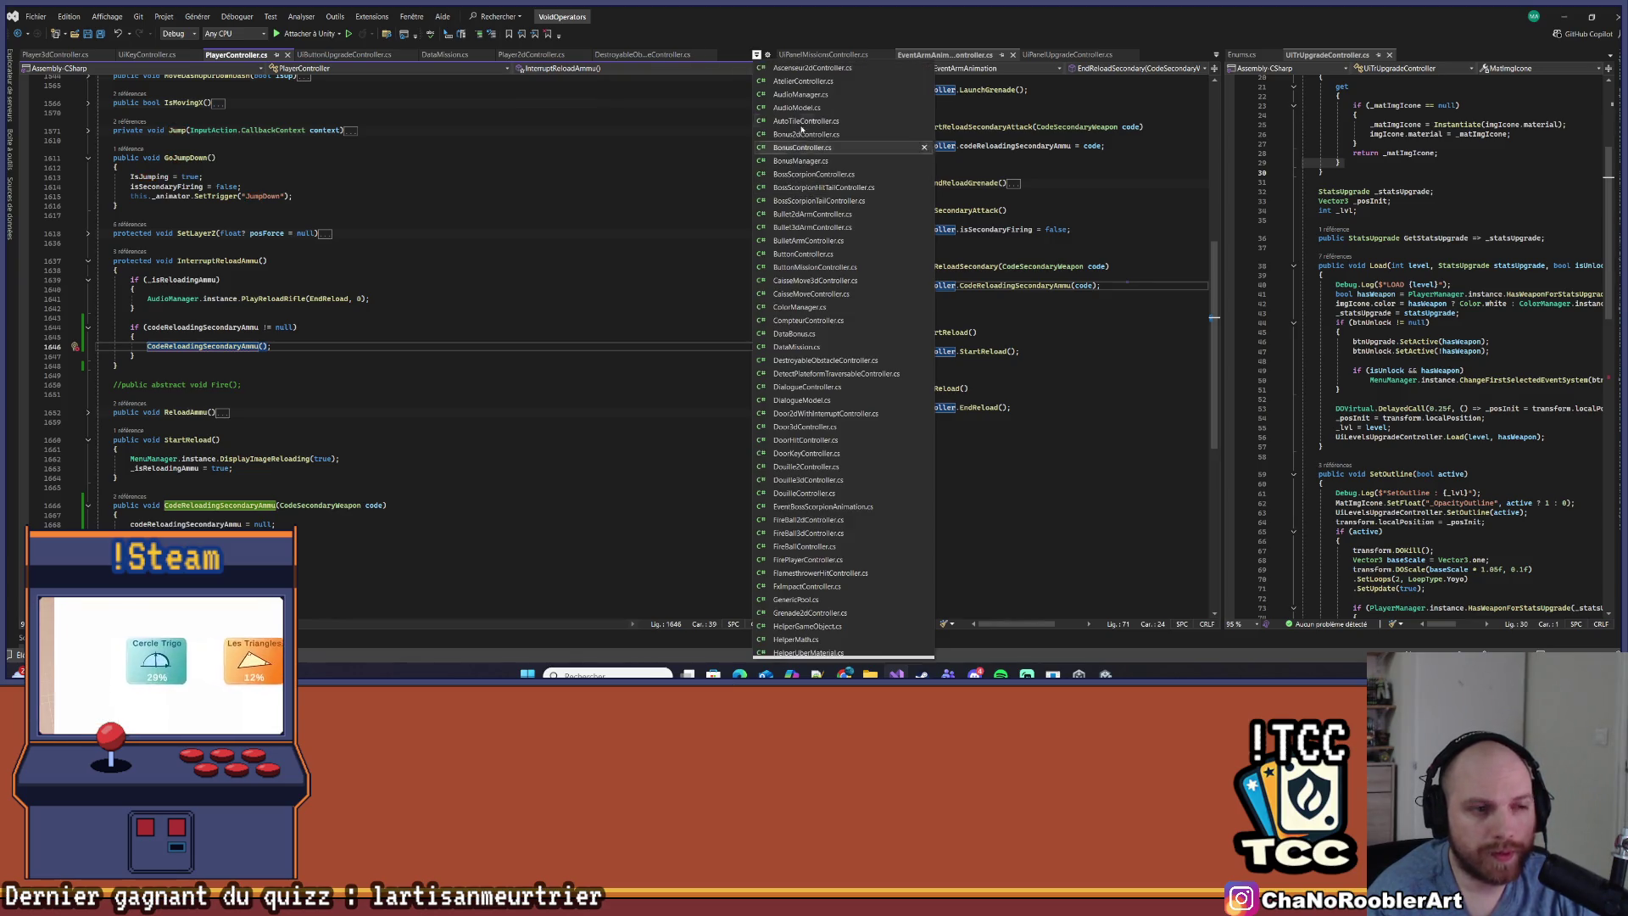
# Close the file list and find the CurrentSecondaryWeapon property name in the code
pyautogui.scroll(-13, 787, 578)
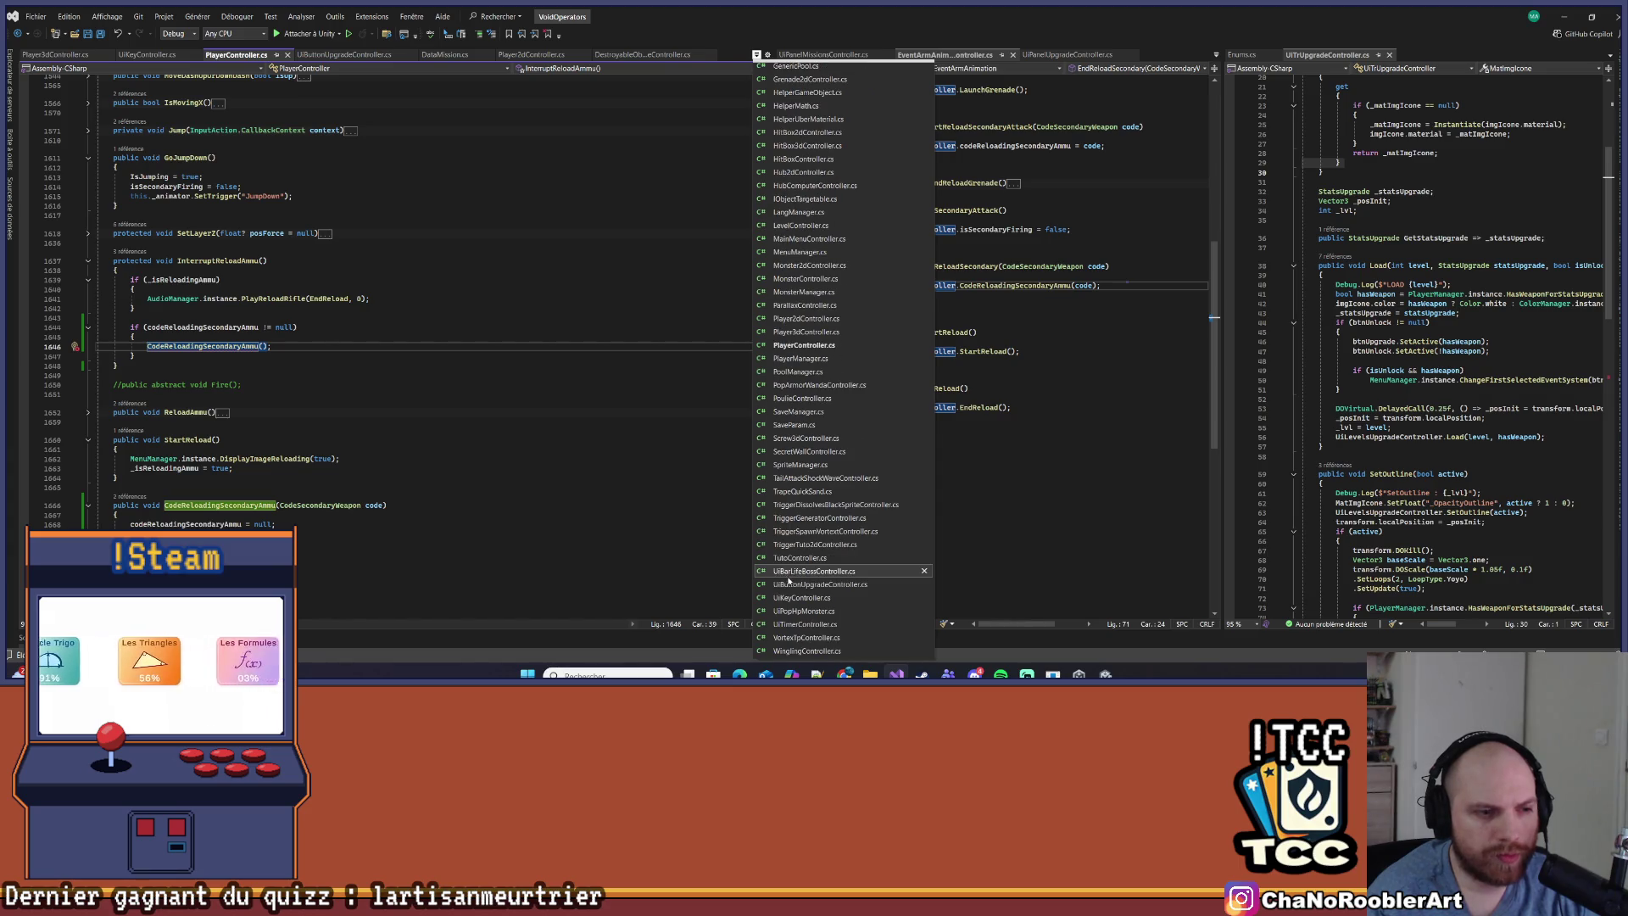
pyautogui.scroll(4, 793, 581)
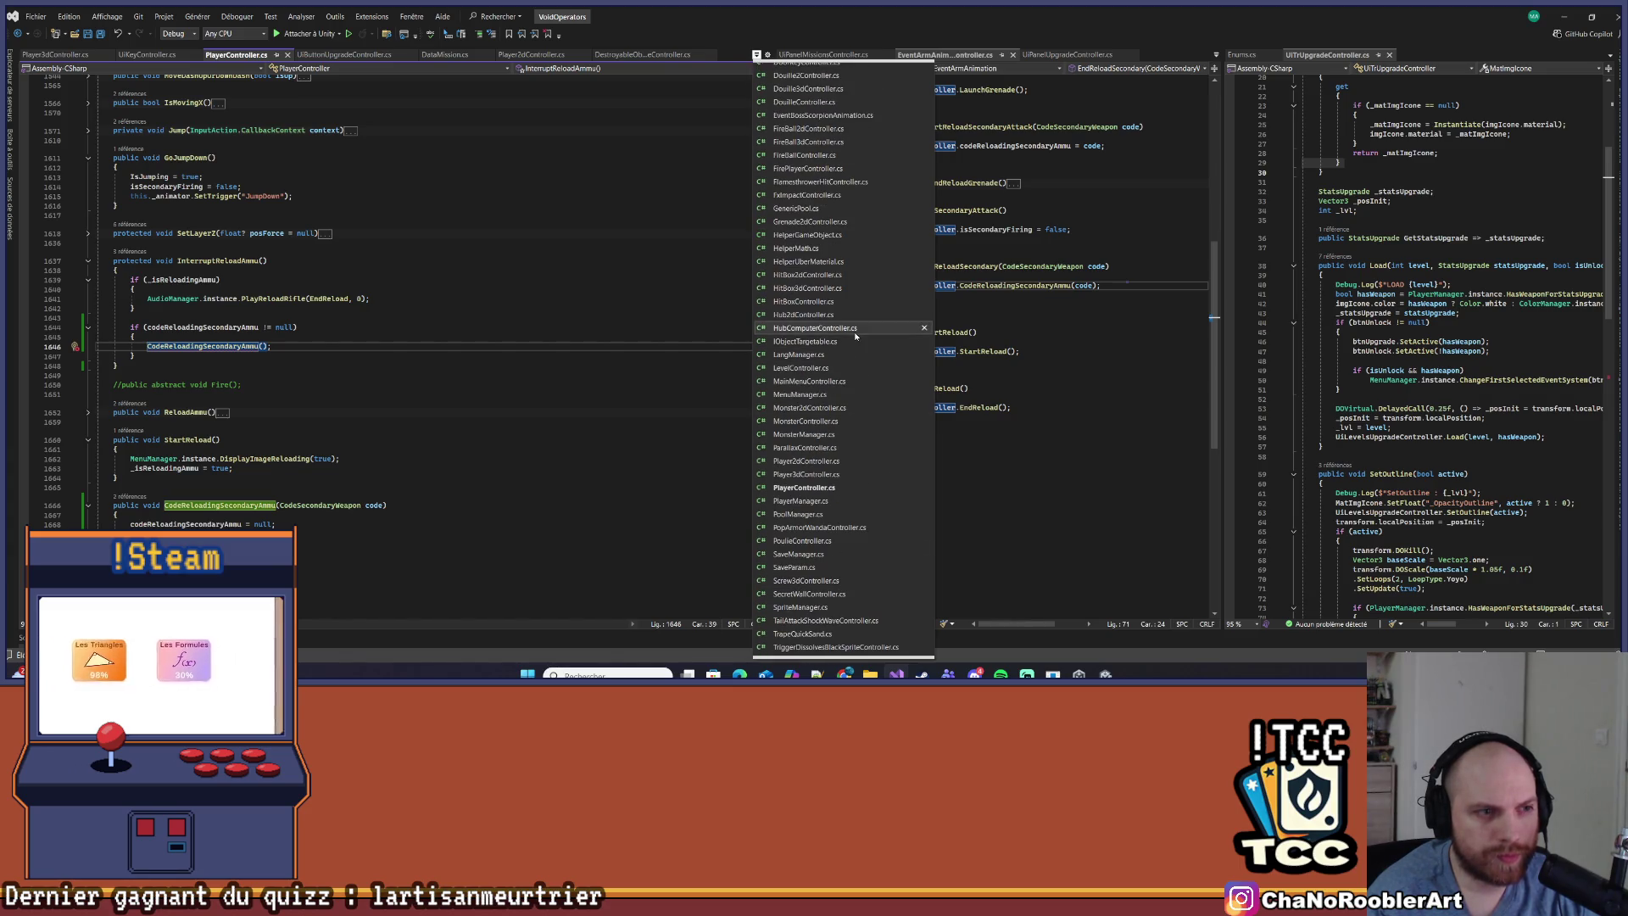
pyautogui.scroll(-4, 823, 424)
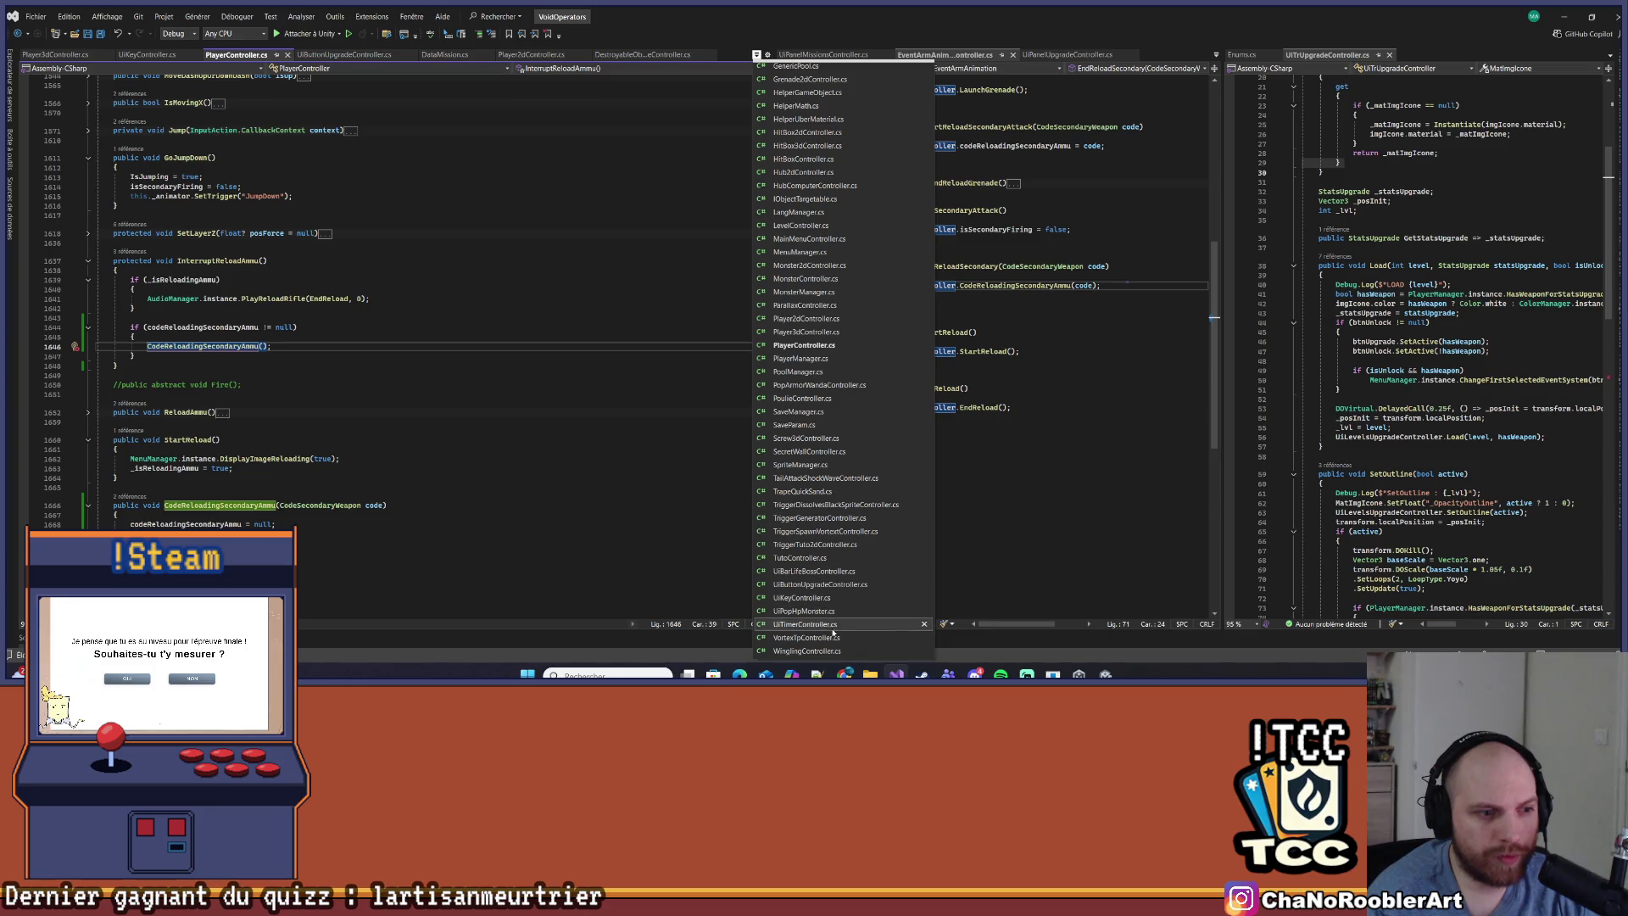
pyautogui.click(742, 357)
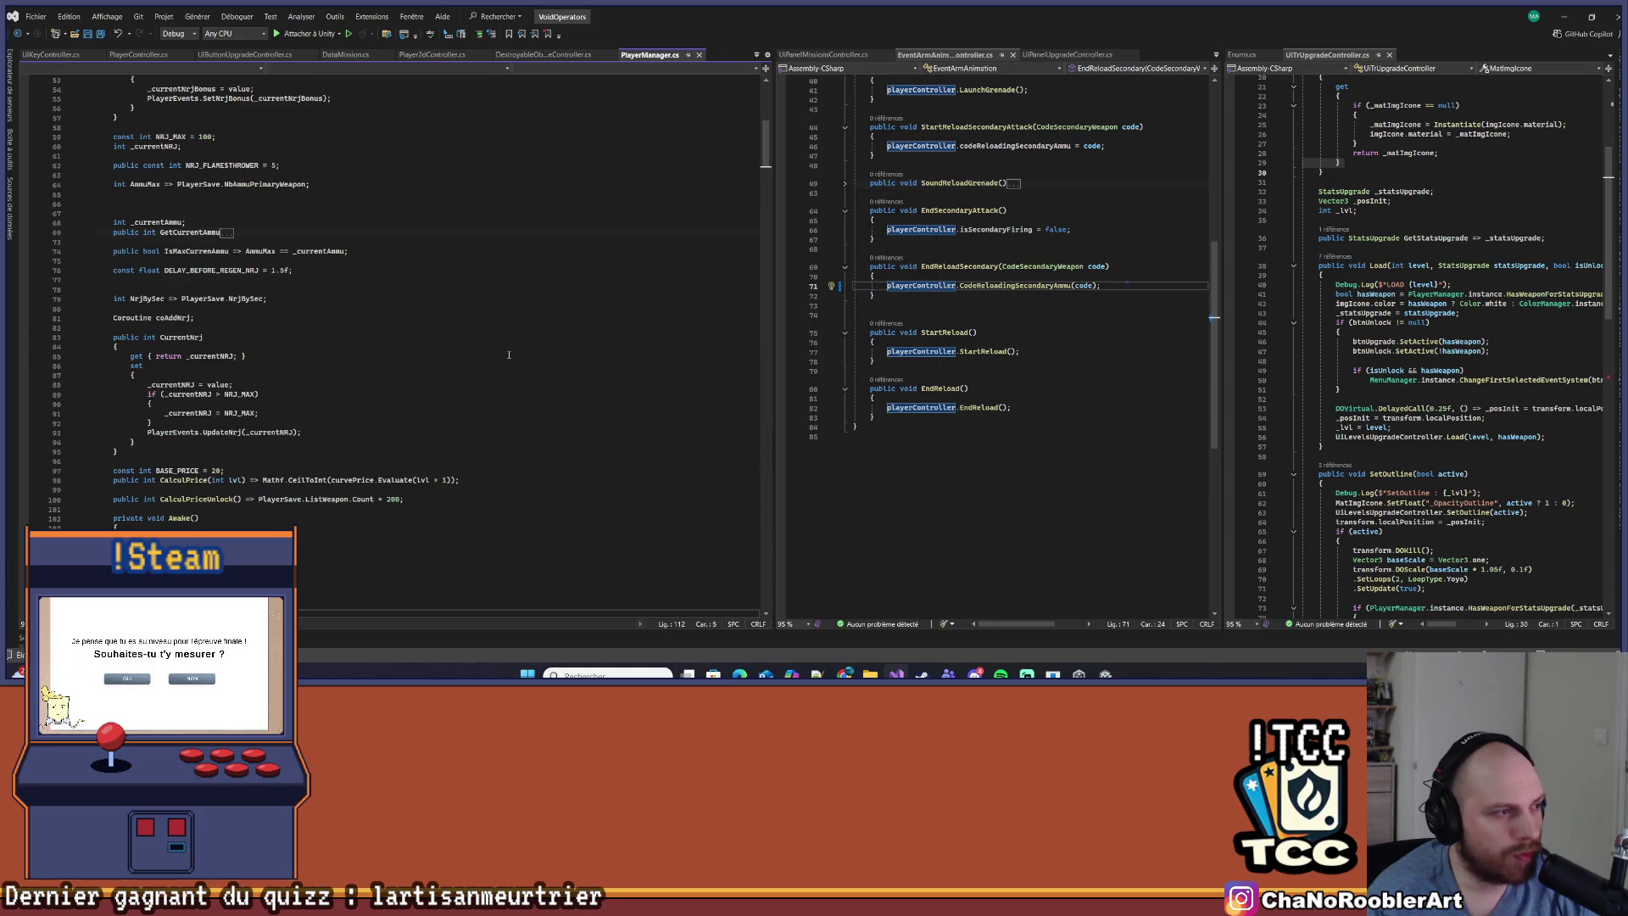
pyautogui.scroll(-15, 300, 325)
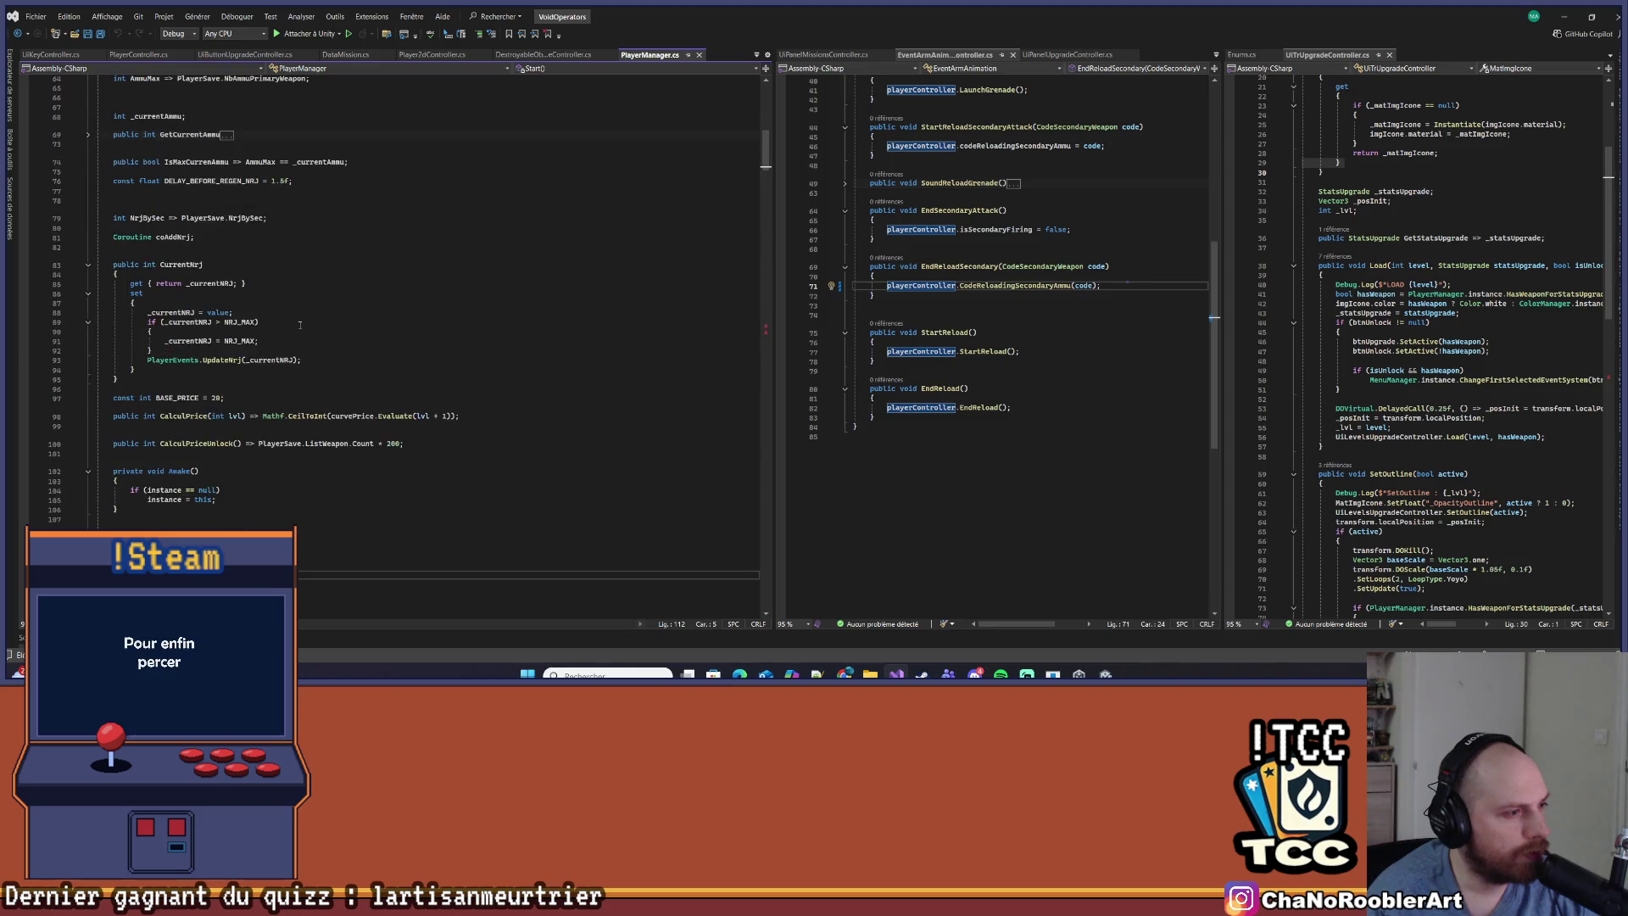
pyautogui.scroll(6, 300, 325)
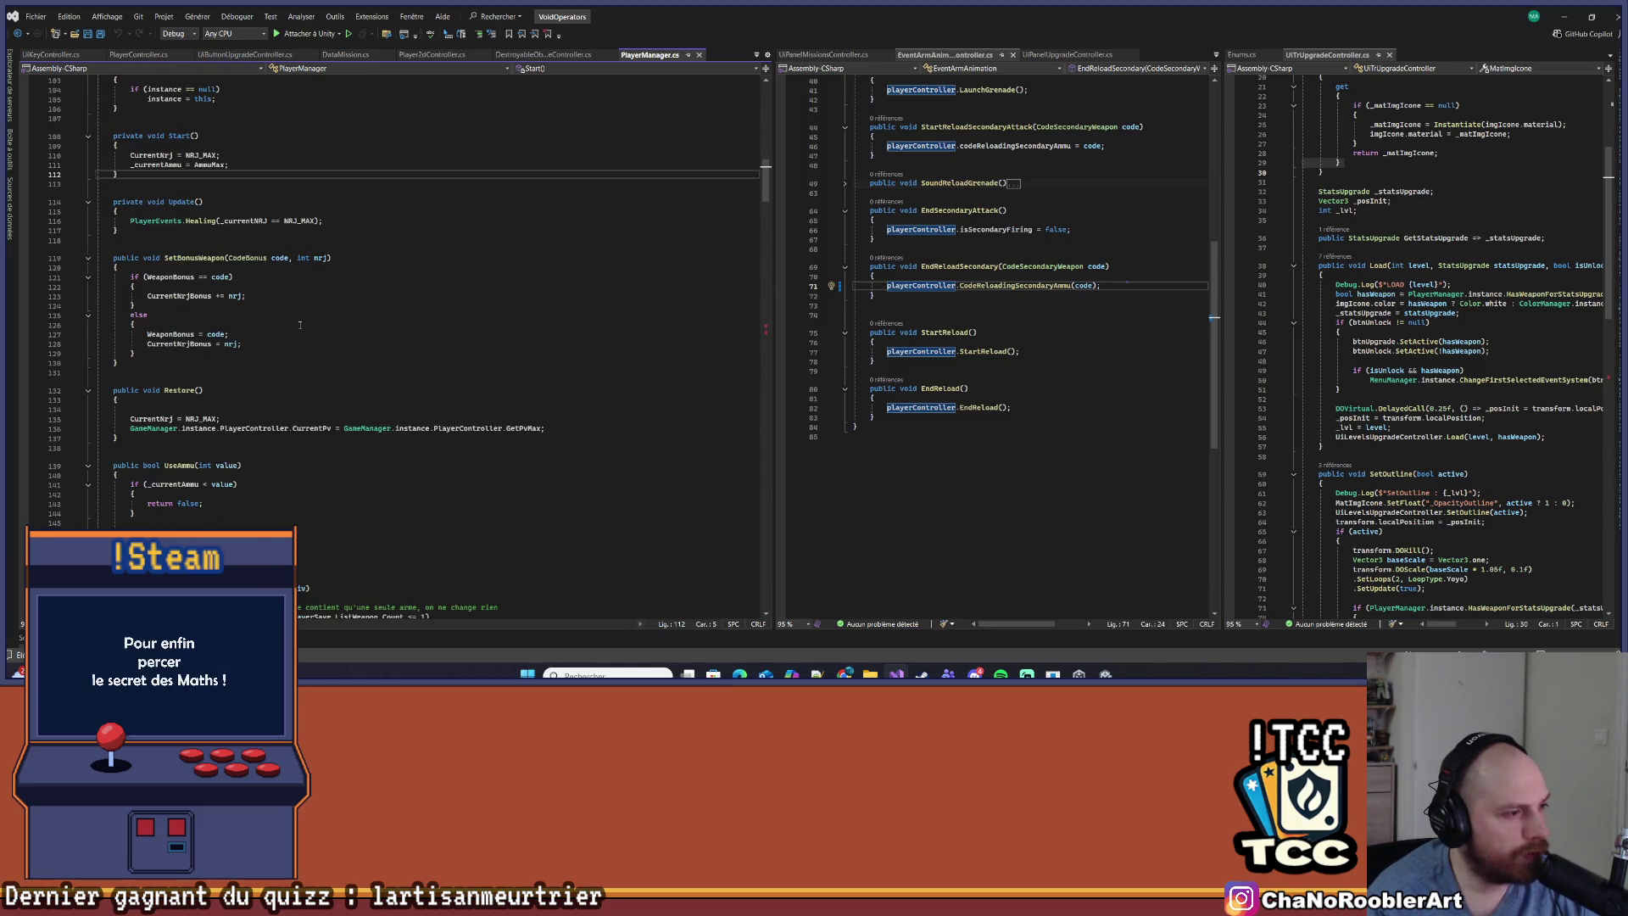
pyautogui.scroll(16, 299, 325)
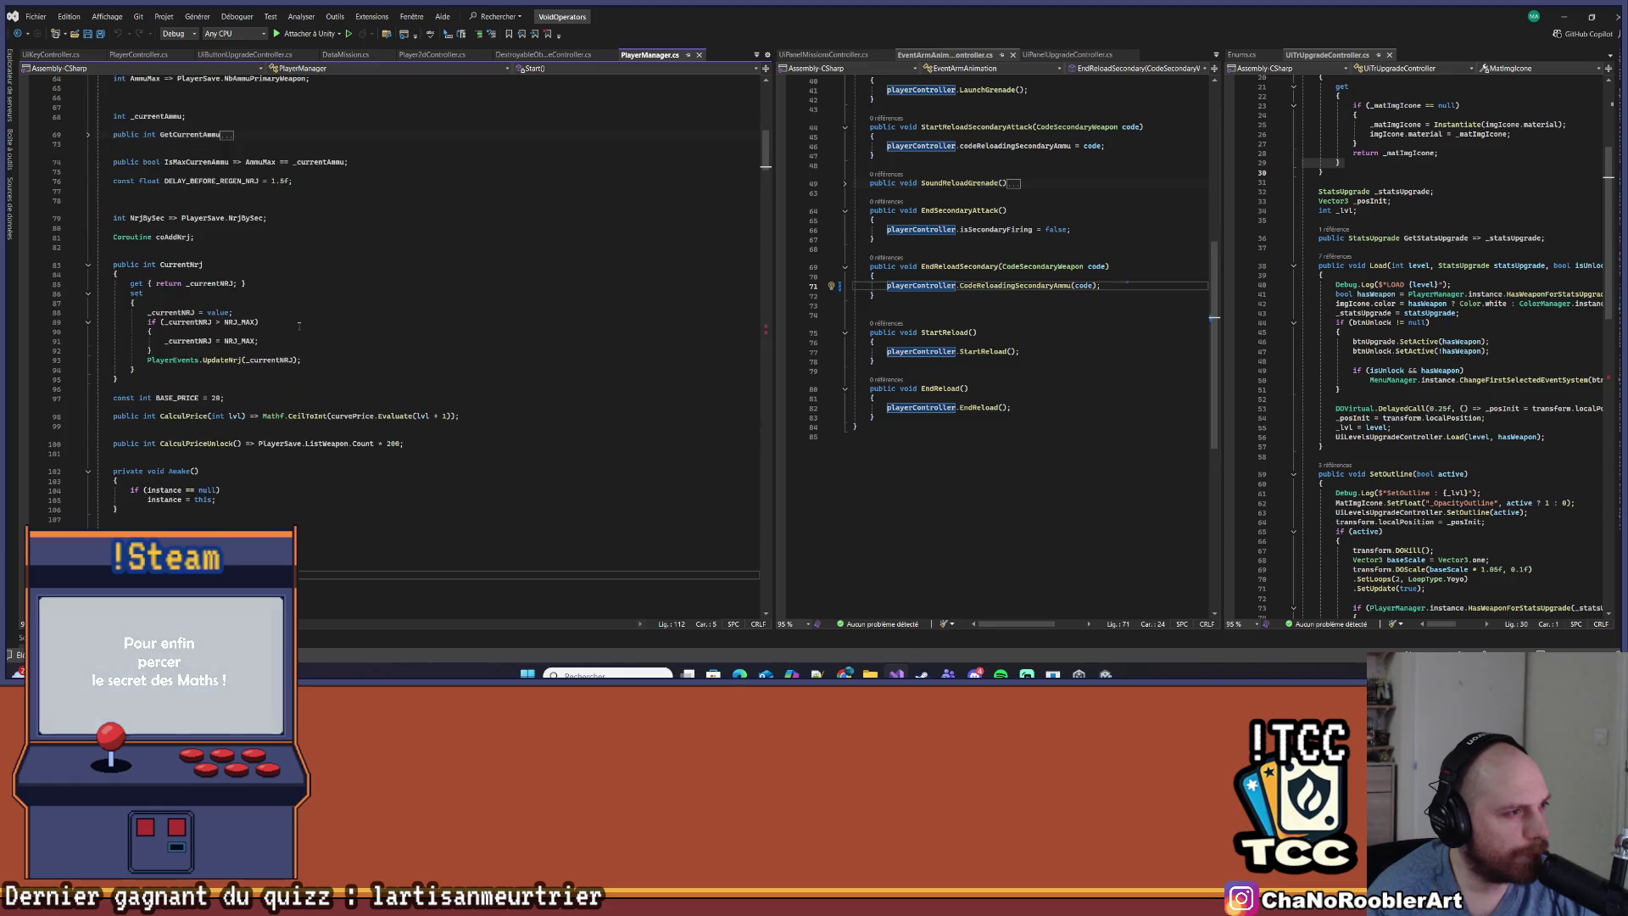
pyautogui.scroll(8, 300, 325)
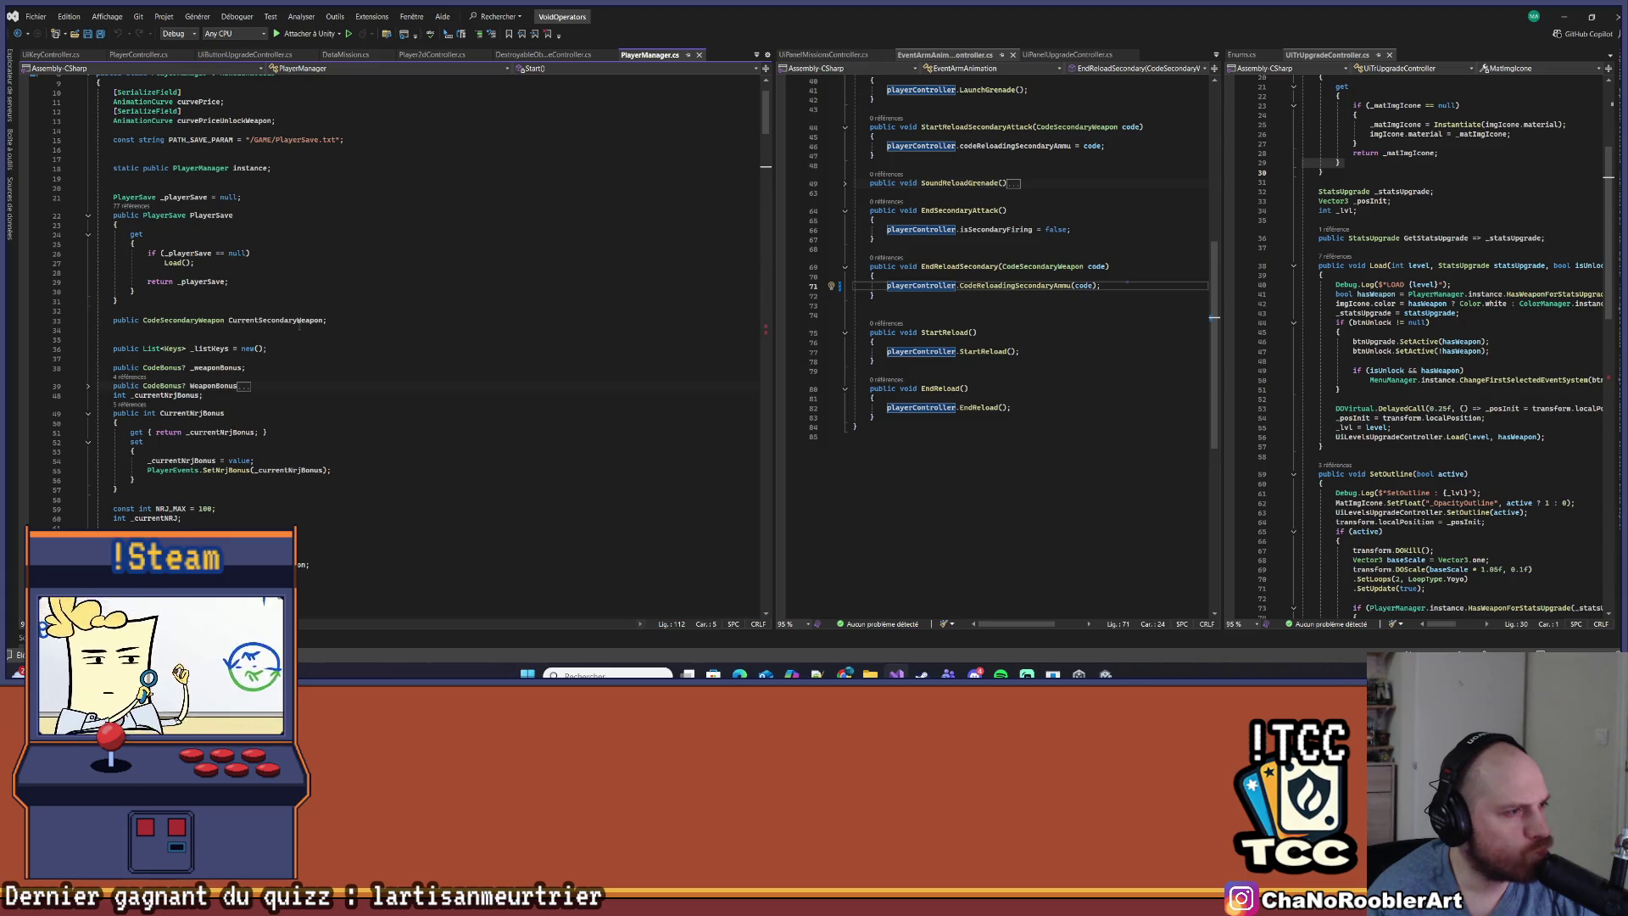
pyautogui.doubleClick(300, 322)
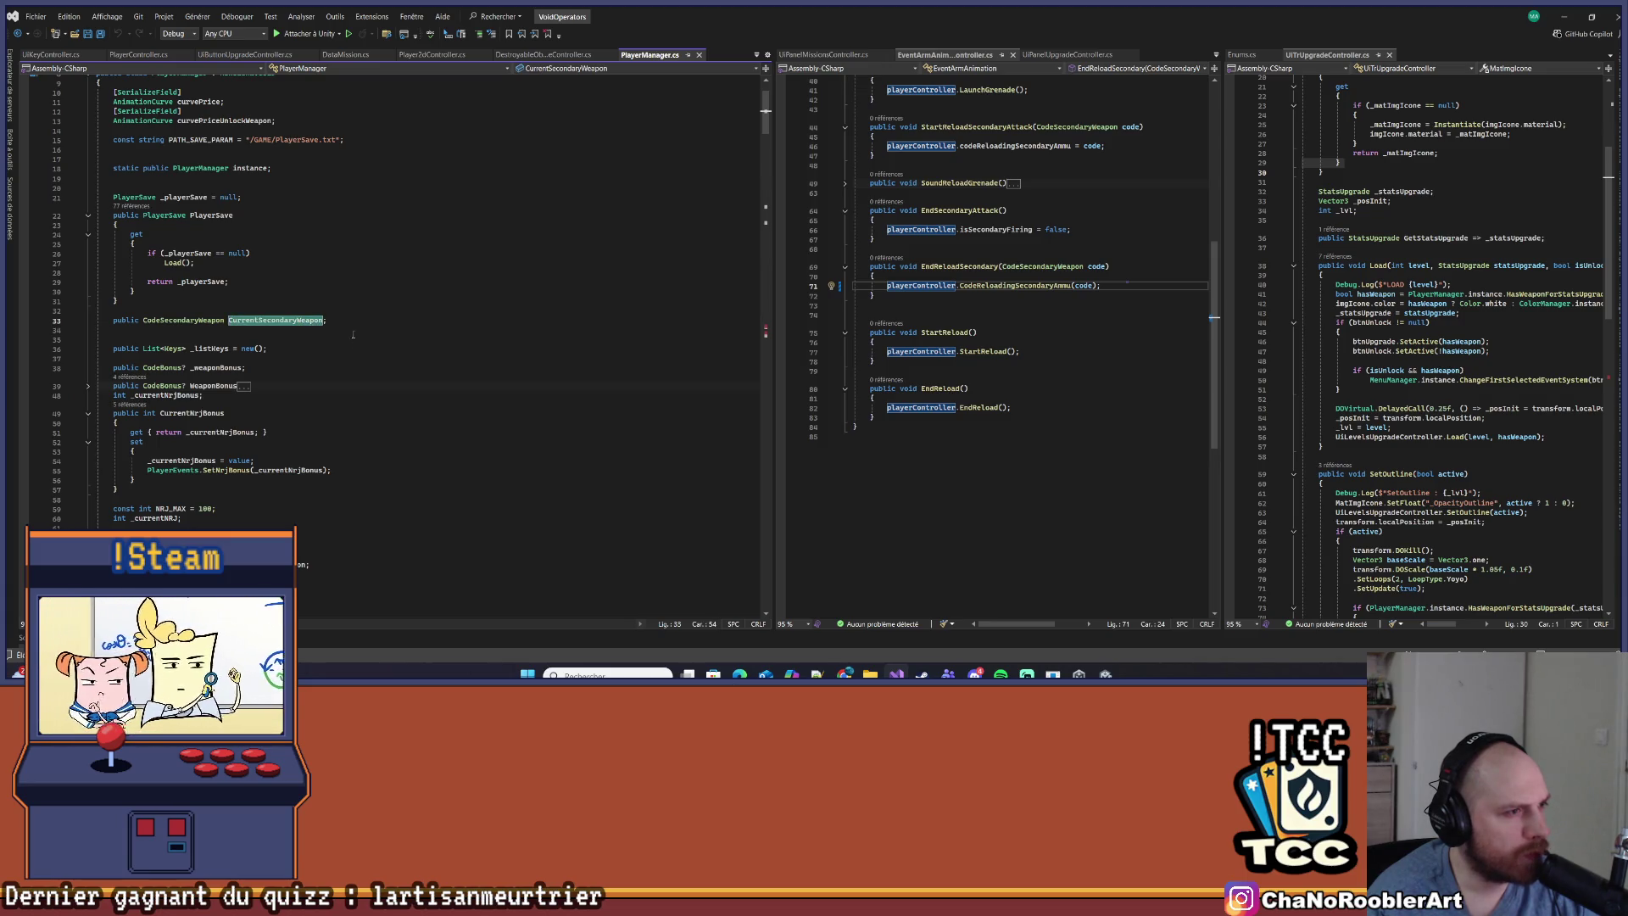
# Pass PlayerManager.instance.CurrentSecondaryWeapon into the CodeReloadingSecondaryAmmu call, then minimize Visual Studio
pyautogui.hotkey('ctrl', '-')
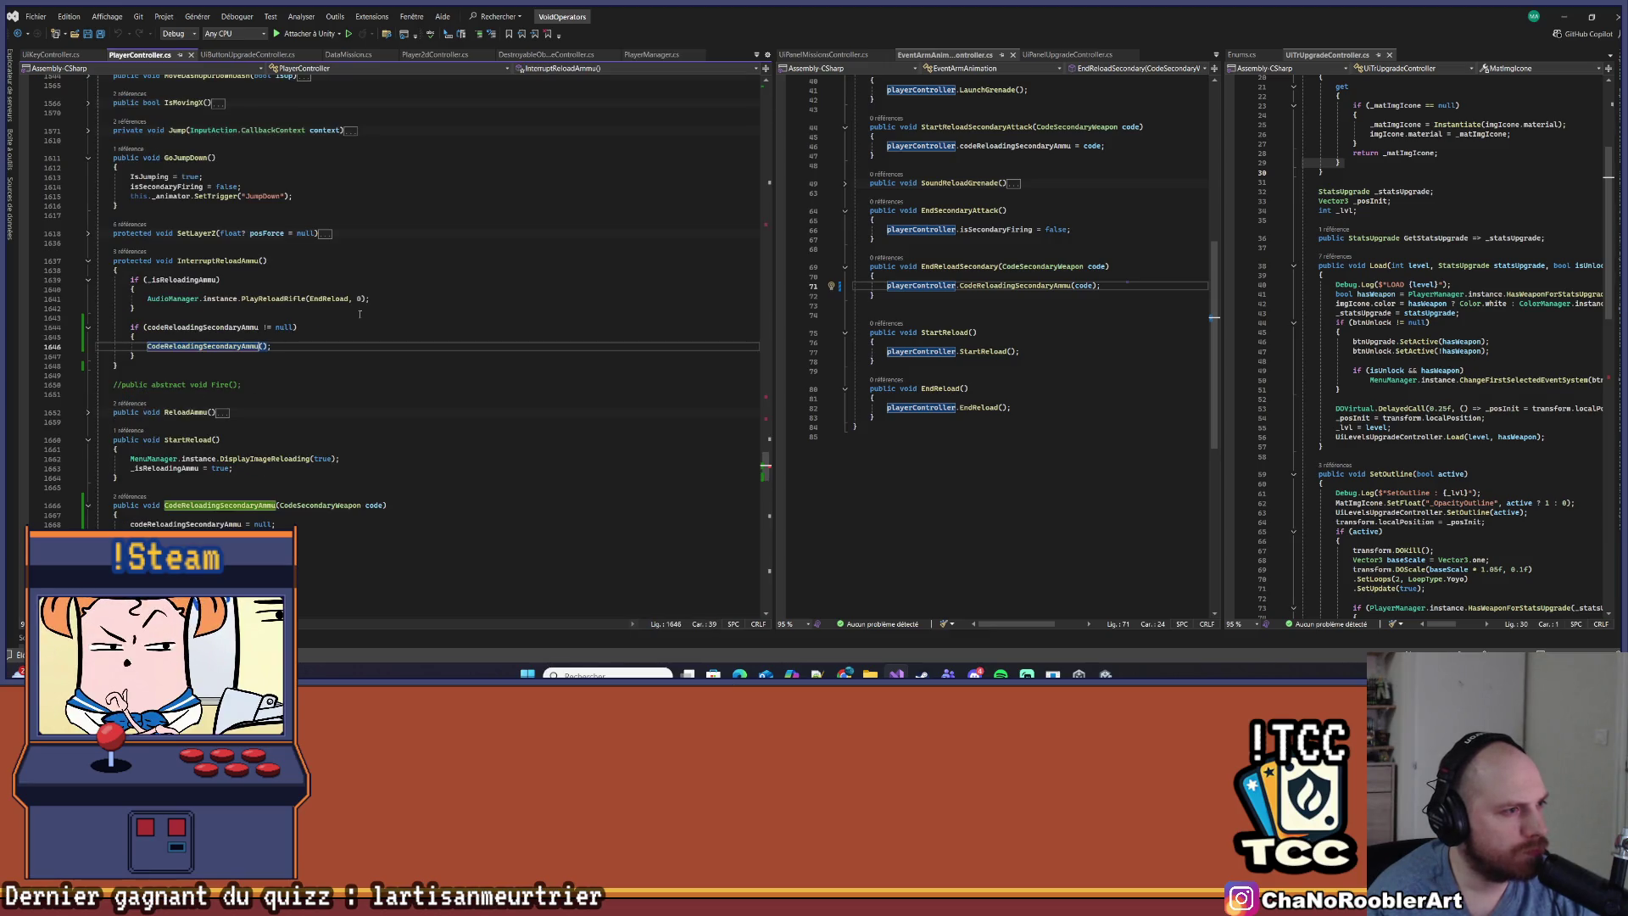
pyautogui.press('Right')
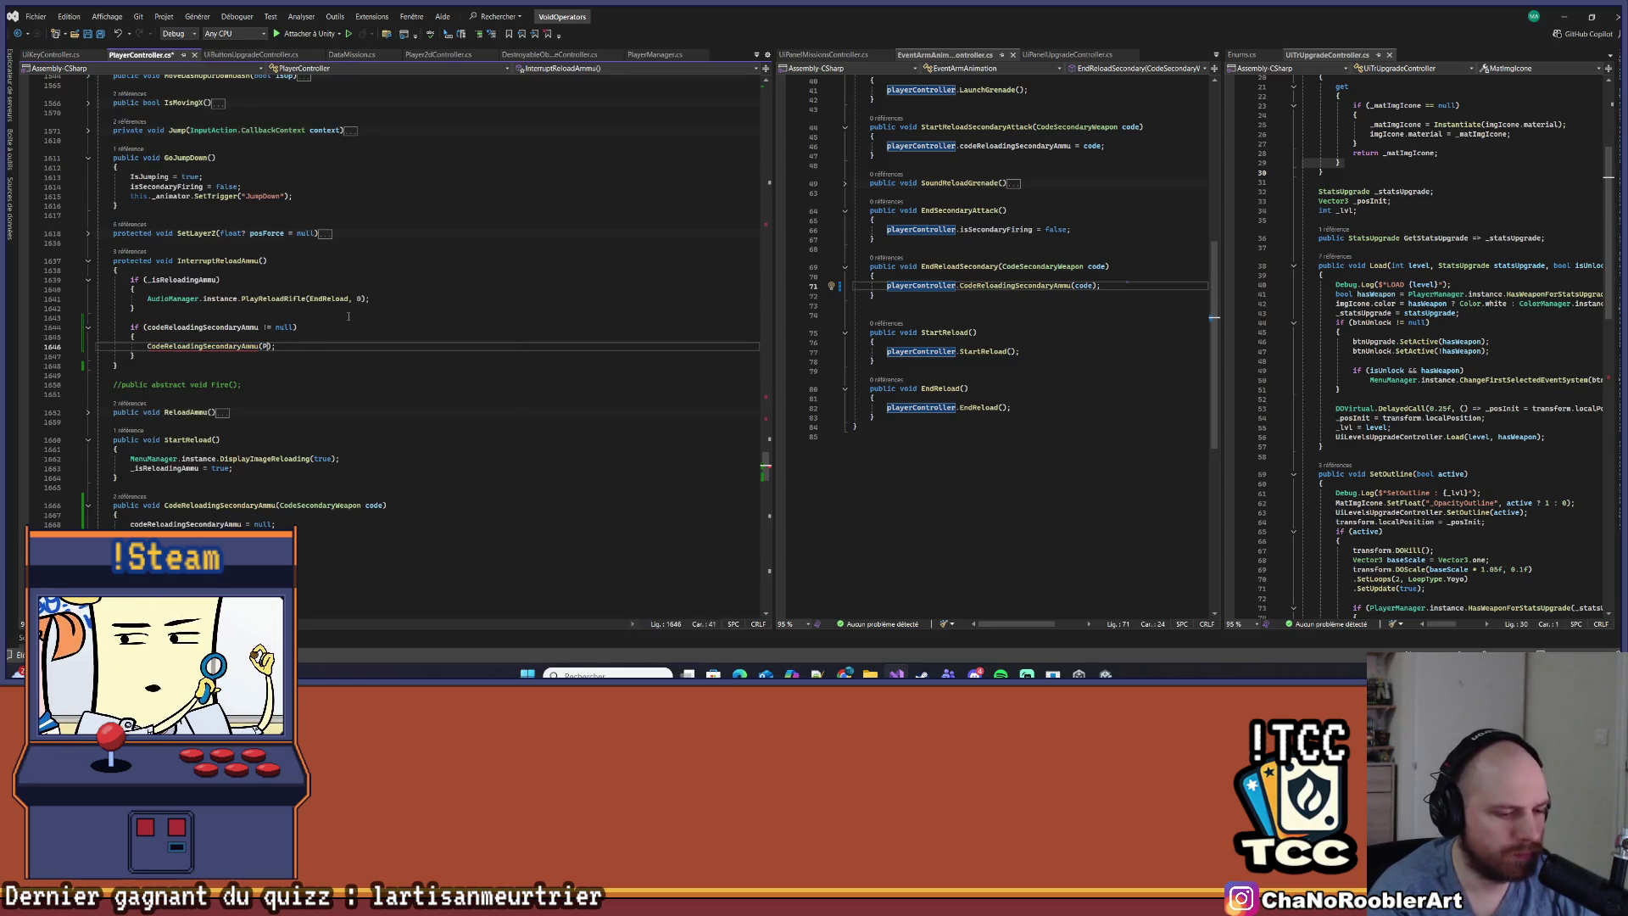
pyautogui.write('layerManager.instance.CurrentSecondaryWeapon')
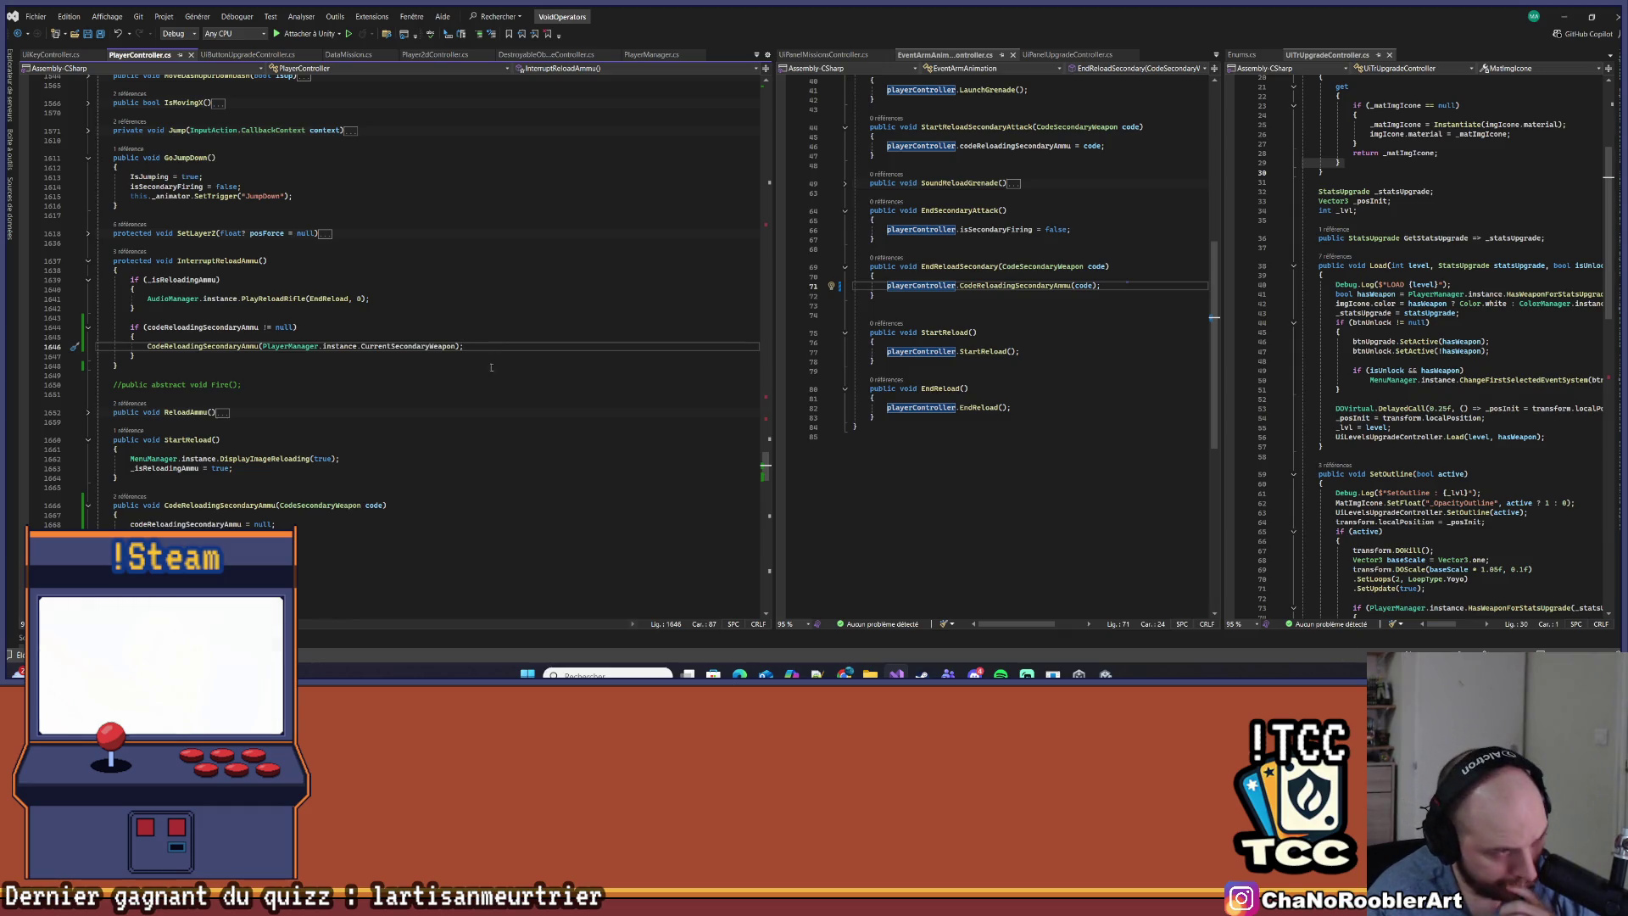
pyautogui.press('Down')
pyautogui.press('Down')
pyautogui.press('Down')
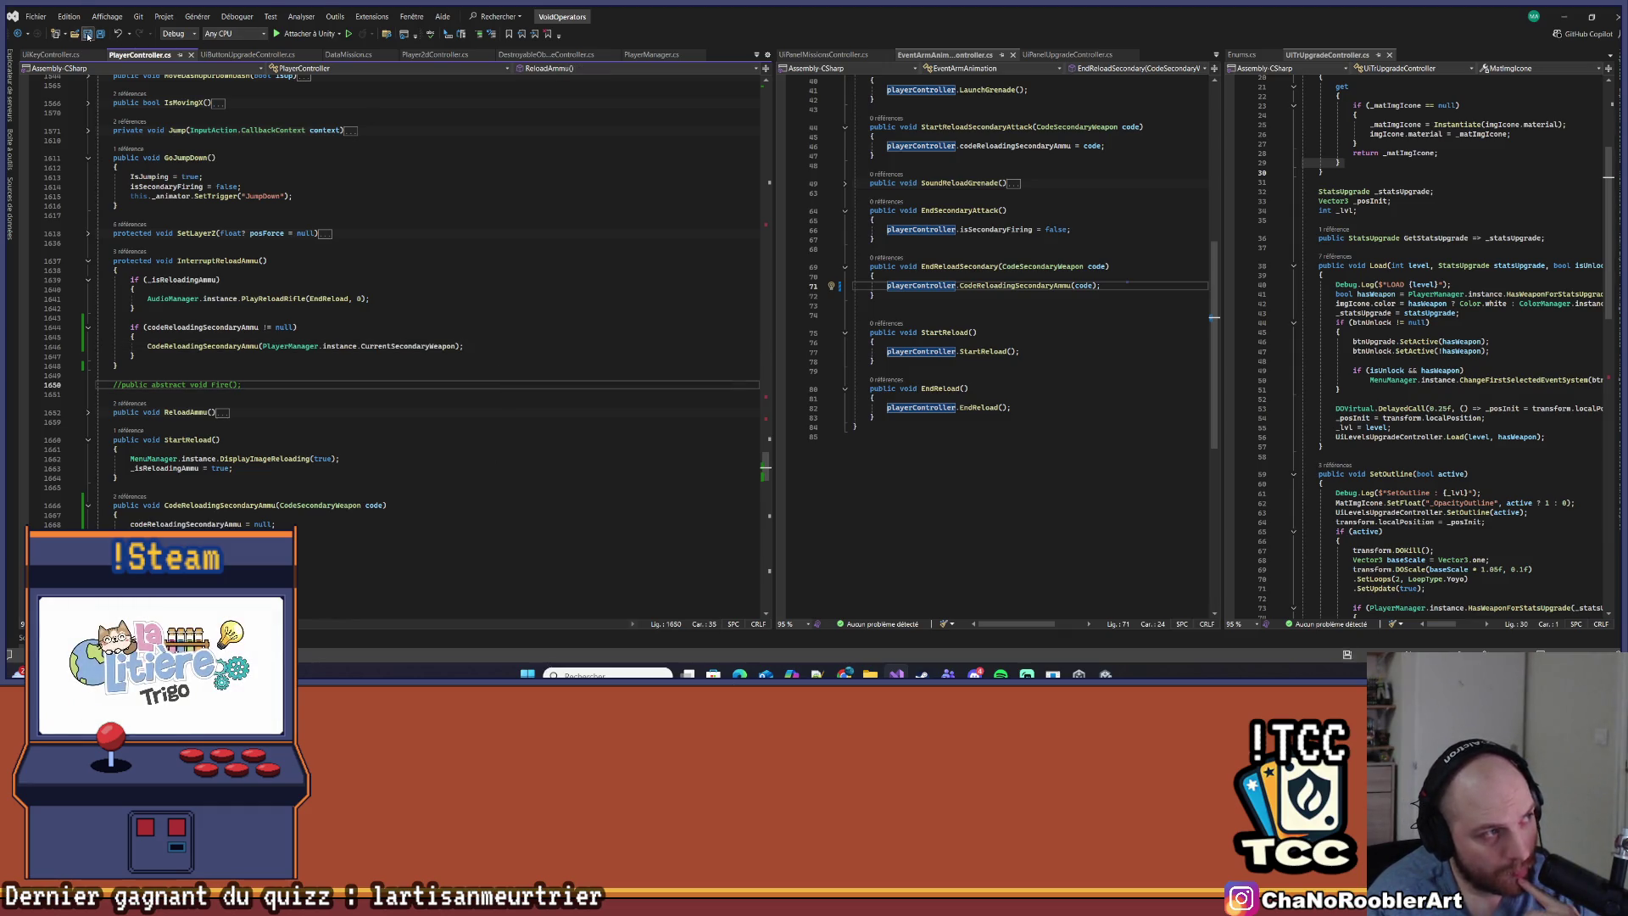
pyautogui.click(1569, 18)
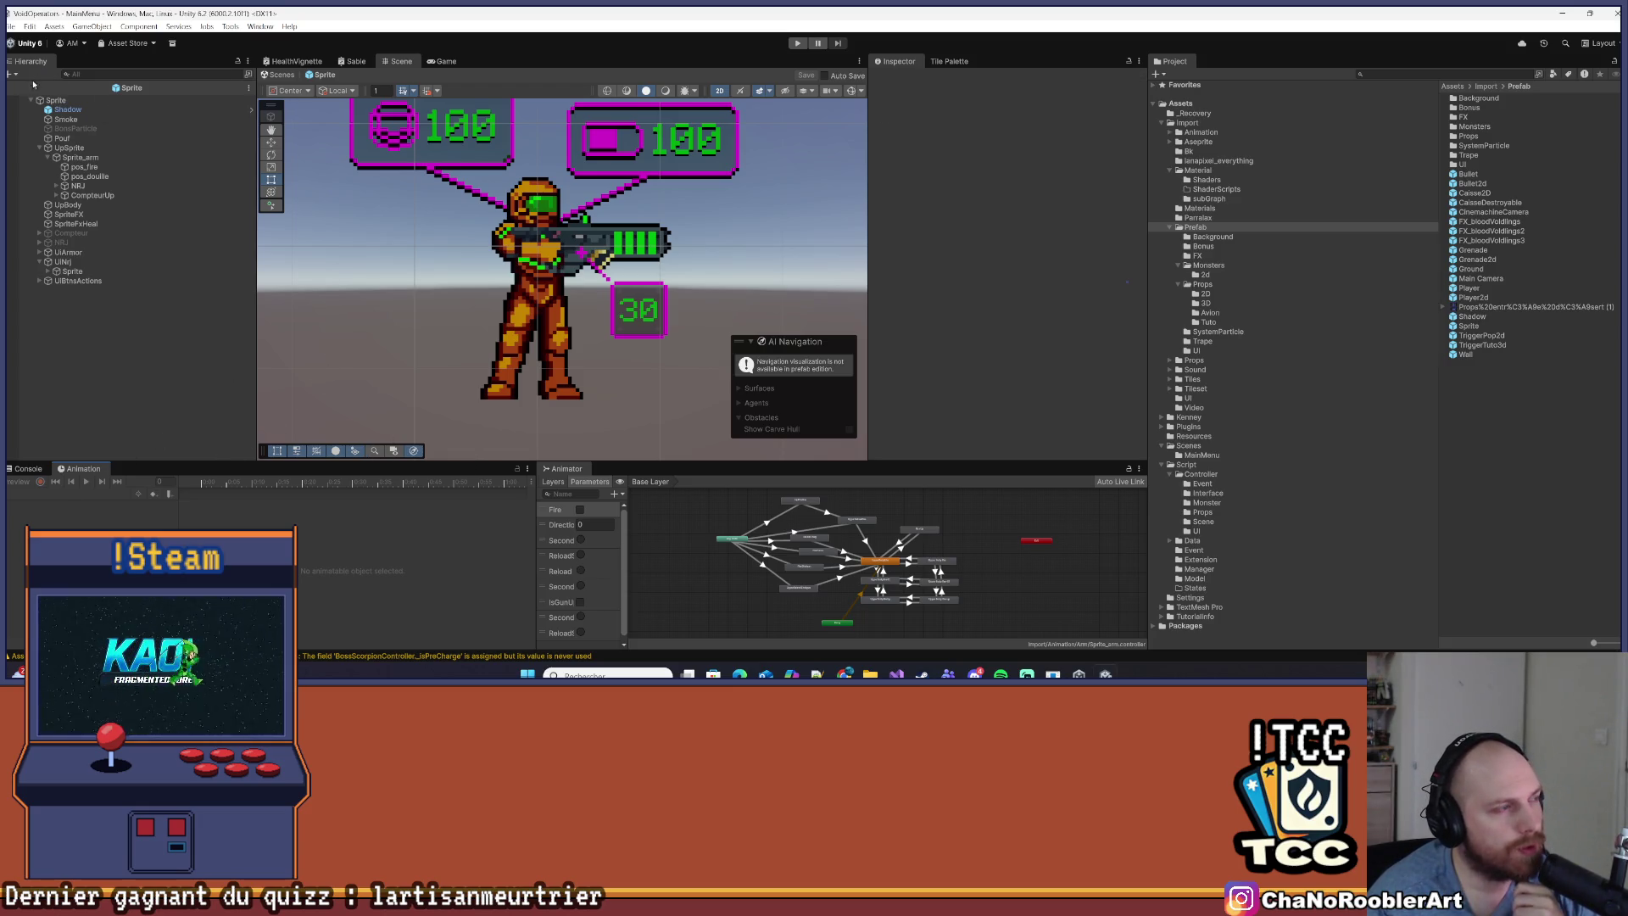
# Exit prefab mode to the MainMenu scene, enlarge the Scene view, and select Level1 in Assets/Scenes
pyautogui.click(20, 42)
pyautogui.click(45, 104)
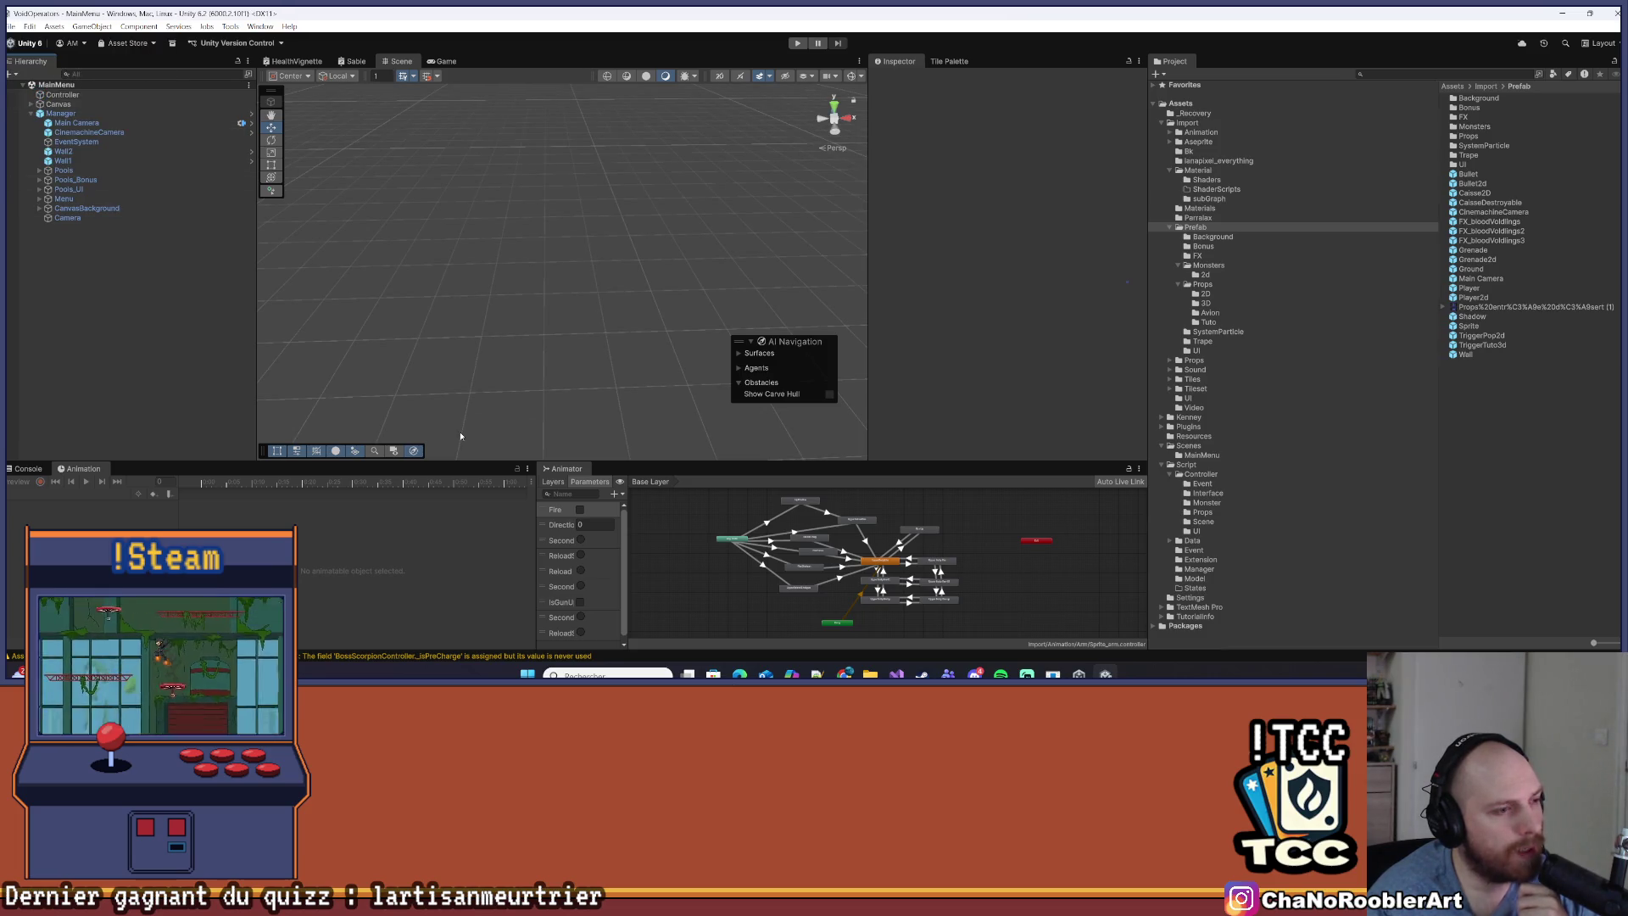
pyautogui.moveTo(618, 462); pyautogui.dragTo(617, 520)
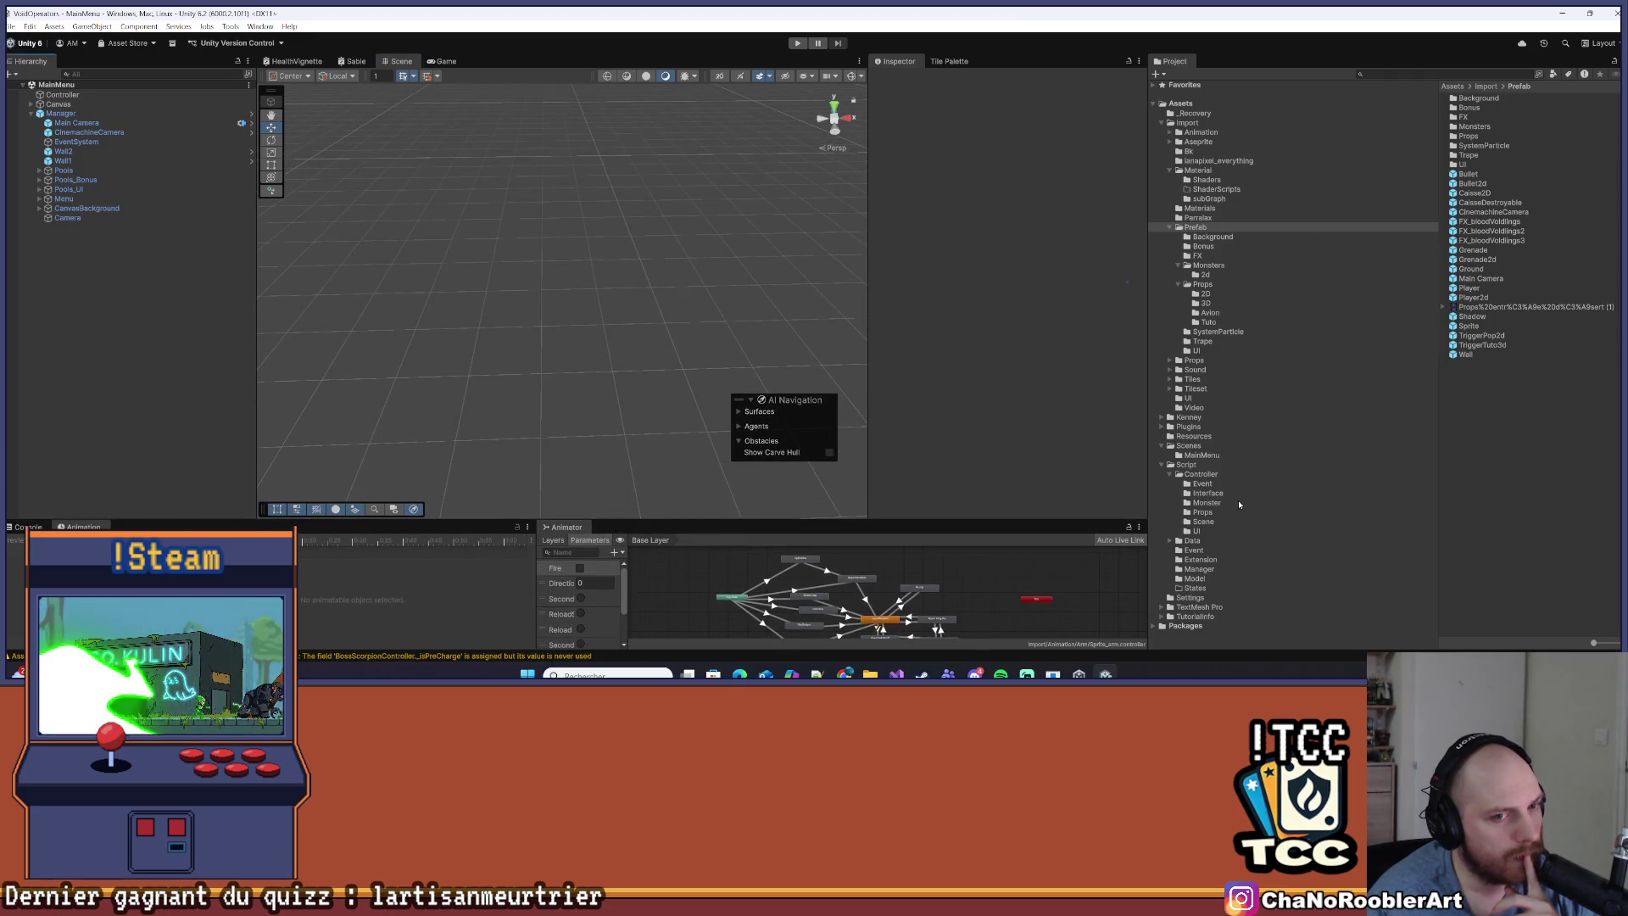
pyautogui.click(1190, 446)
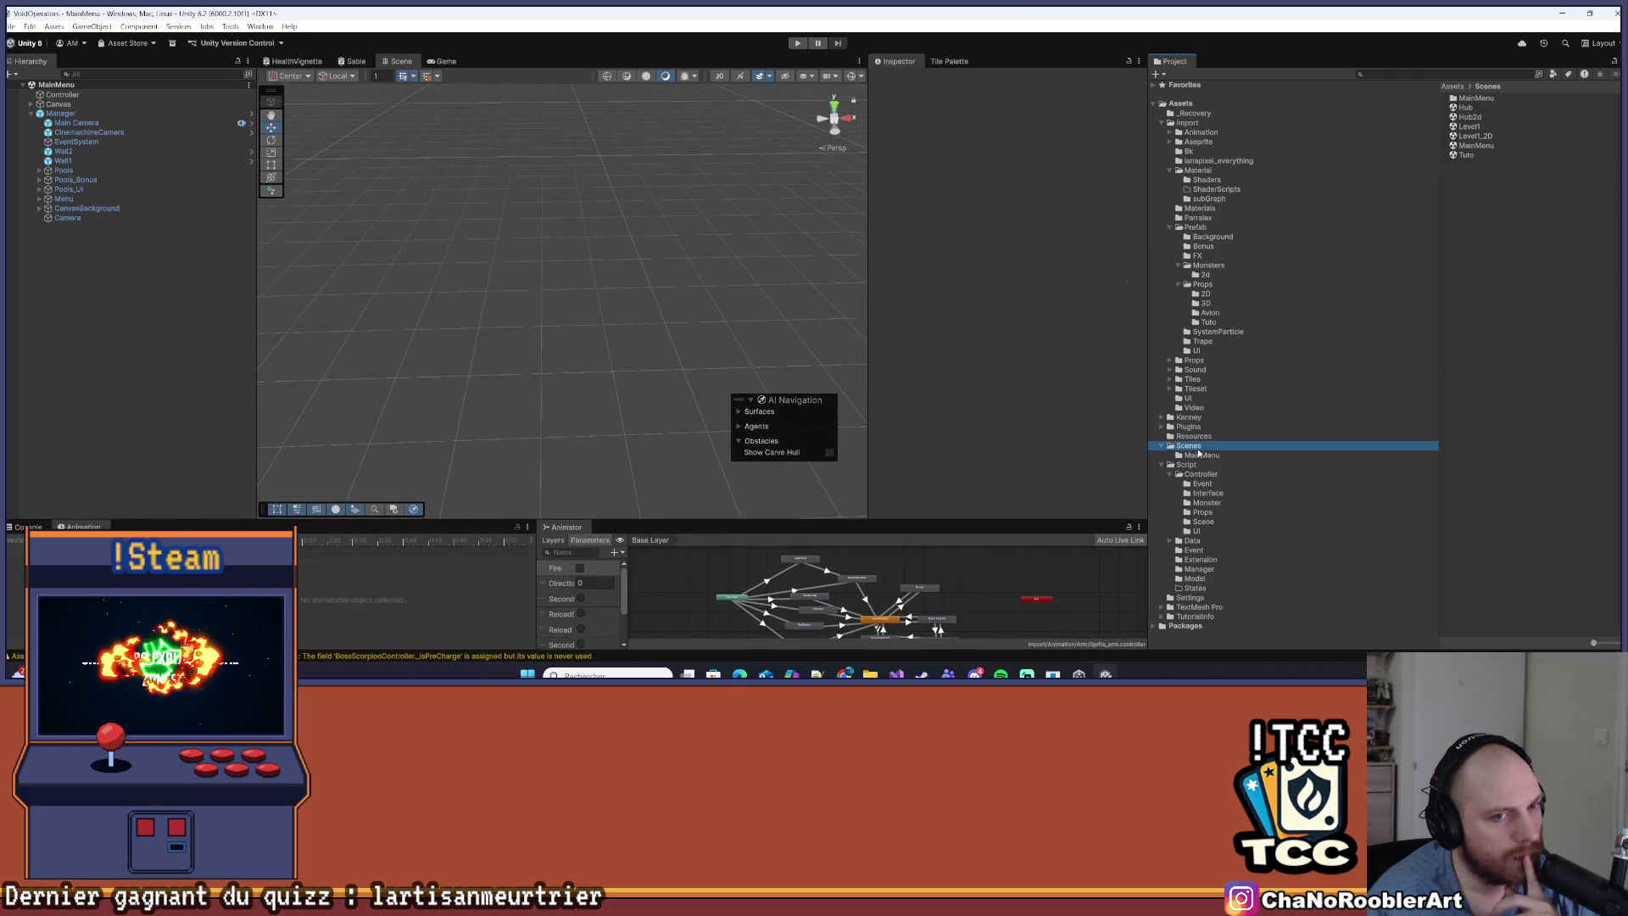
pyautogui.click(1471, 127)
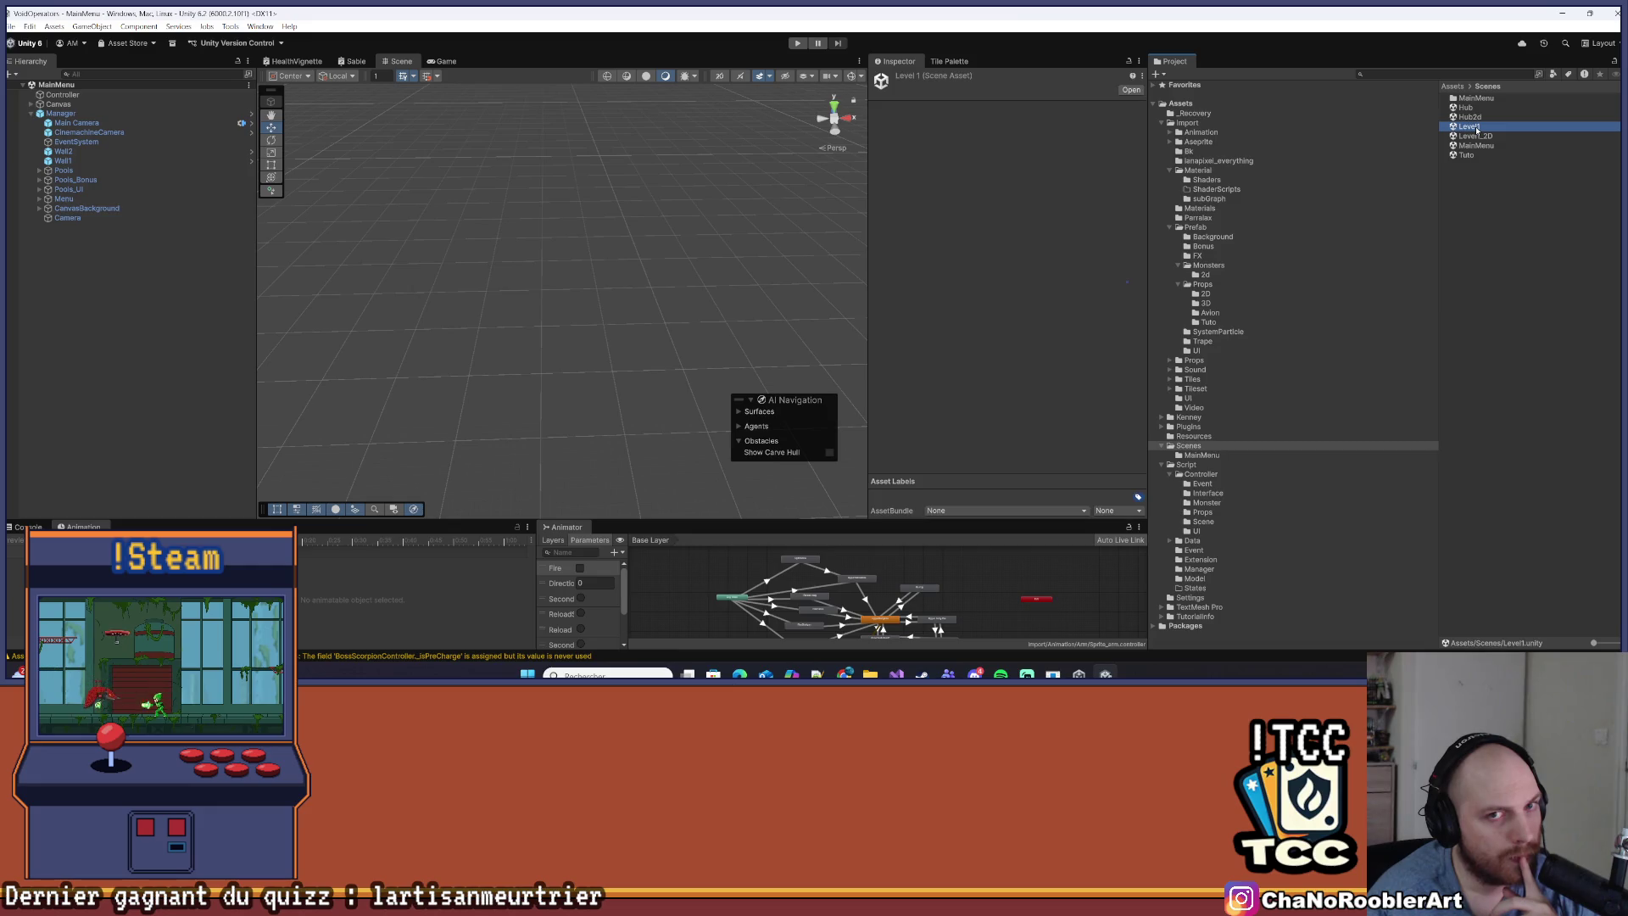
# Enter Play mode, get past the Void Operators title screen and main menu, and load the hub level
pyautogui.click(149, 278)
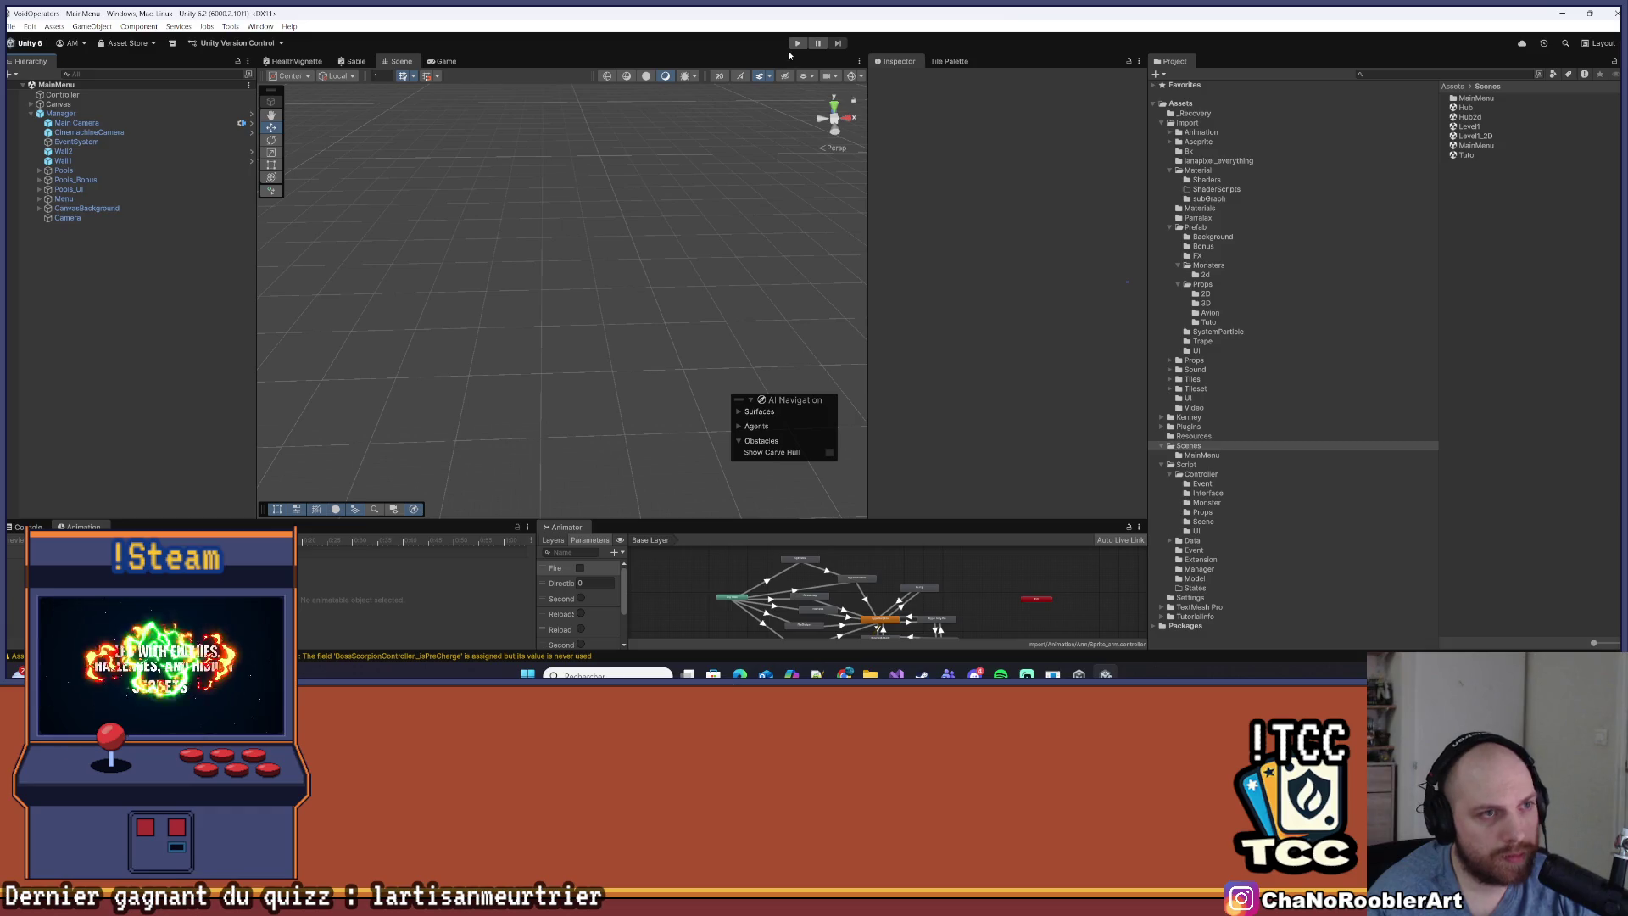
pyautogui.click(797, 43)
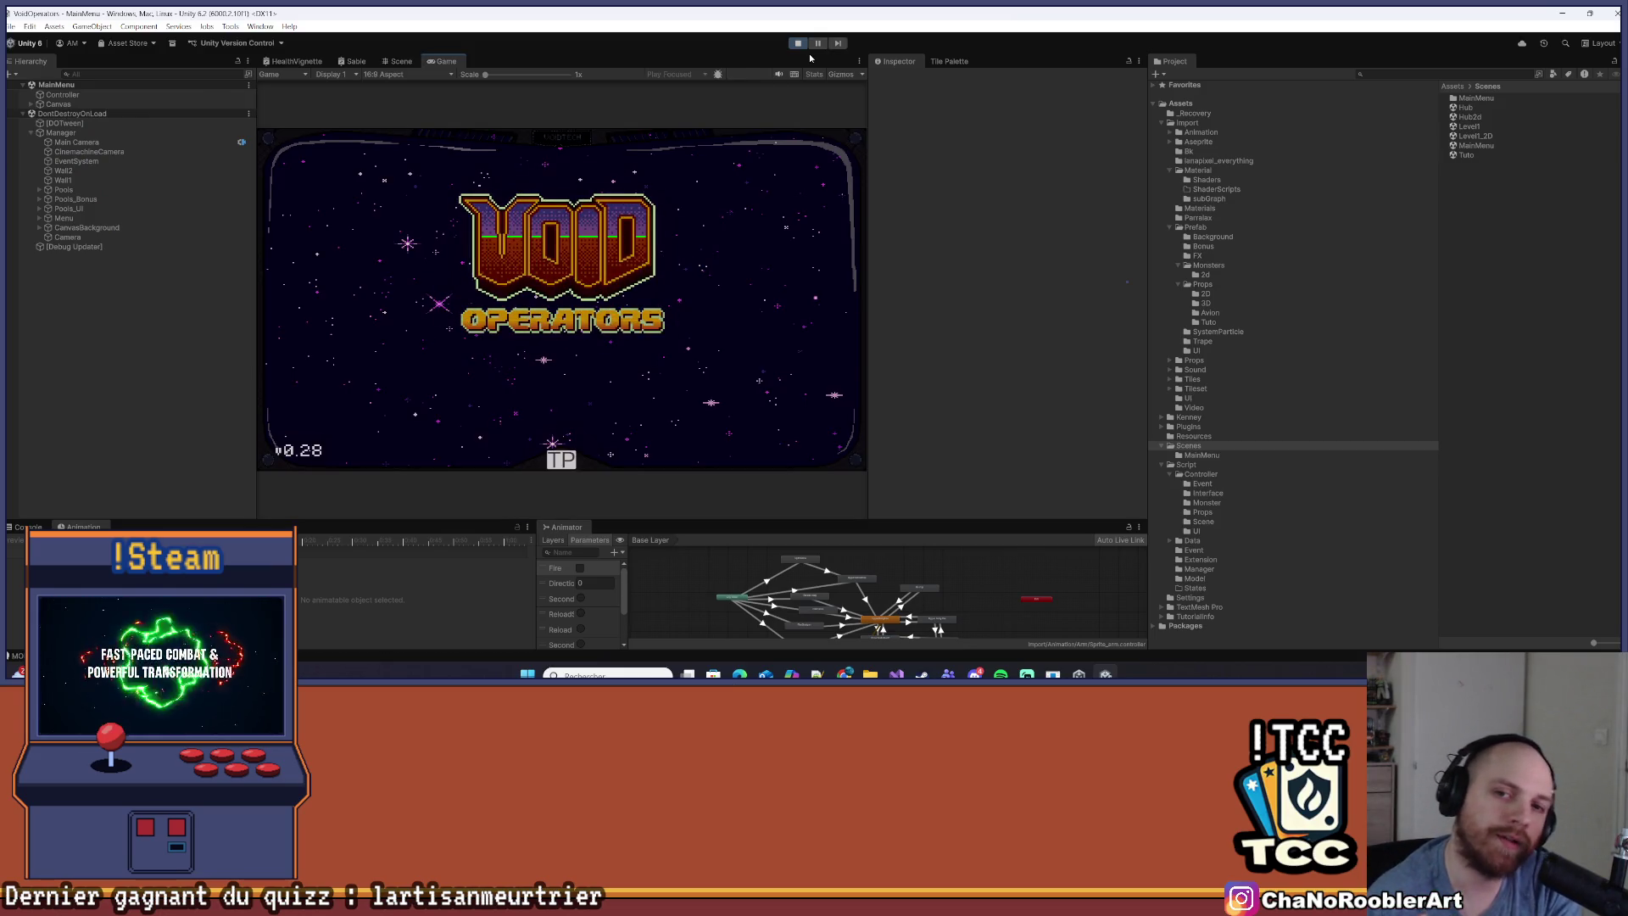
pyautogui.click(687, 387)
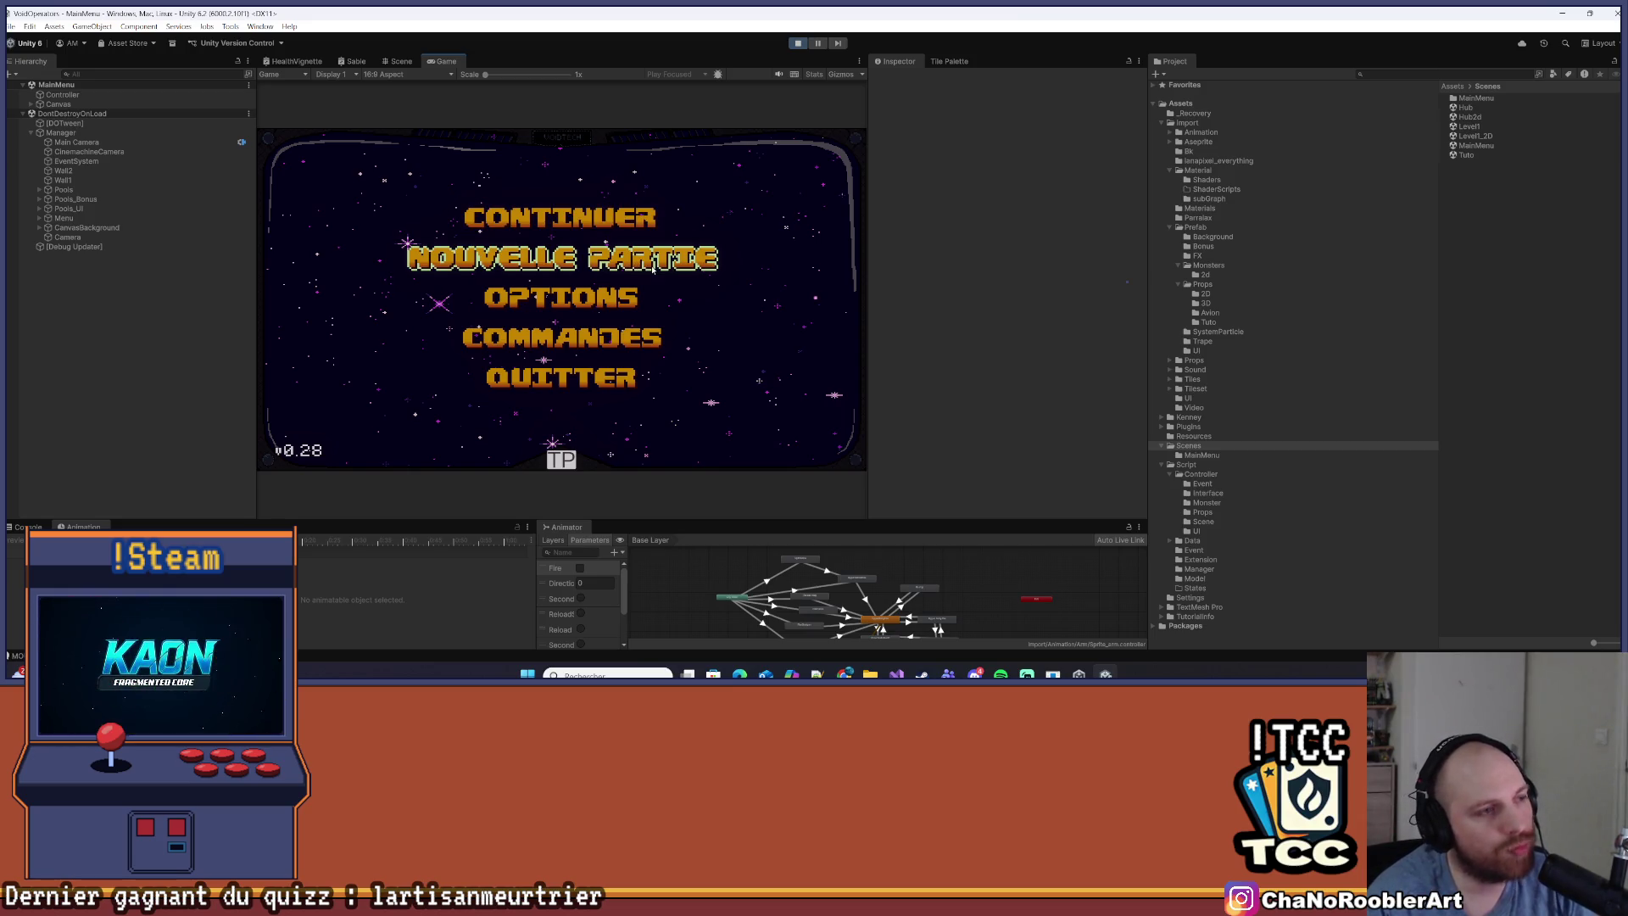
pyautogui.click(600, 268)
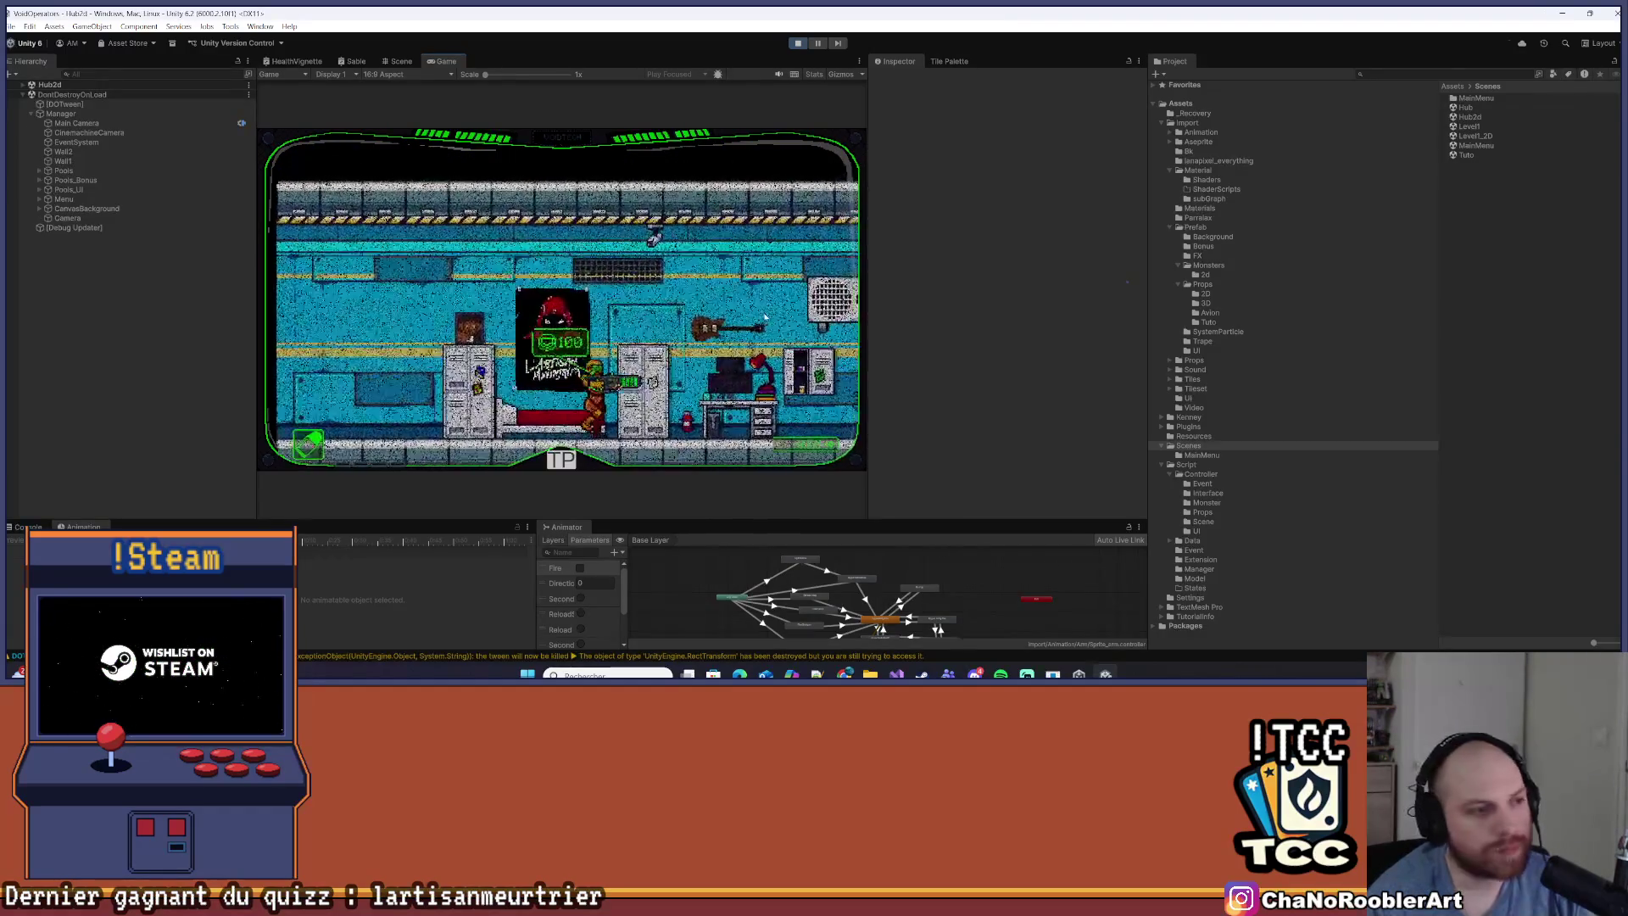
# Teleport from the hub into Level1 and move the soldier back and forth among the enemies and turret
pyautogui.click(576, 466)
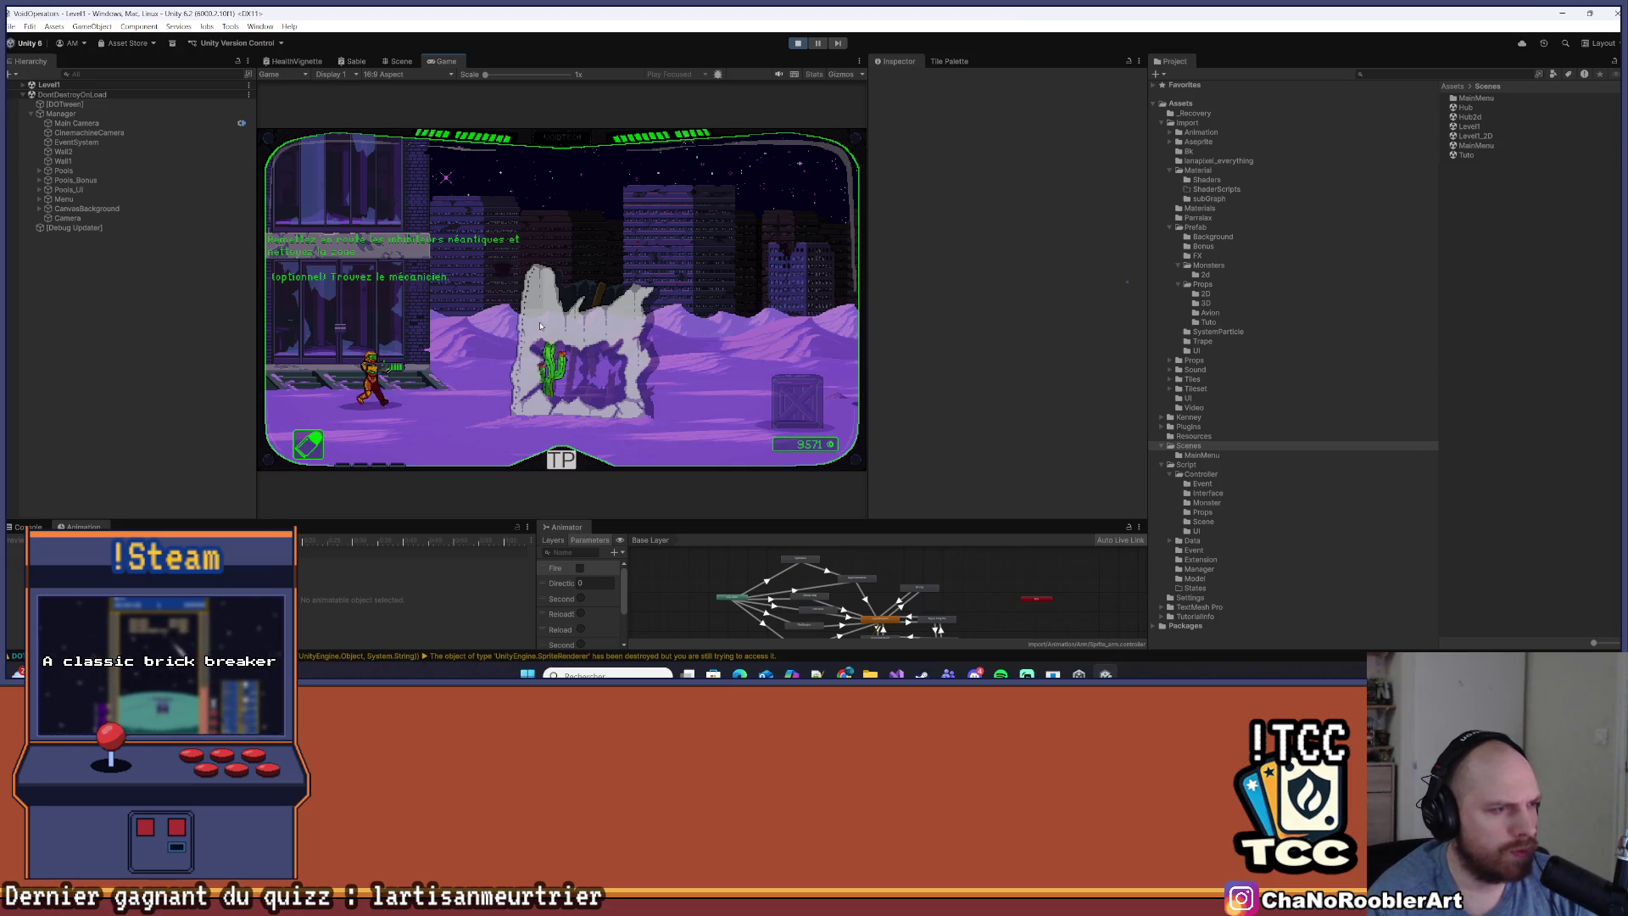
pyautogui.press('d')
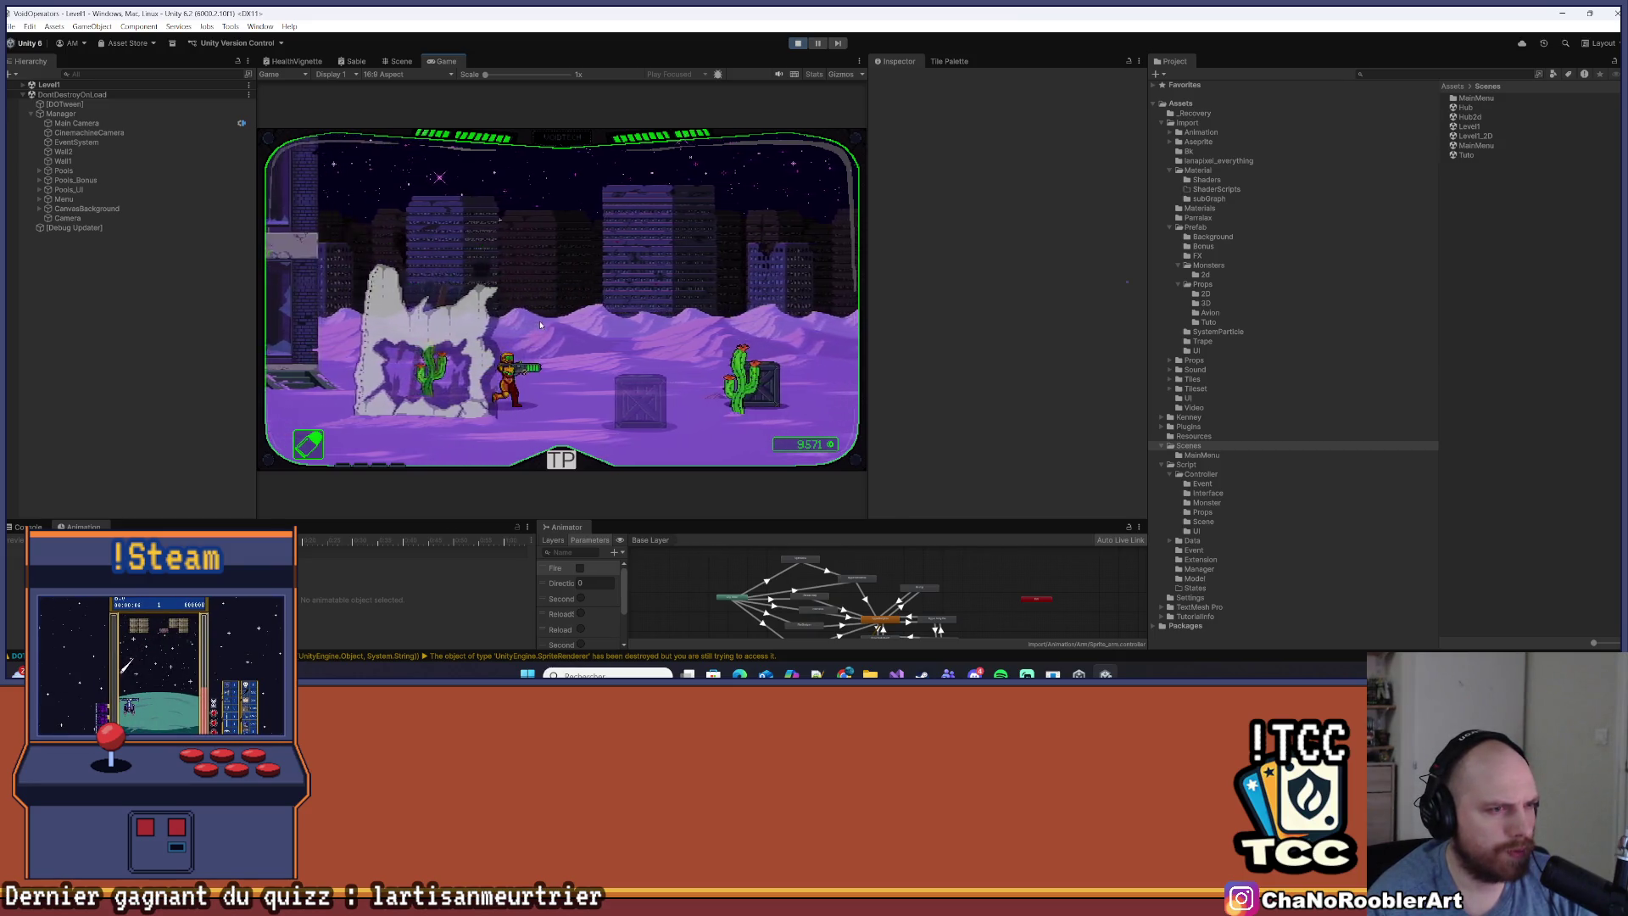
pyautogui.press('d')
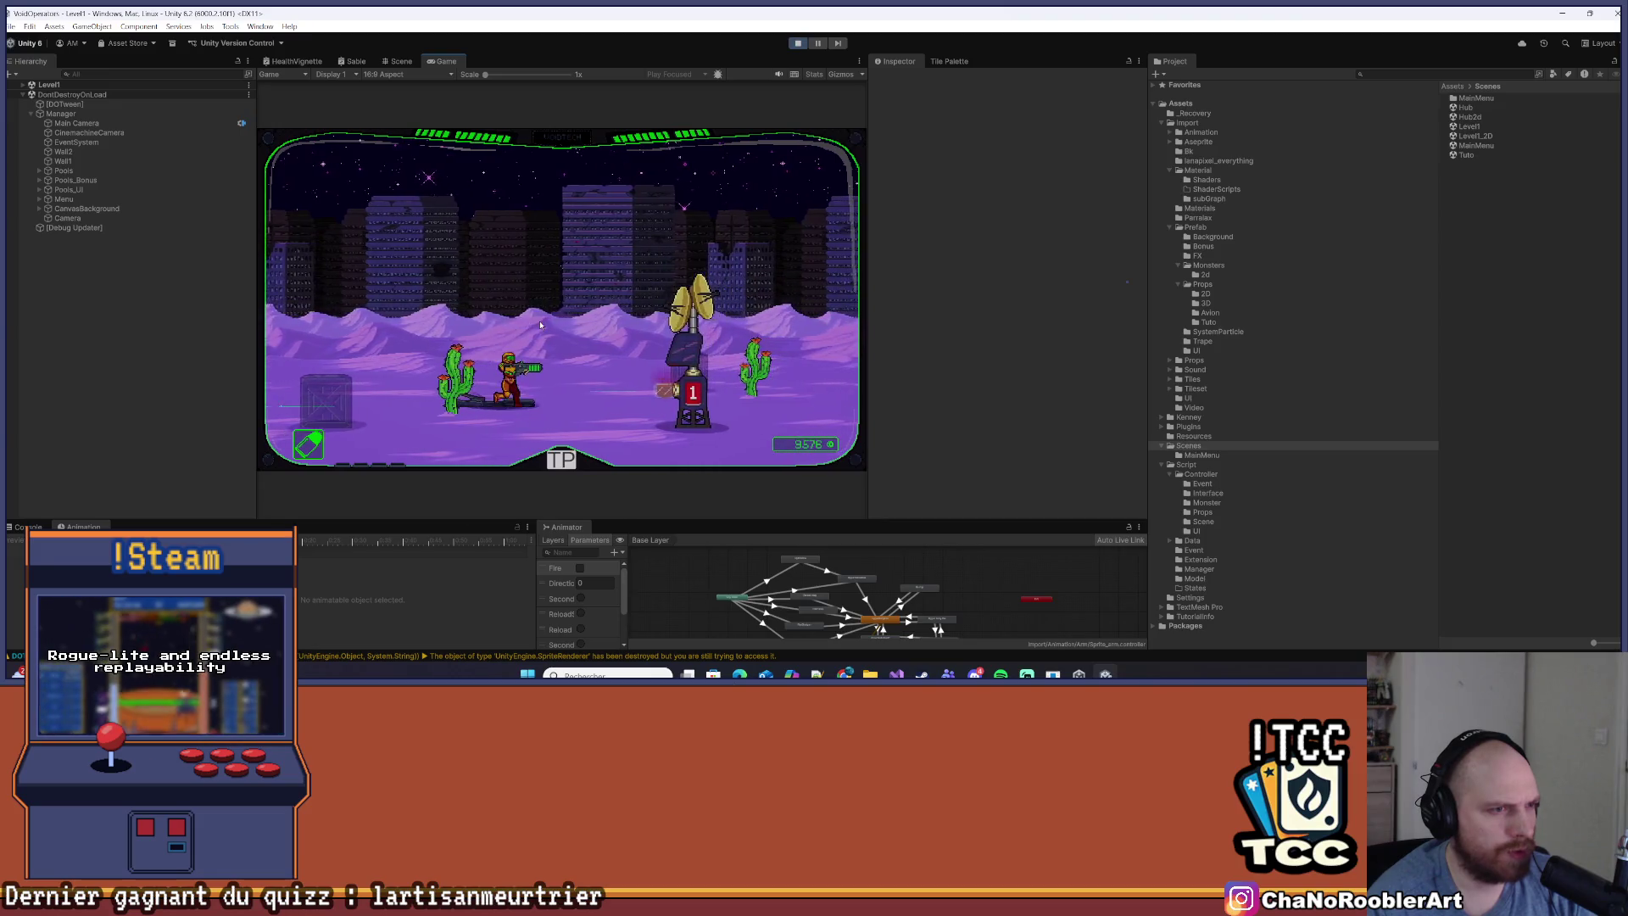
pyautogui.press('a')
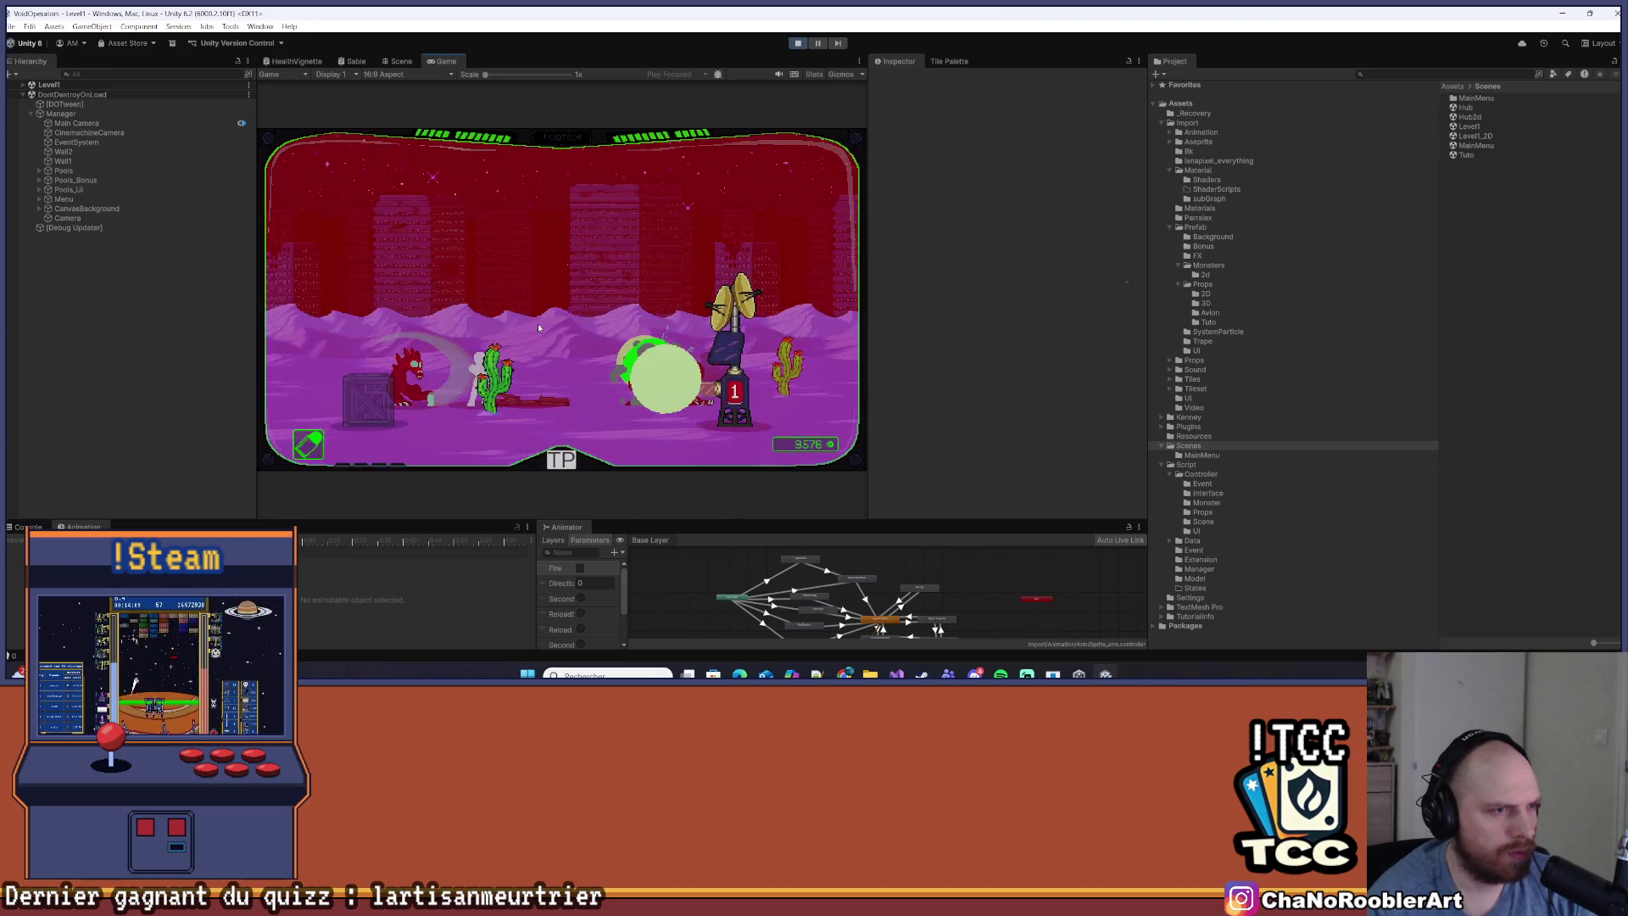
pyautogui.press('d')
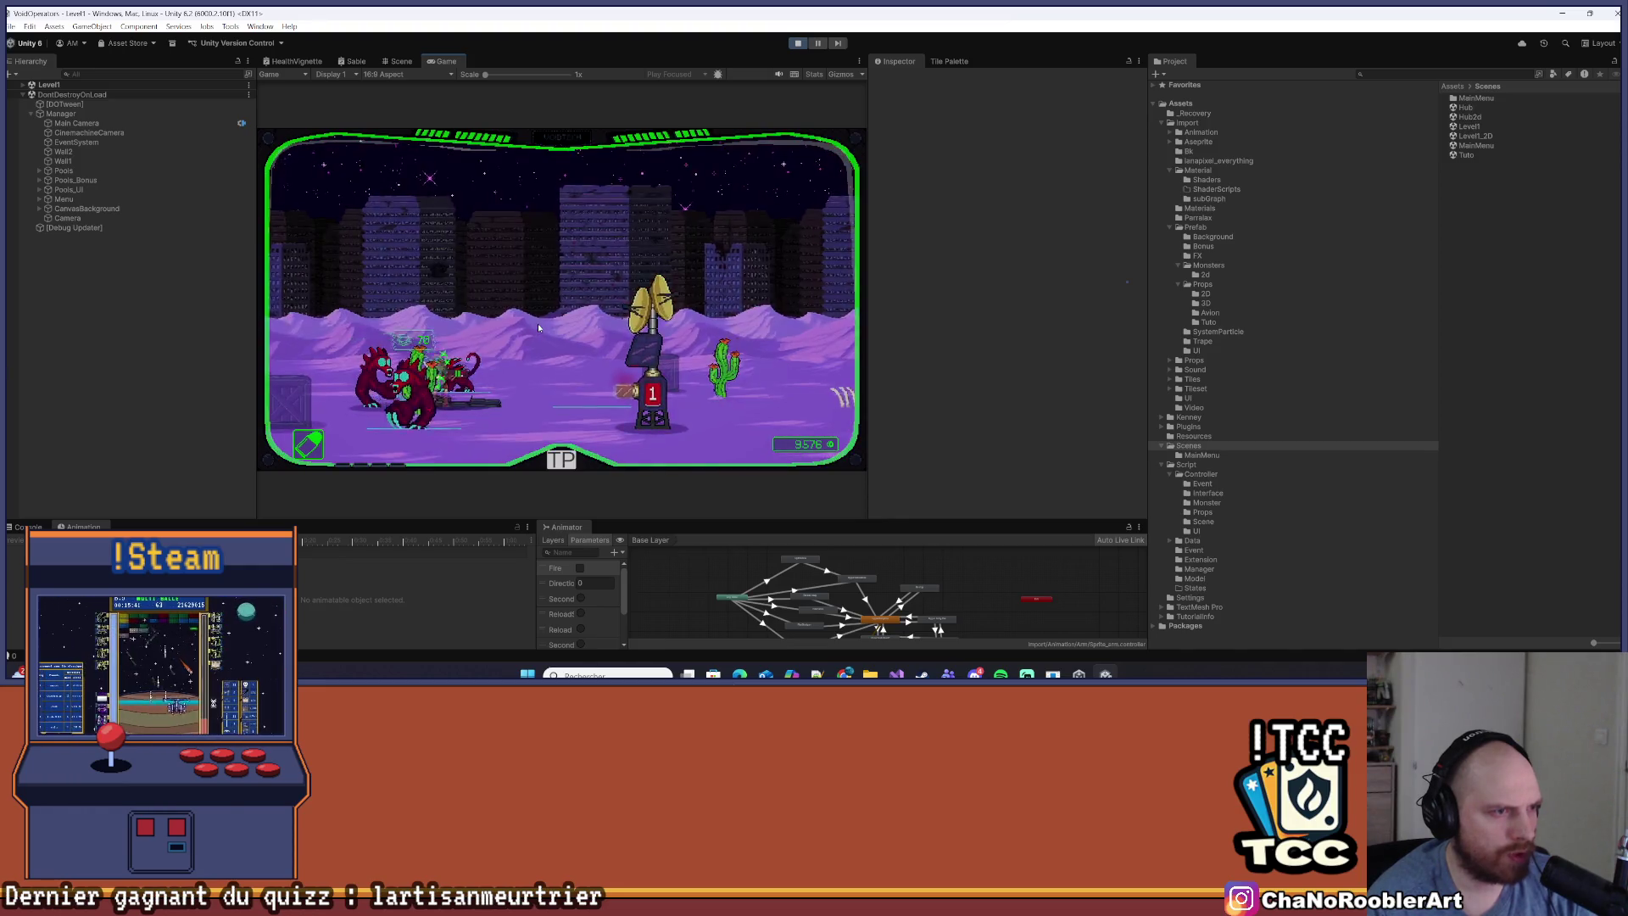
pyautogui.press('d')
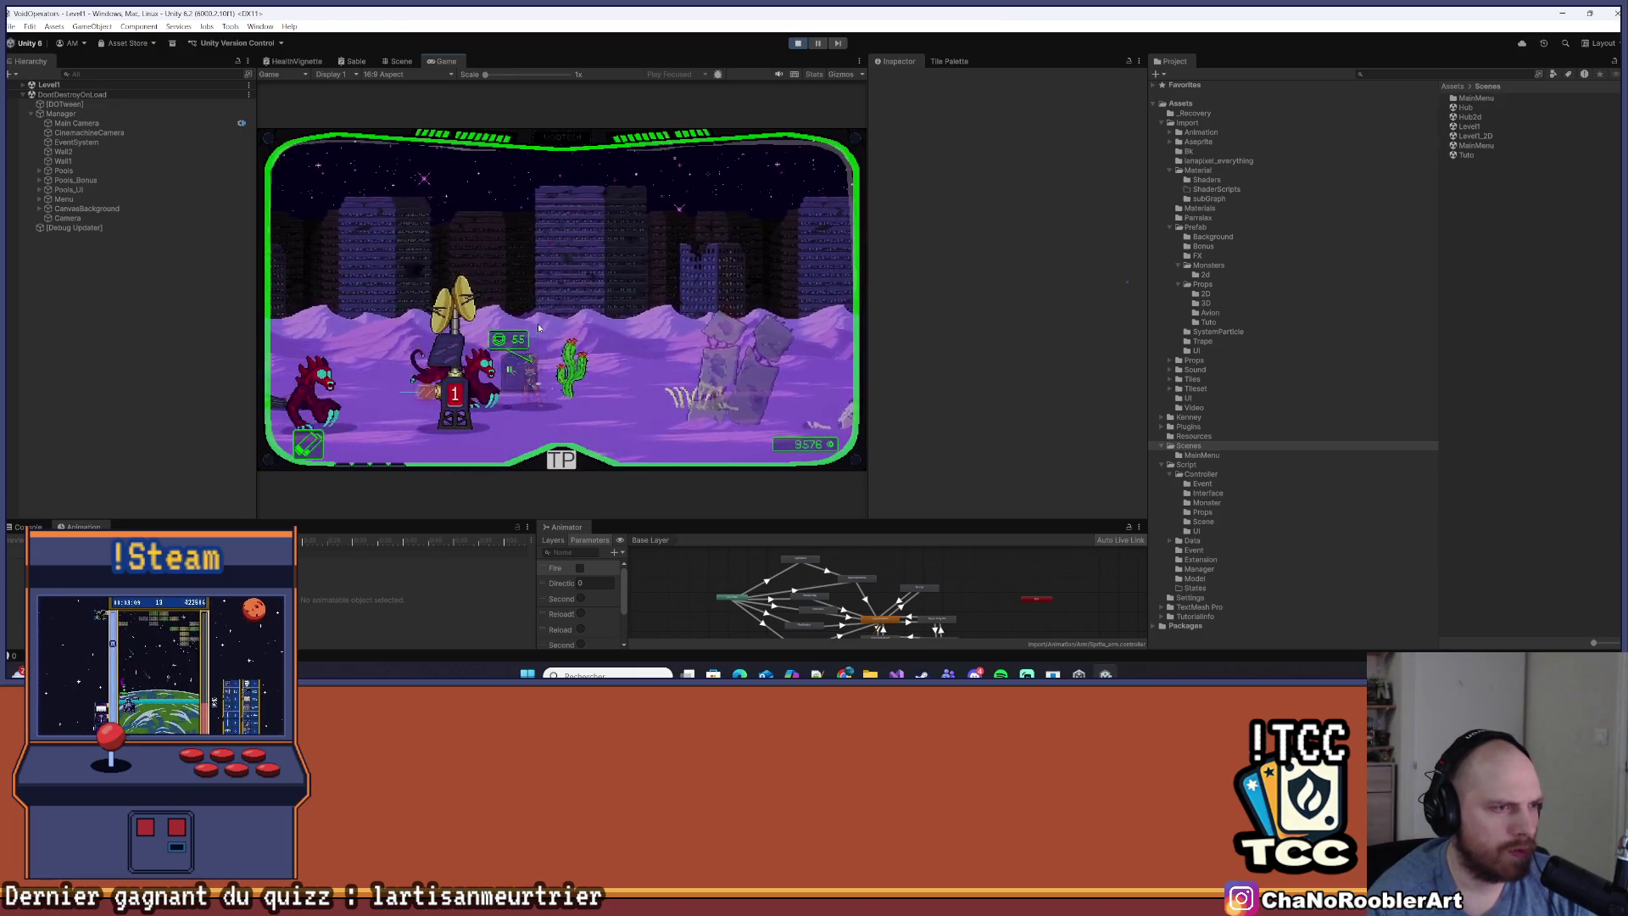
pyautogui.press('a')
pyautogui.press('a')
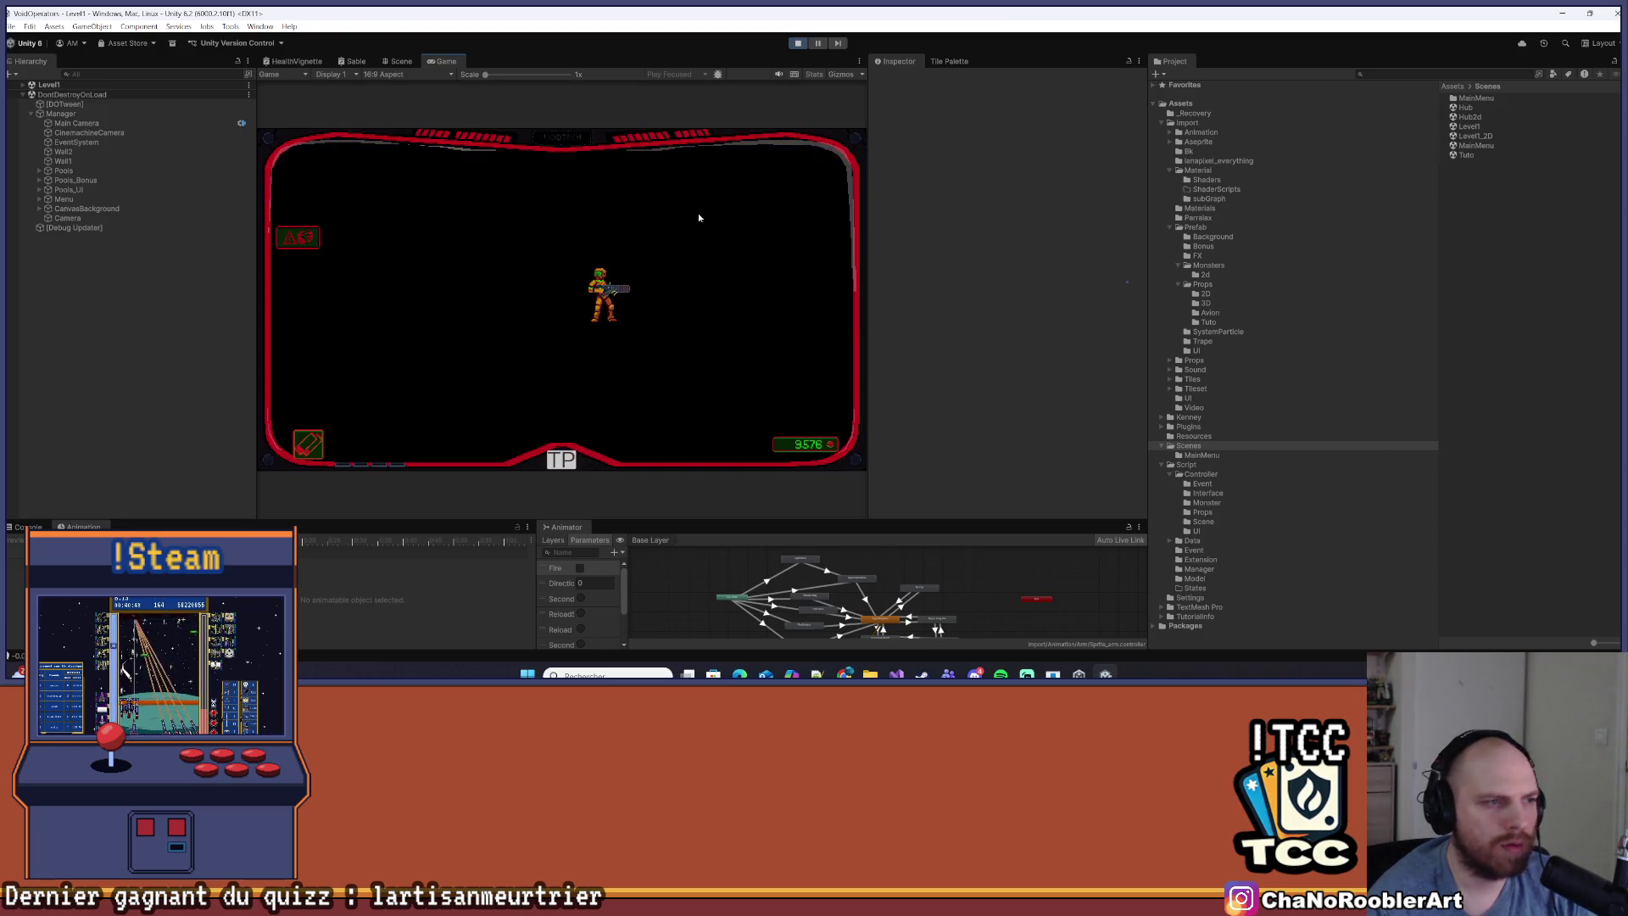
# Stop the playtest and start a Windows build from Build Profiles into the V0.28 folder
pyautogui.click(799, 44)
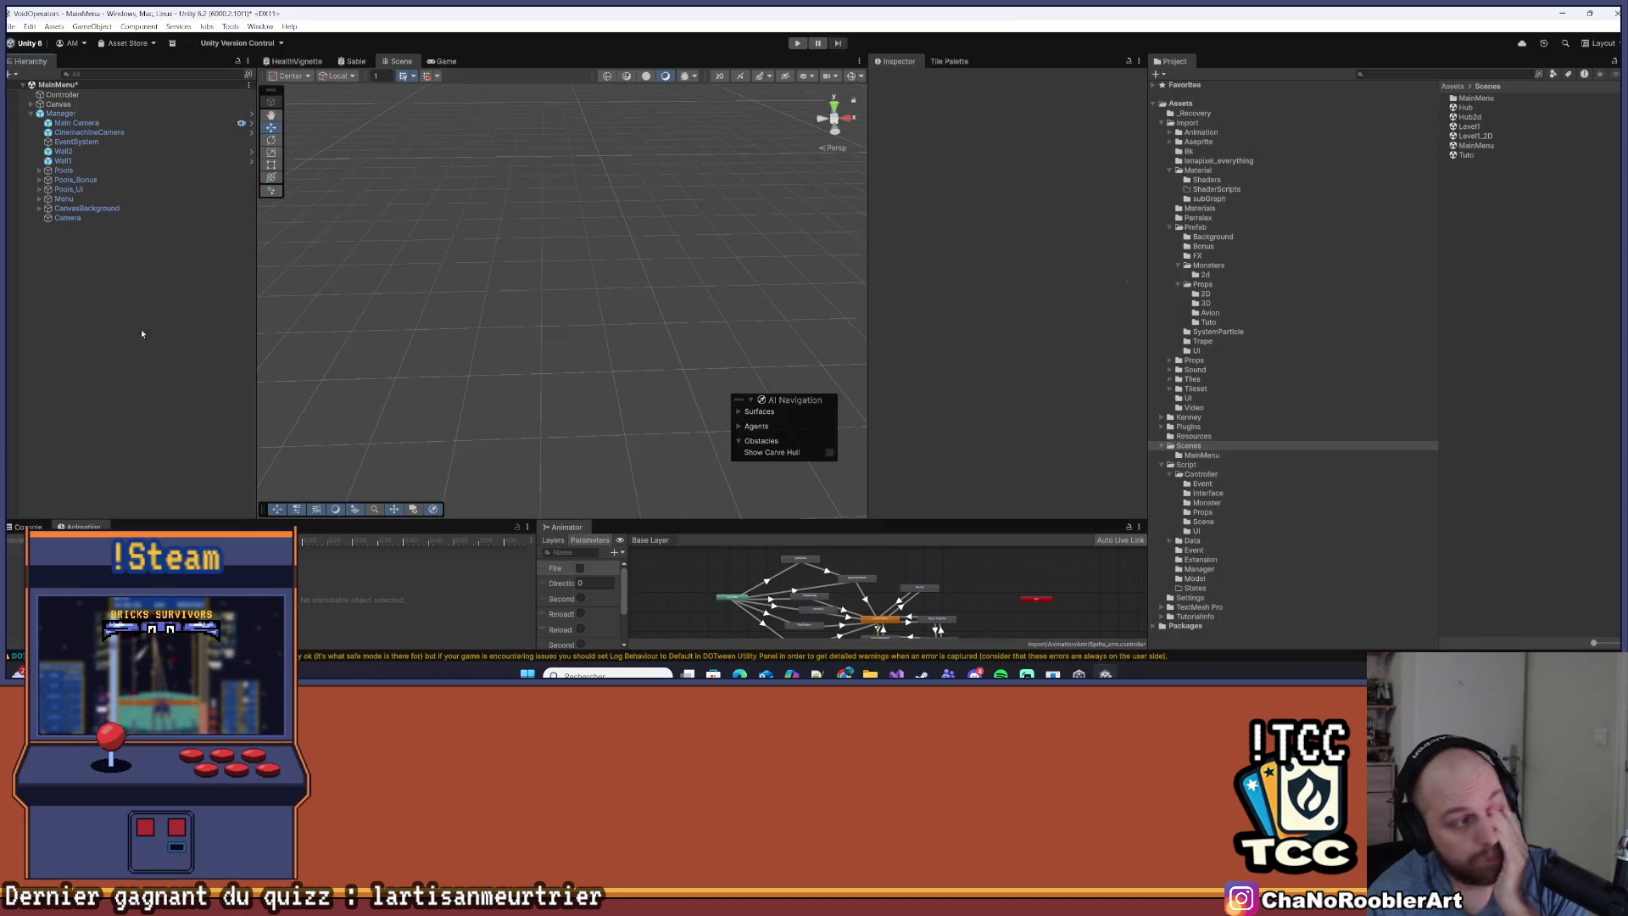
pyautogui.click(10, 27)
pyautogui.click(10, 27)
pyautogui.click(10, 26)
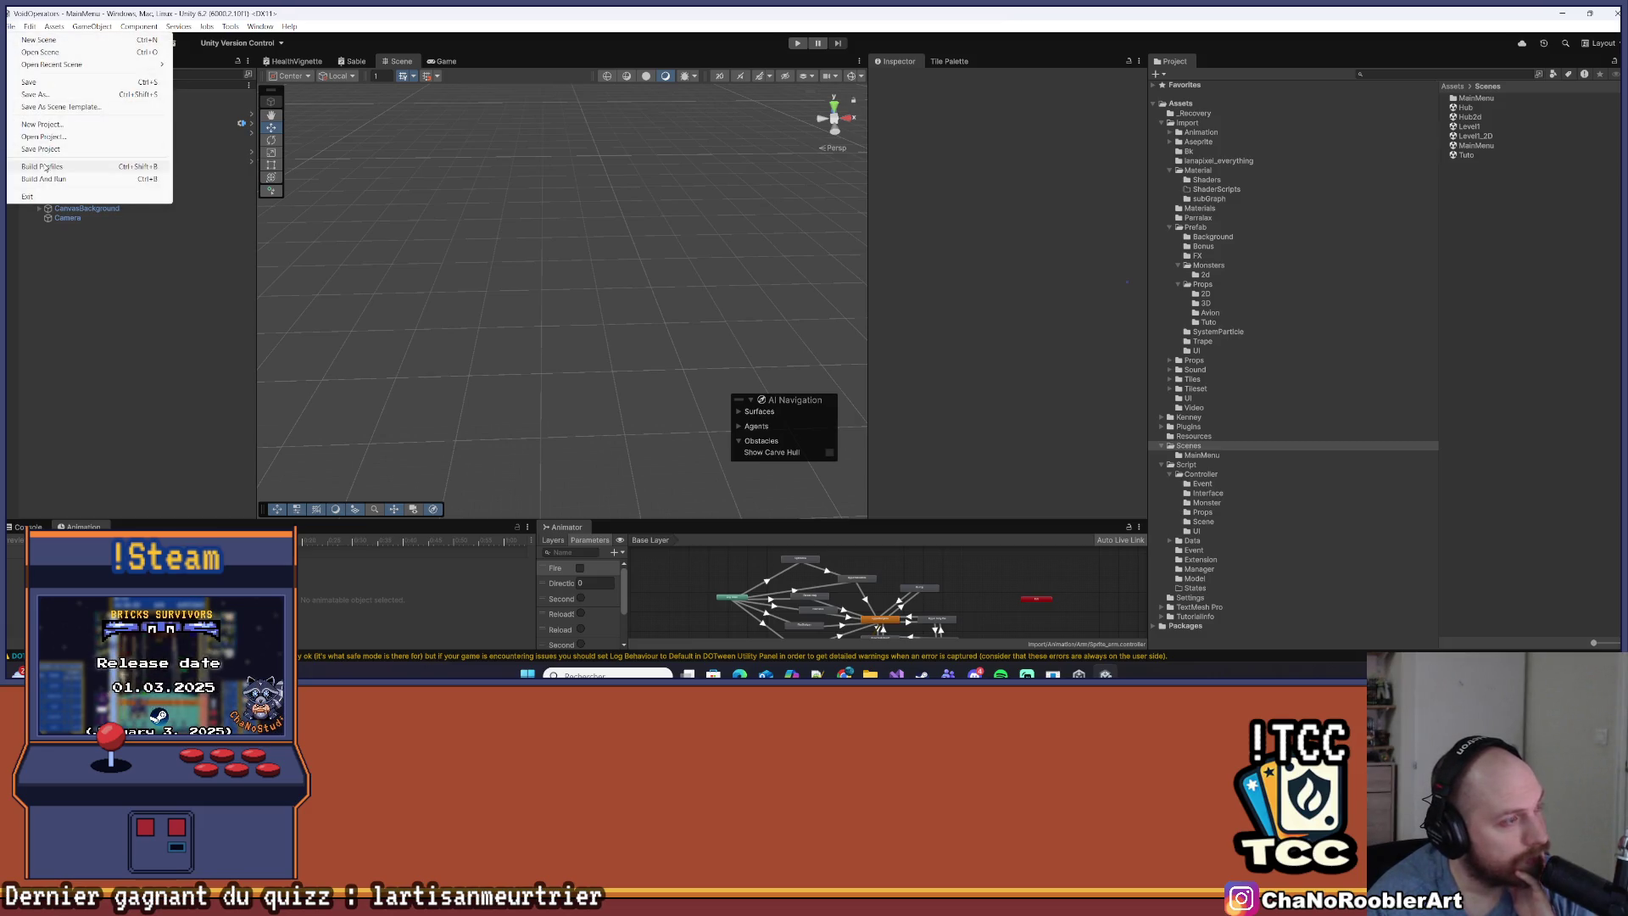
pyautogui.click(43, 167)
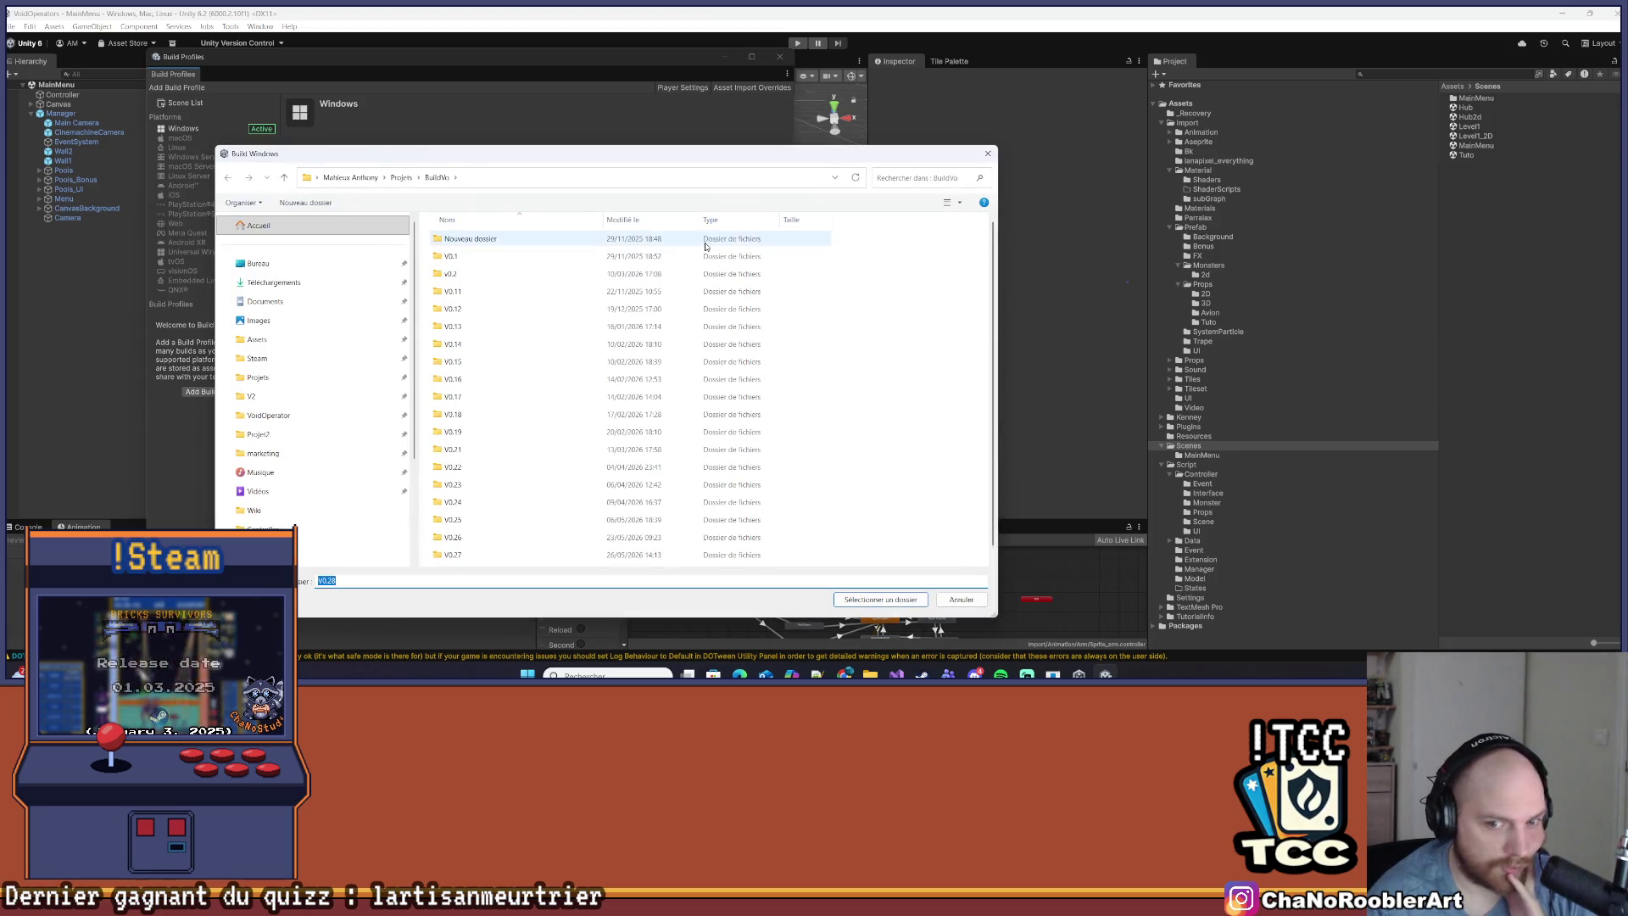
pyautogui.click(474, 559)
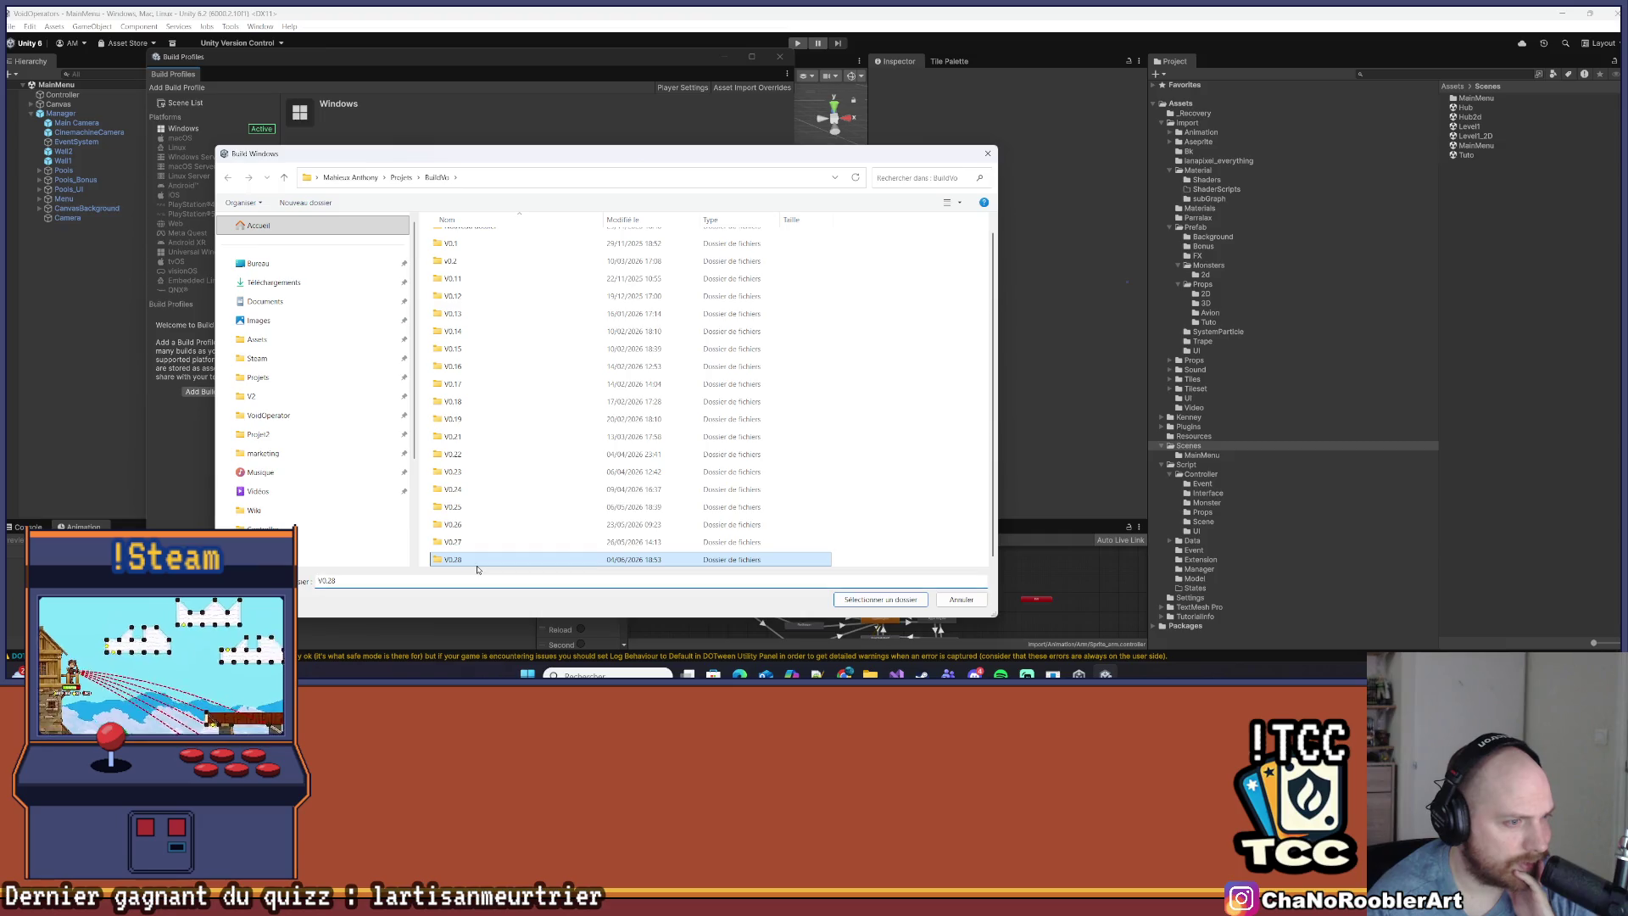
pyautogui.click(881, 599)
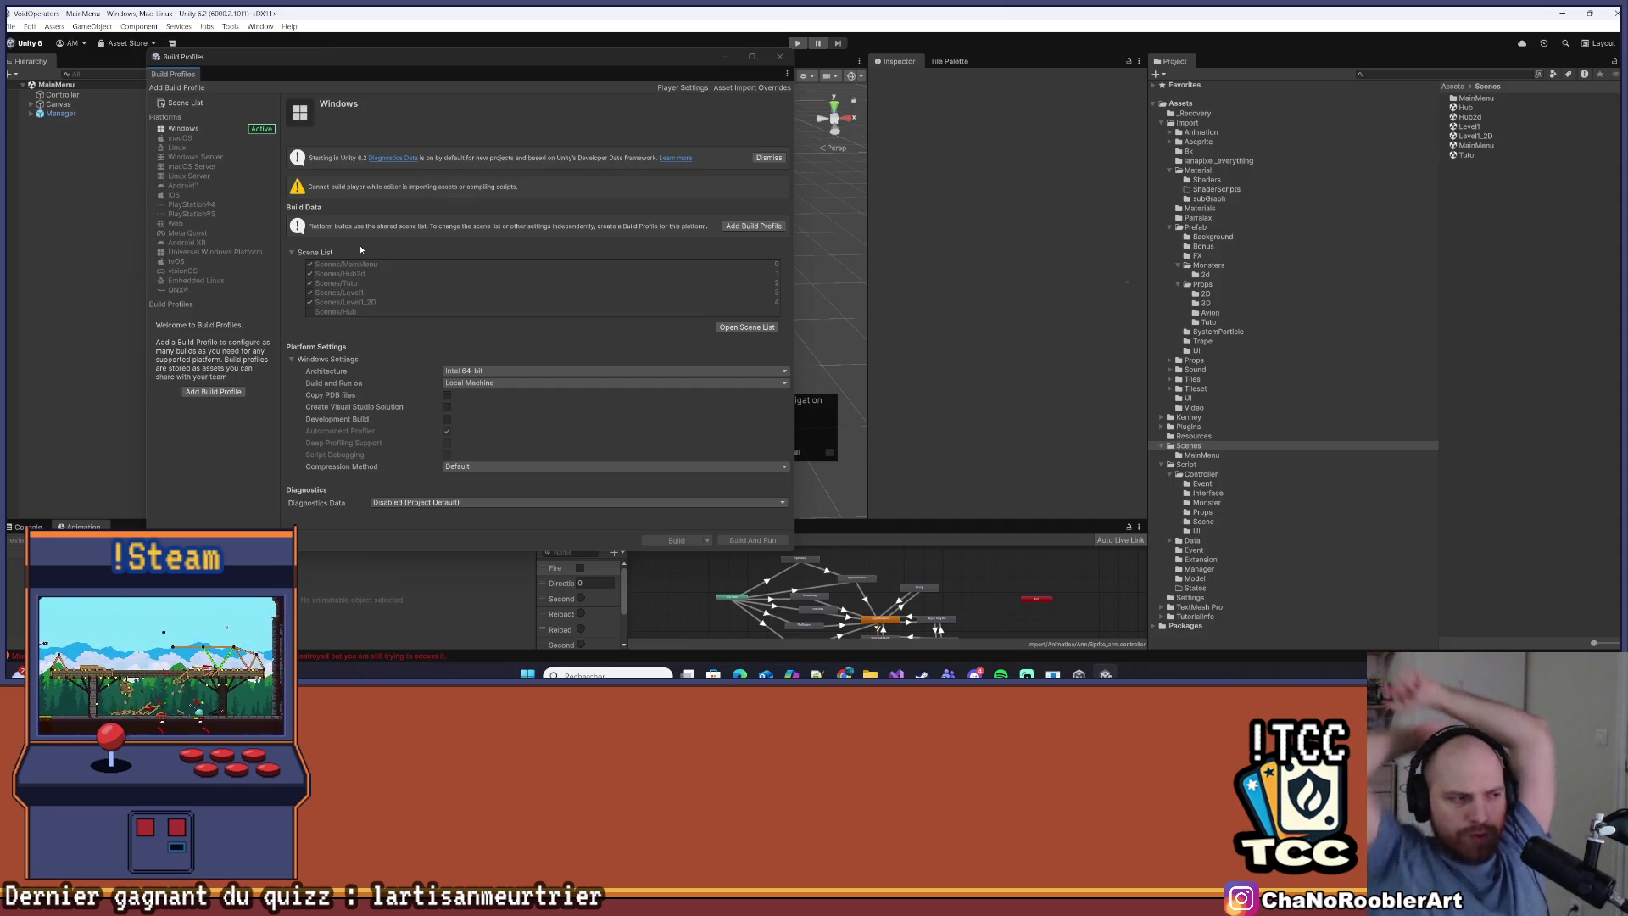
# Close Build Profiles, clear the Console, and rerun the Windows build into V0.28
pyautogui.click(781, 57)
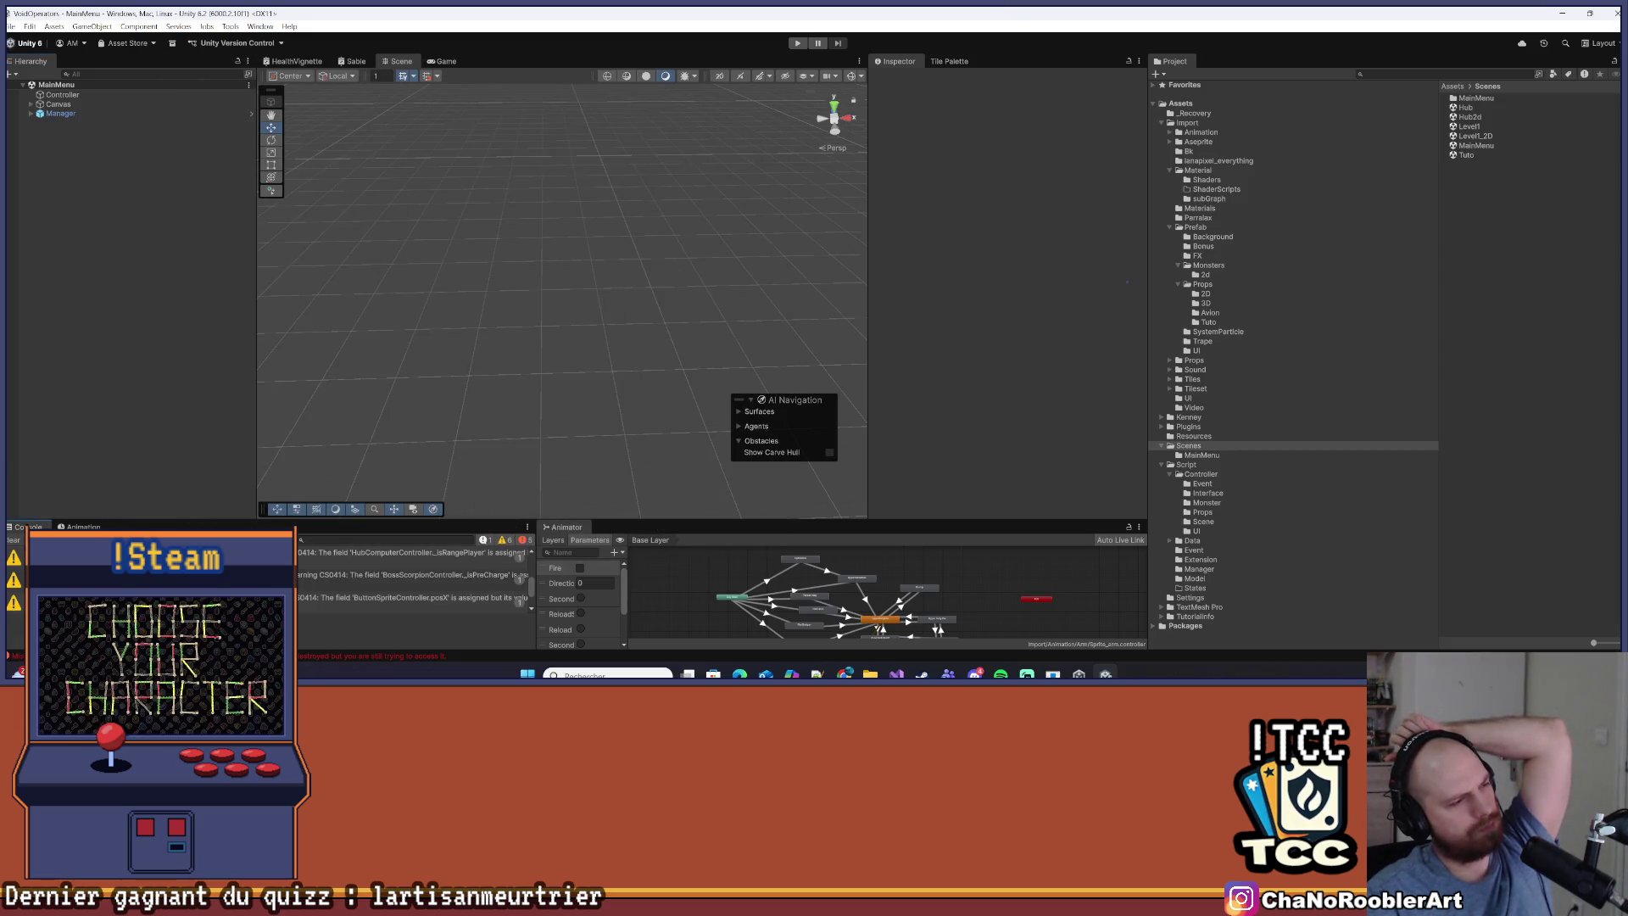
pyautogui.click(13, 540)
pyautogui.click(12, 26)
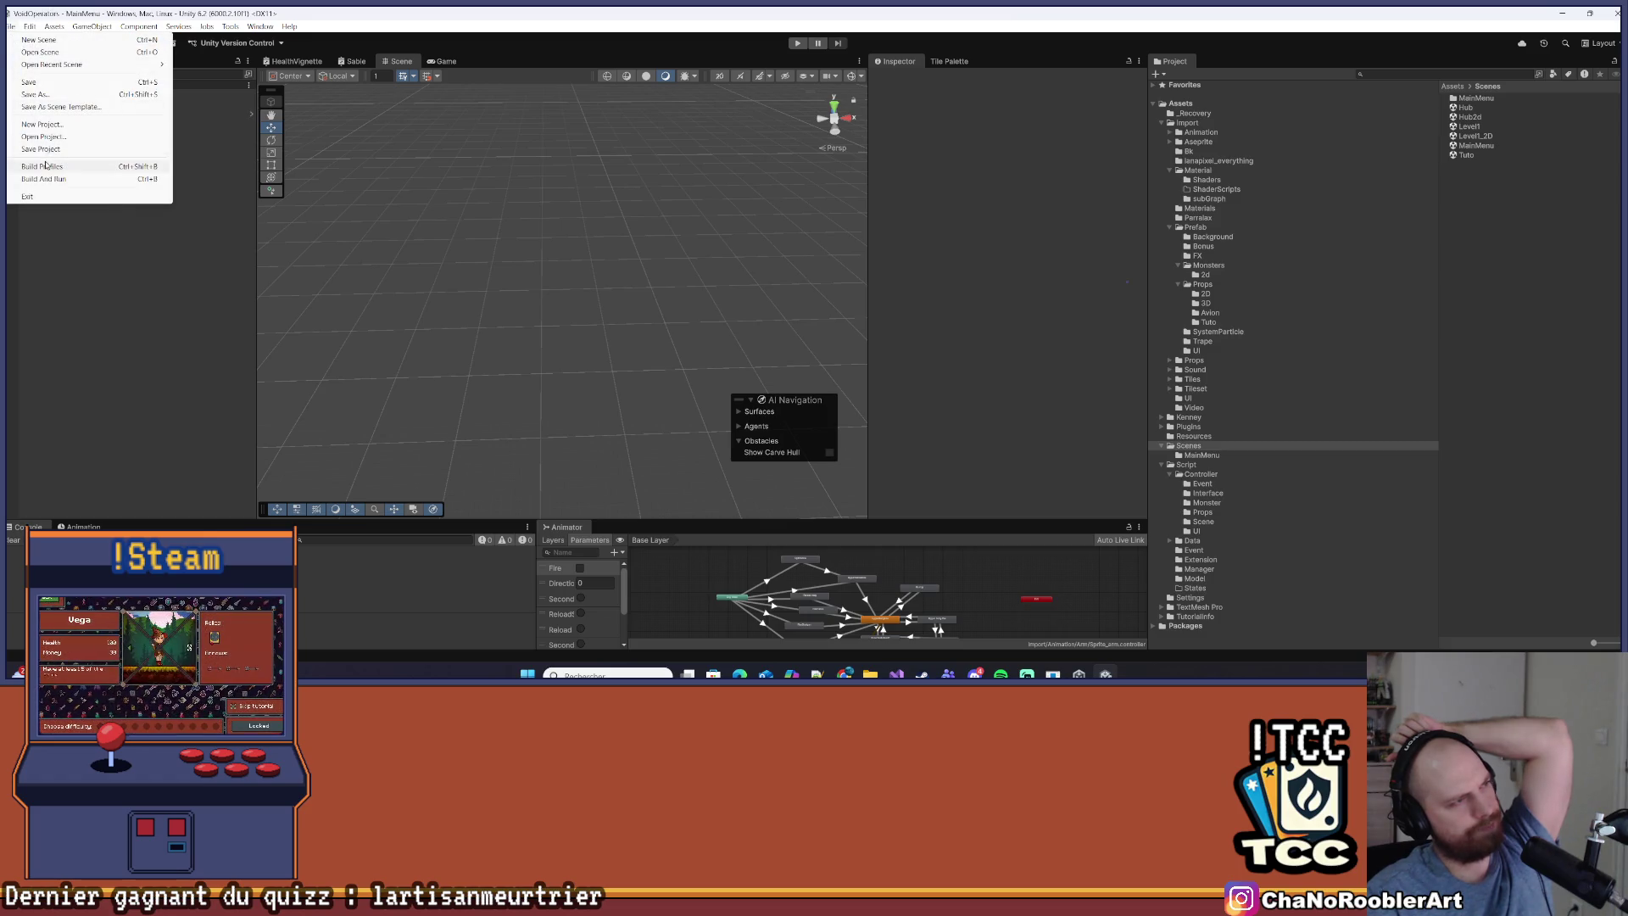
pyautogui.click(51, 150)
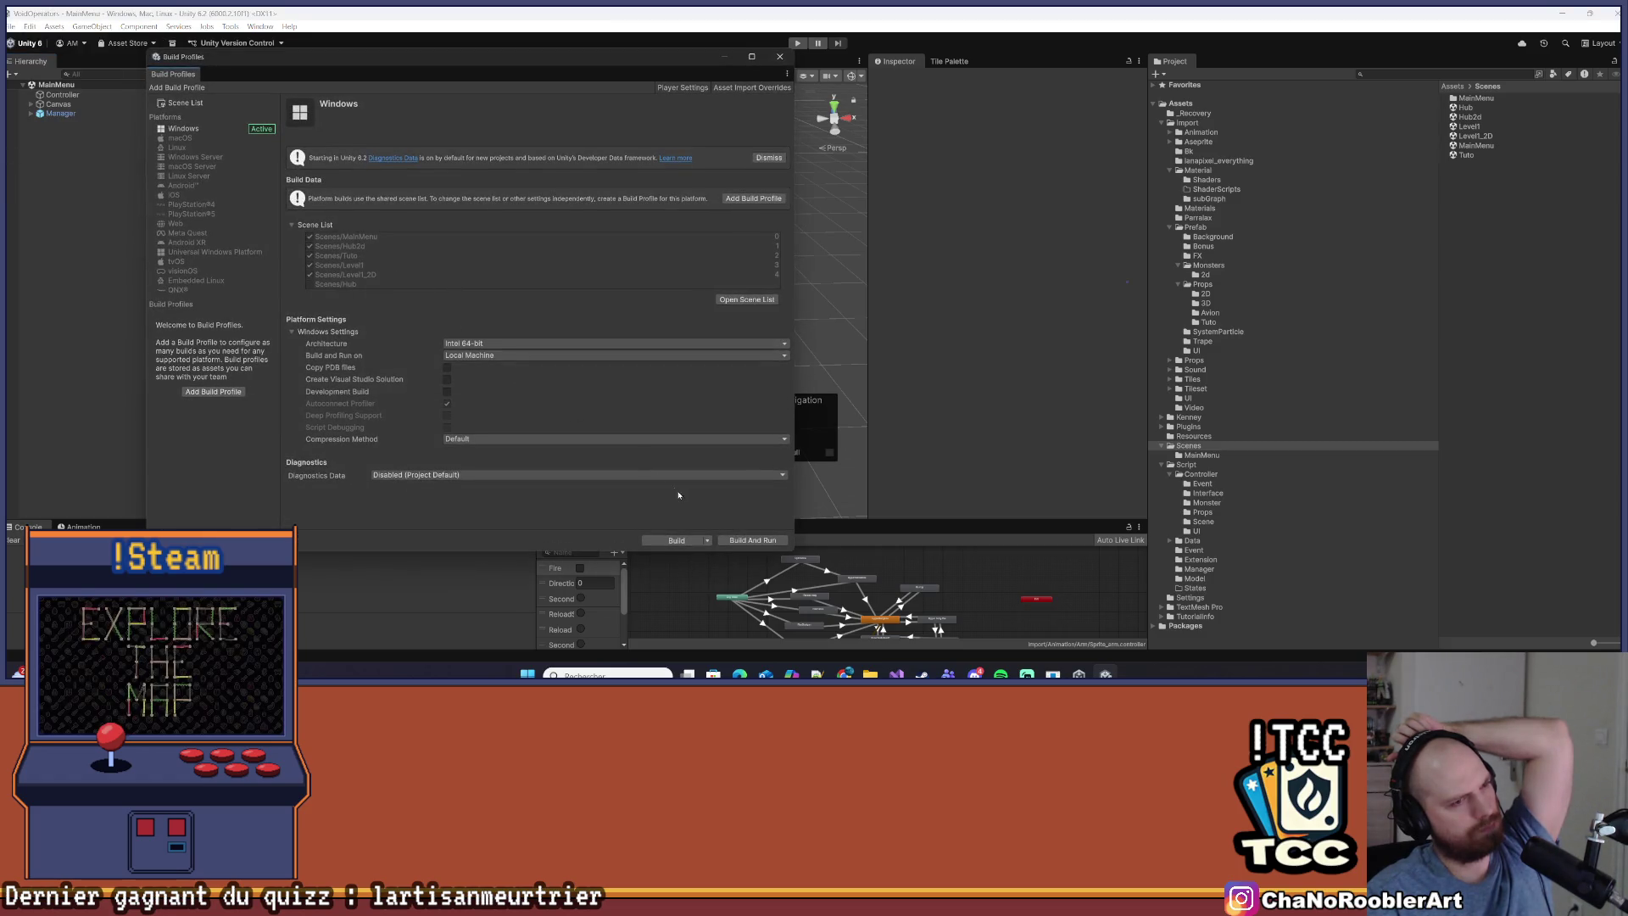
pyautogui.click(676, 540)
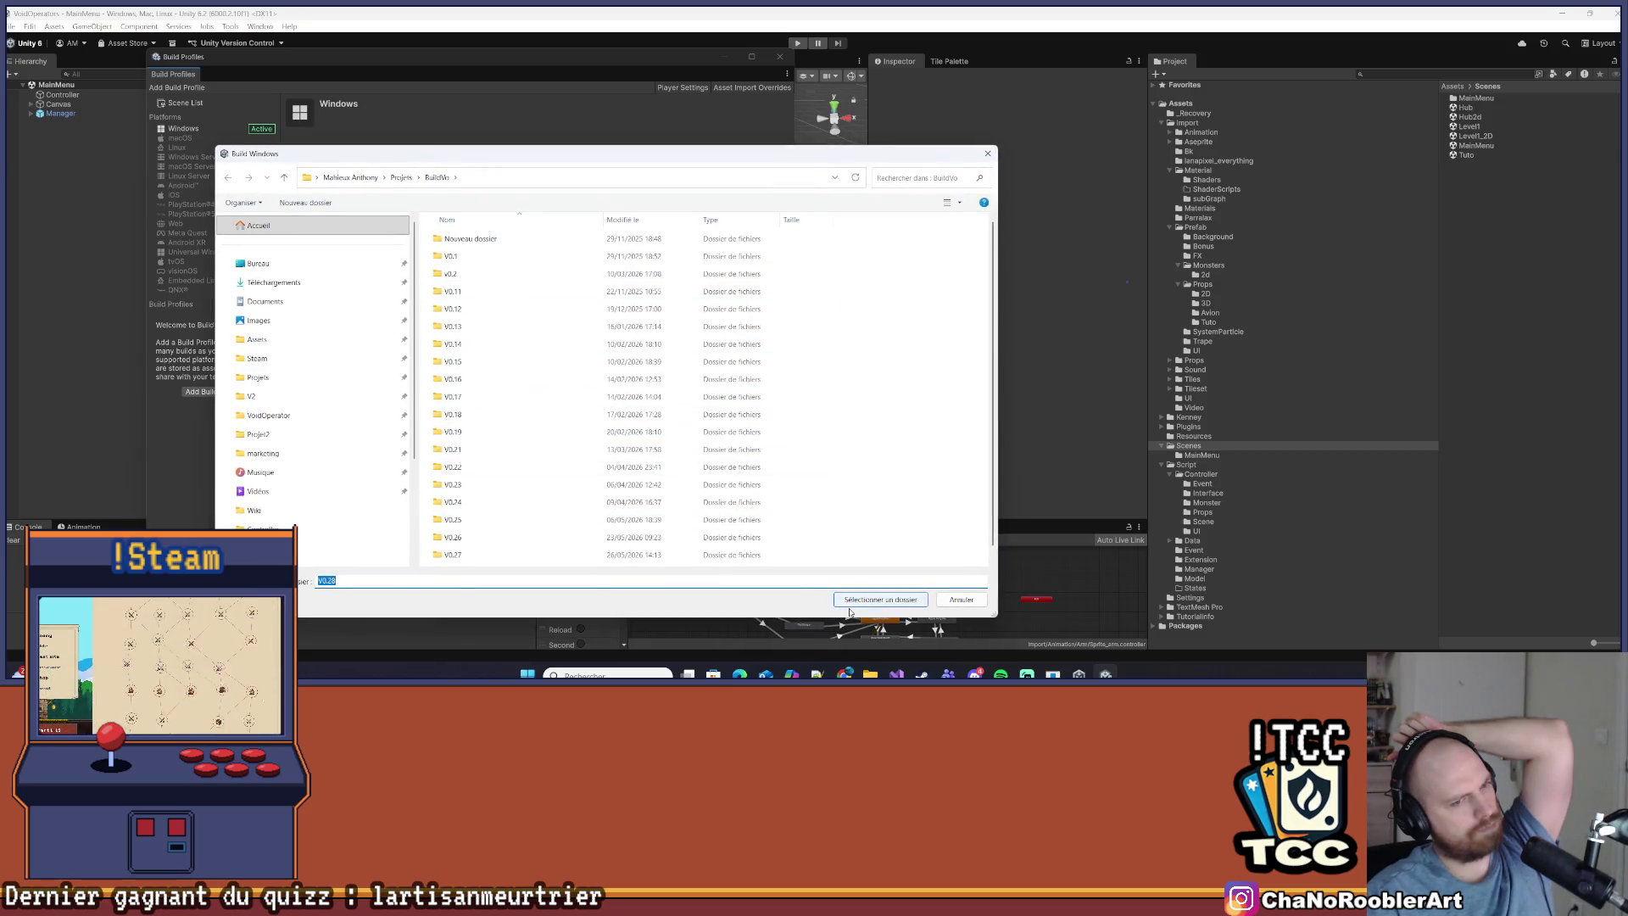
pyautogui.click(852, 598)
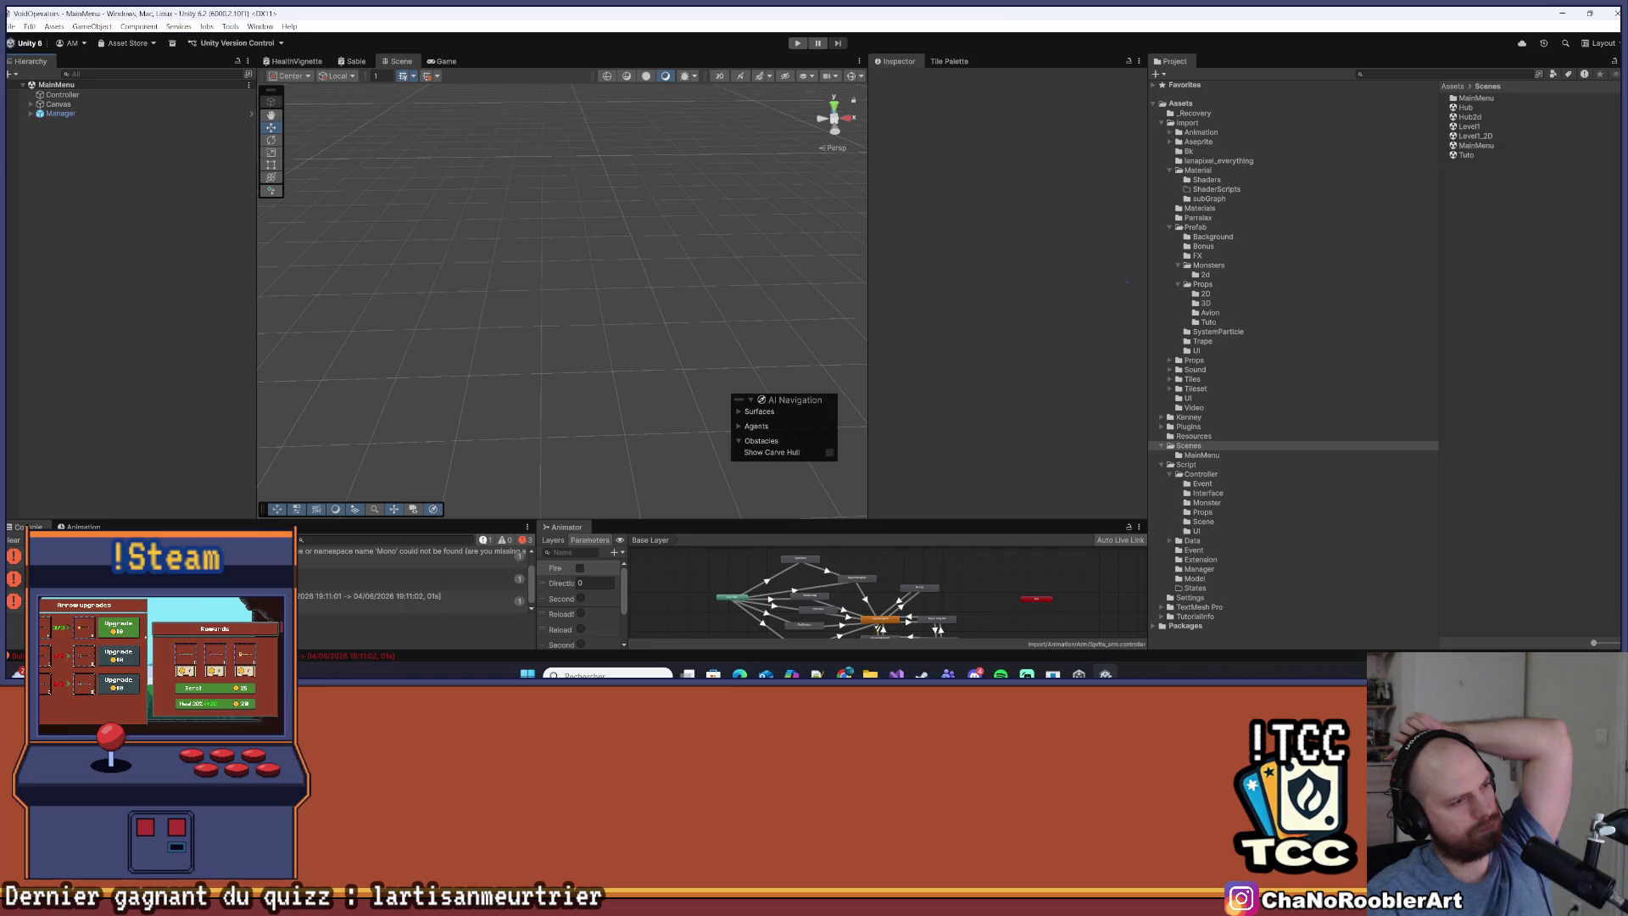
# Read the CS0246 missing 'Mono' namespace error and open PlayerController.cs at its using lines
pyautogui.click(407, 552)
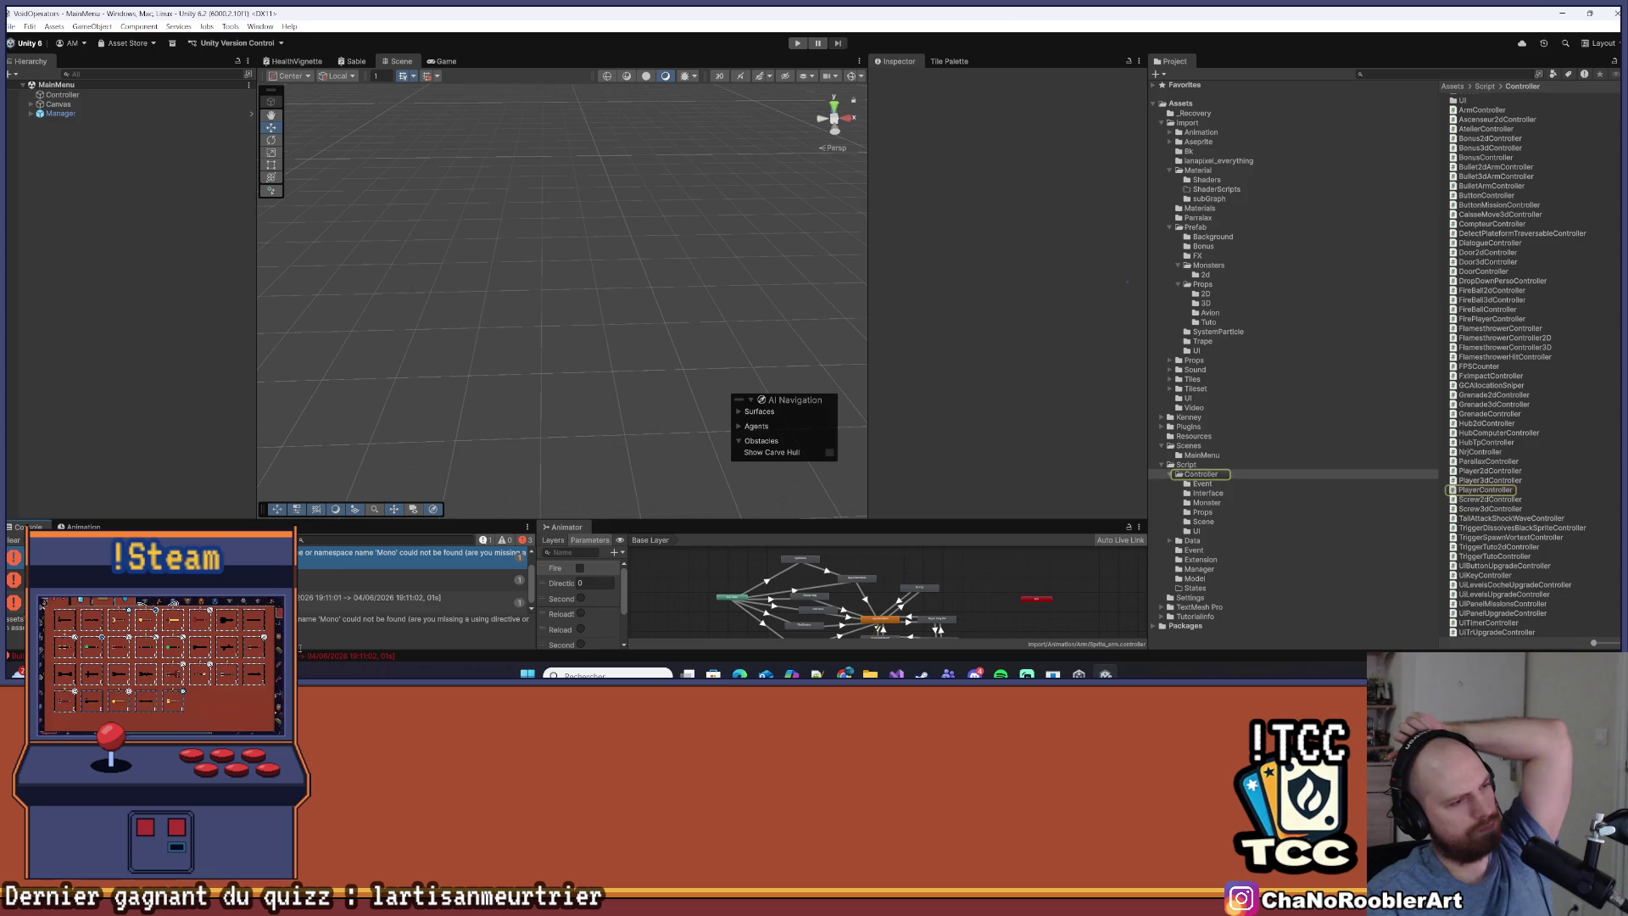
pyautogui.moveTo(283, 520); pyautogui.dragTo(237, 336)
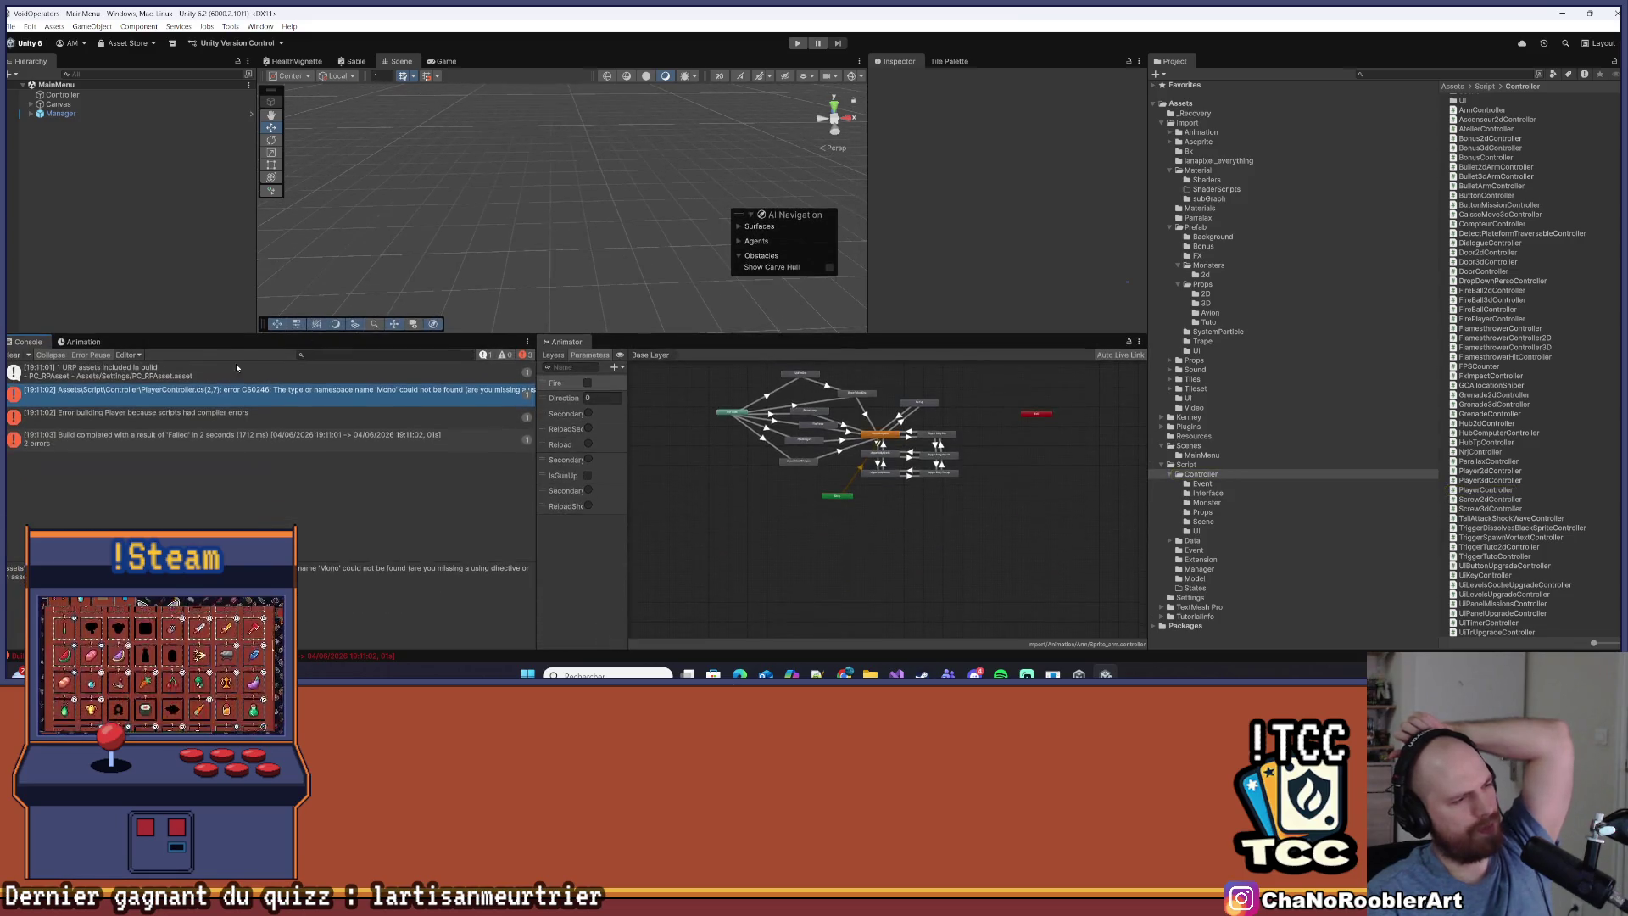
pyautogui.click(164, 395)
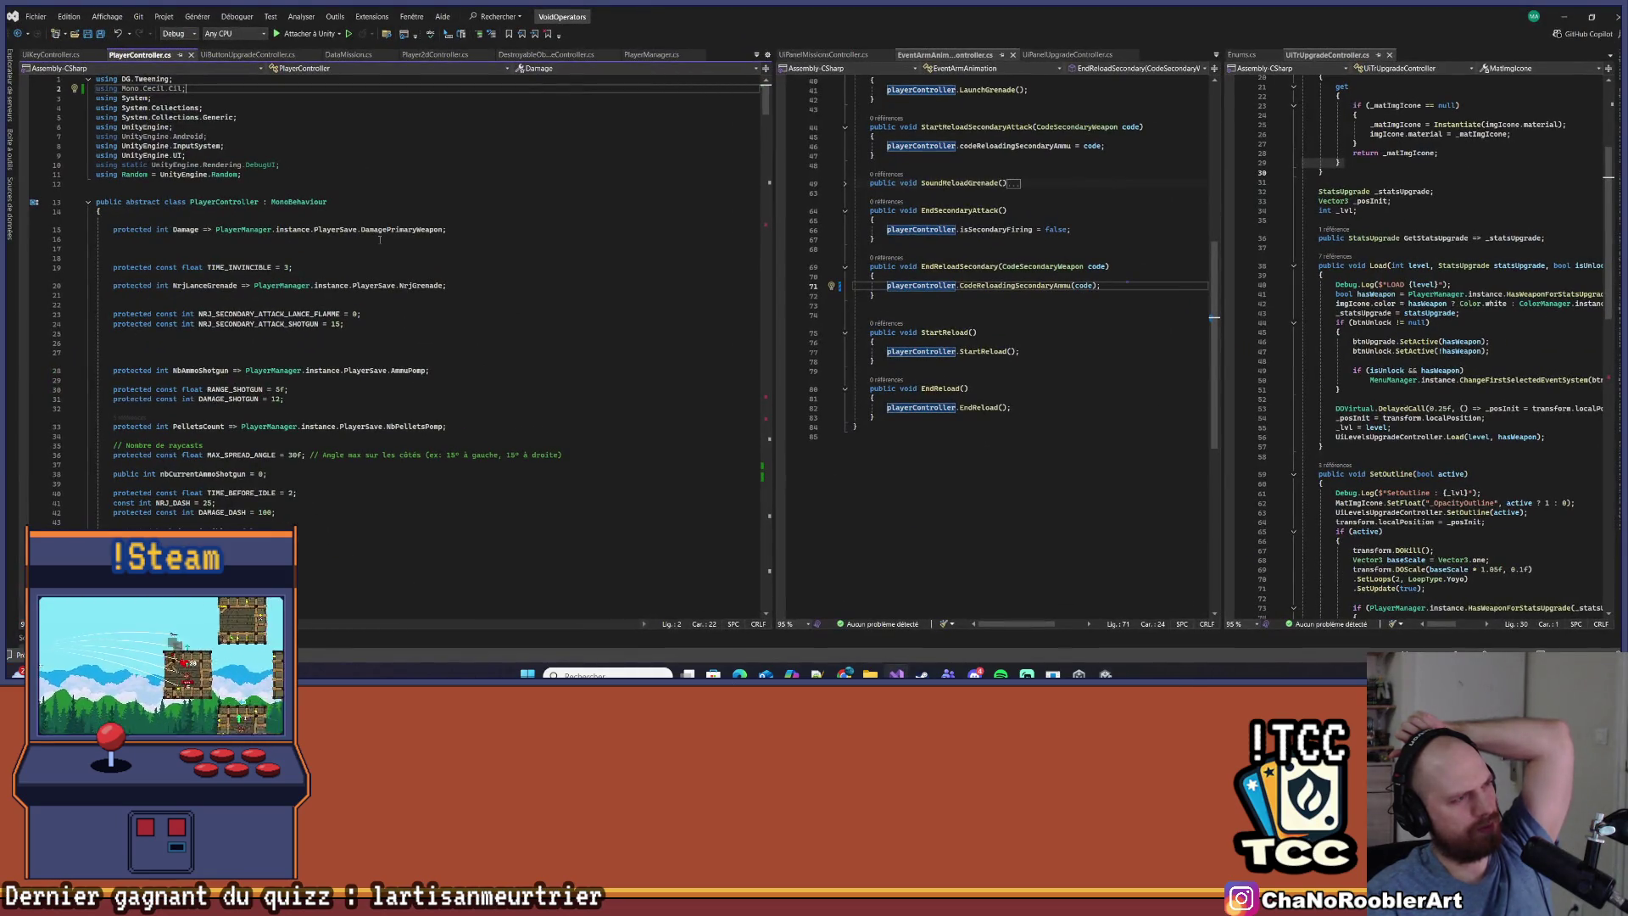
pyautogui.rightClick(302, 127)
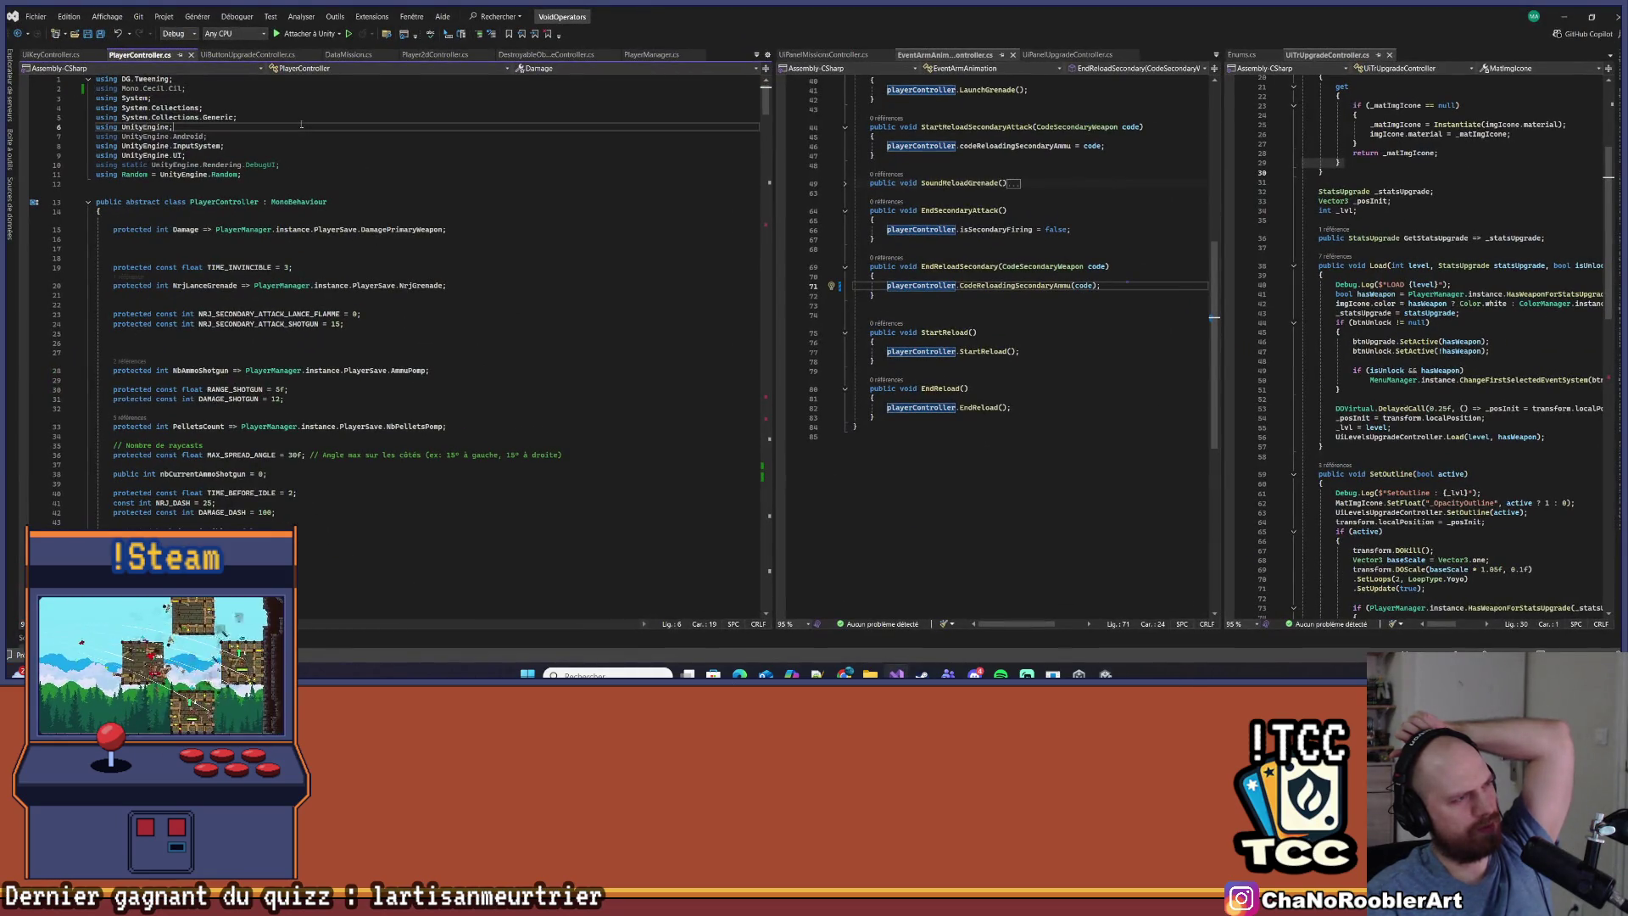
# Remove and sort the unused using directives, including Mono.Cecil.Cil, in PlayerController.cs, then return to Unity
pyautogui.click(357, 176)
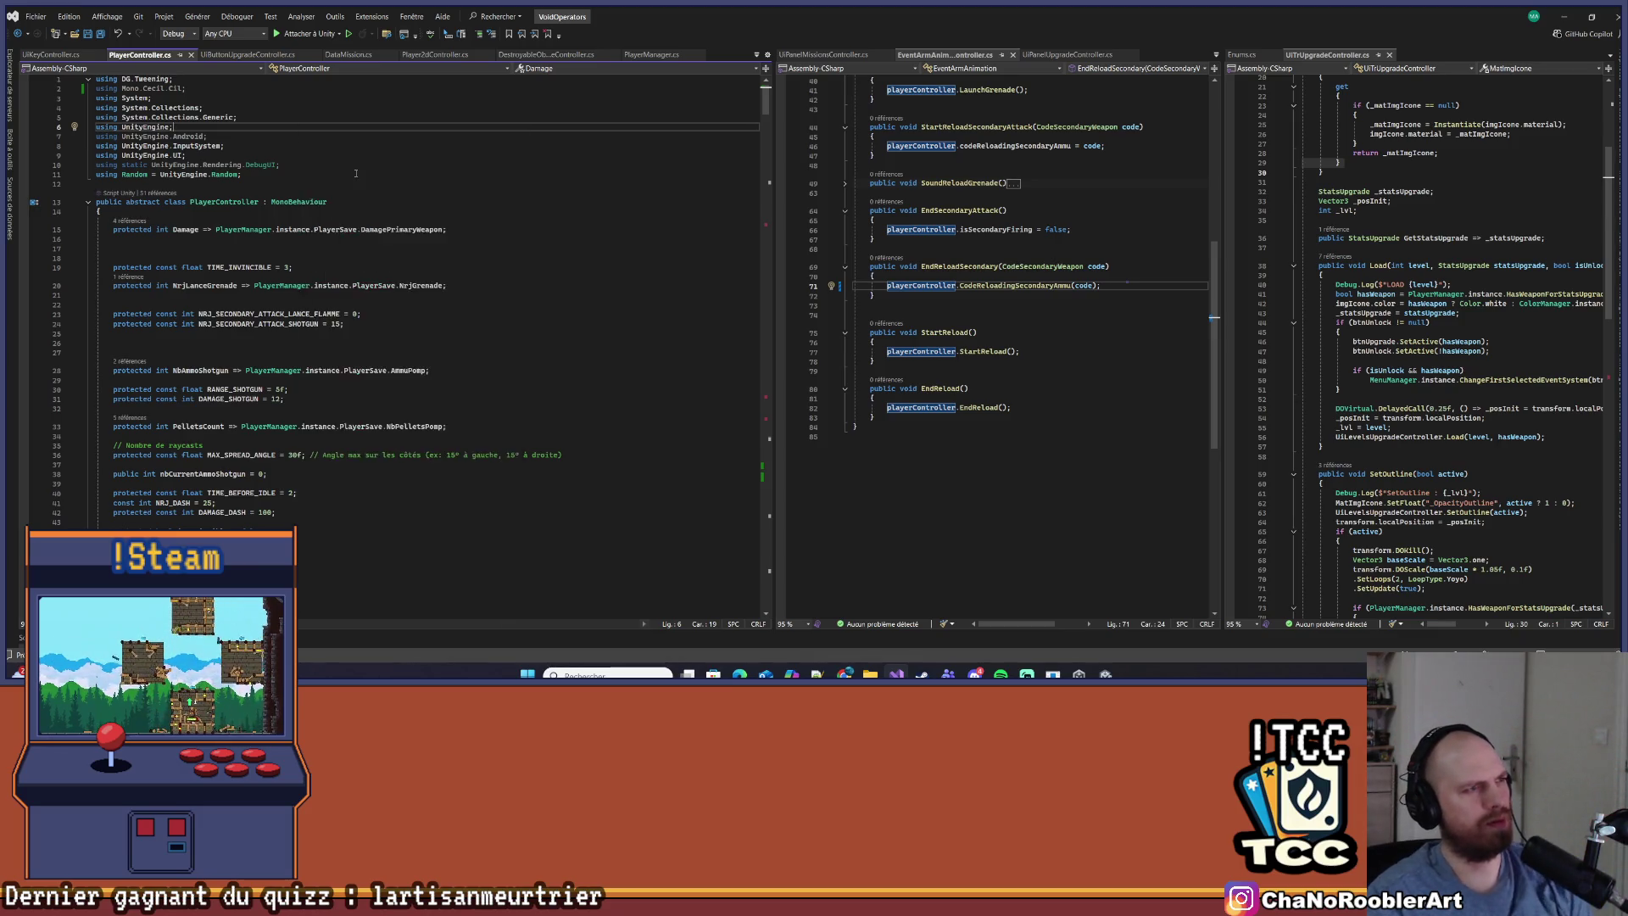
pyautogui.click(321, 129)
pyautogui.scroll(-5, 295, 137)
pyautogui.scroll(-9, 295, 137)
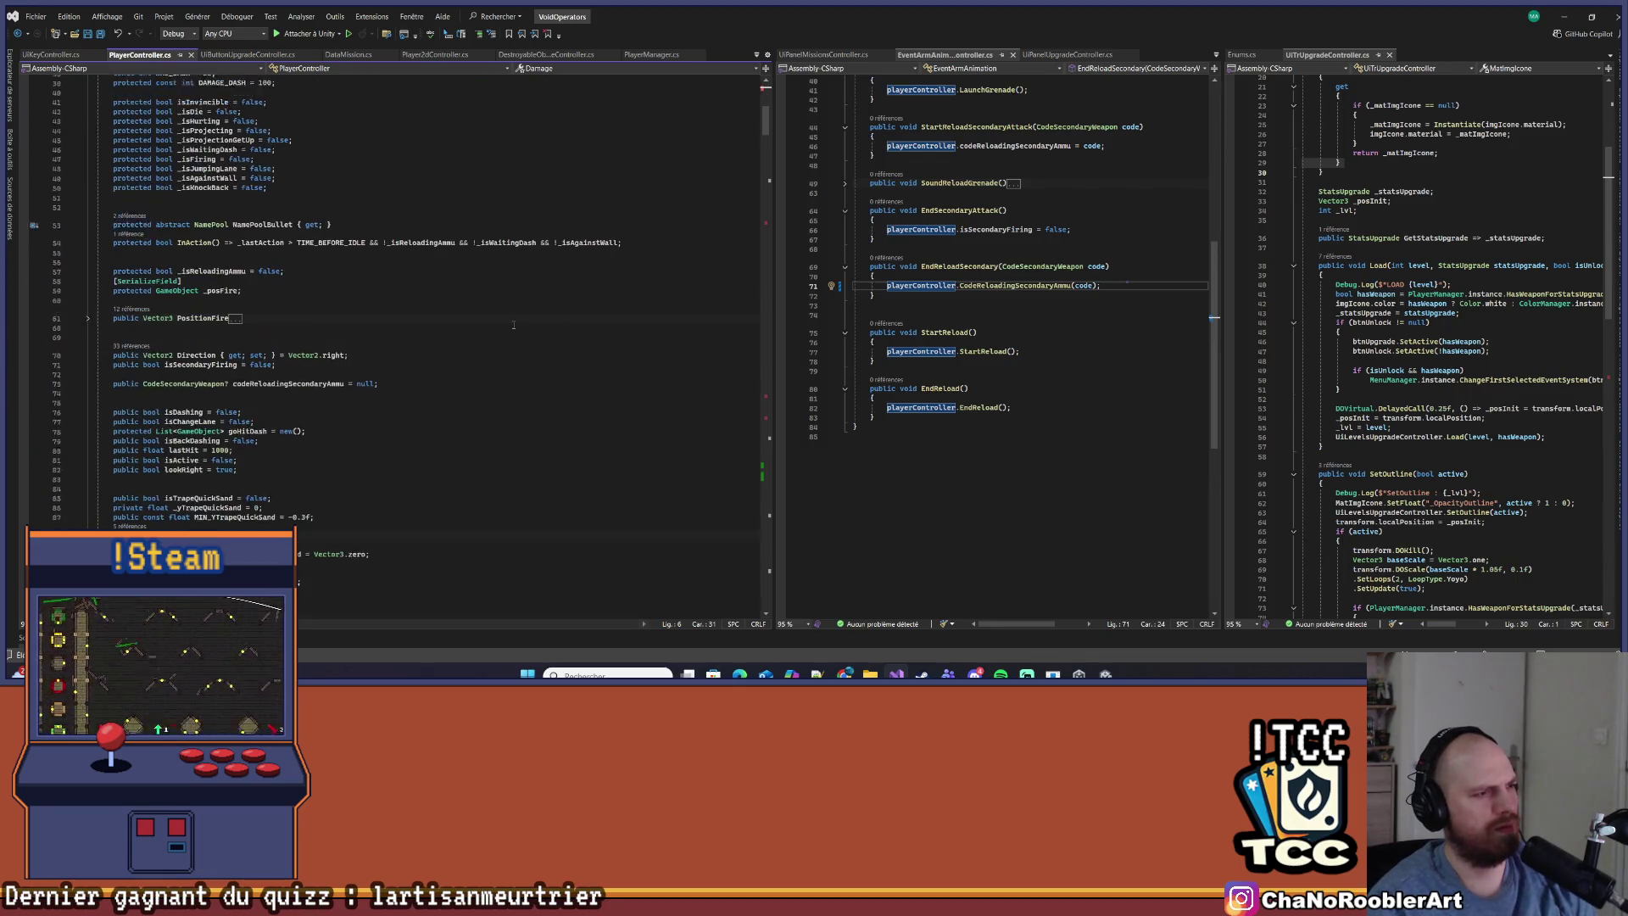
pyautogui.hotkey('alt', 'Tab')
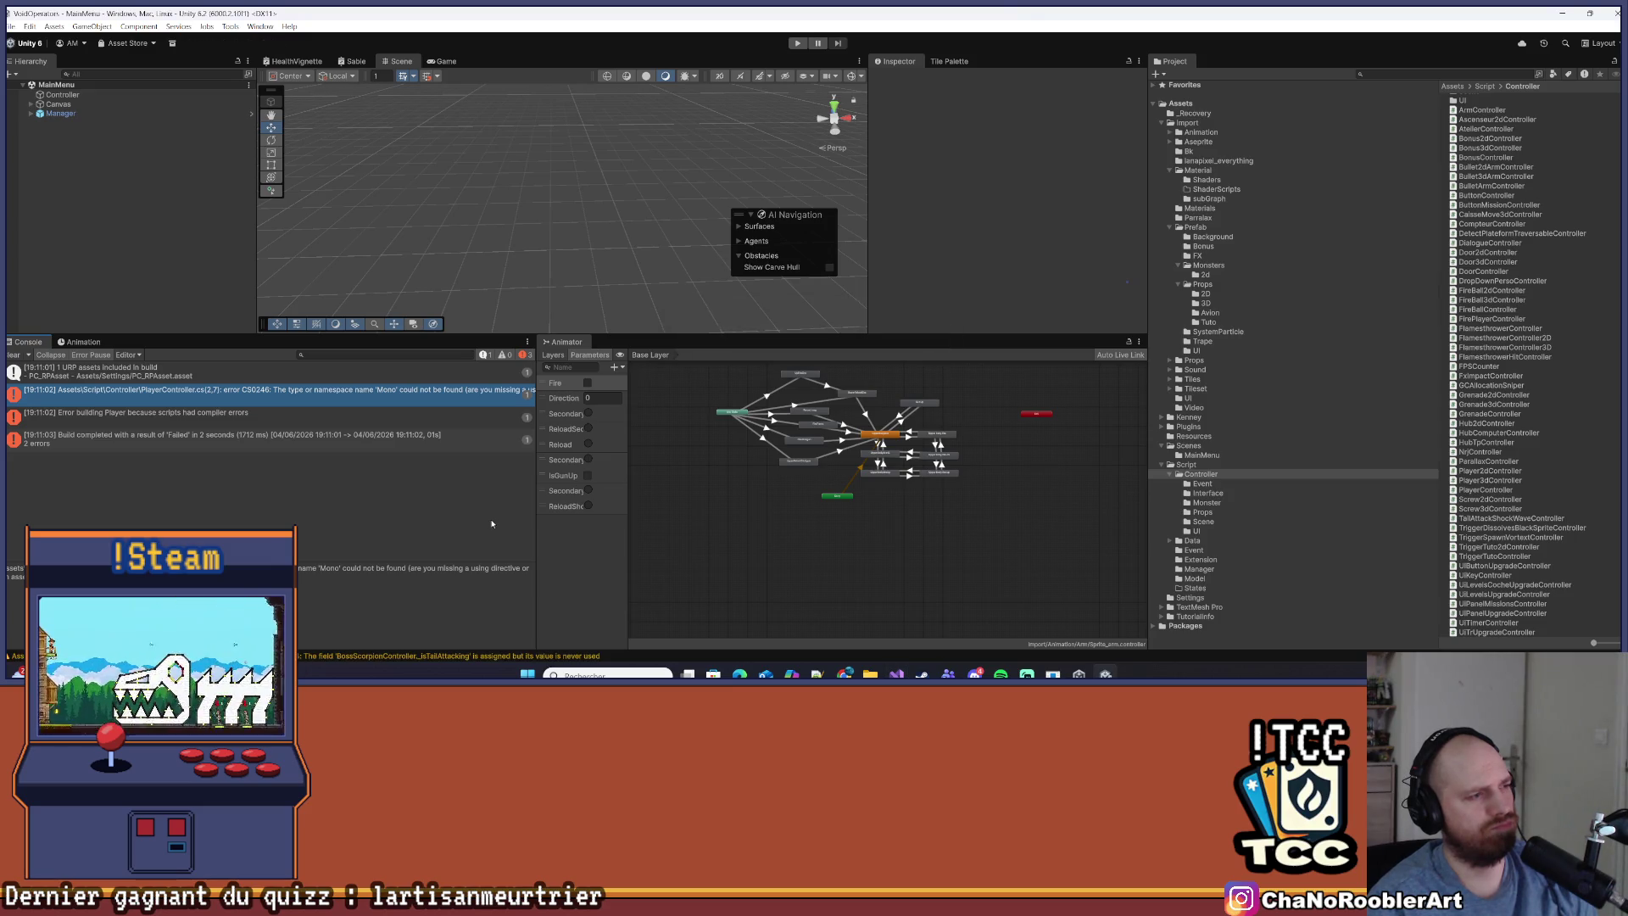
# Clear the Console and rebuild the Windows player from Build Profiles into the V0.28 folder
pyautogui.click(14, 355)
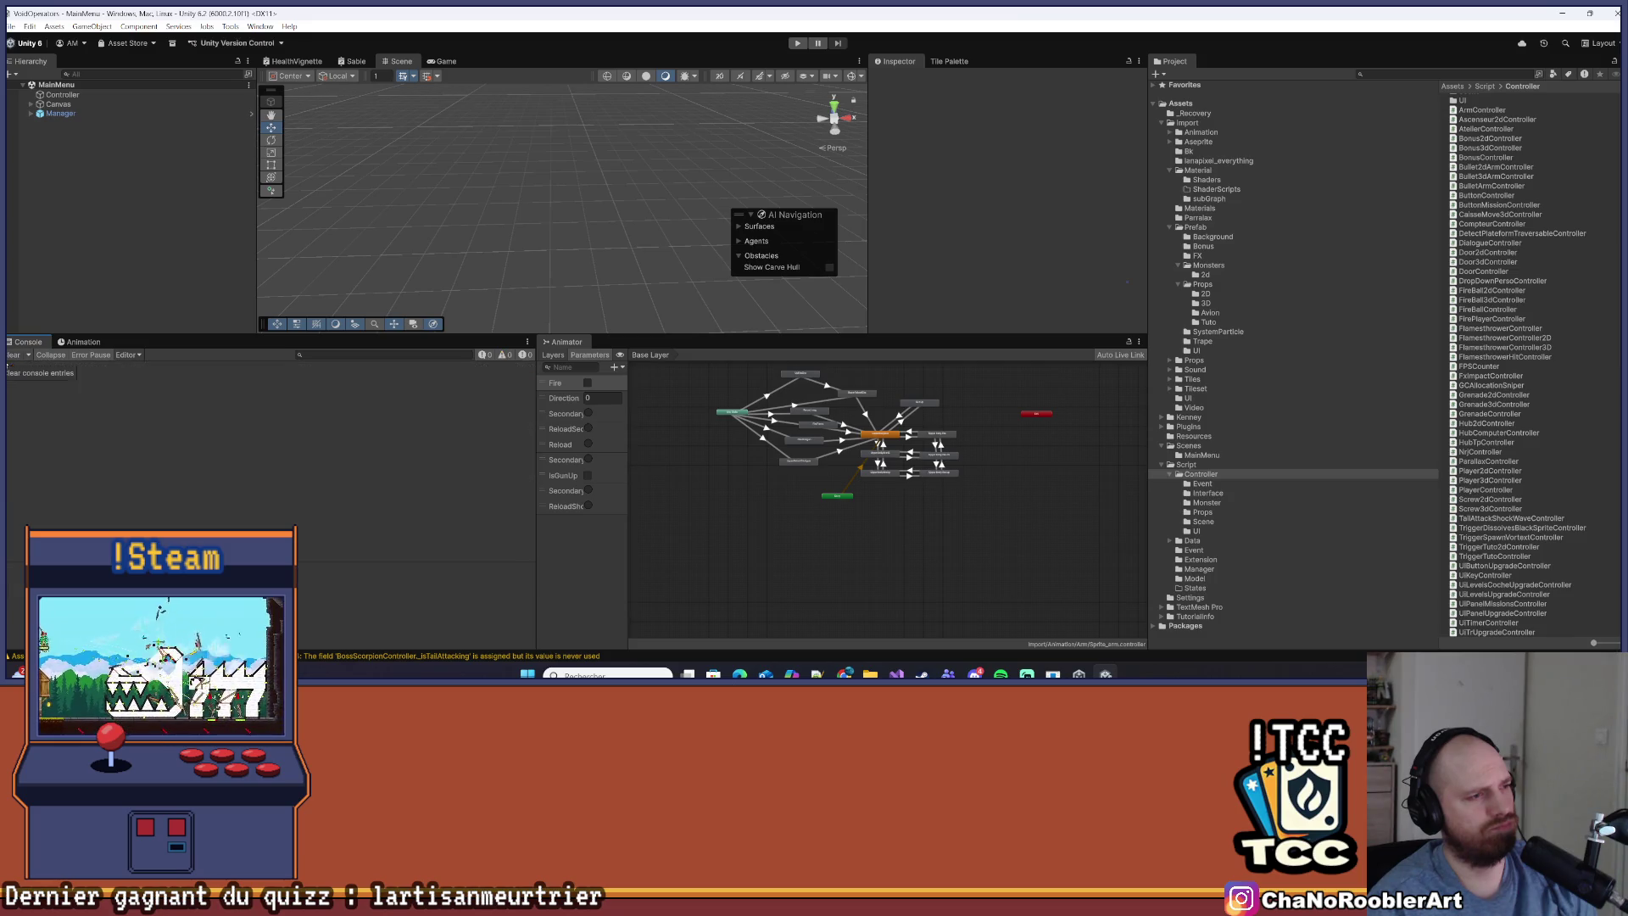
pyautogui.click(9, 26)
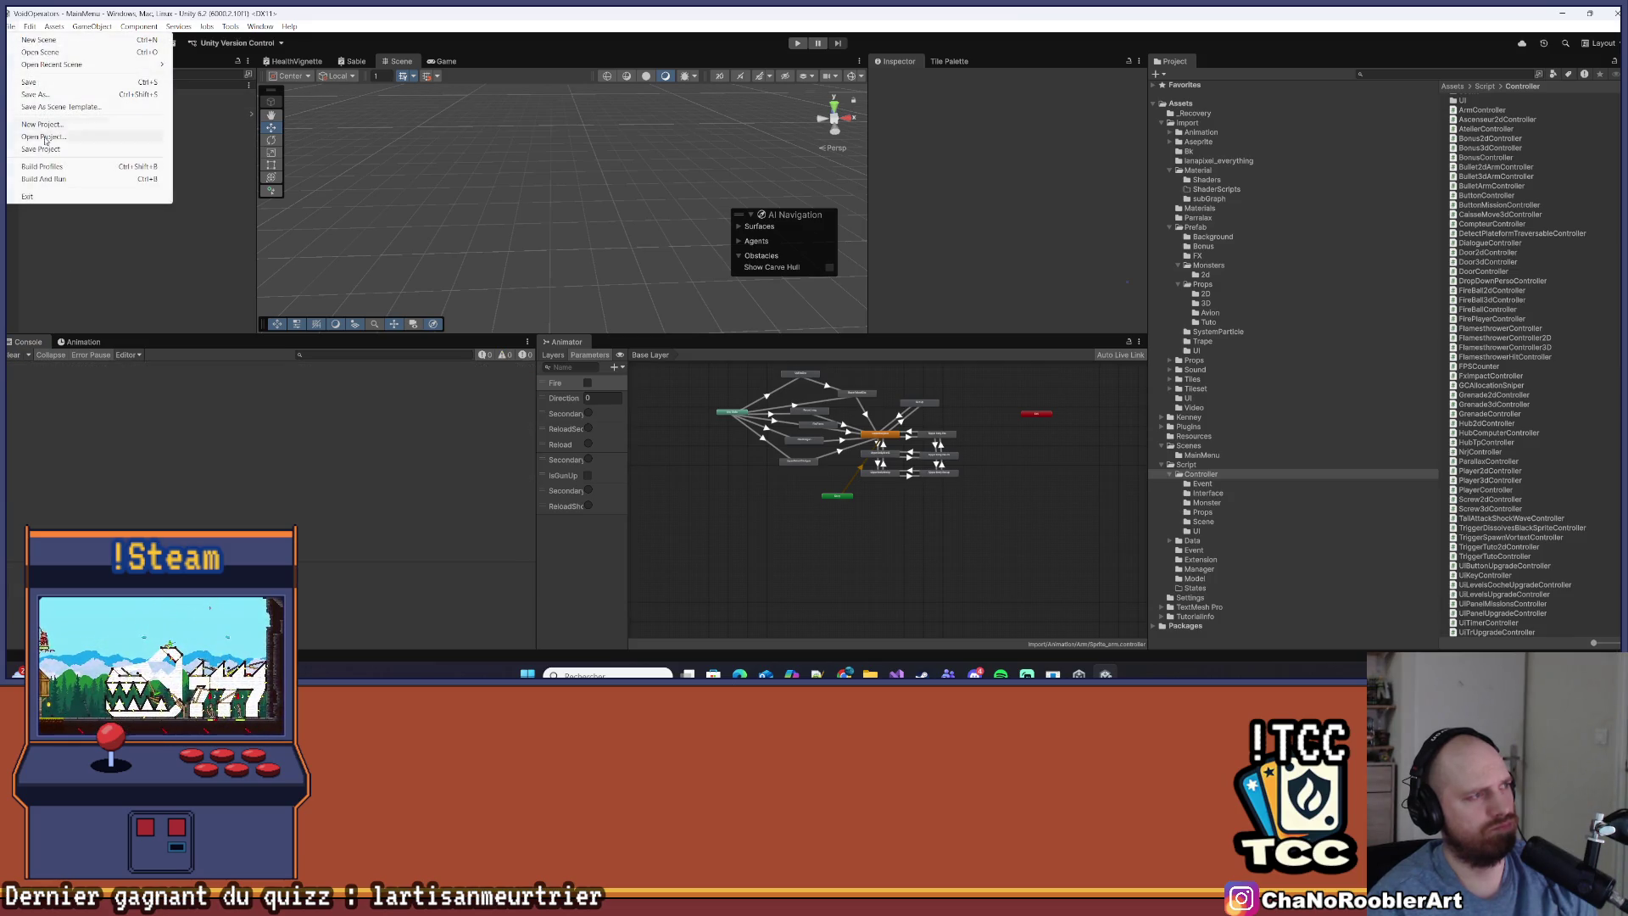
pyautogui.click(38, 168)
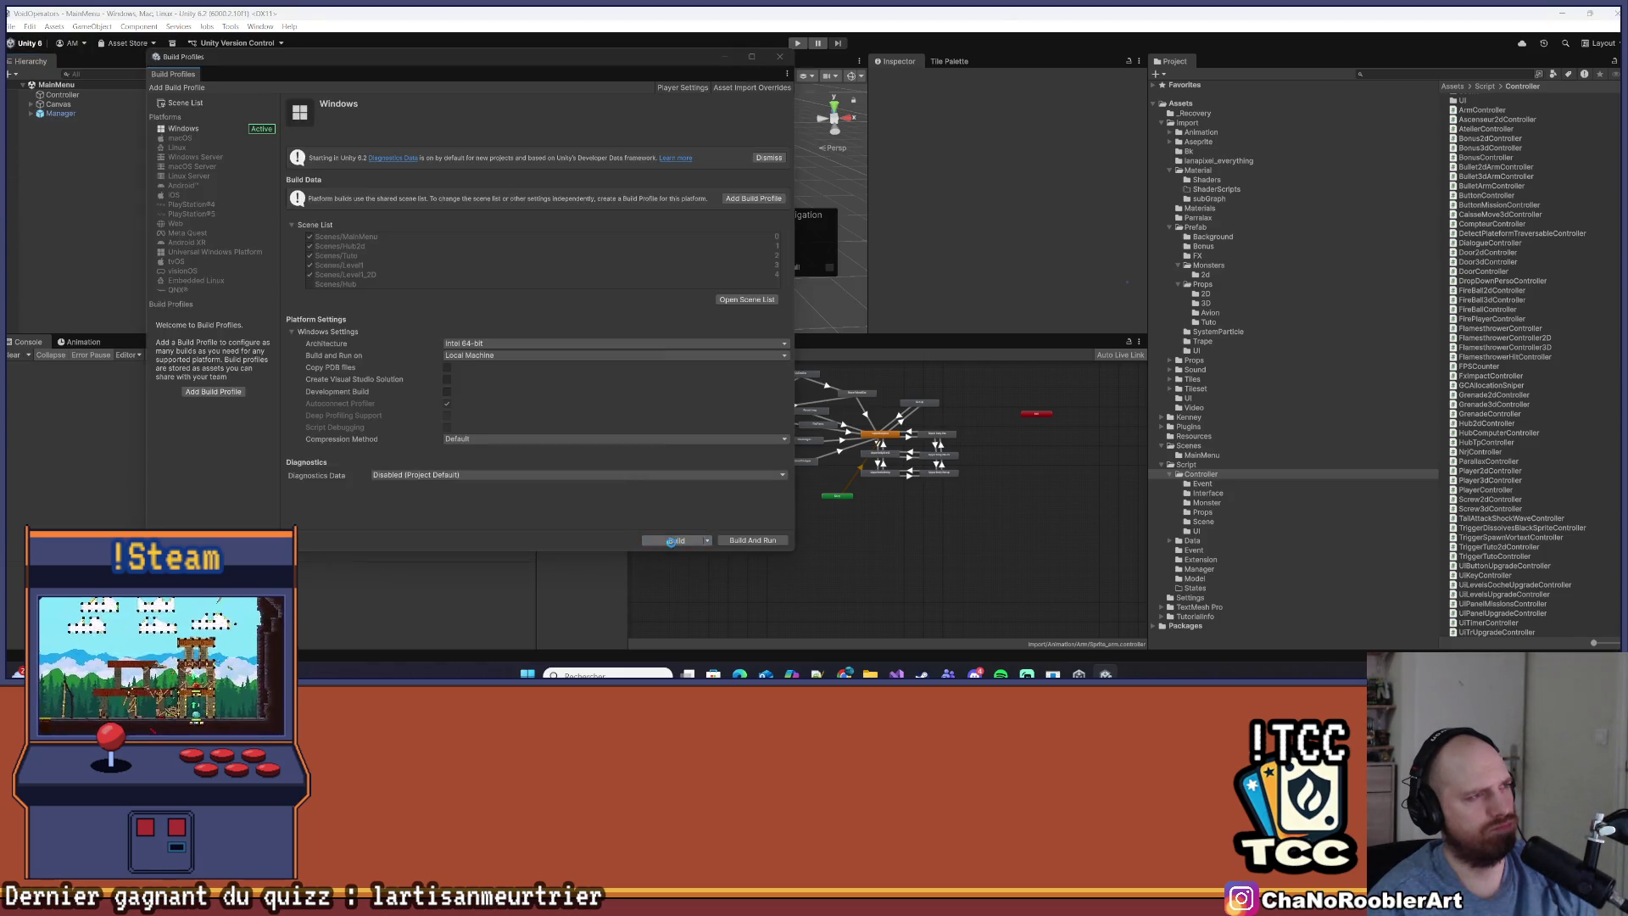
pyautogui.click(671, 541)
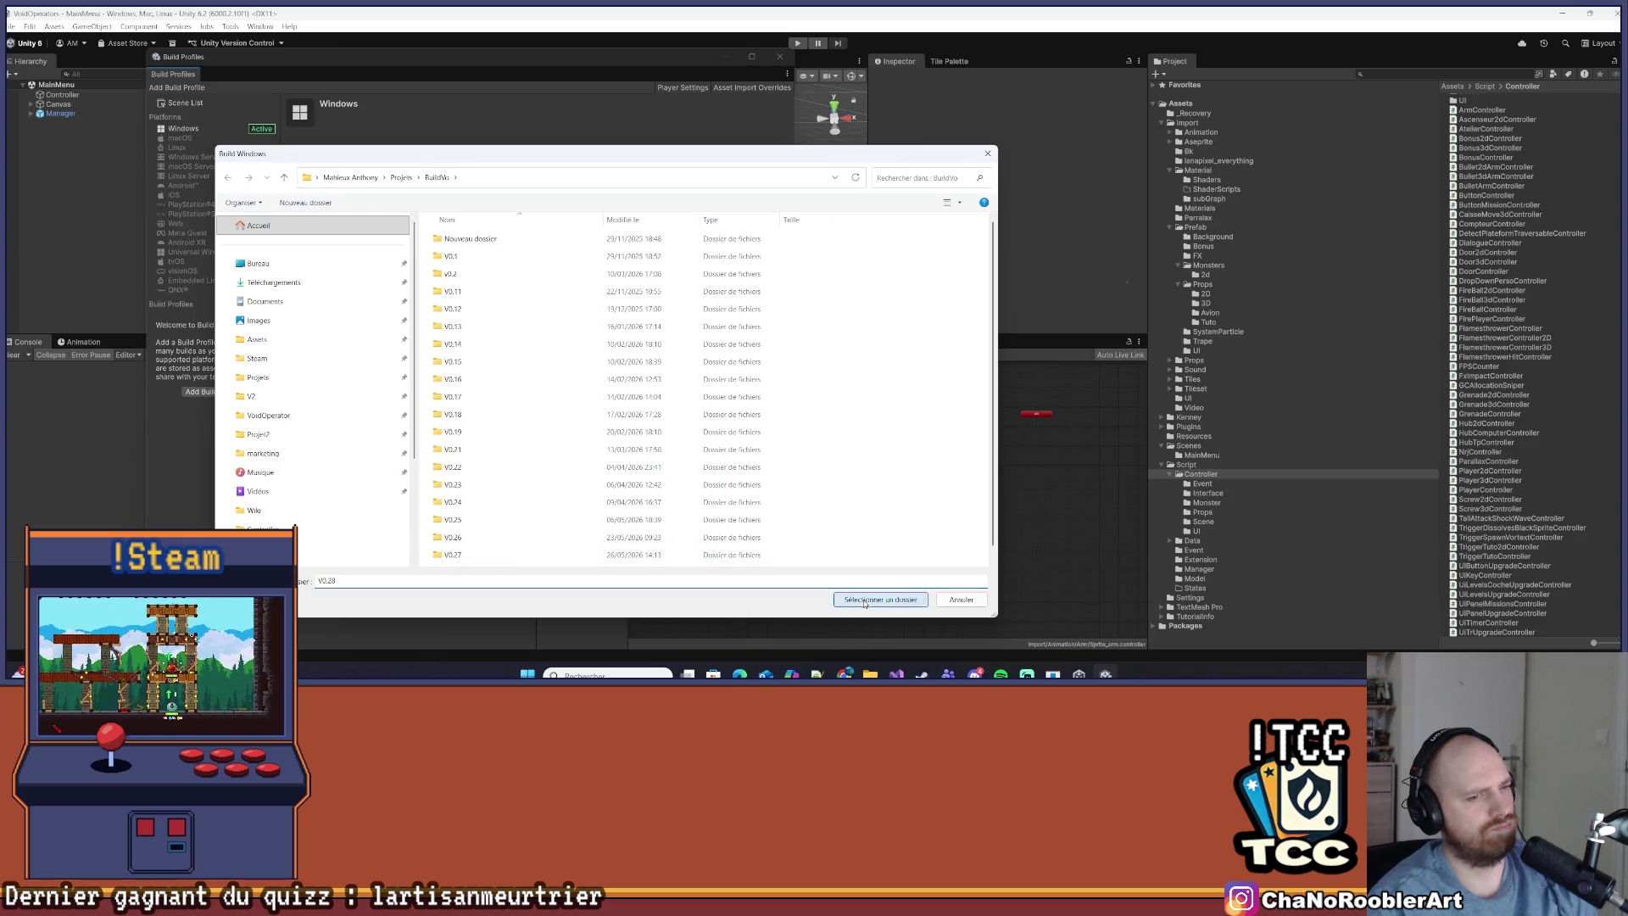
pyautogui.click(865, 603)
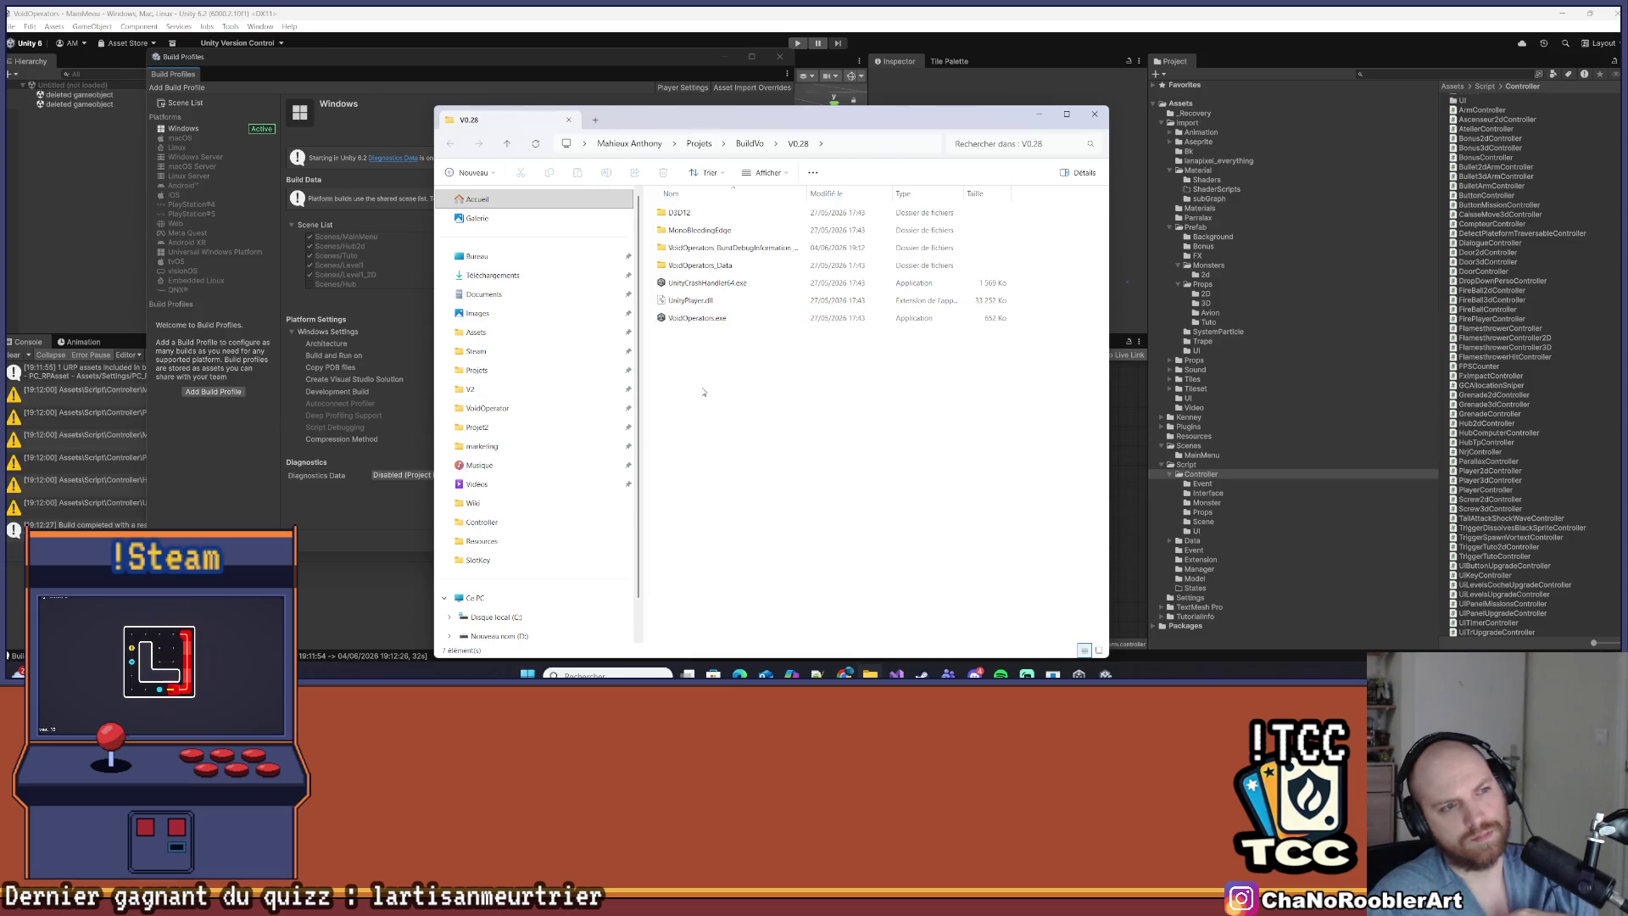
# From the BuildVo folder, compress the V0.28 build folder into a ZIP archive named V0.28.zip
pyautogui.click(697, 318)
pyautogui.click(757, 145)
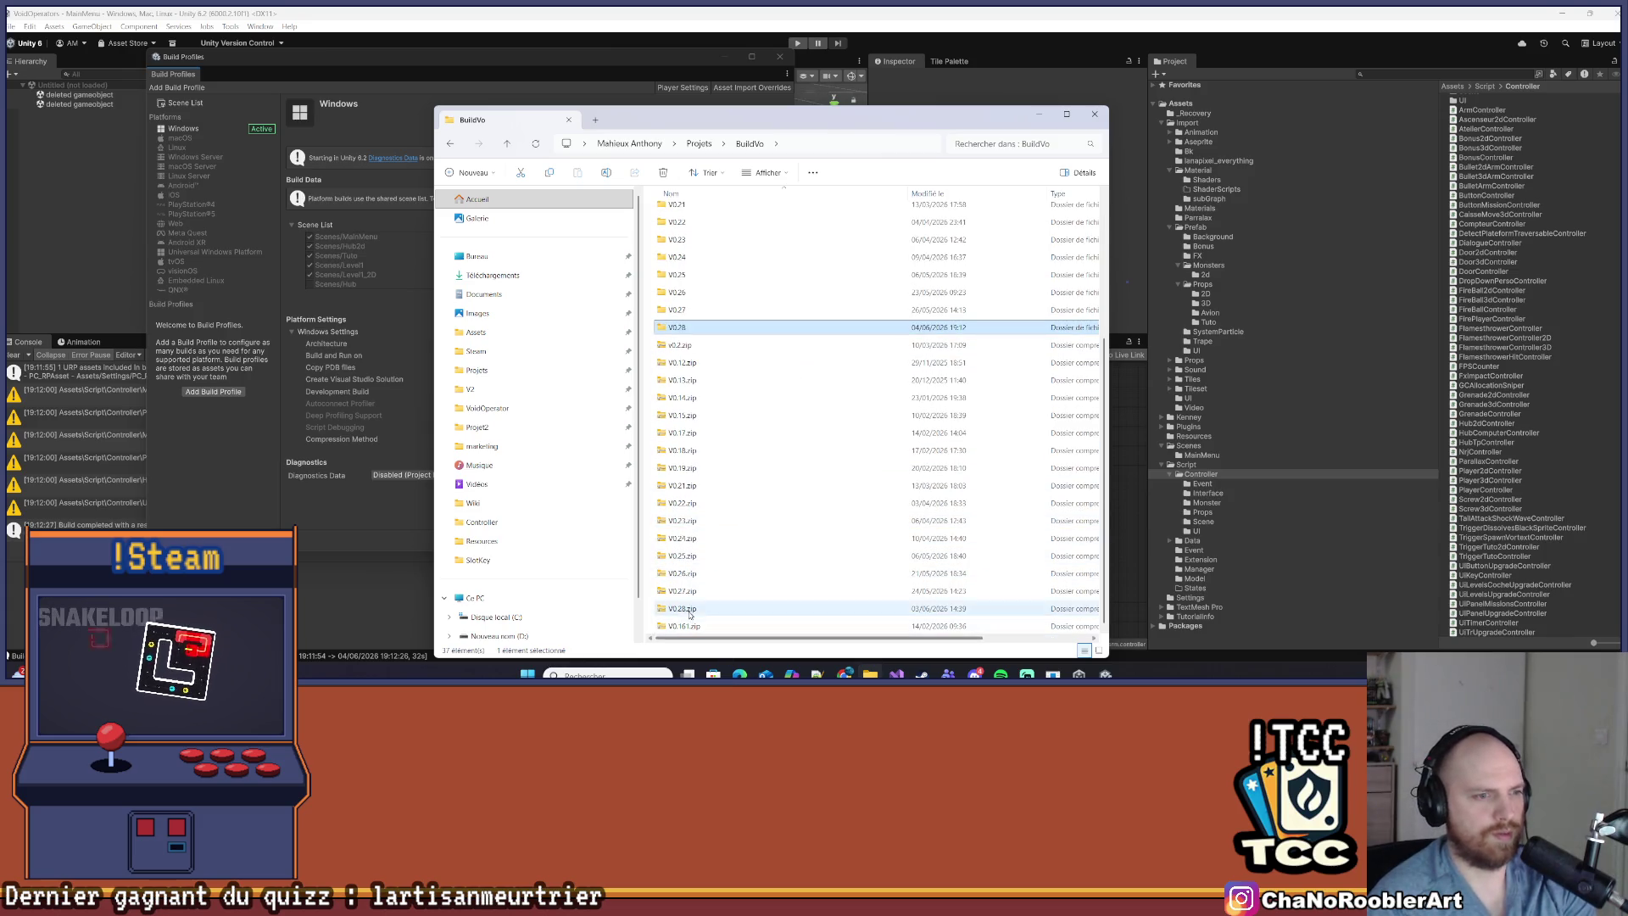
pyautogui.scroll(3, 688, 382)
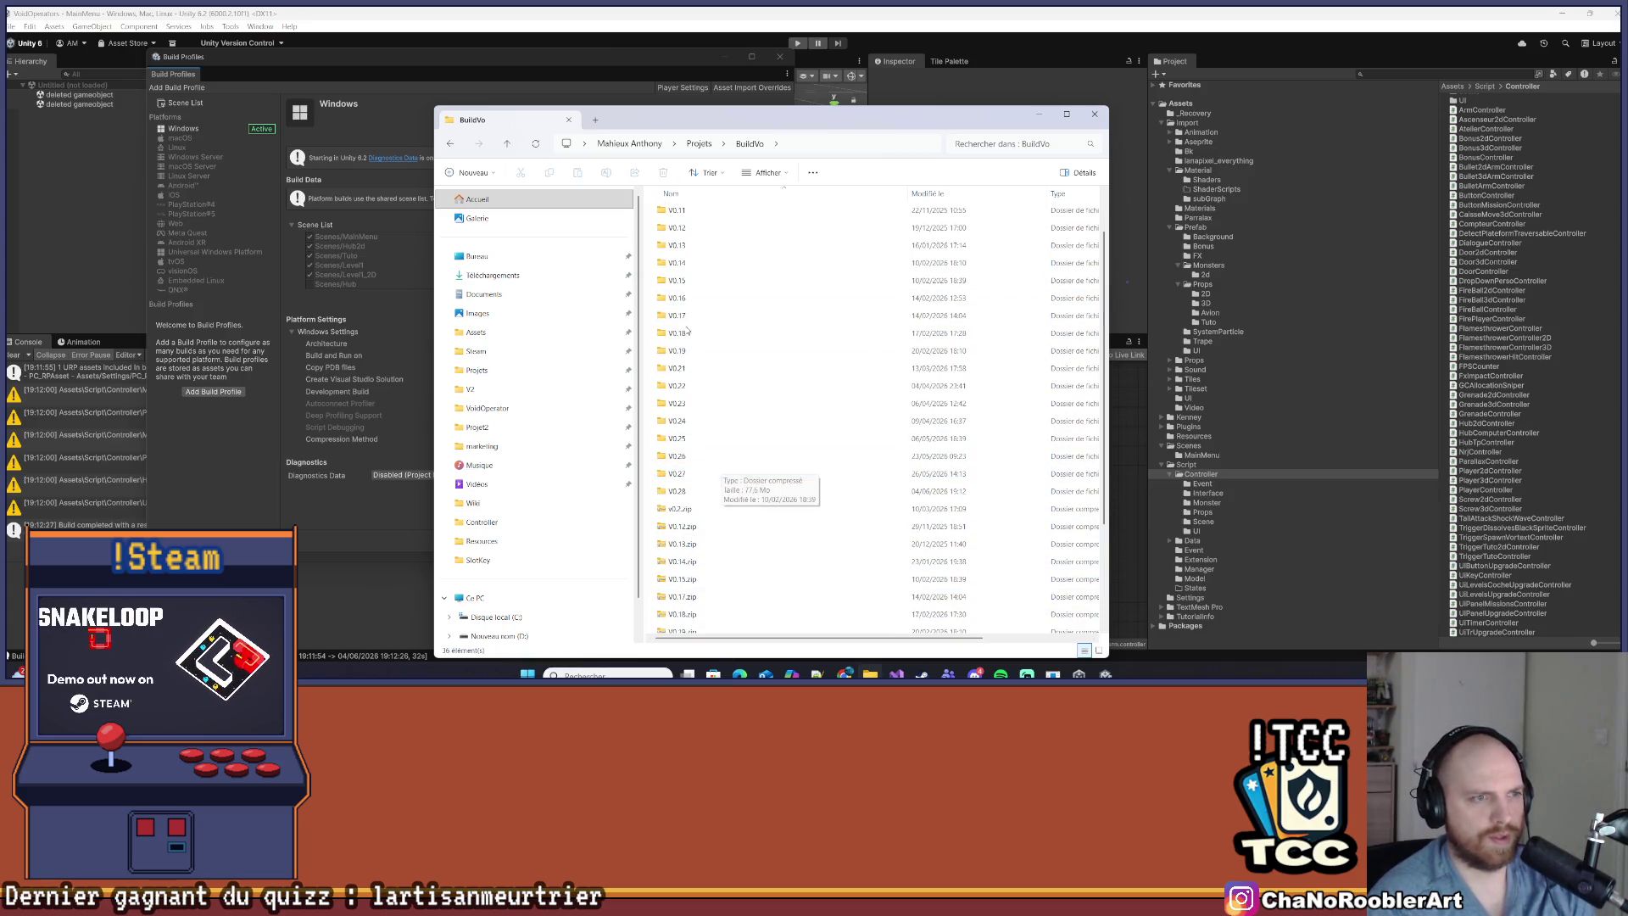
pyautogui.scroll(-2, 684, 364)
pyautogui.click(678, 399)
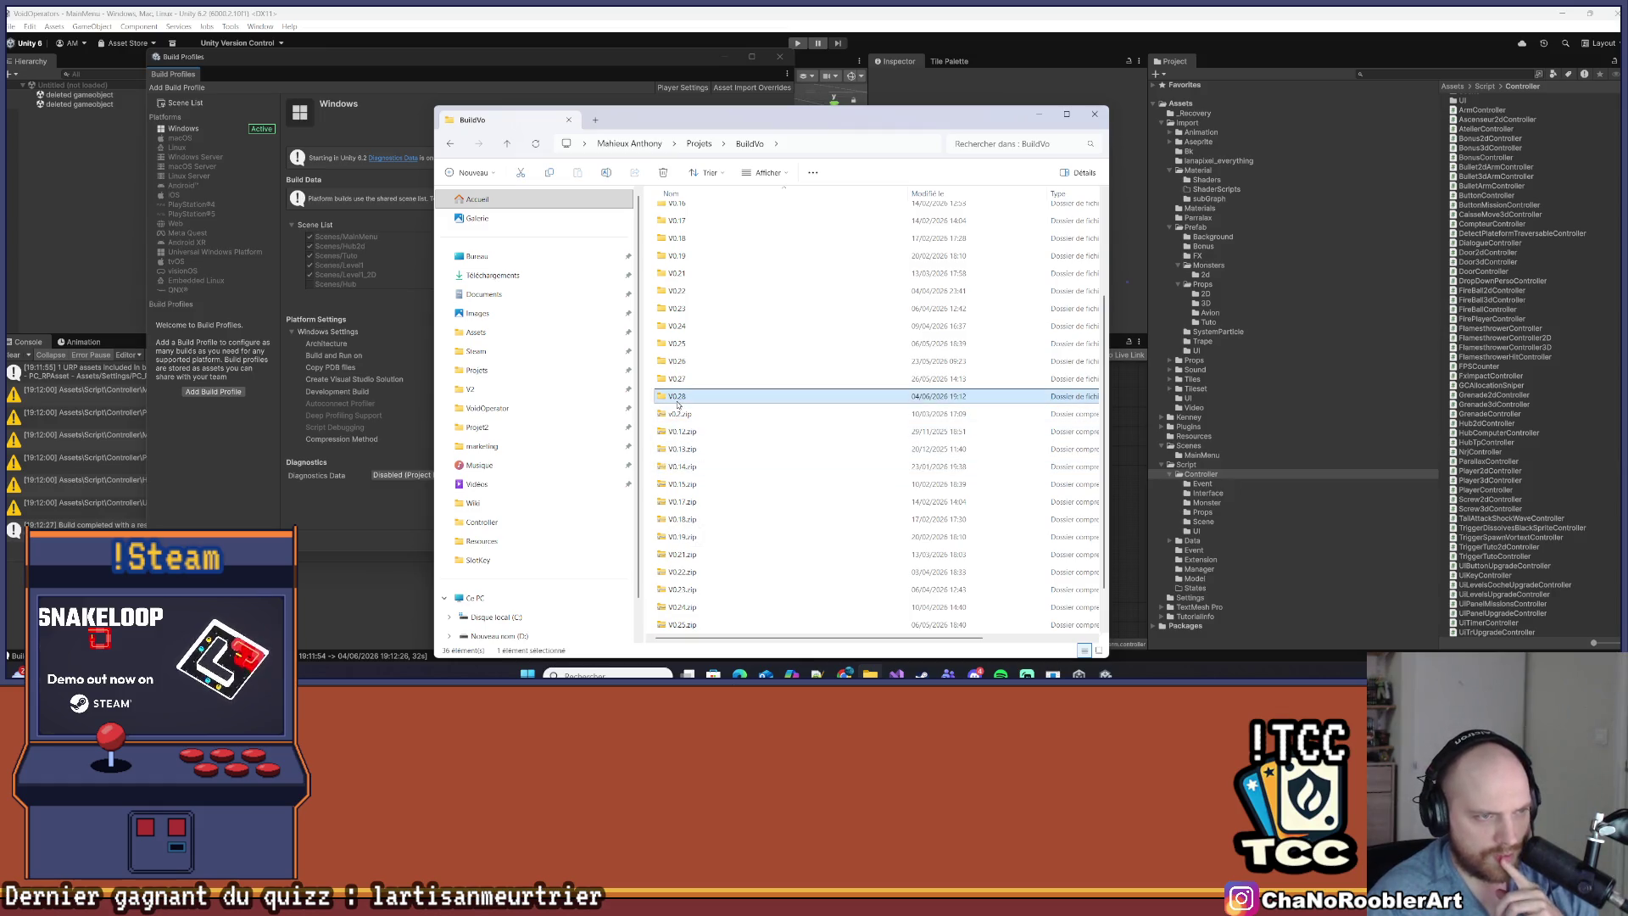
pyautogui.rightClick(677, 403)
pyautogui.moveTo(806, 304)
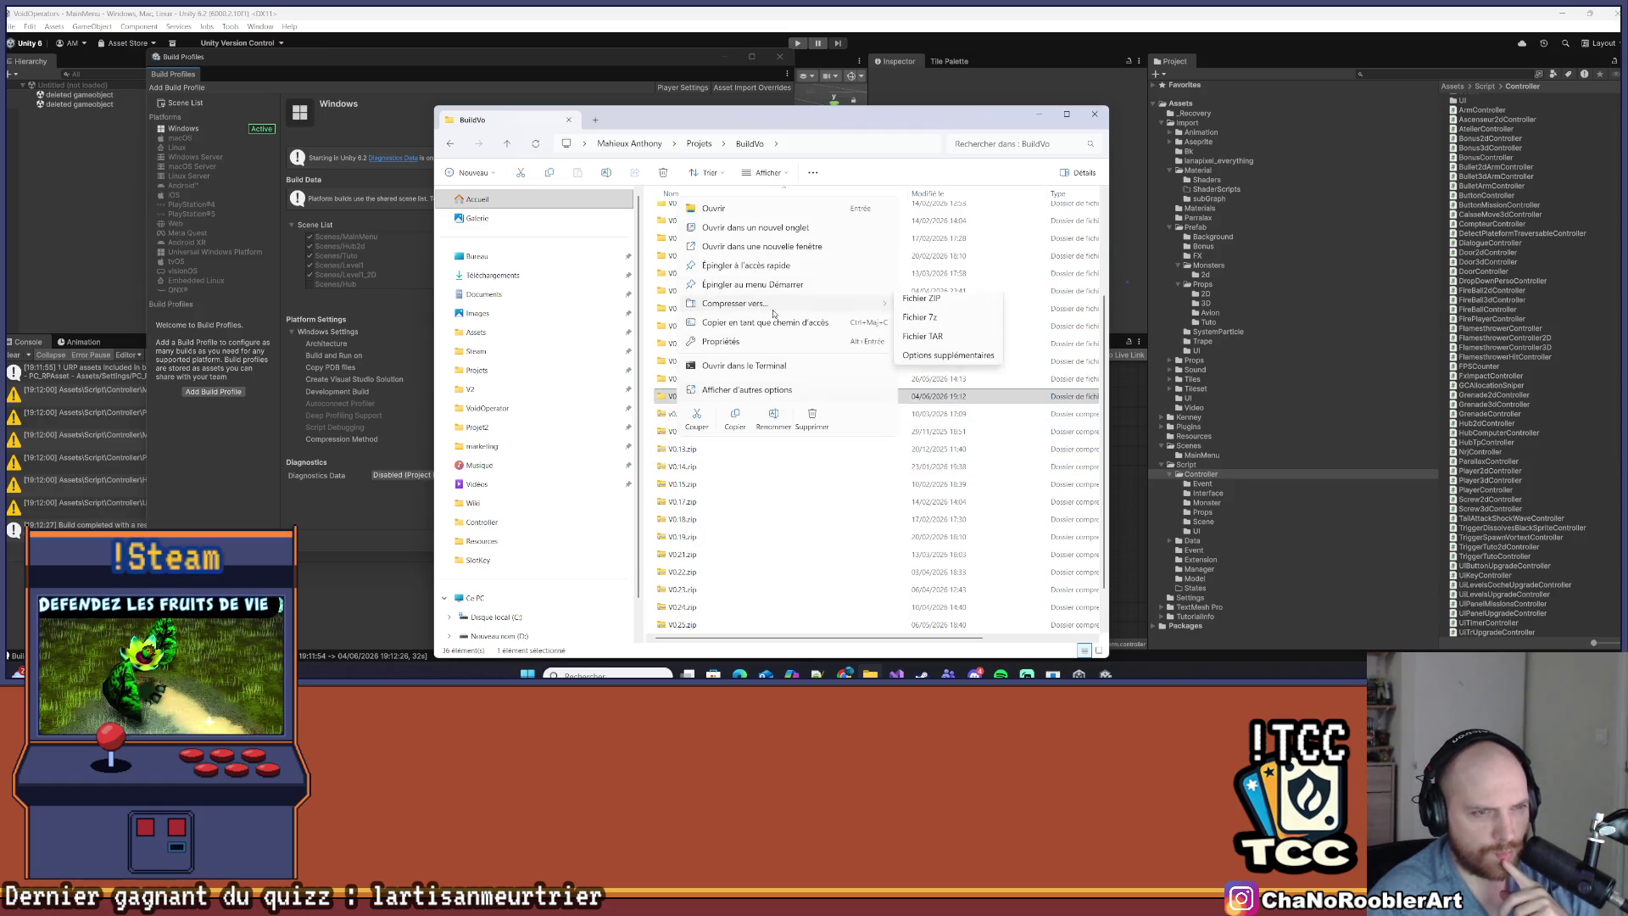
pyautogui.click(933, 308)
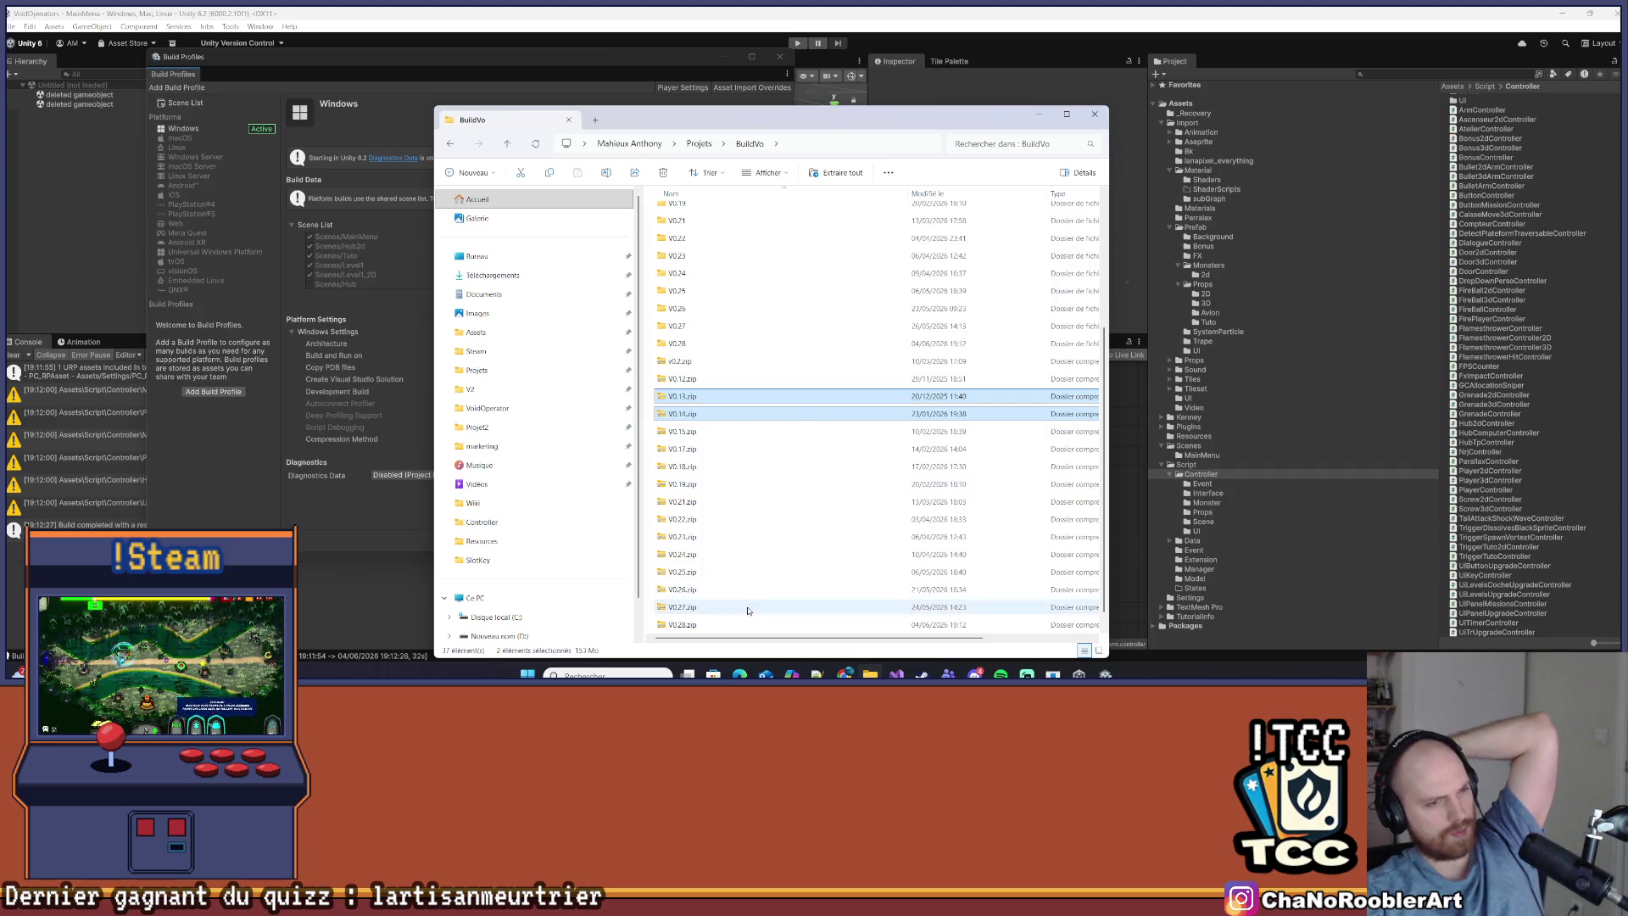
pyautogui.press('Return')
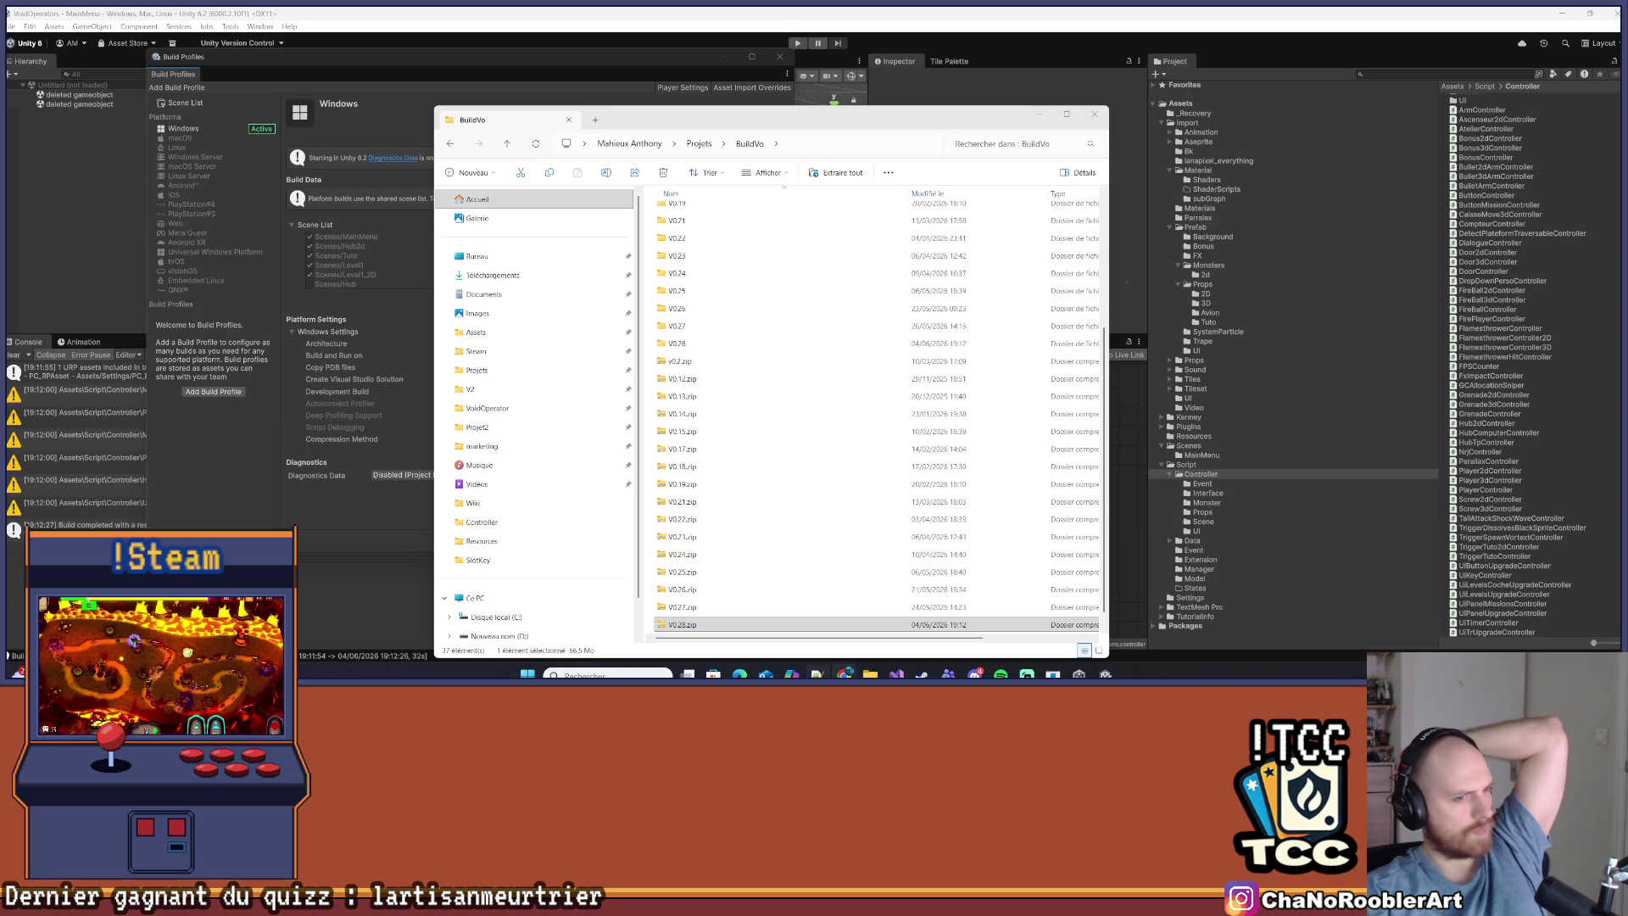
pyautogui.click(680, 625)
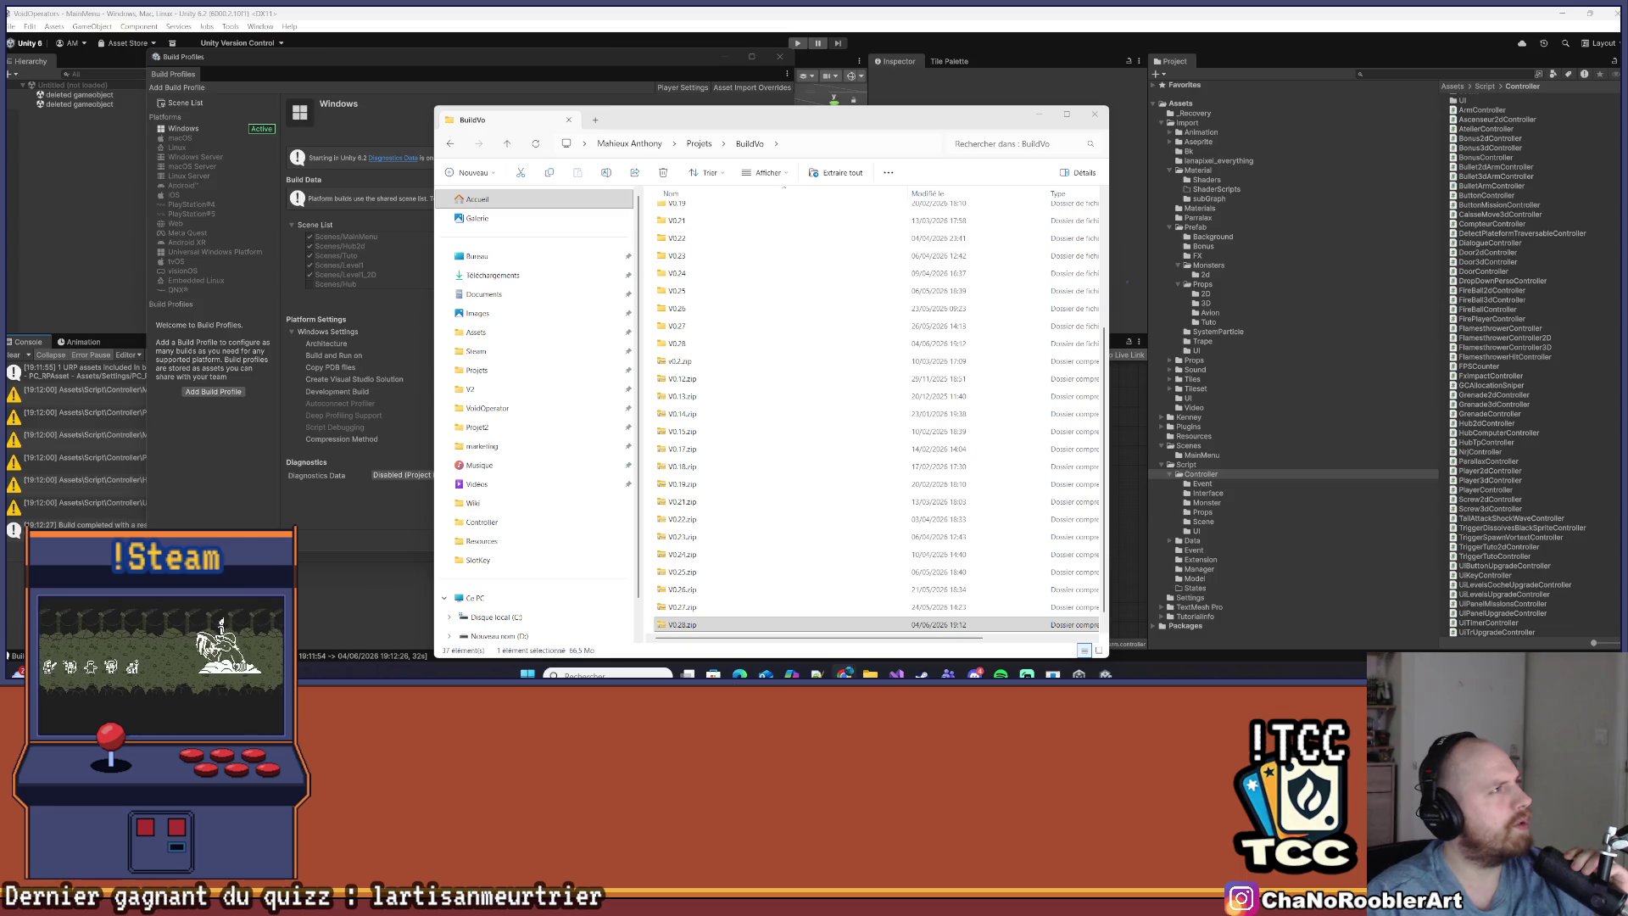
# Close the BuildVo Explorer window and Unity's Build Profiles window
pyautogui.click(1095, 113)
pyautogui.click(780, 58)
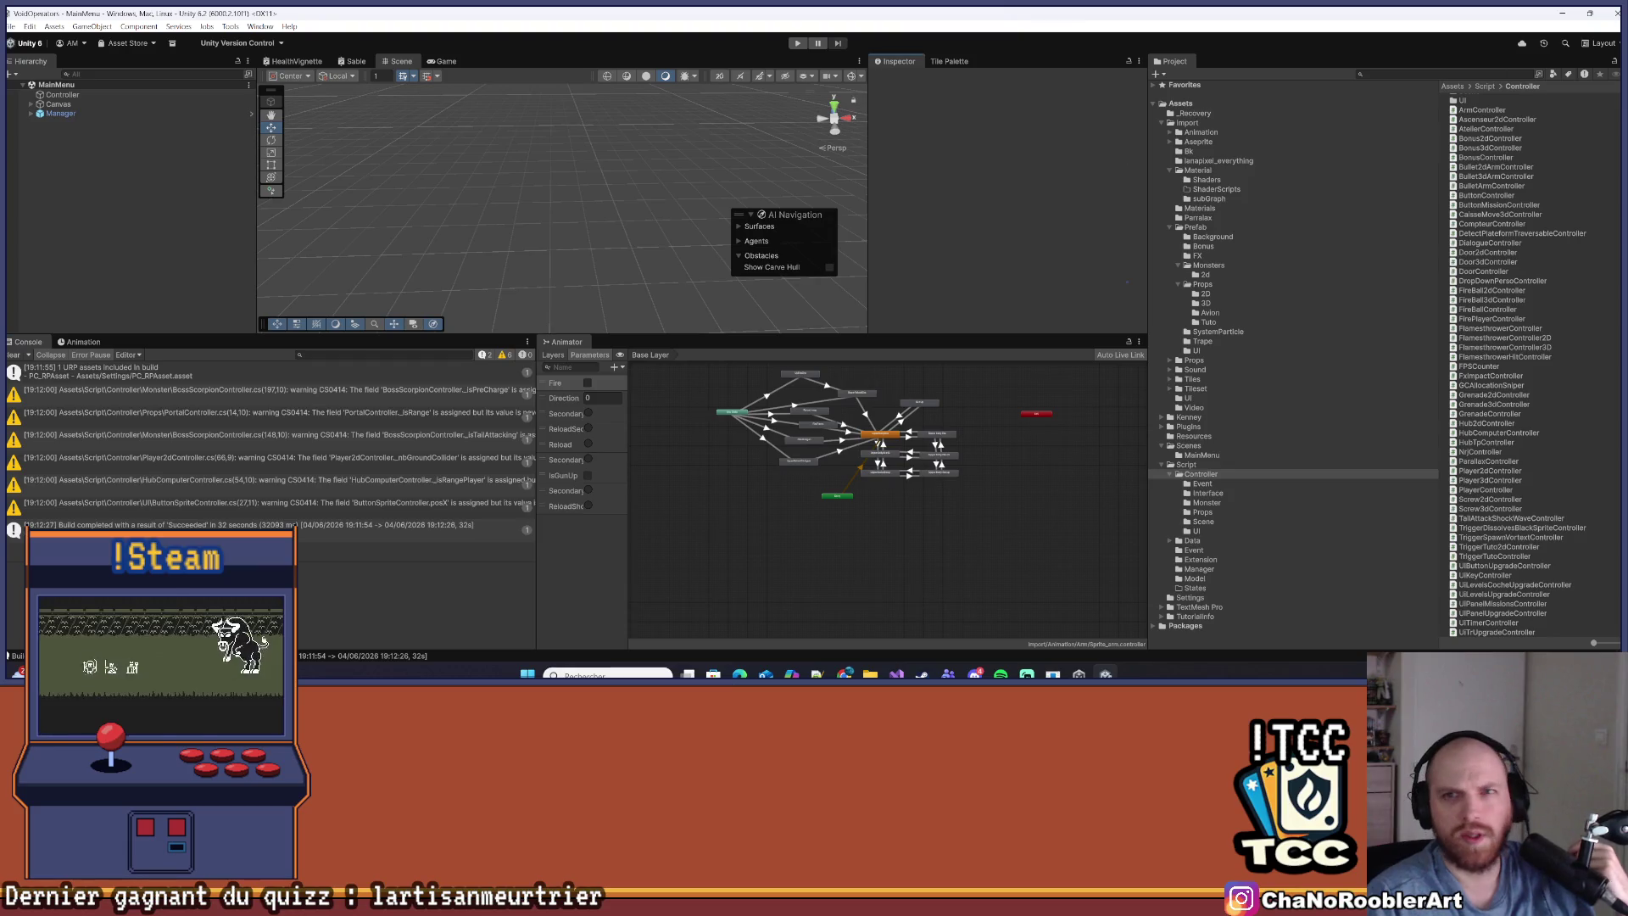